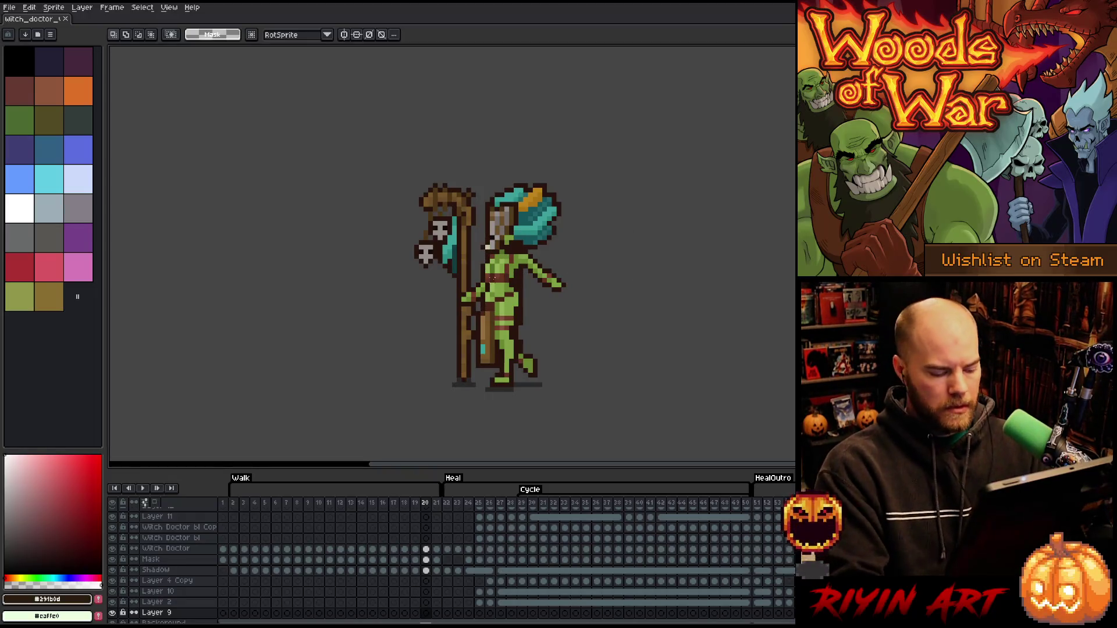
On the Witch Doctor layer, shift a small chest pixel patch in frame 20 and deselect
key("v")
left_click(501, 274)
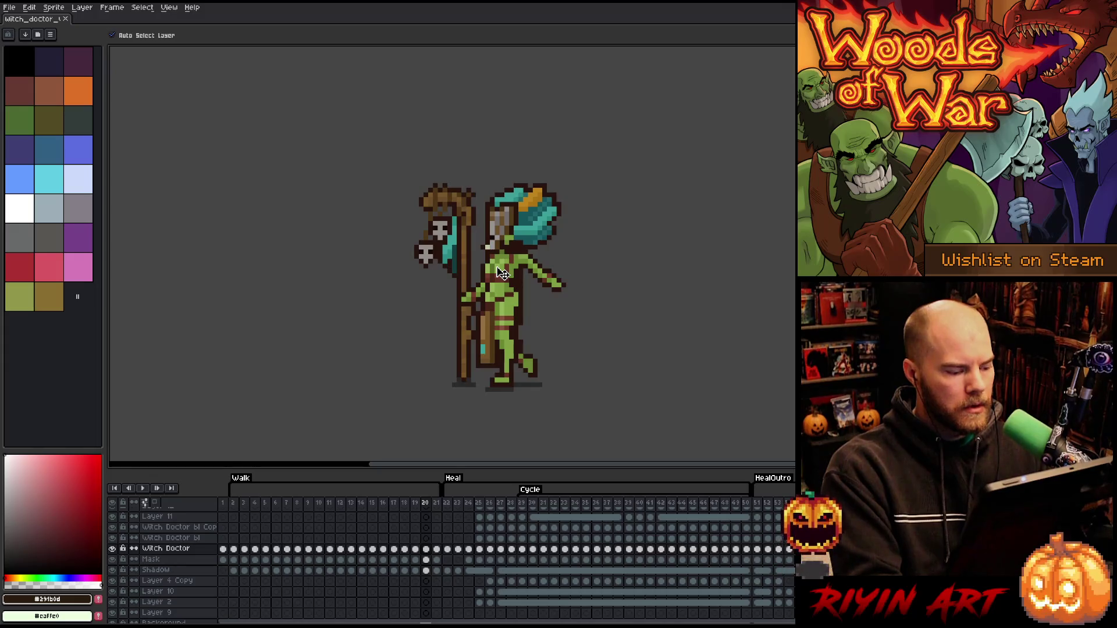
key("m")
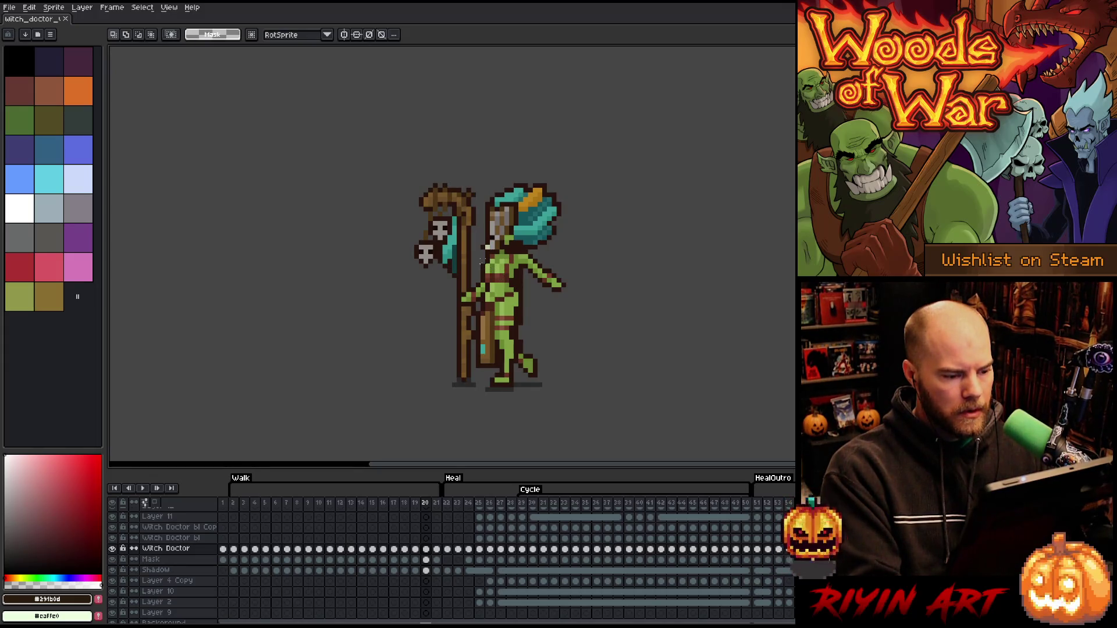
left_click_drag(482, 264, 514, 273)
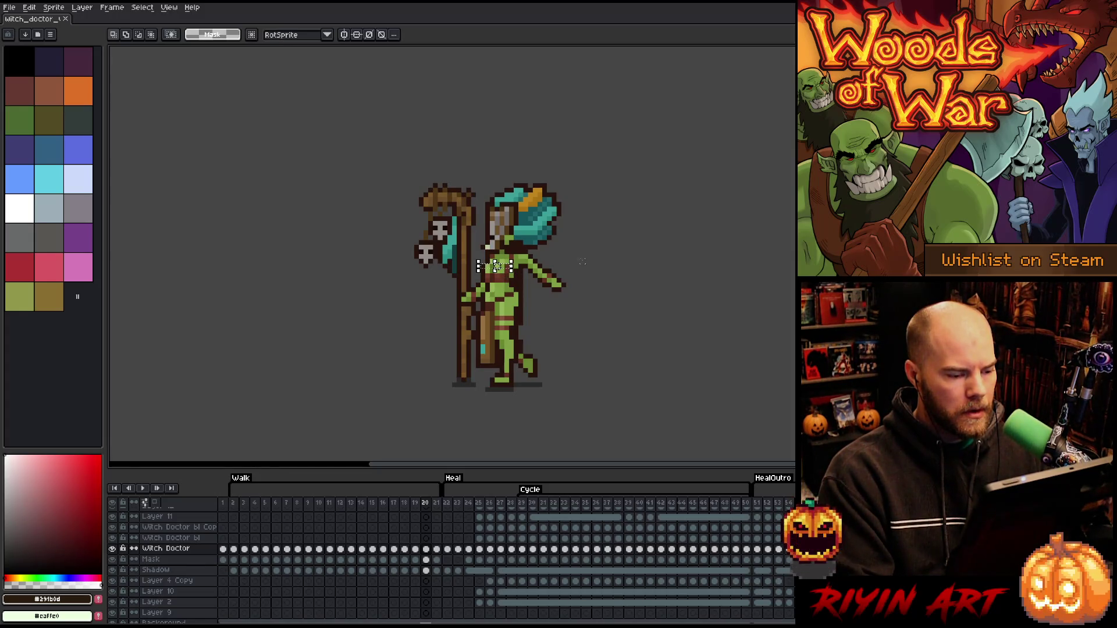
key("ctrl+d")
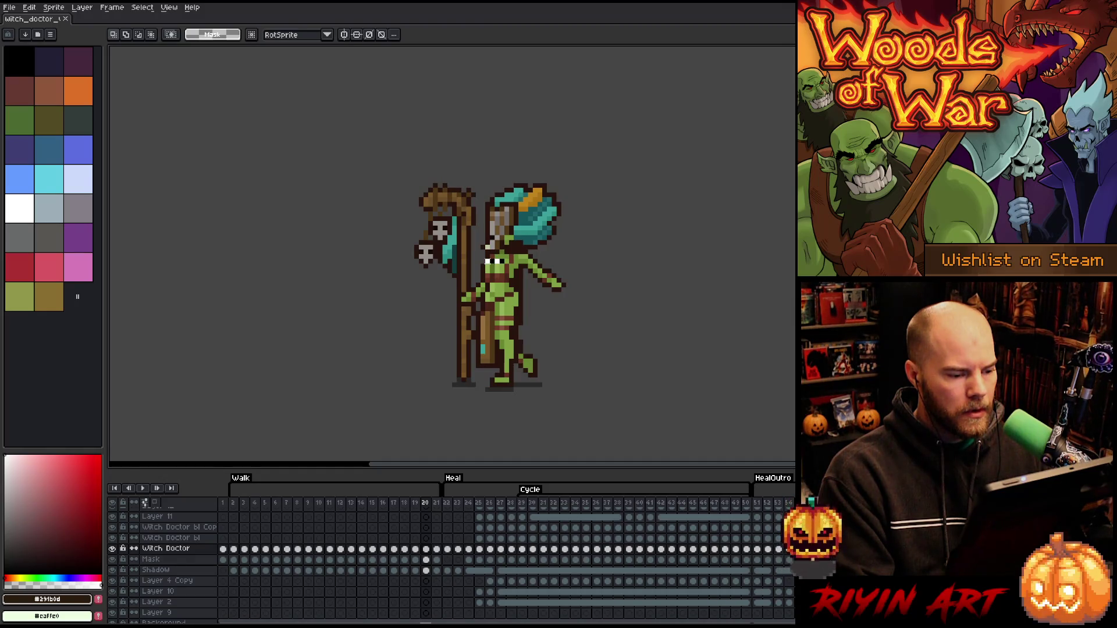
left_click_drag(482, 256, 502, 276)
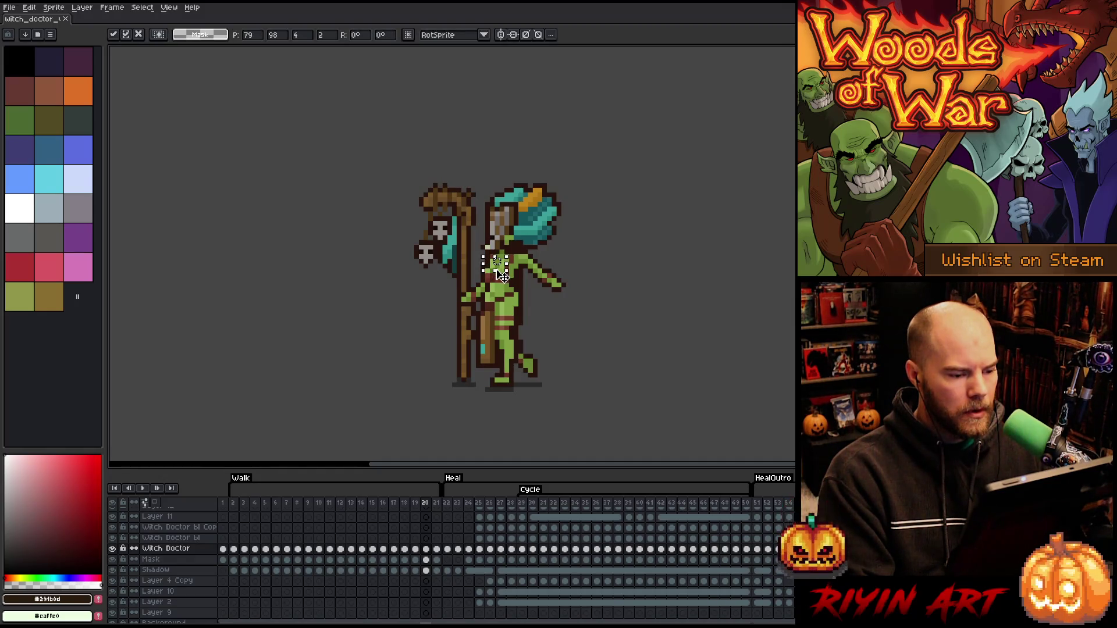
key("ctrl+d")
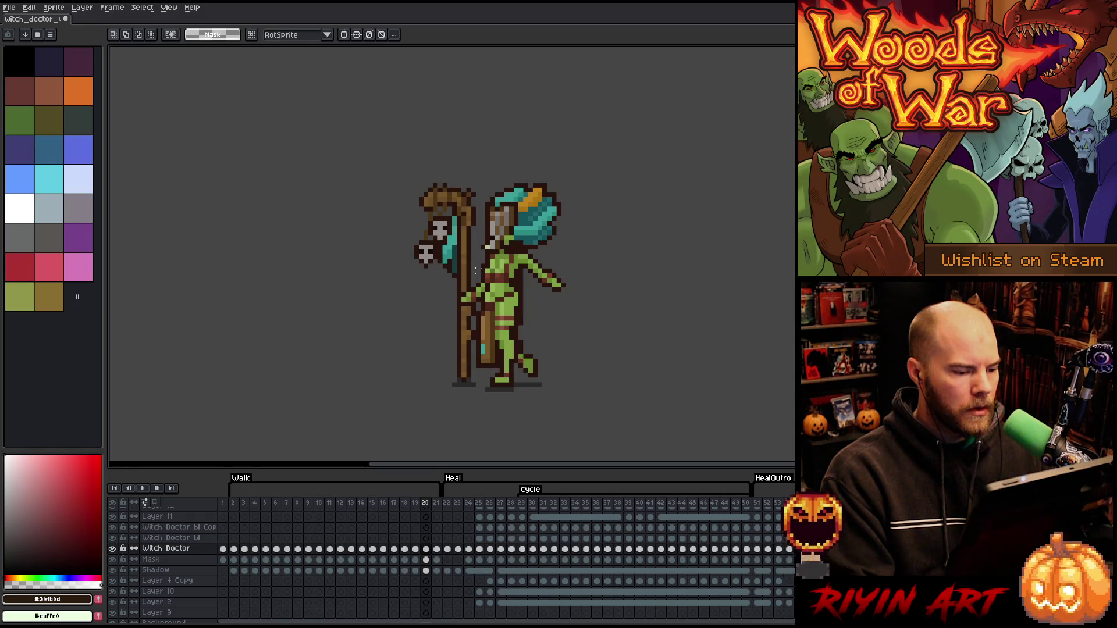
Preview the Walk animation, checking frames 9 and 10 before replaying it
key("Return")
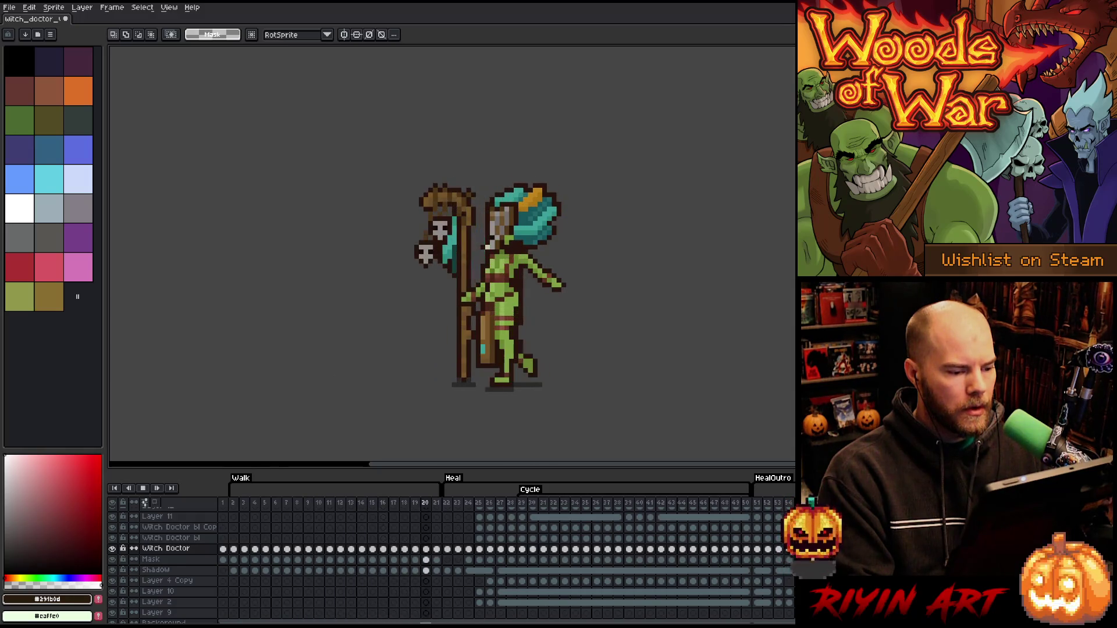
key("Return")
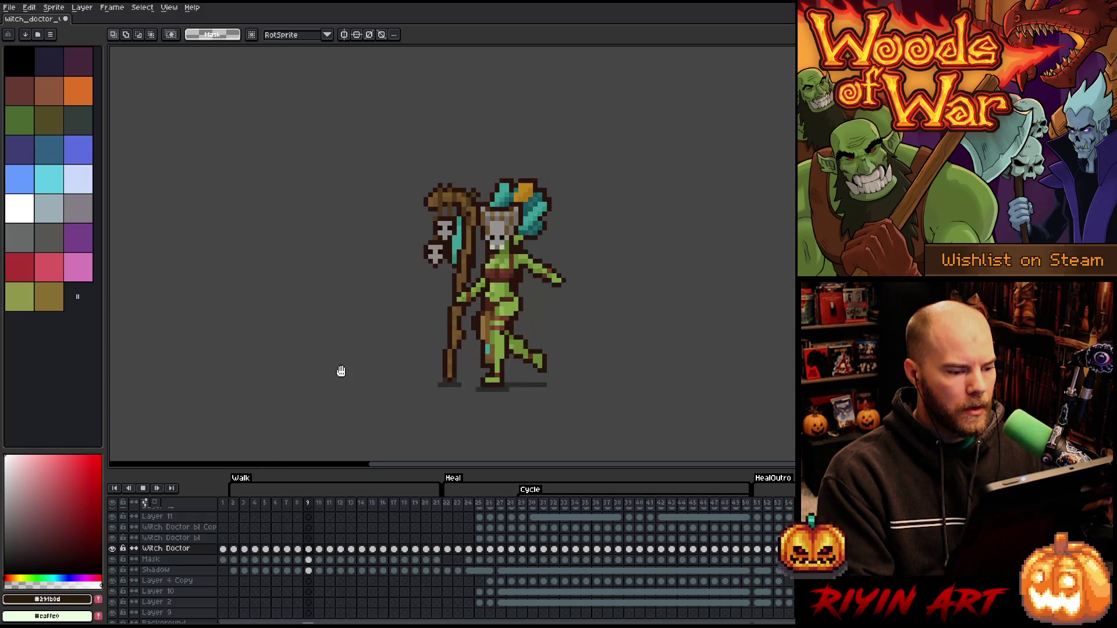
key("period")
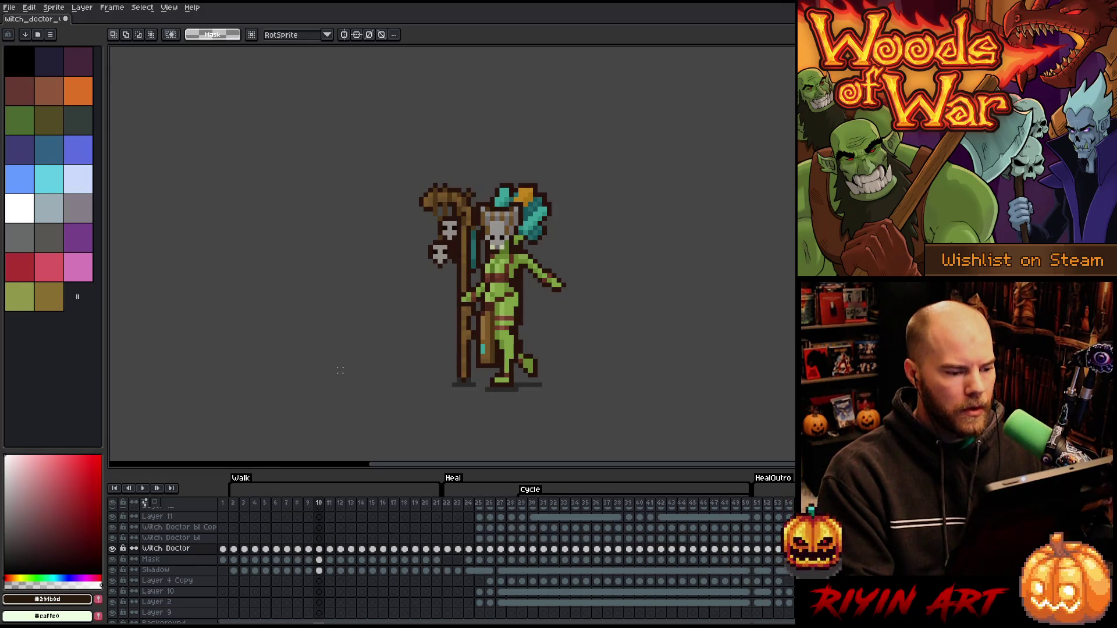
key("comma")
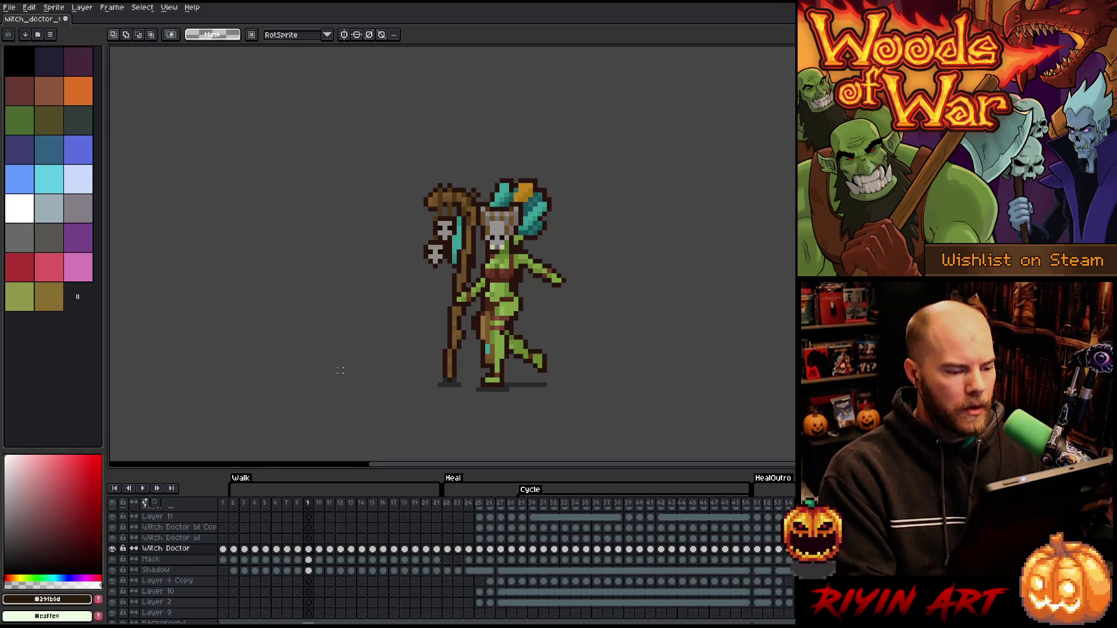
key("Return")
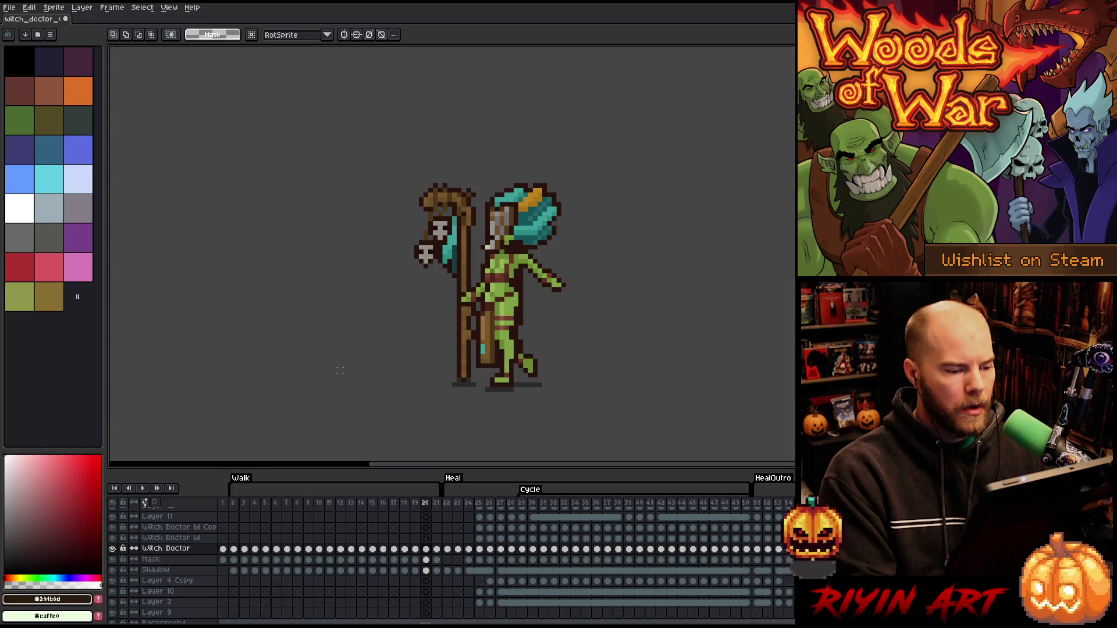
Sample the green from the witch doctor's body and go back to the pencil
key("i")
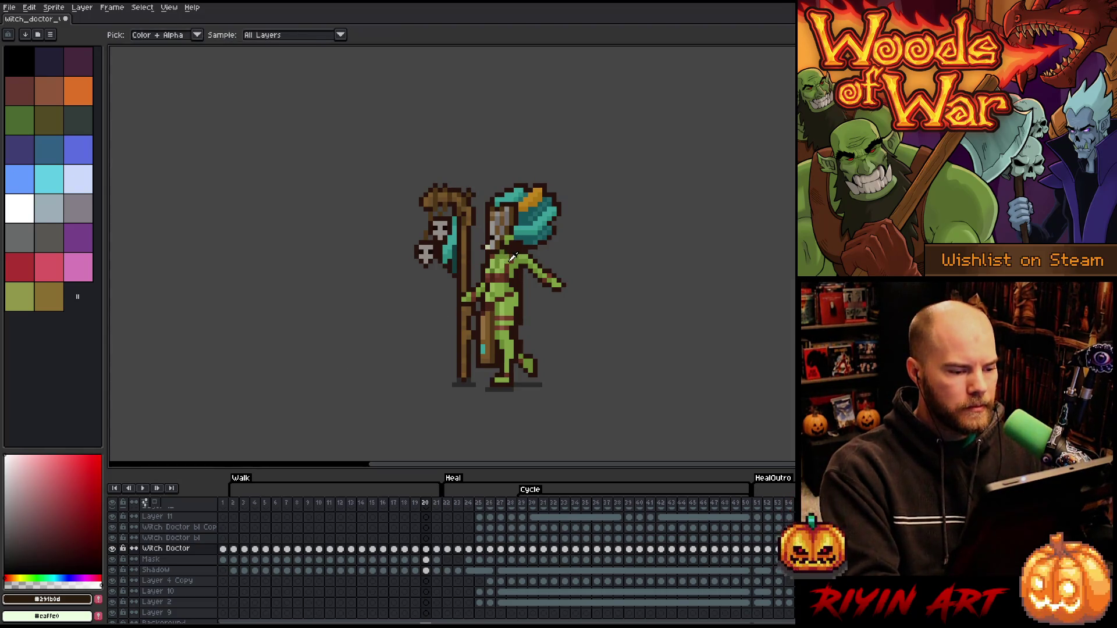
left_click(512, 256)
key("b")
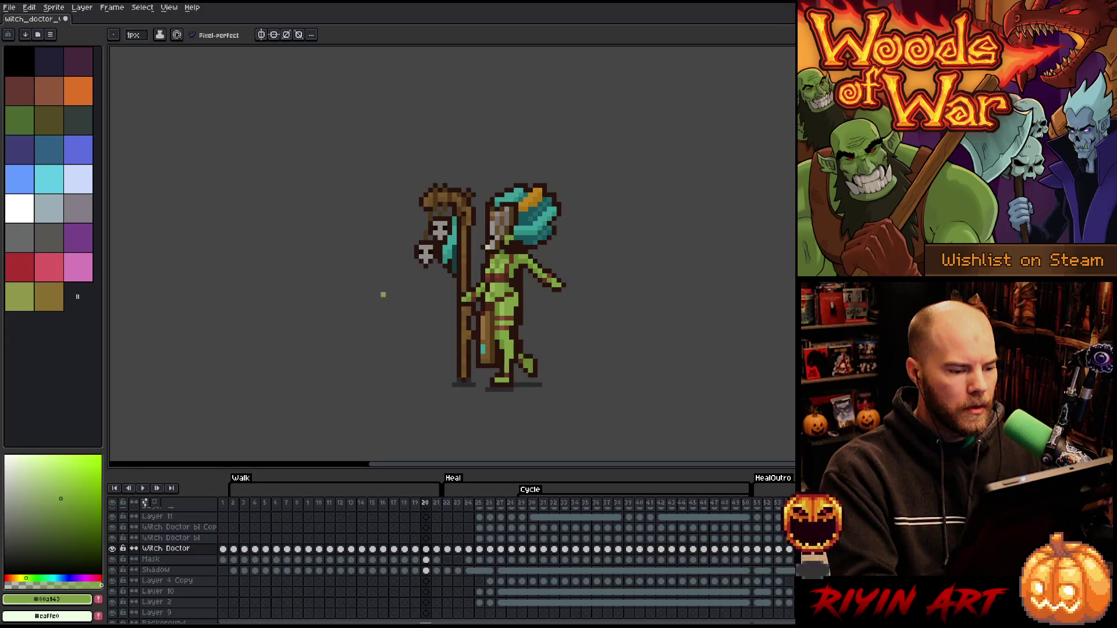
Compare the poses around frames 18–19 and pick the lighter body green #93b357
key("Right")
key("Left")
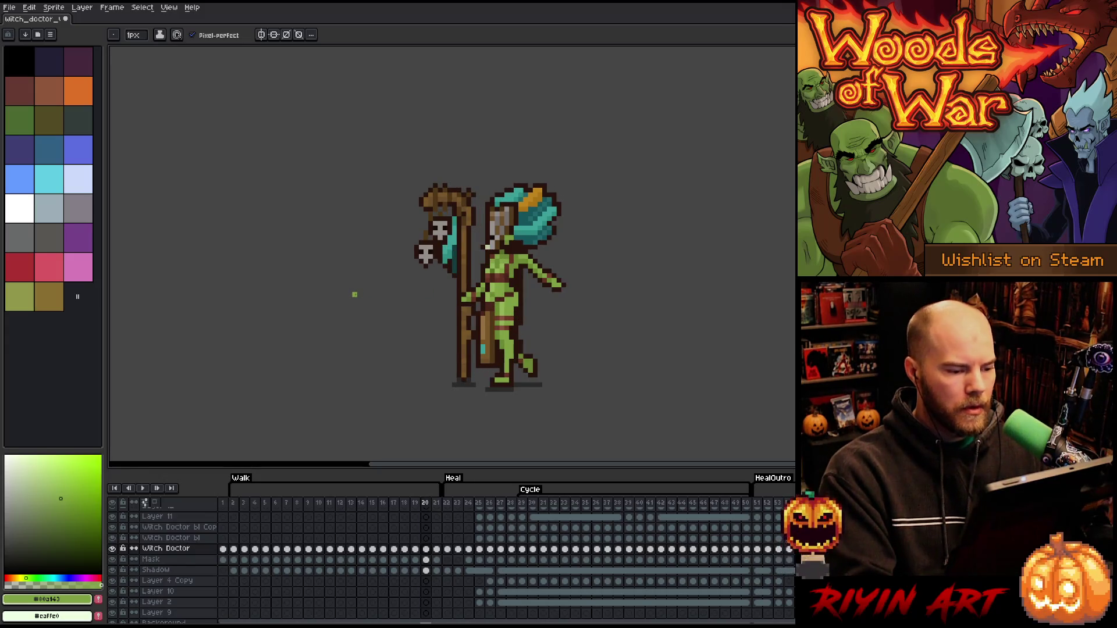
key("Left")
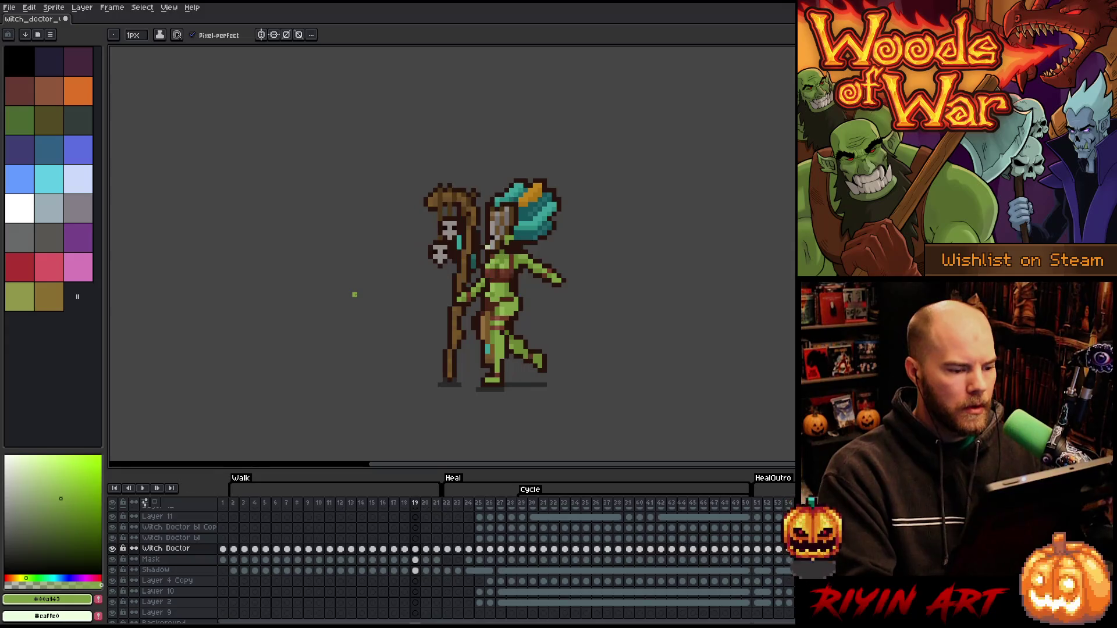
key("Left")
key("Right")
key("Left")
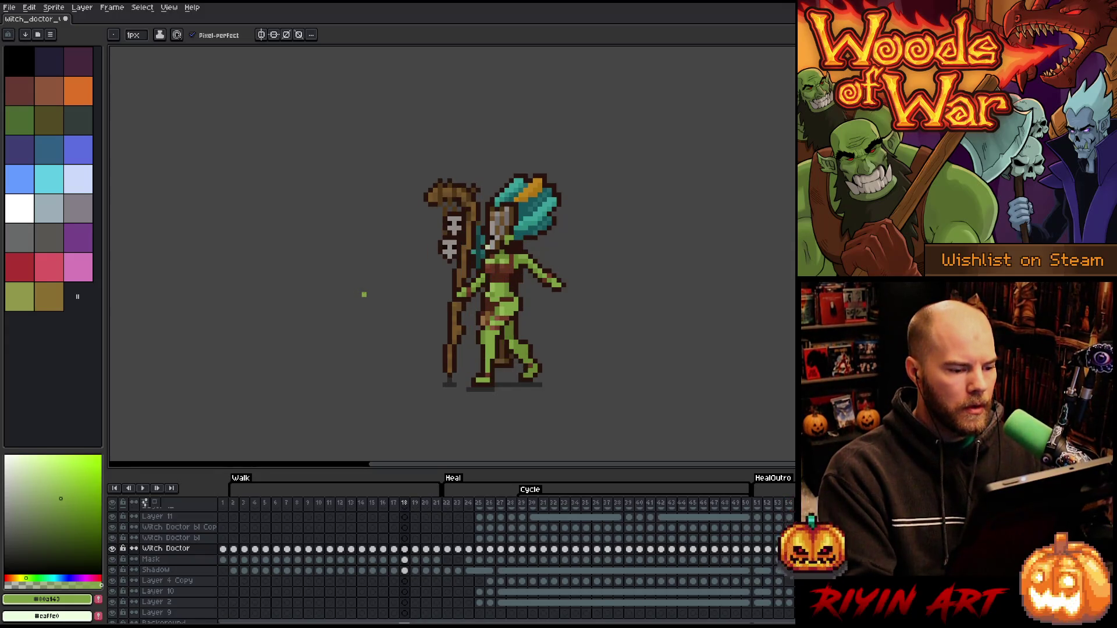
key("Right")
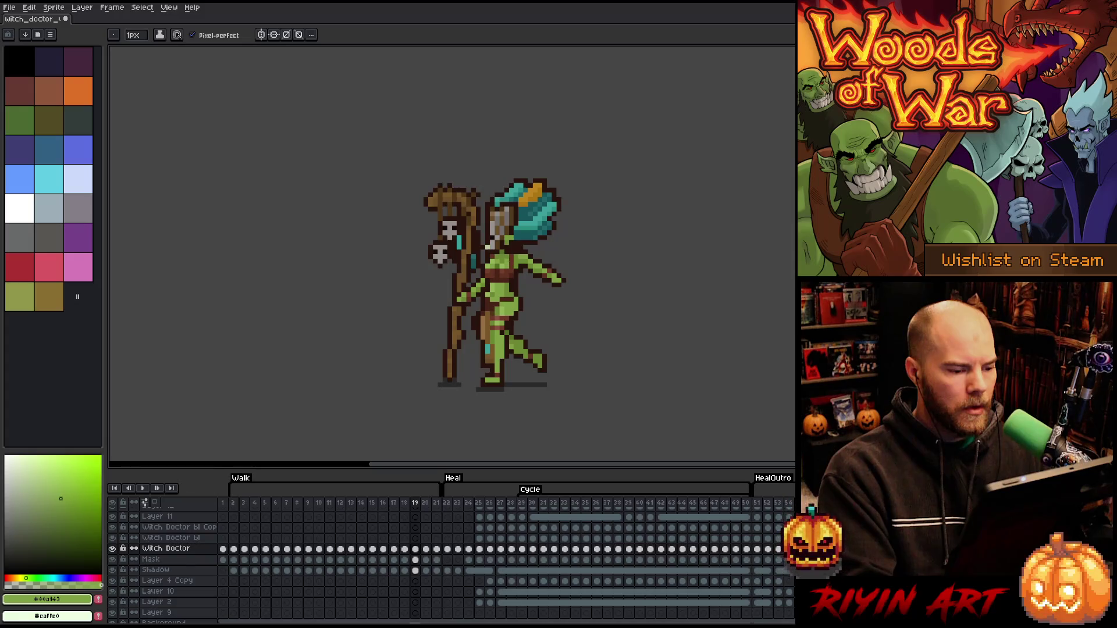
left_click(469, 284, "alt")
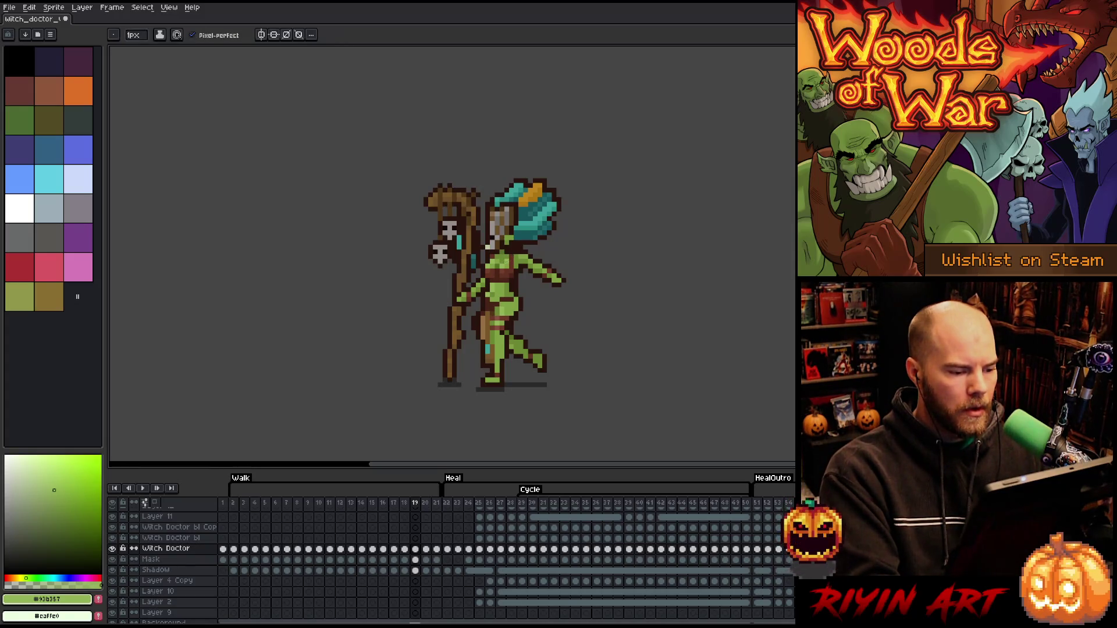
Step on to frame 21, play the Walk animation and stop on frame 10
key("Right")
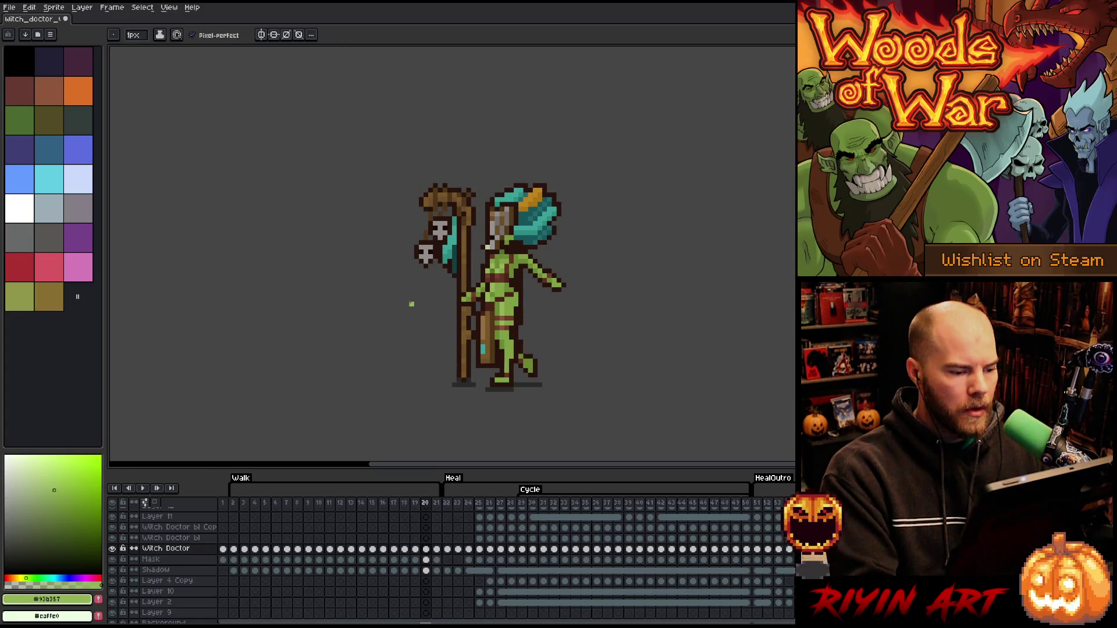
key("Right")
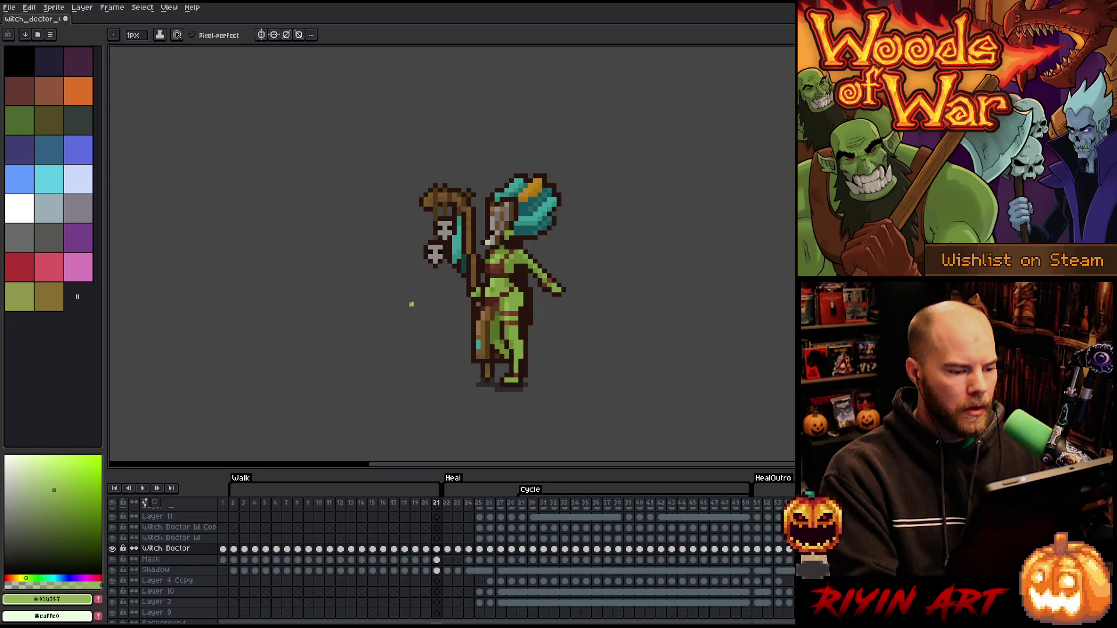
key("Return")
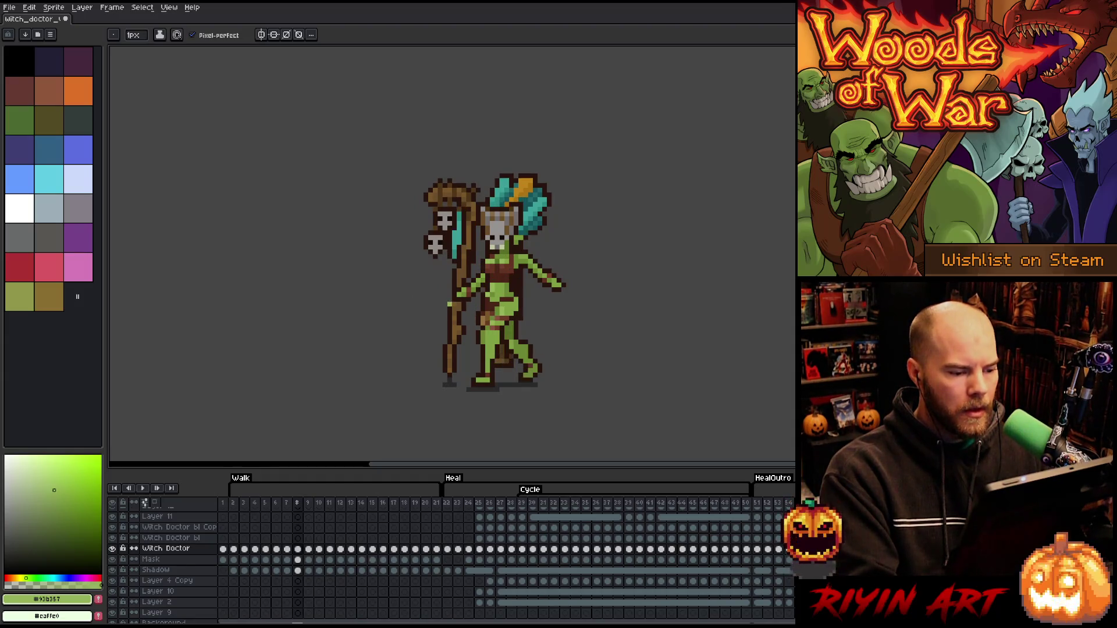
key("period")
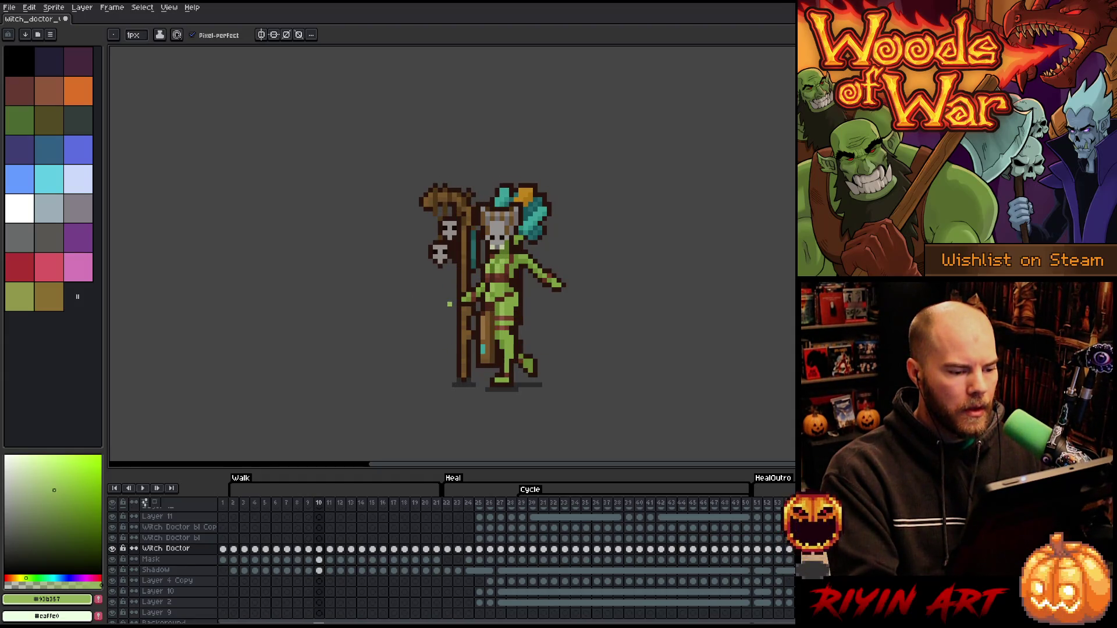
key("v")
key("m")
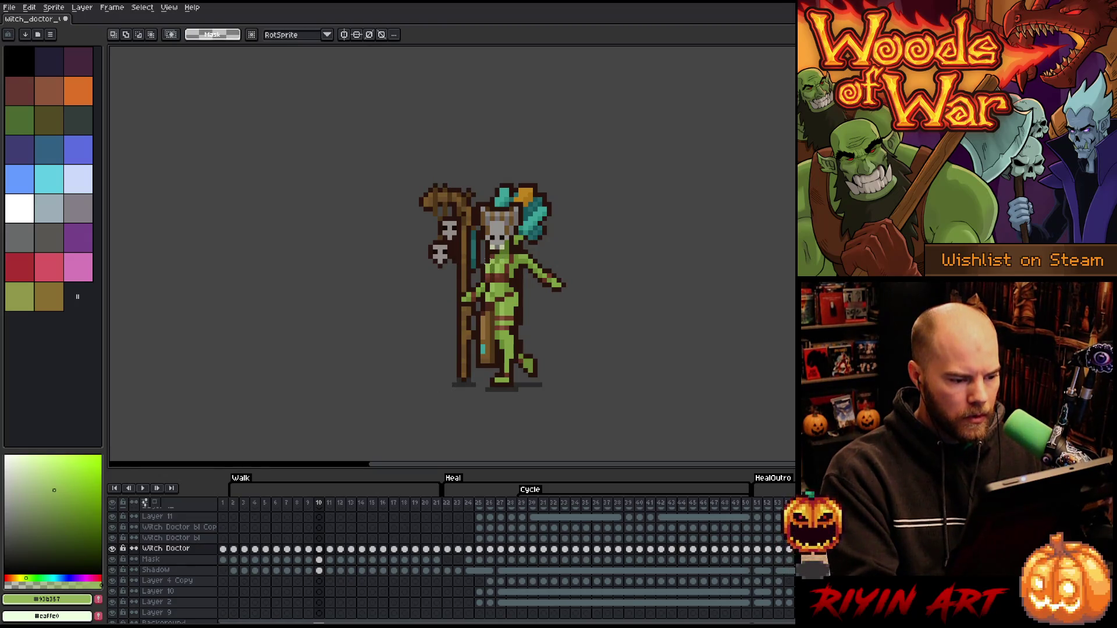
Release the eye-area selection and make the Mask layer active on frame 10
left_click_drag(482, 256, 508, 268)
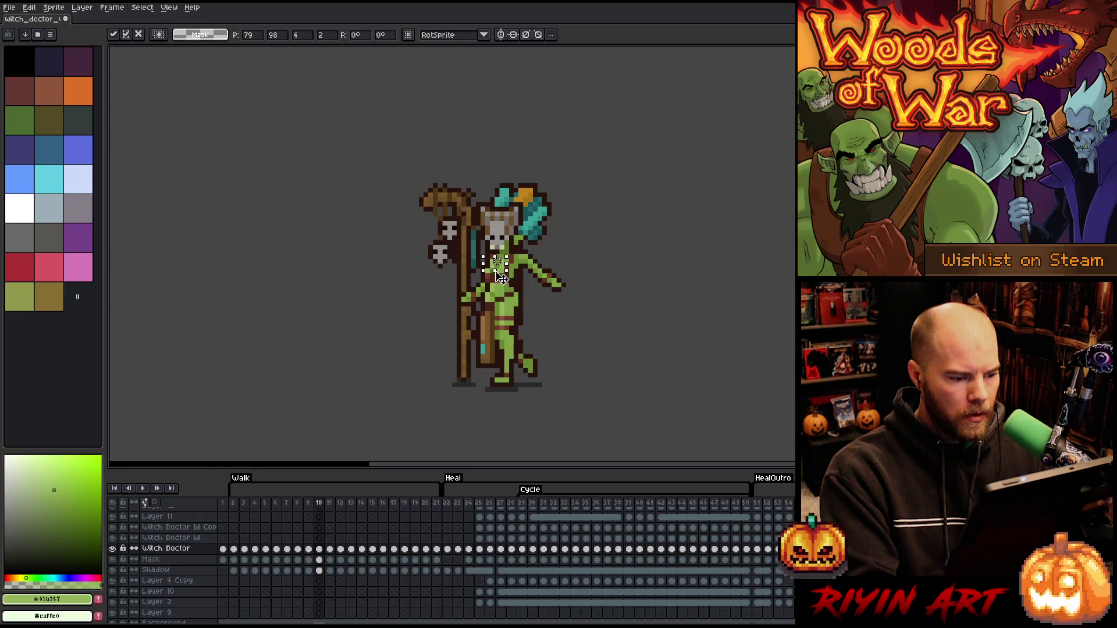
left_click(556, 269)
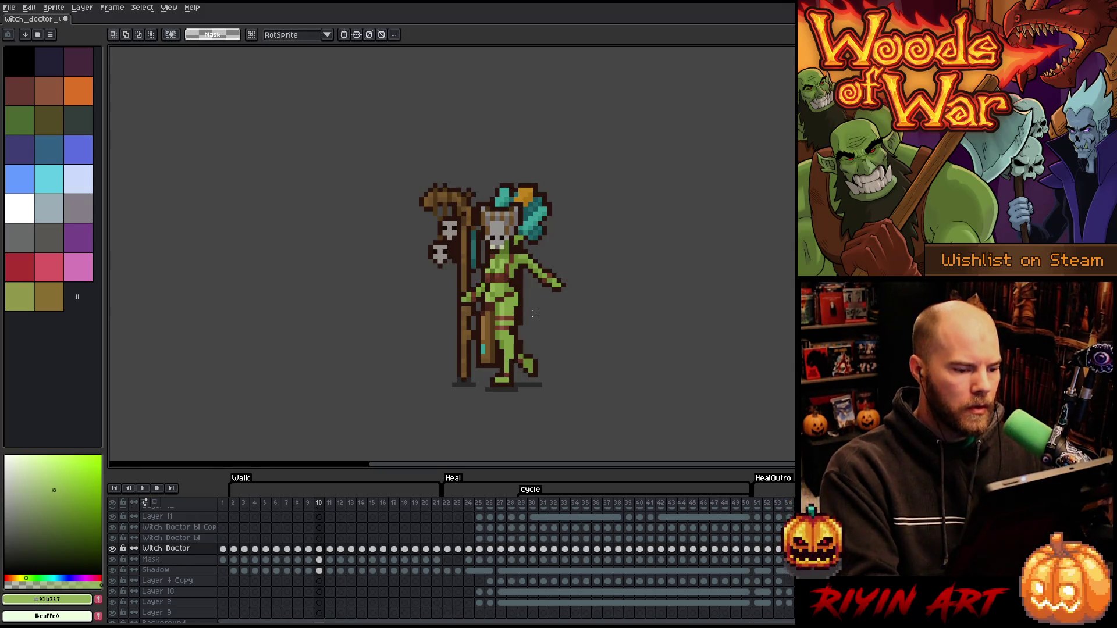
key("b")
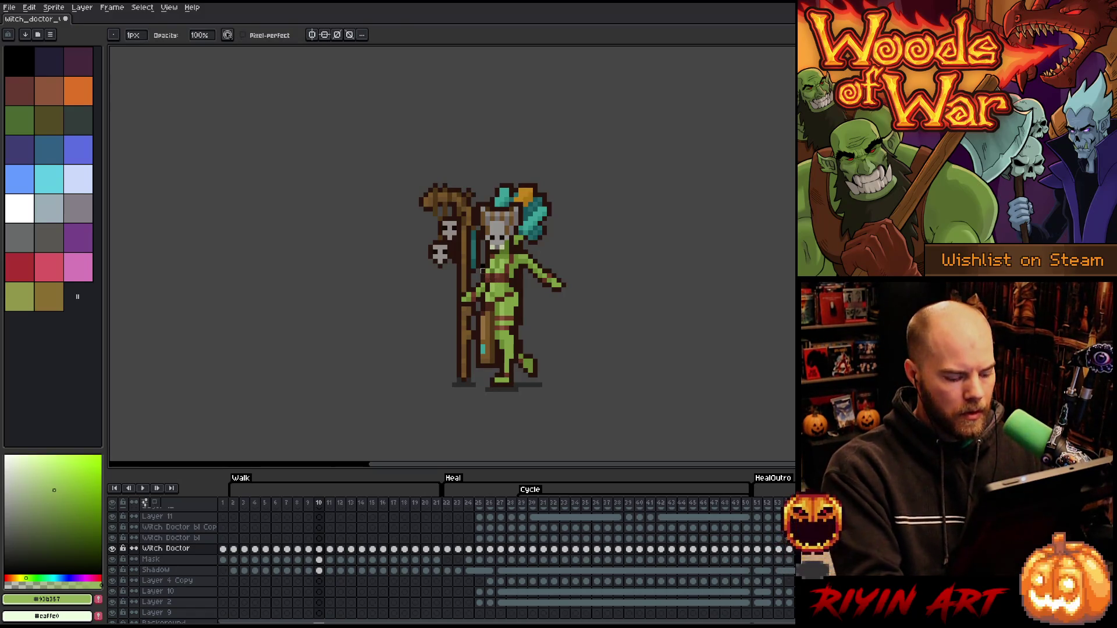
key("v")
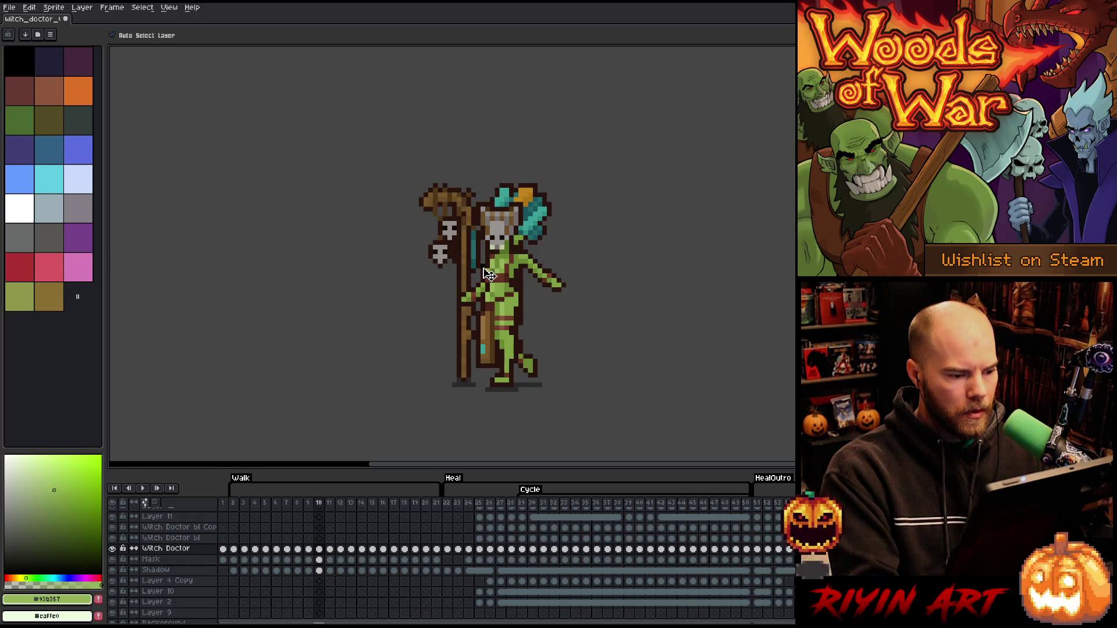
left_click(489, 273)
Flip between Walk frames 14 and 15 to compare the poses
key("b")
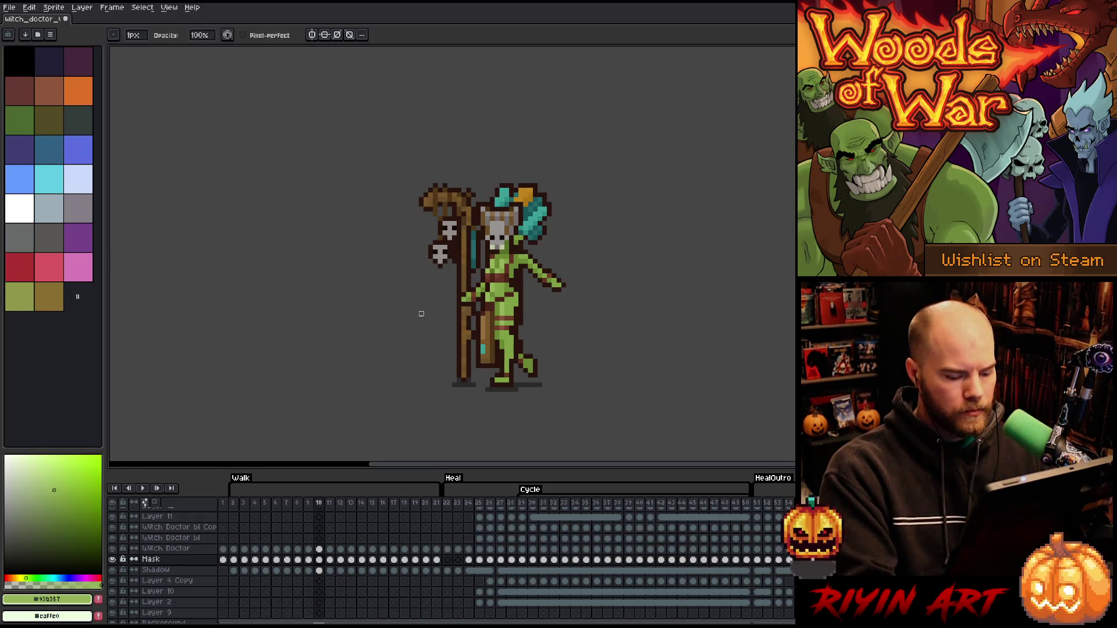
key("Right")
key("Right")
key("Right")
key("Right")
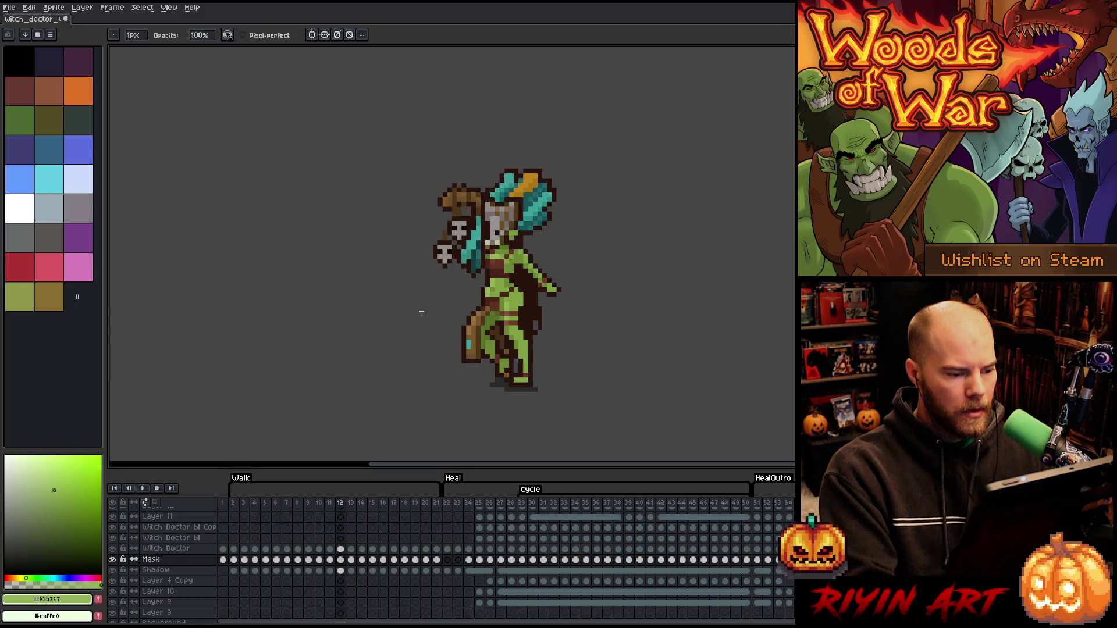
key("Left")
key("Left")
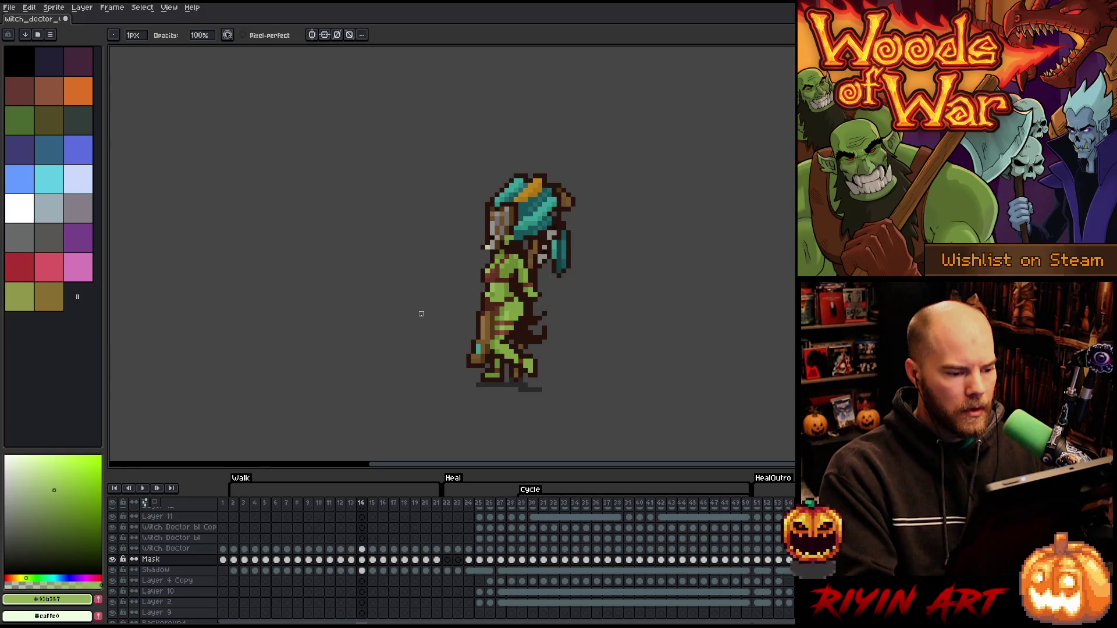
key("Right")
key("i")
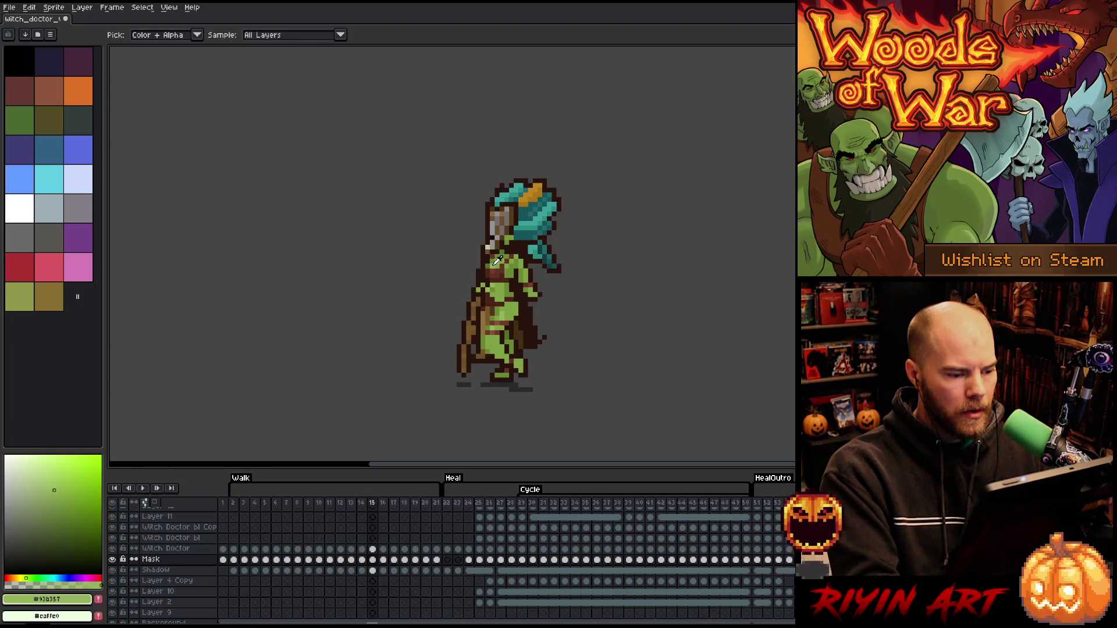
key("Right")
key("Left")
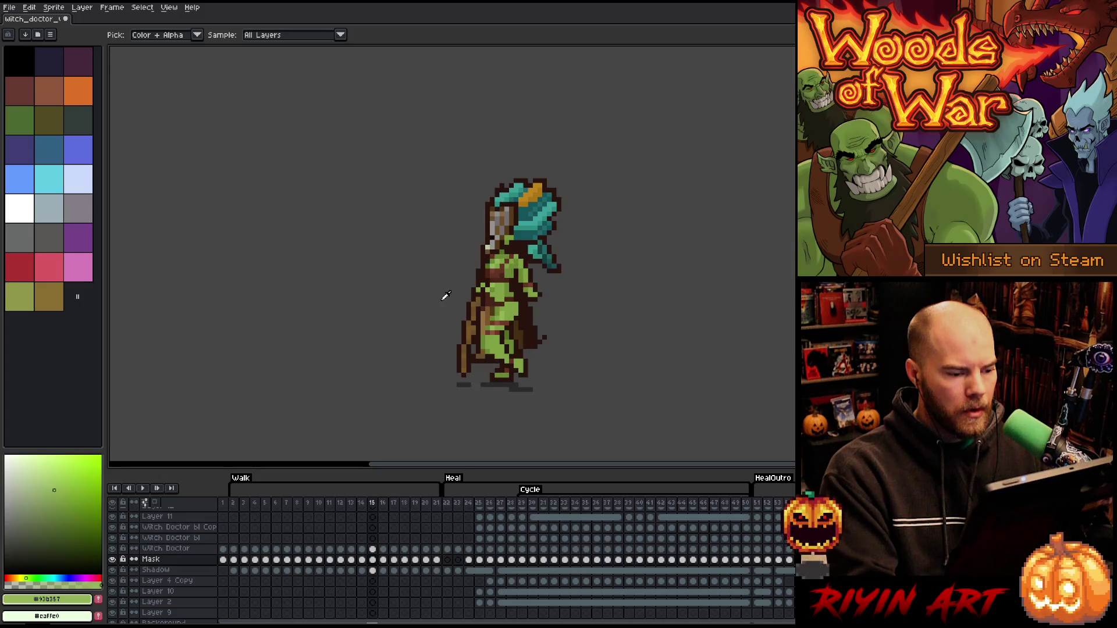
key("Left")
key("b")
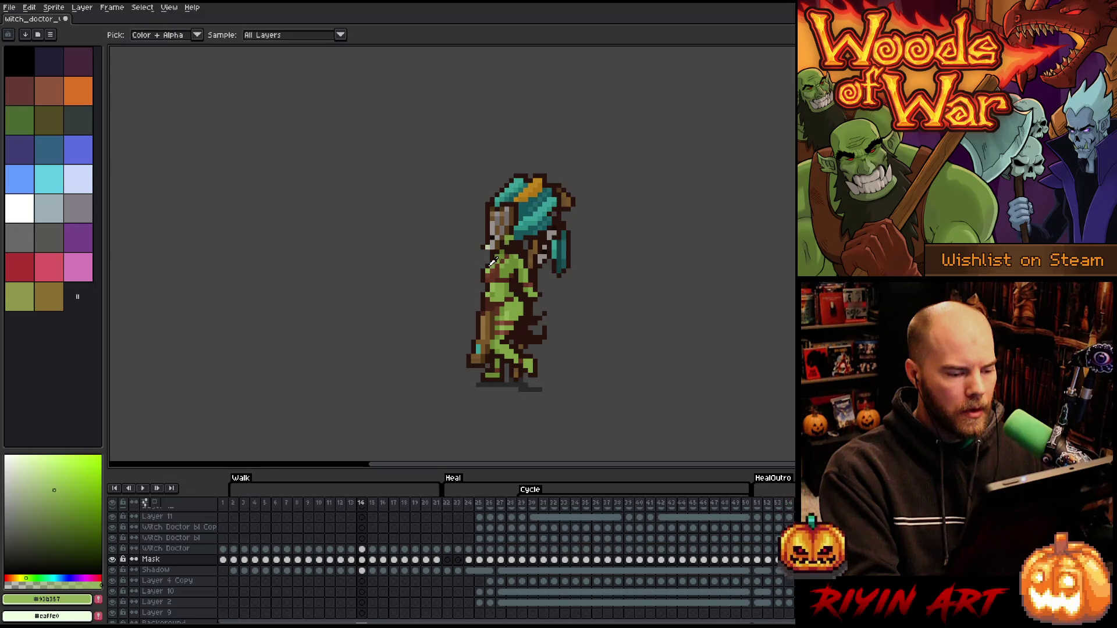
Select the Witch Doctor layer's frame-13 cel, then step to frame 14
key("m")
key("Left")
key("i")
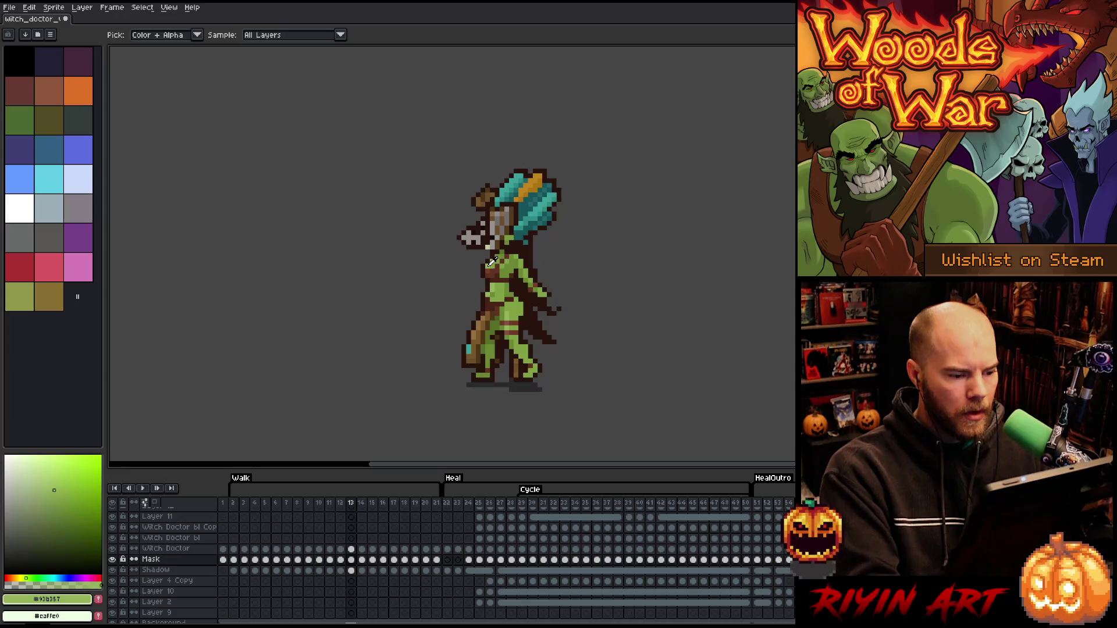
left_click(352, 549)
key("Right")
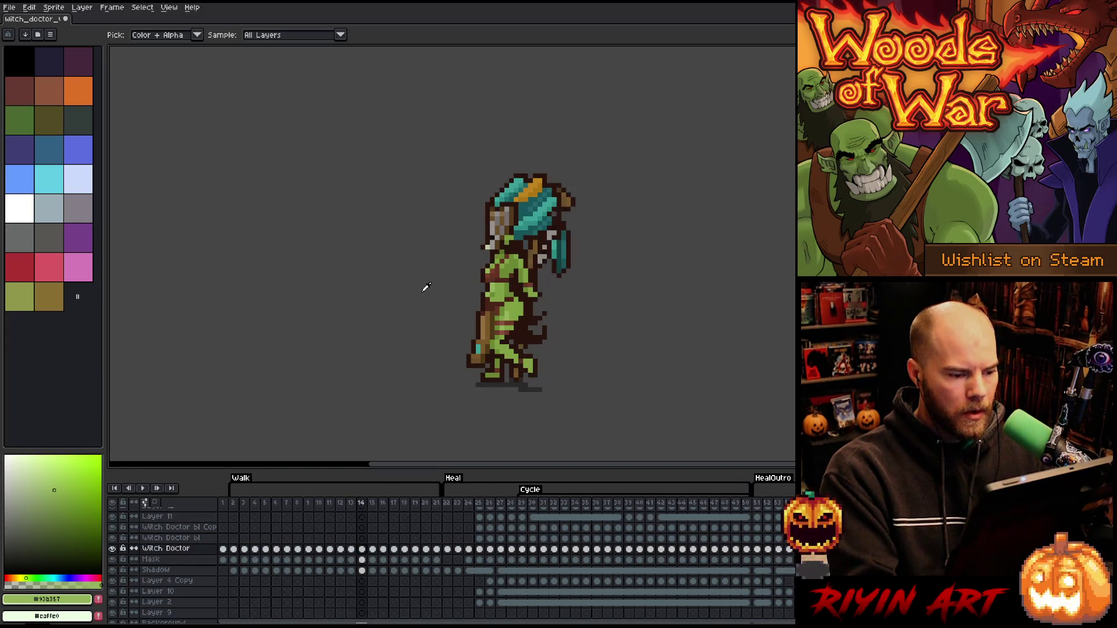
Advance to frame 16's staff-upright pose and make the Mask layer the working layer
key("b")
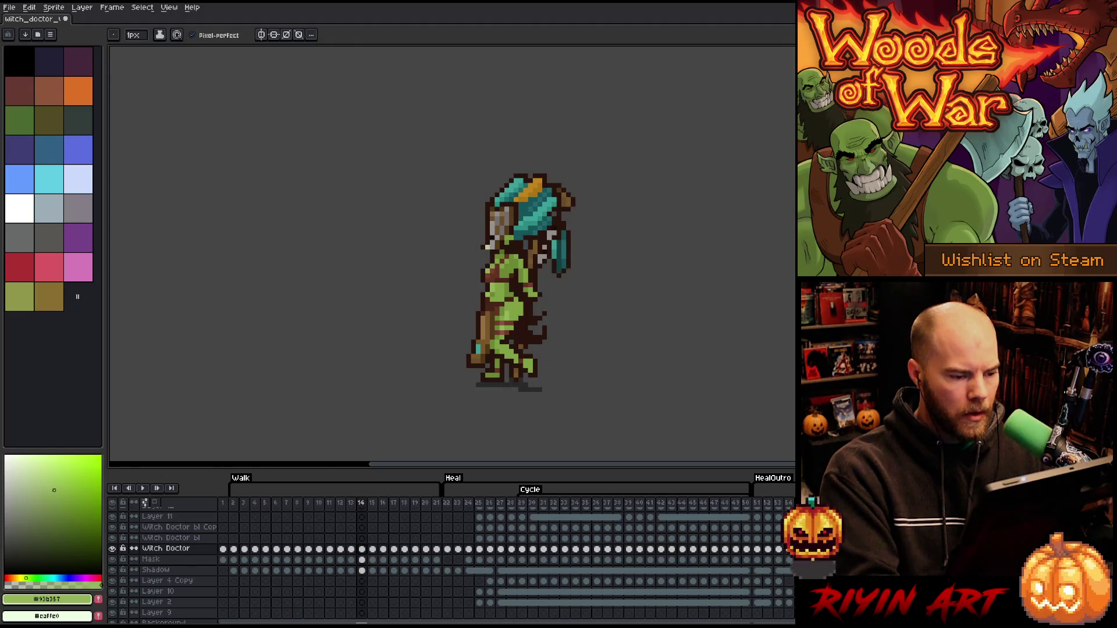
key("Left")
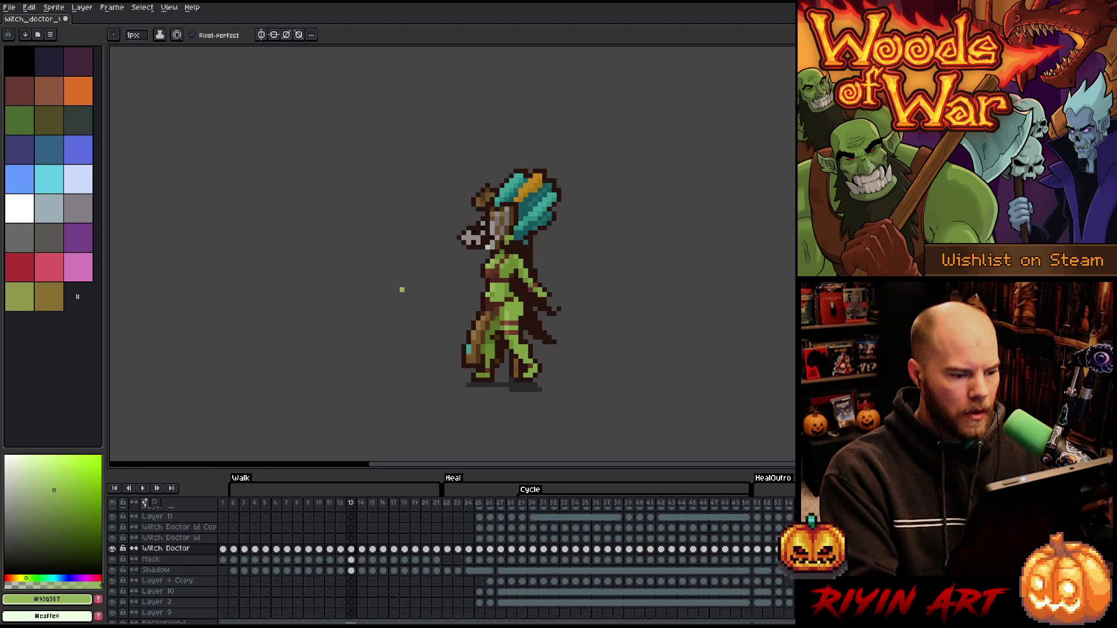
key("Right")
key("Right")
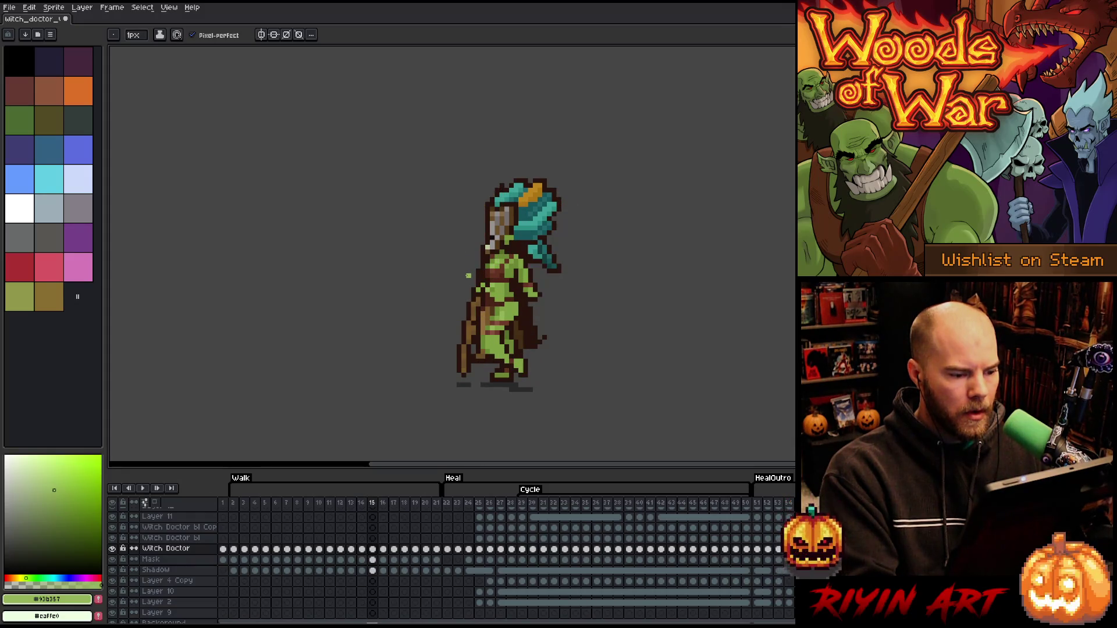
key("Right")
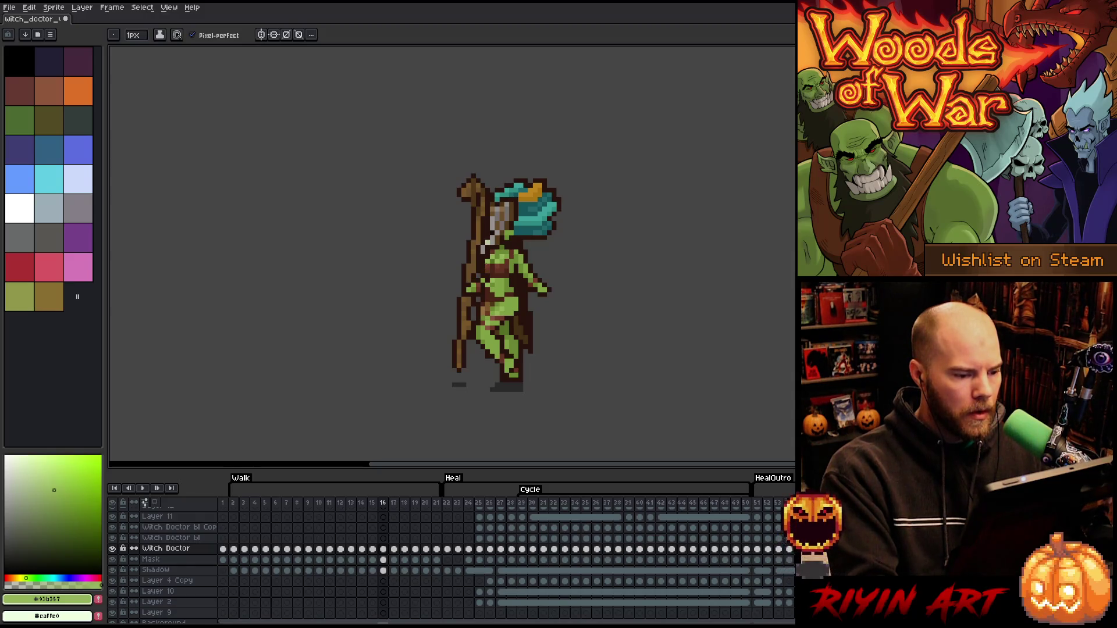
key("v")
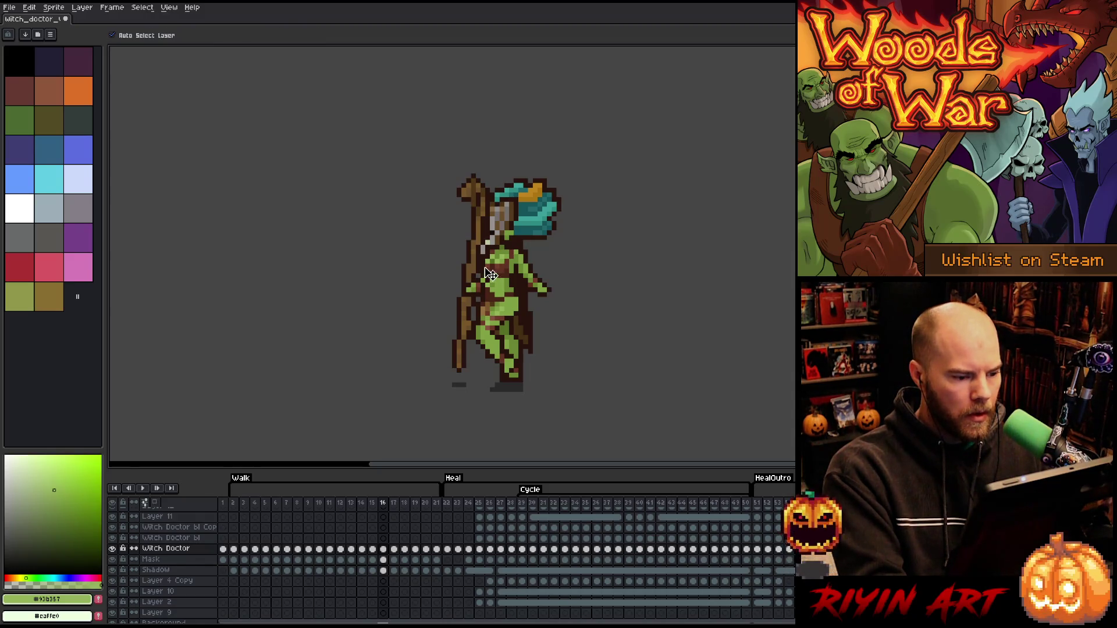
key("b")
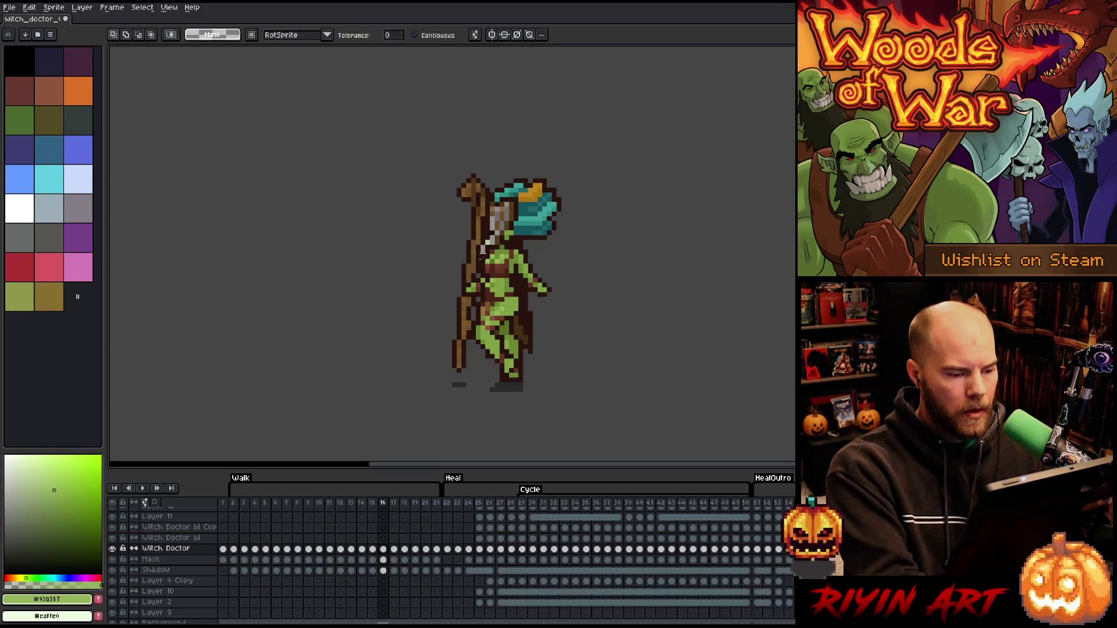
key("v")
left_click(488, 265)
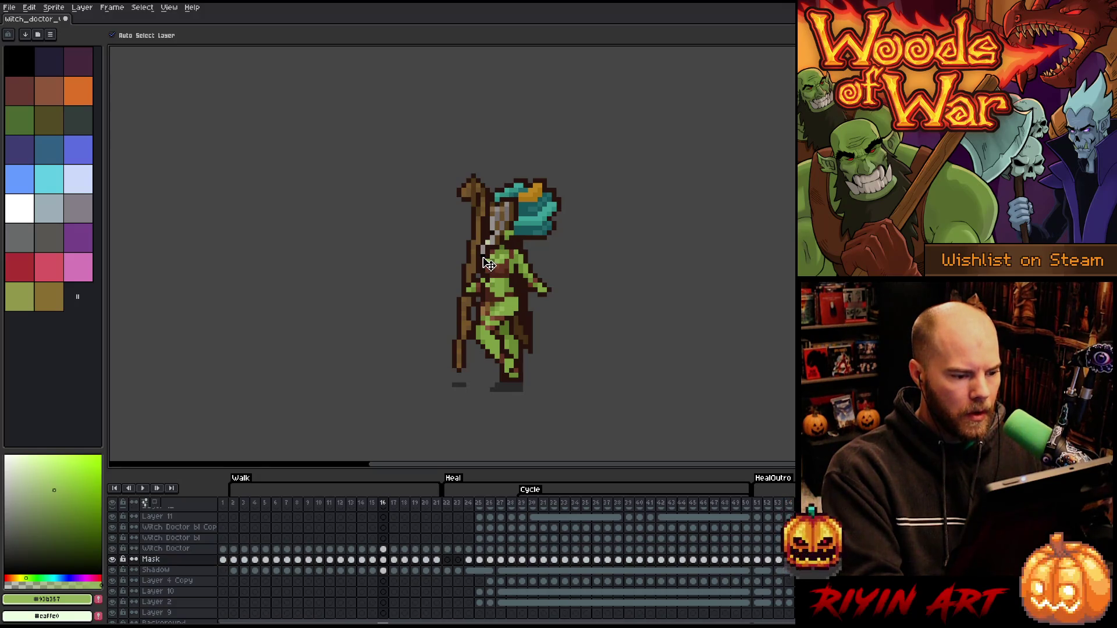
Flip through the walk poses from frame 17 onward and move up to the Witch Doctor layer
key("b")
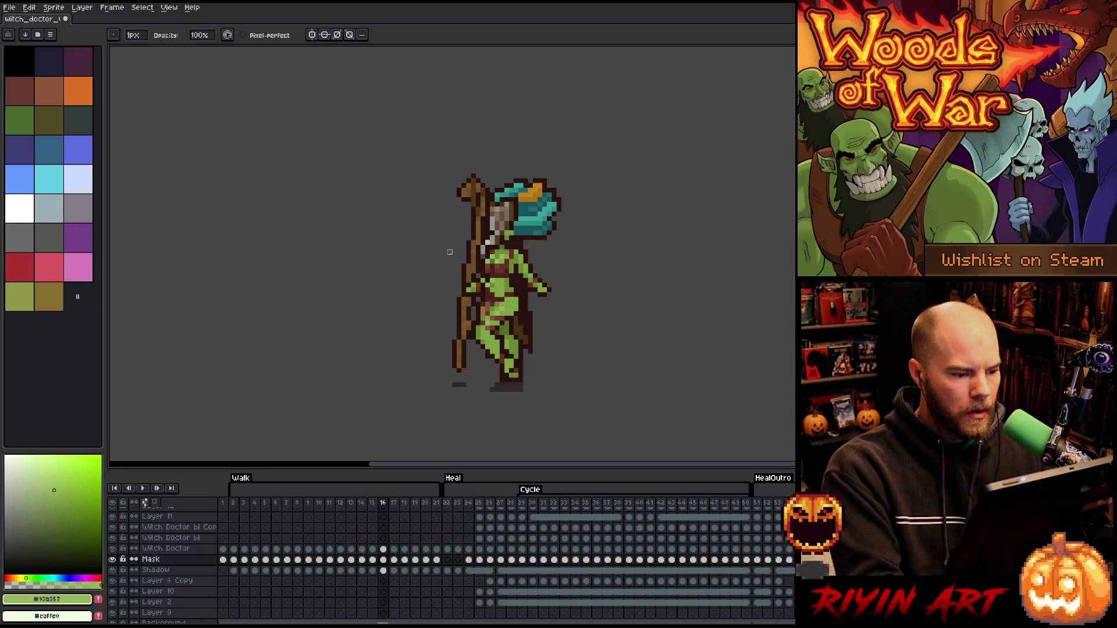
key("period")
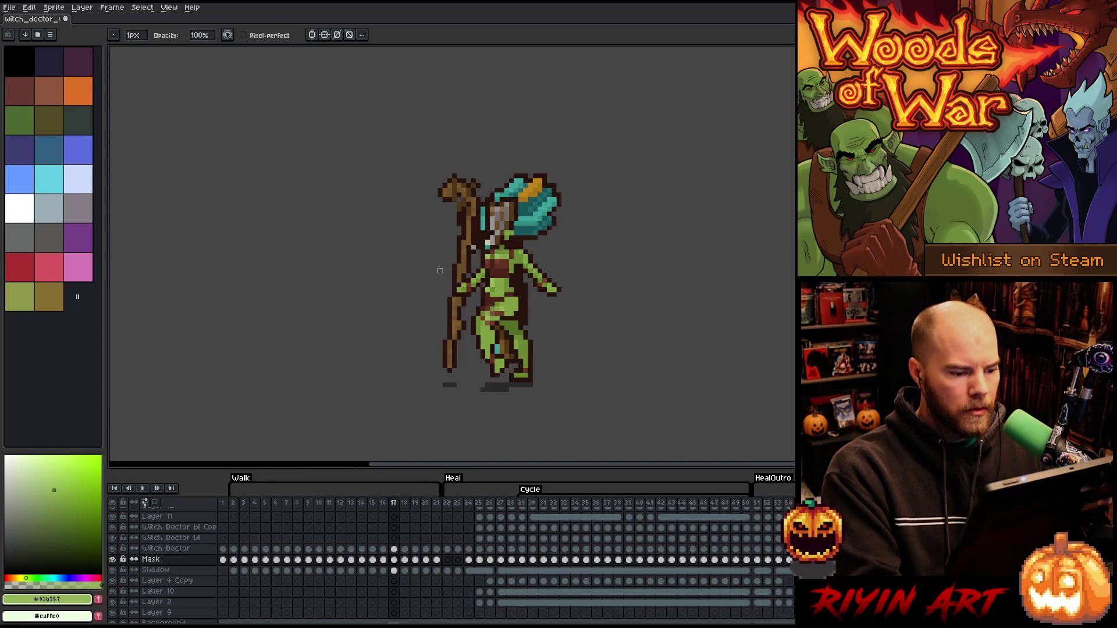
key("period")
key("comma")
key("period")
key("comma")
key("period")
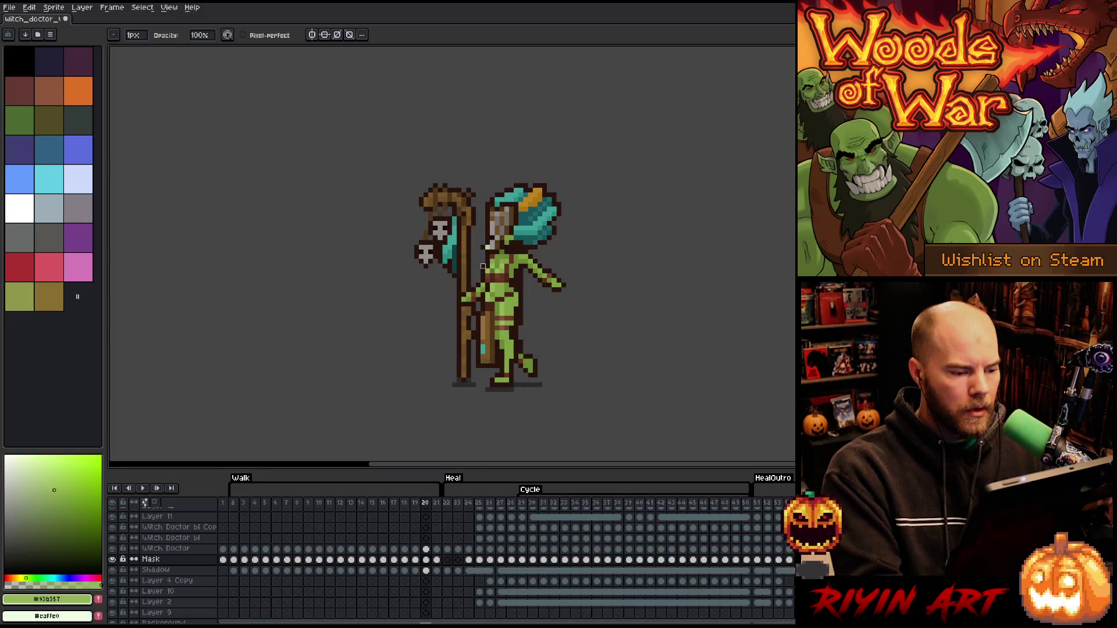
key("alt+Up")
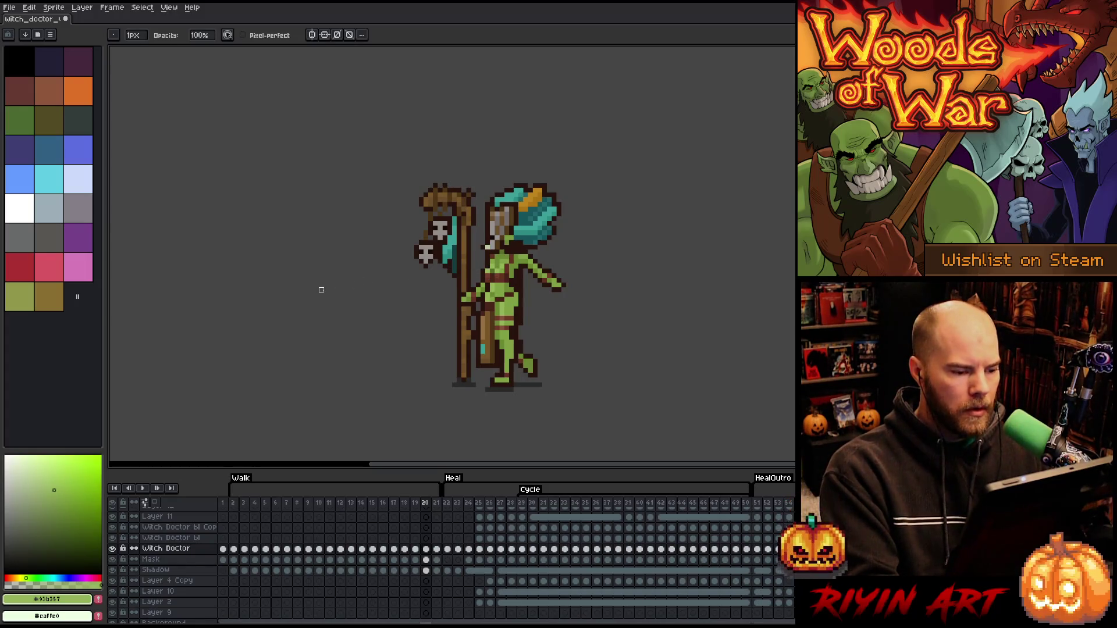
Play the Walk animation from frame 21, stop on frame 10, and sample the mid green
key("Right")
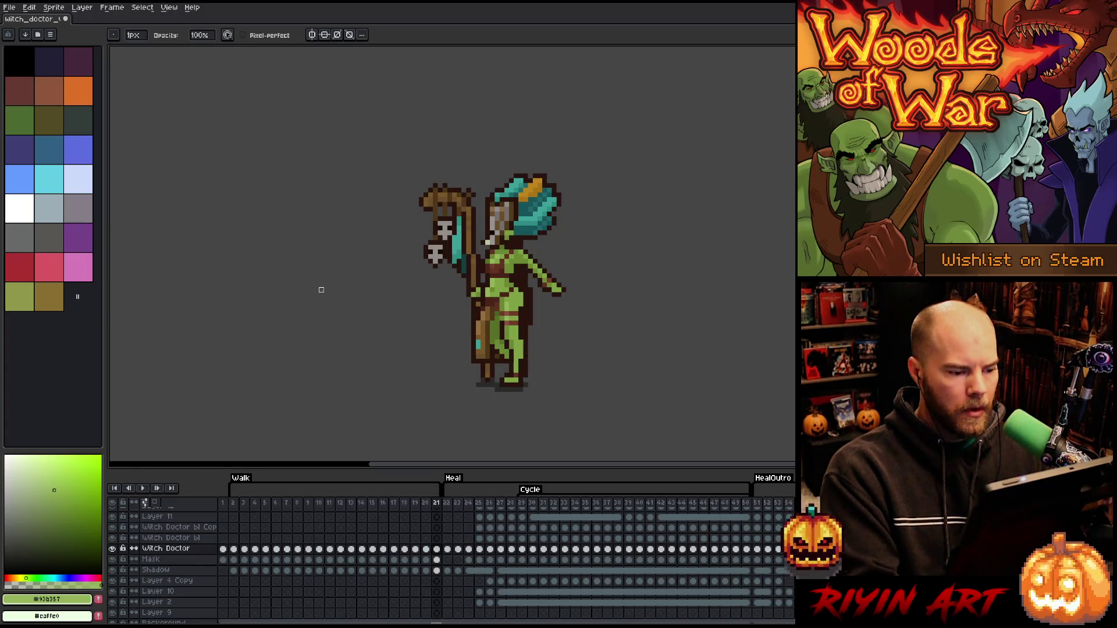
key("Return")
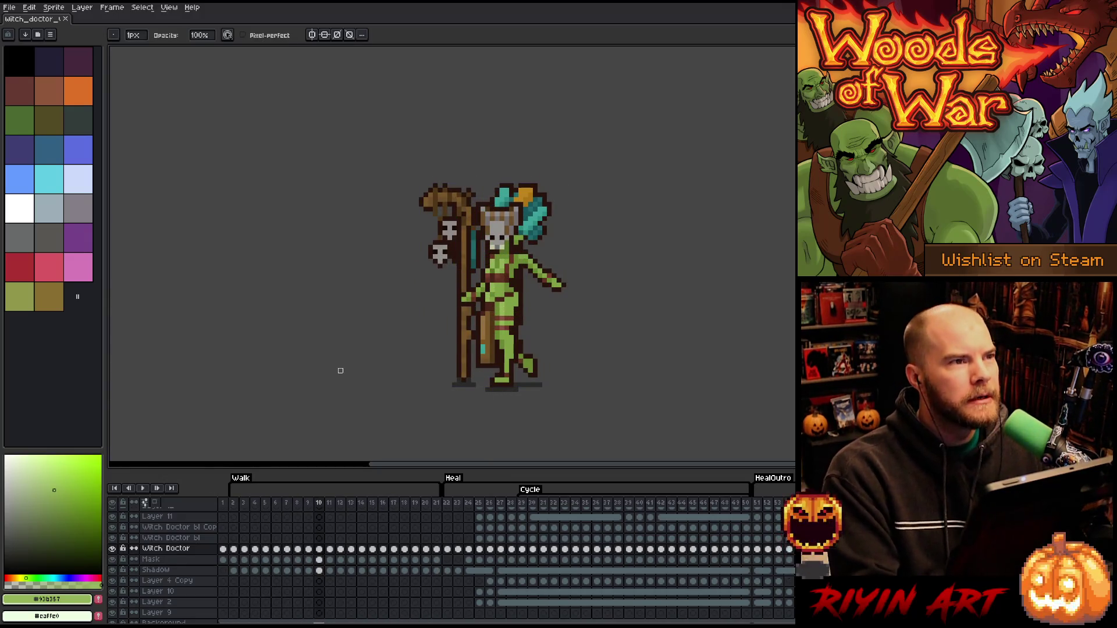
scroll(496, 261, "up", 1)
left_click(498, 268, "alt")
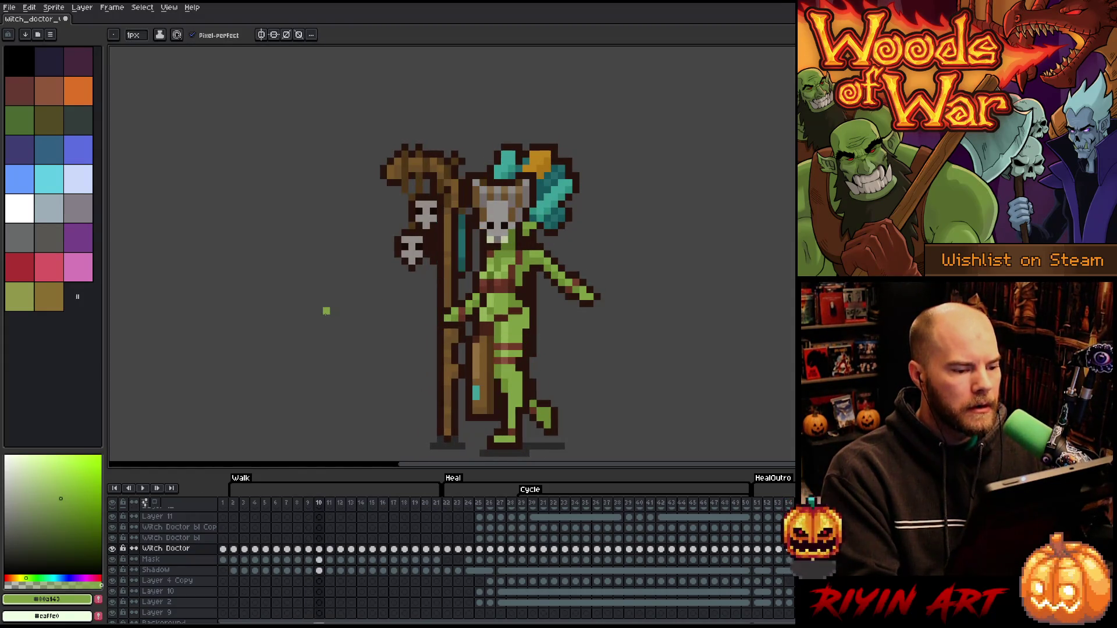
Briefly play the animation, stop on frame 18, and advance to frame 19
key("Return")
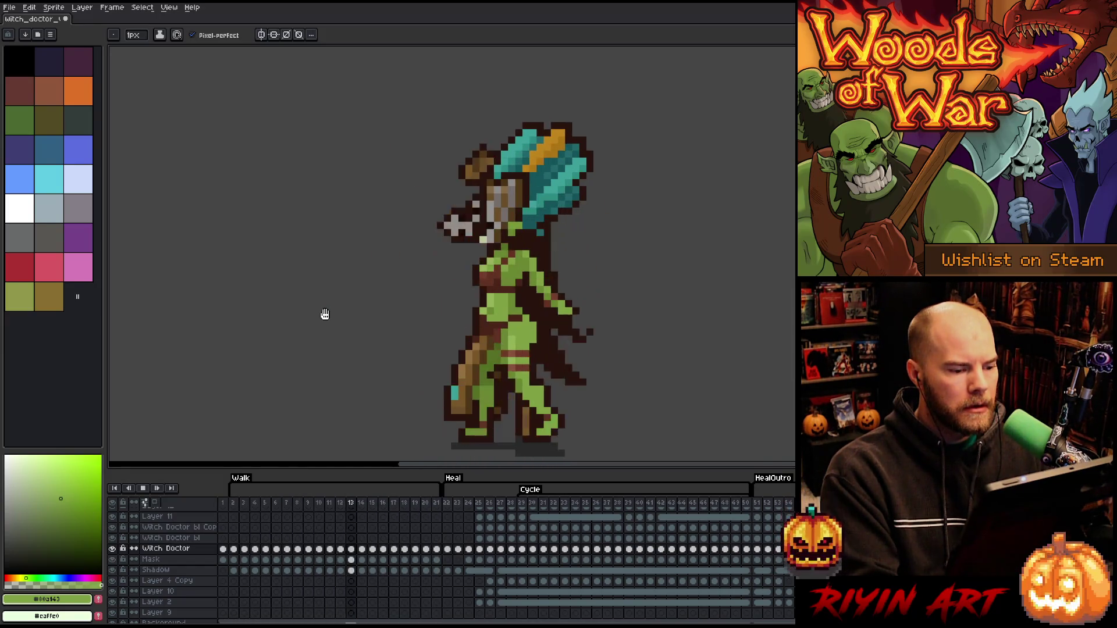
key("Return")
key("Return")
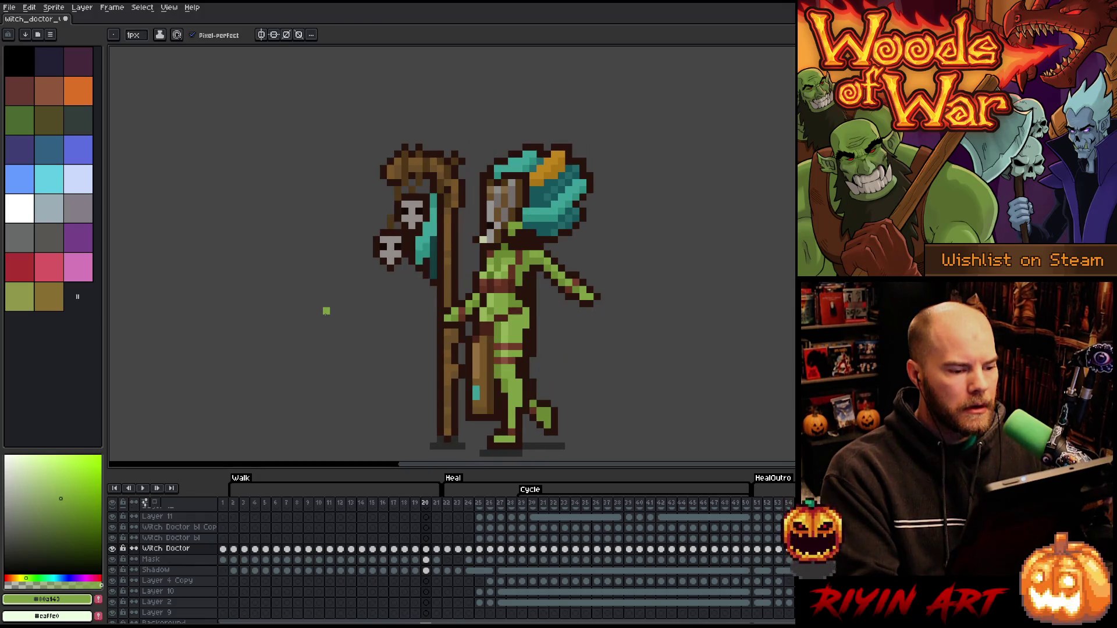
key("Return")
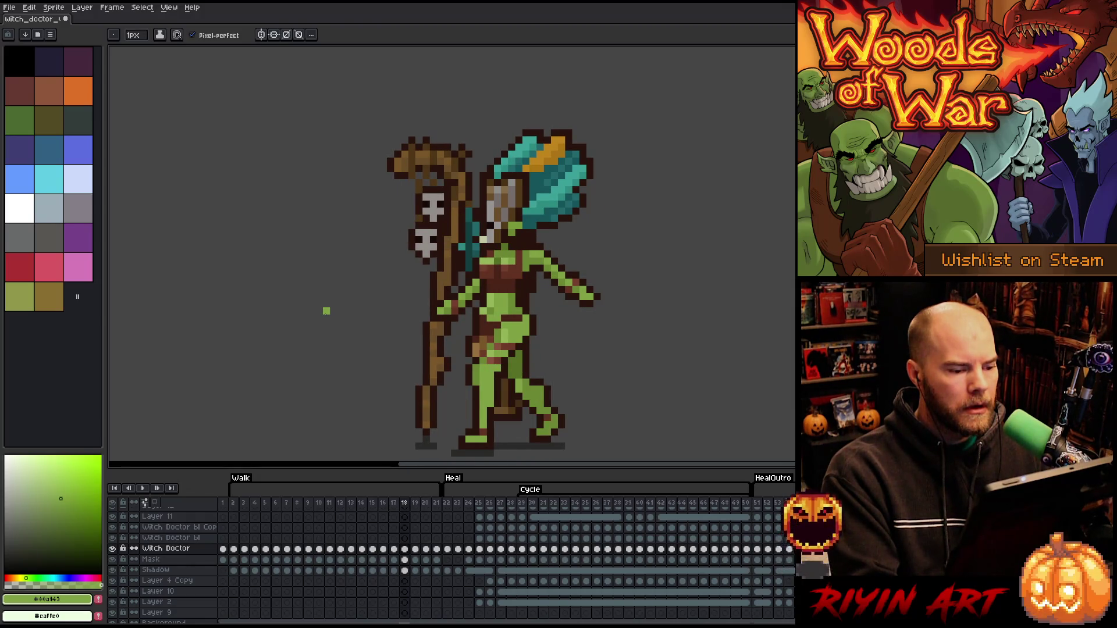
key("Right")
key("Right")
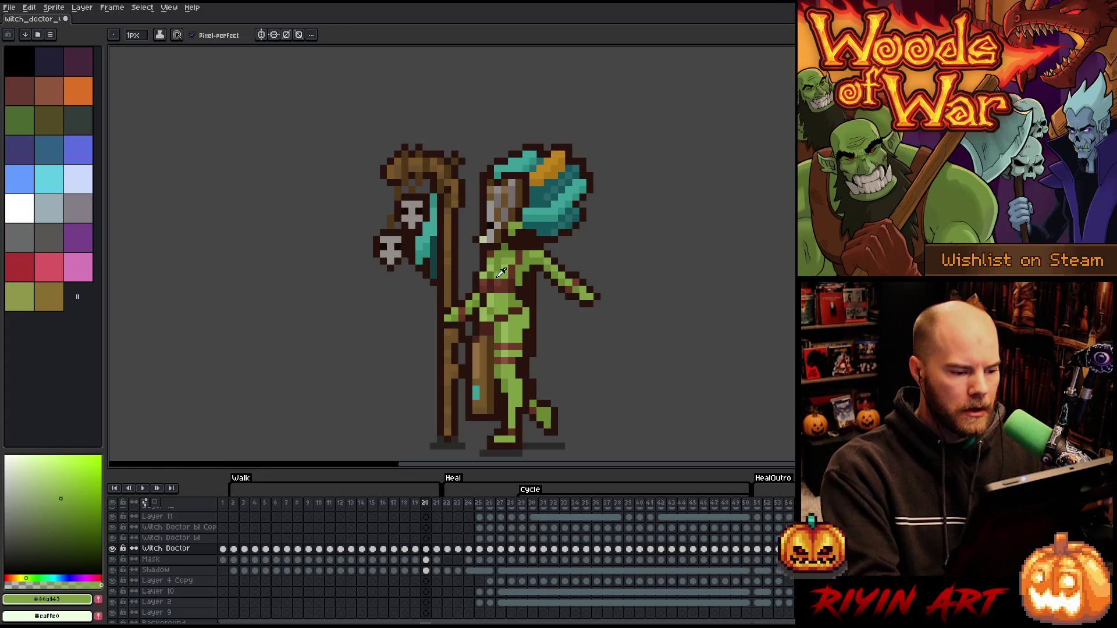
Sample the body greens #93b357 and #80a143 from the sprite around frame 20
left_click(509, 262, "alt")
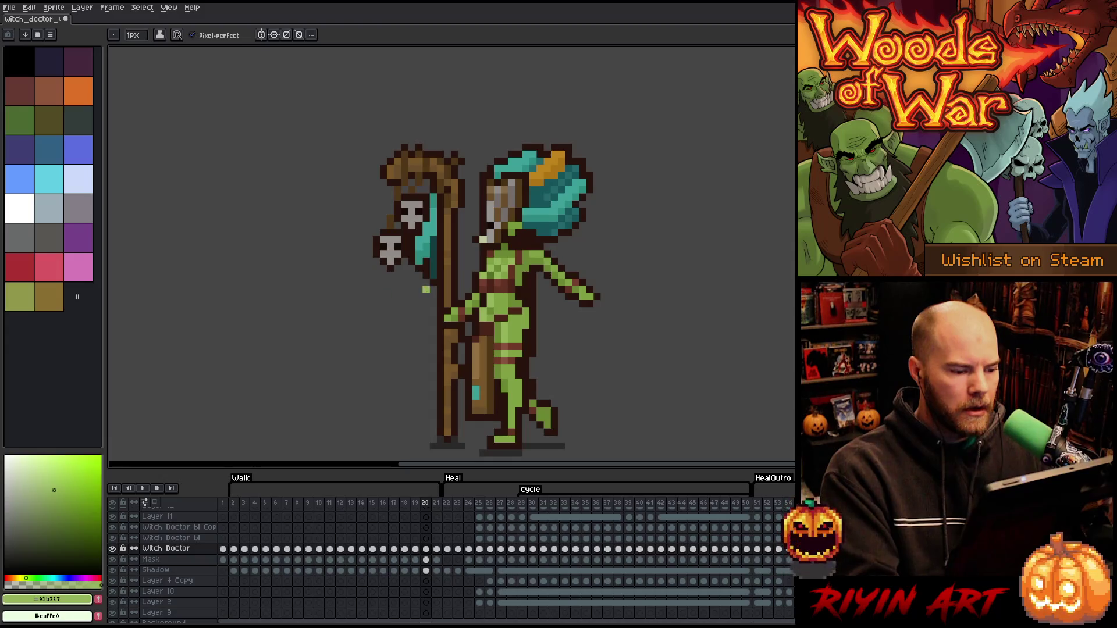
key("alt")
left_click(502, 265, "alt")
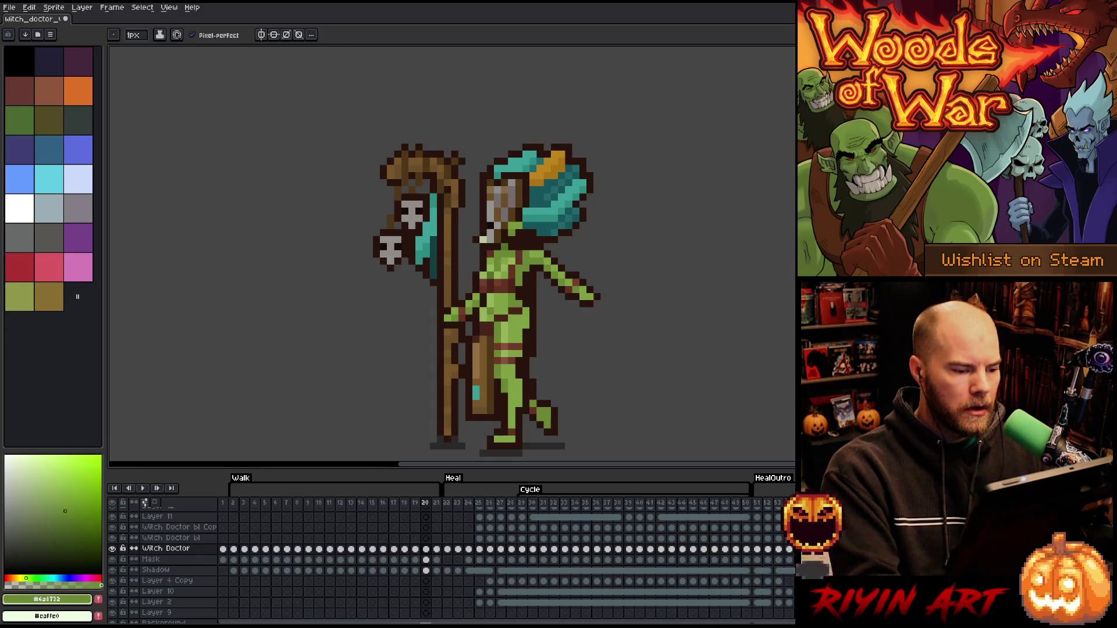
left_click(502, 260, "alt")
key("Left")
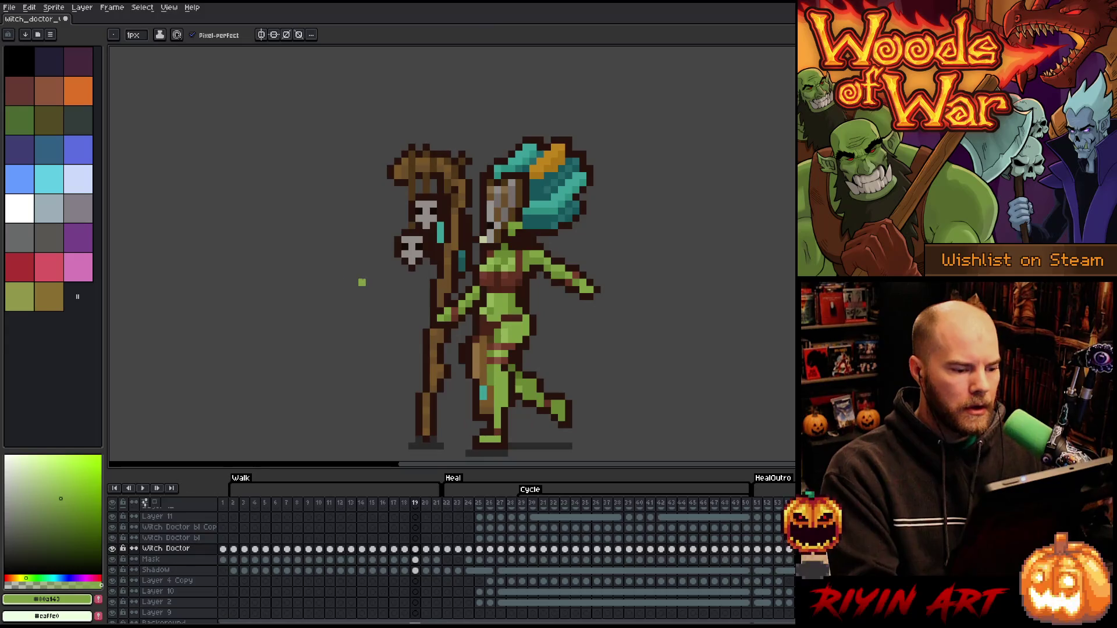
key("Right")
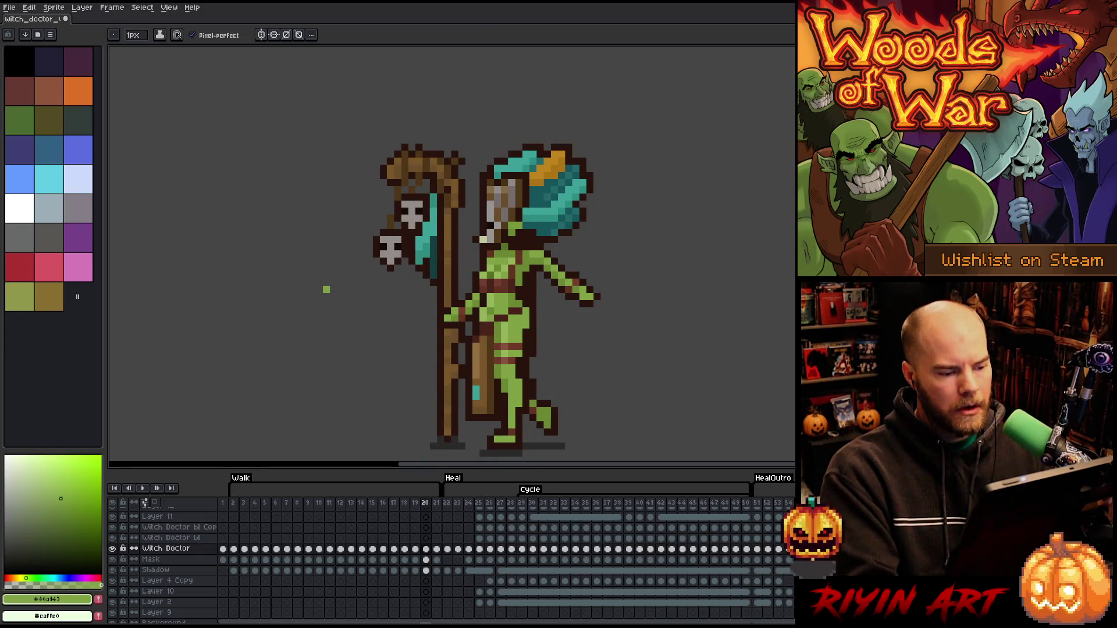
Return to the walk start, step to frame 4, and pick the light body green
key("Right")
key("Left")
key("Right")
key("Right")
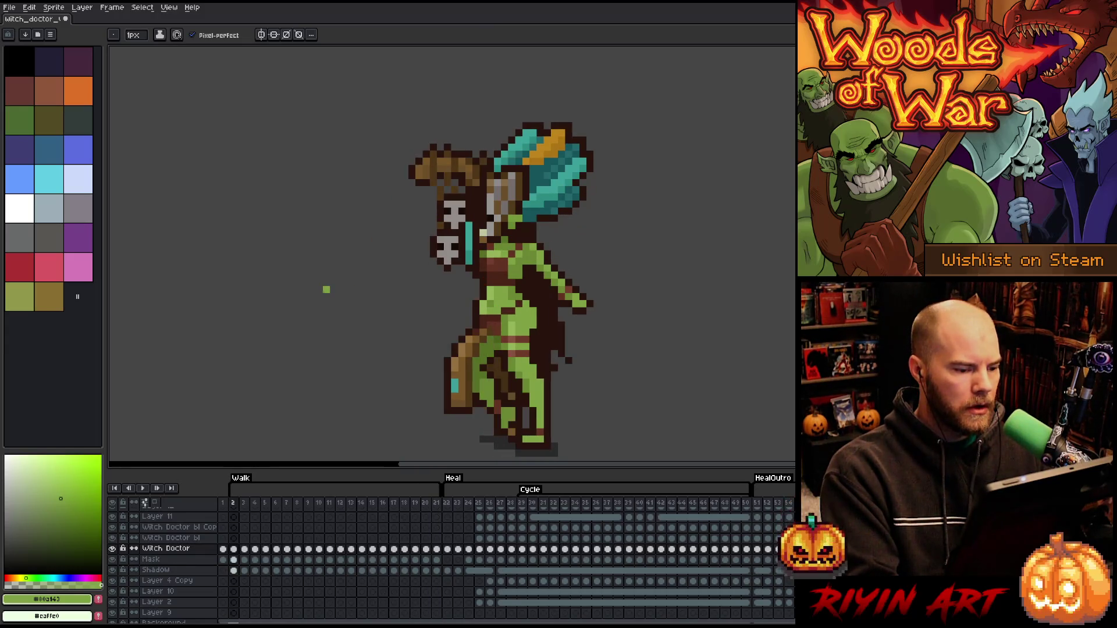
key("Right")
key("Right")
key("Right")
key("Left")
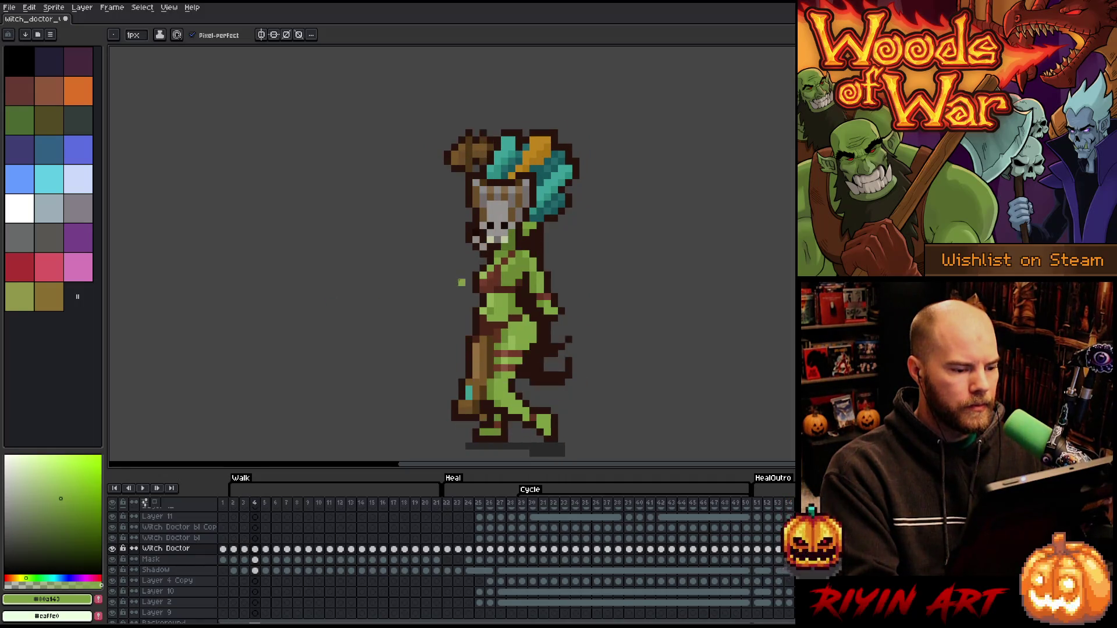
key("i")
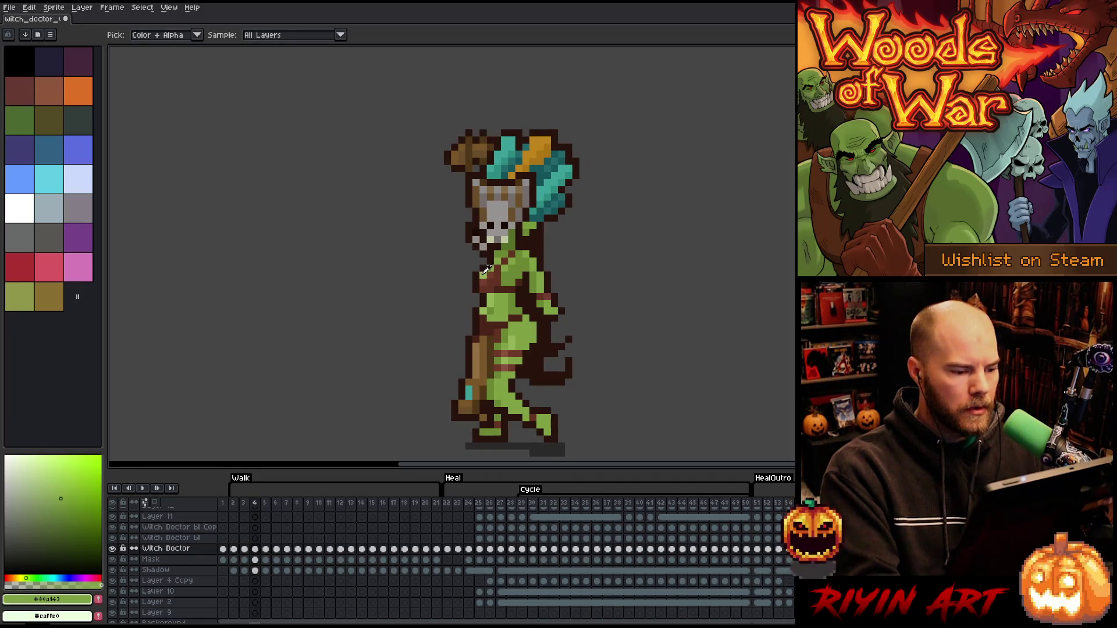
left_click(486, 271, "alt")
Step through Walk frames 6 to 8, comparing neighbouring poses
key("Right")
key("Right")
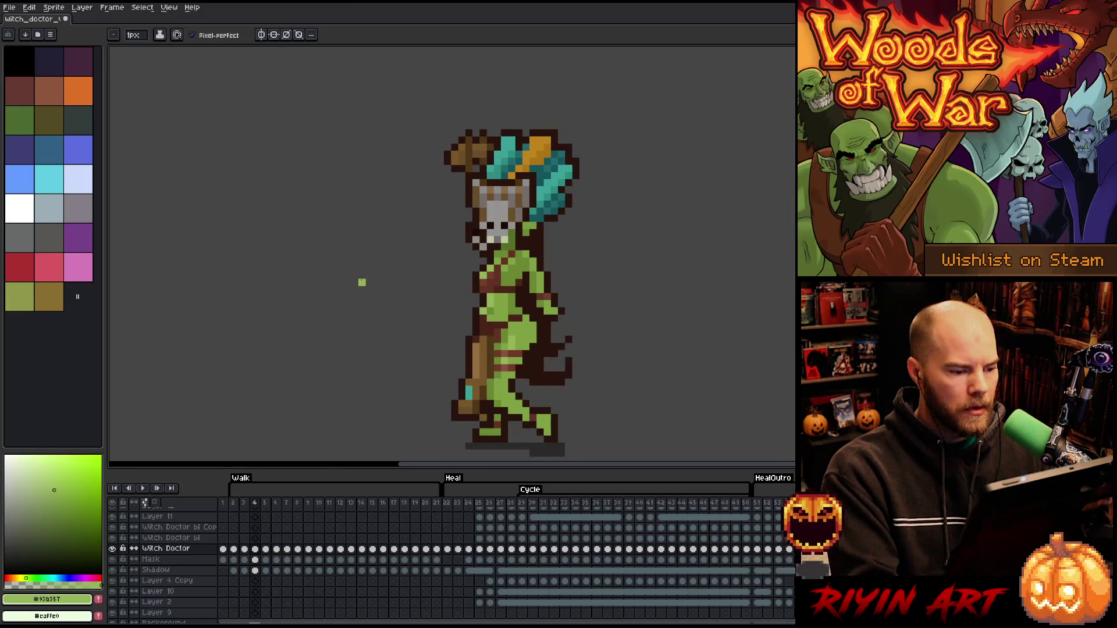
key("Left")
key("Right")
key("Right")
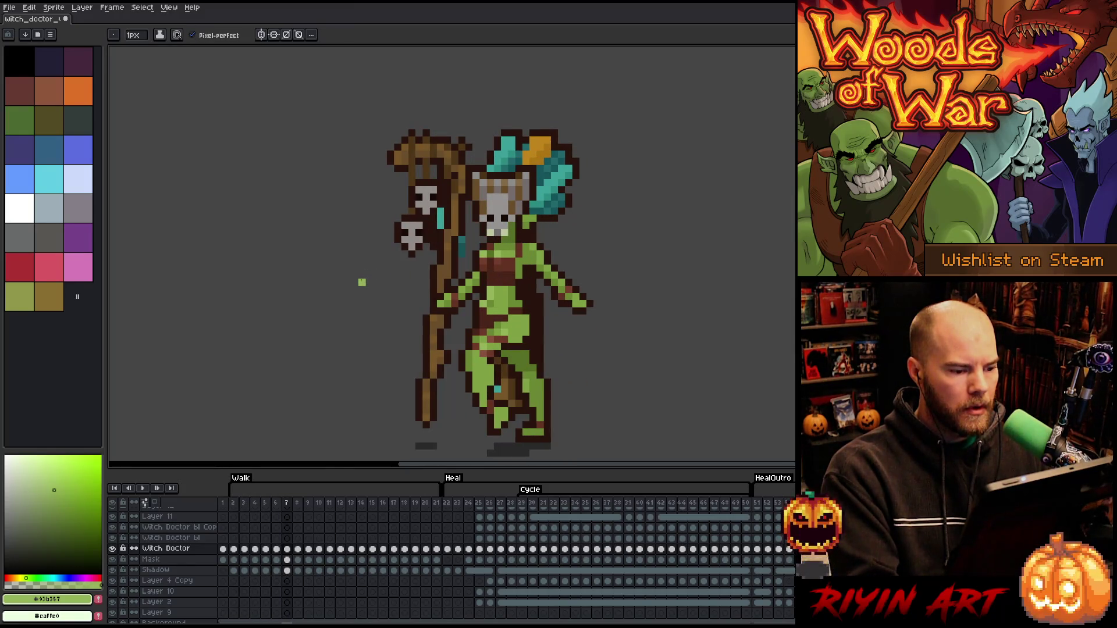
key("Right")
key("Left")
key("Right")
key("Left")
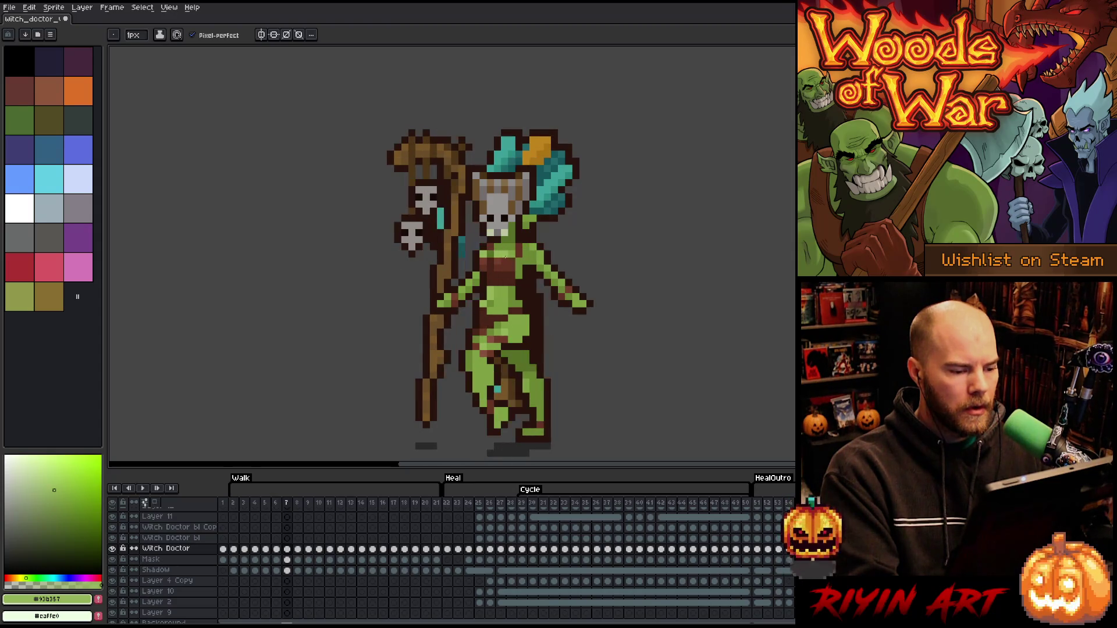
key("Left")
key("Right")
key("Right")
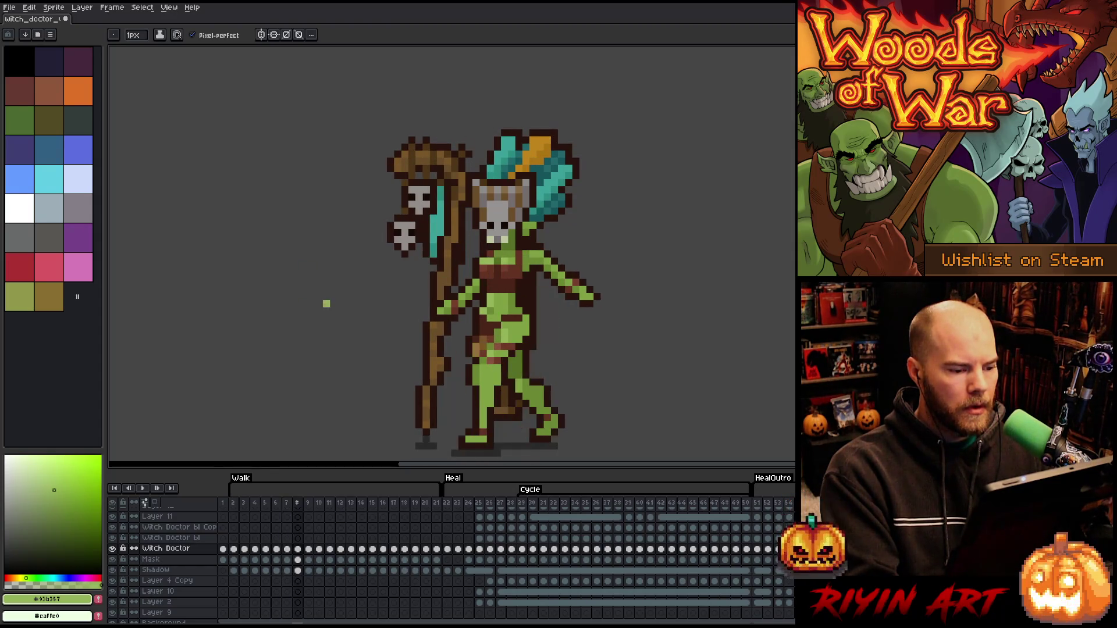
key("Right")
key("Right")
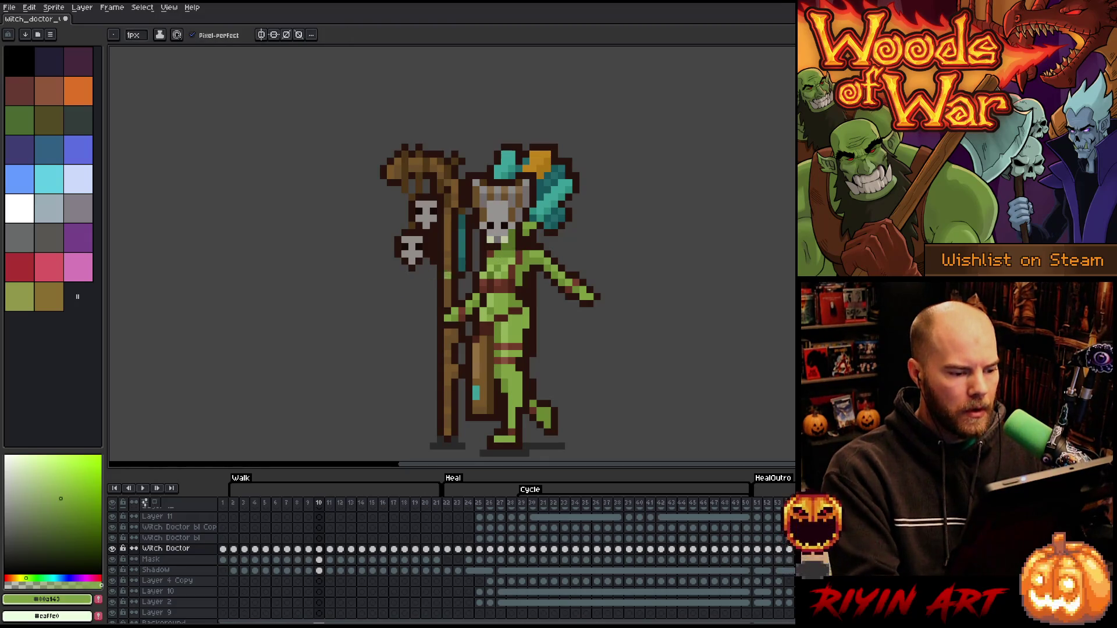
Compare frame 10 with its neighbour, advance to frame 11, and pick the light body green again
key("Left")
key("Right")
key("Right")
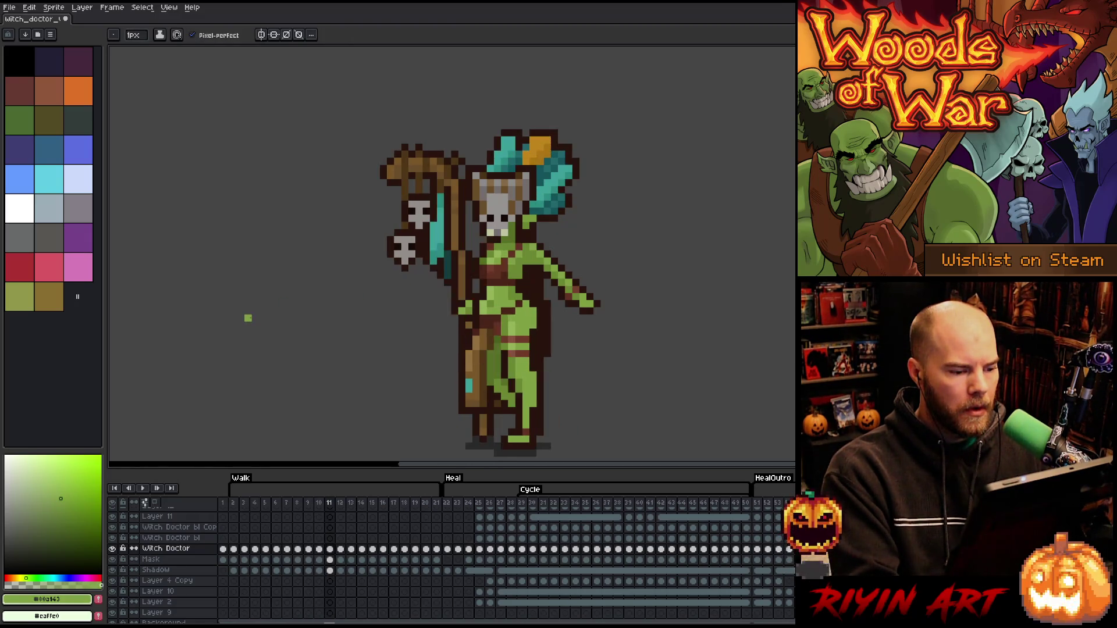
key("Right")
key("Right")
key("Right")
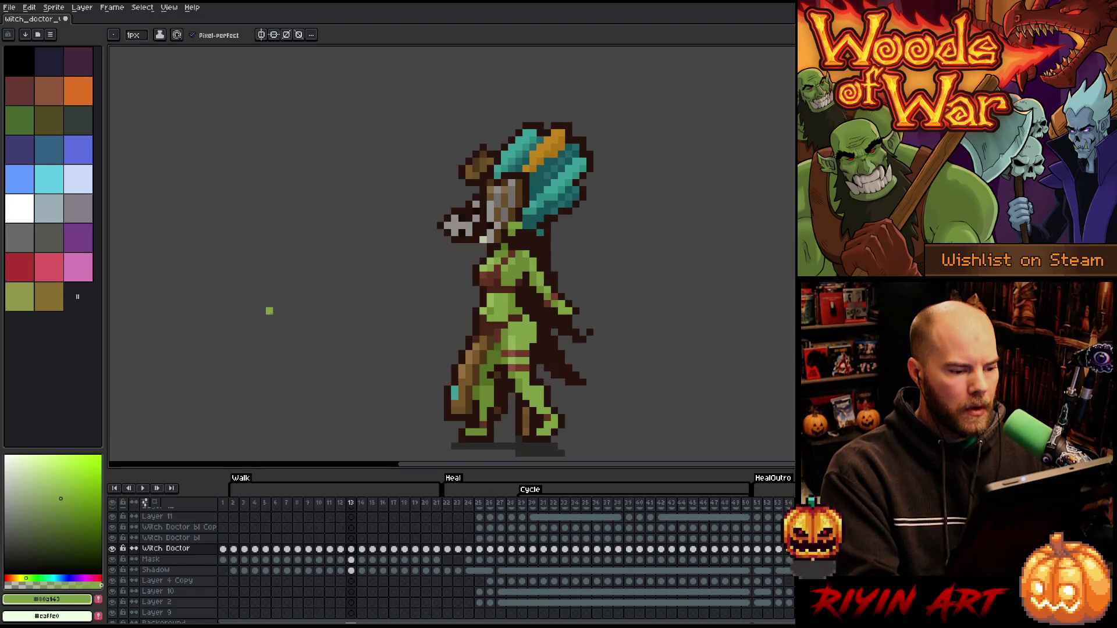
left_click(477, 271, "alt")
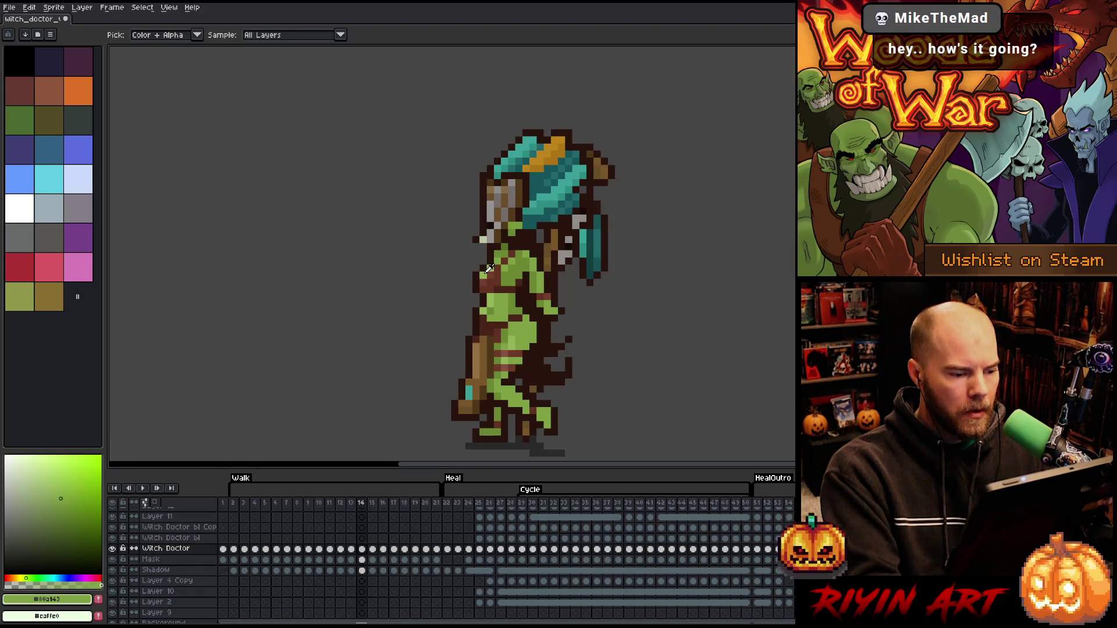
Step through Walk frames 13–20, play the walk loop, and sample the darker body green
key("Left")
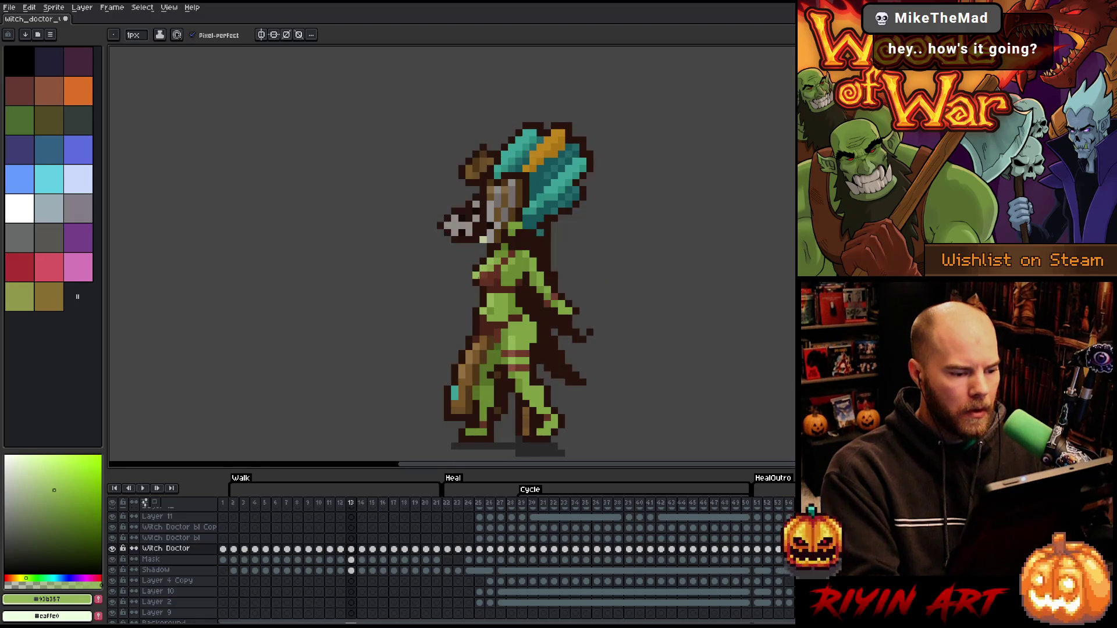
key("Right")
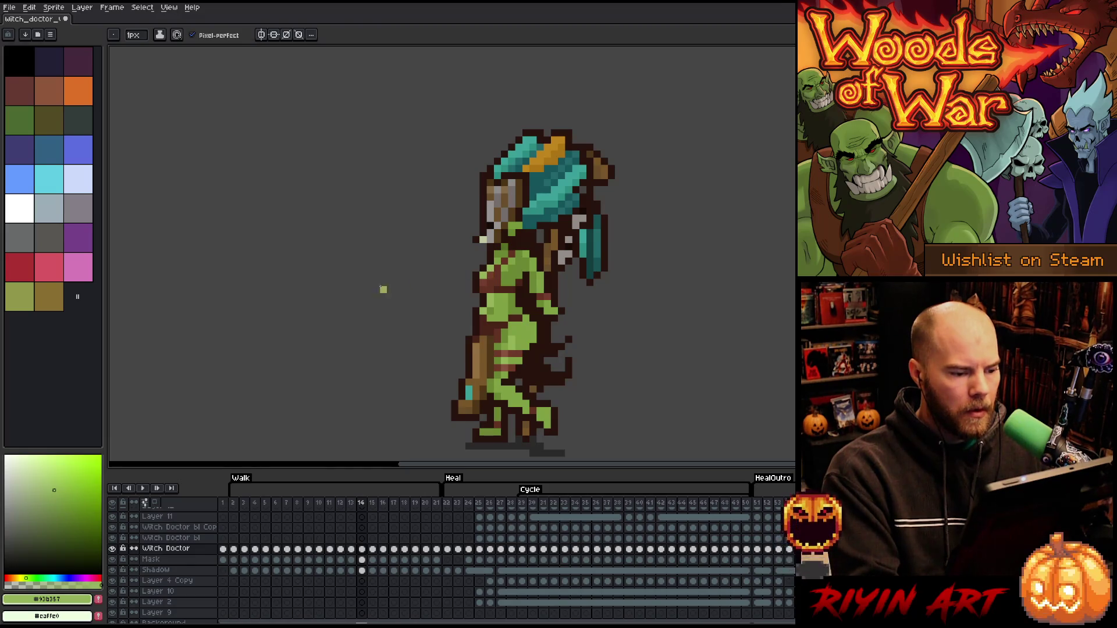
key("Right")
key("Right")
key("Right")
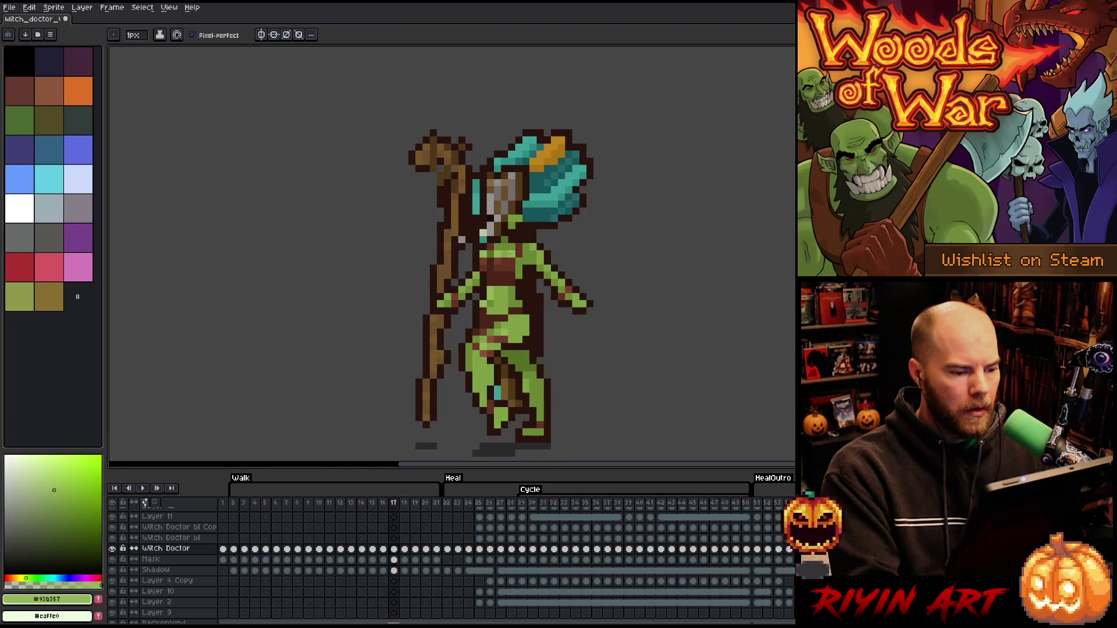
key("Right")
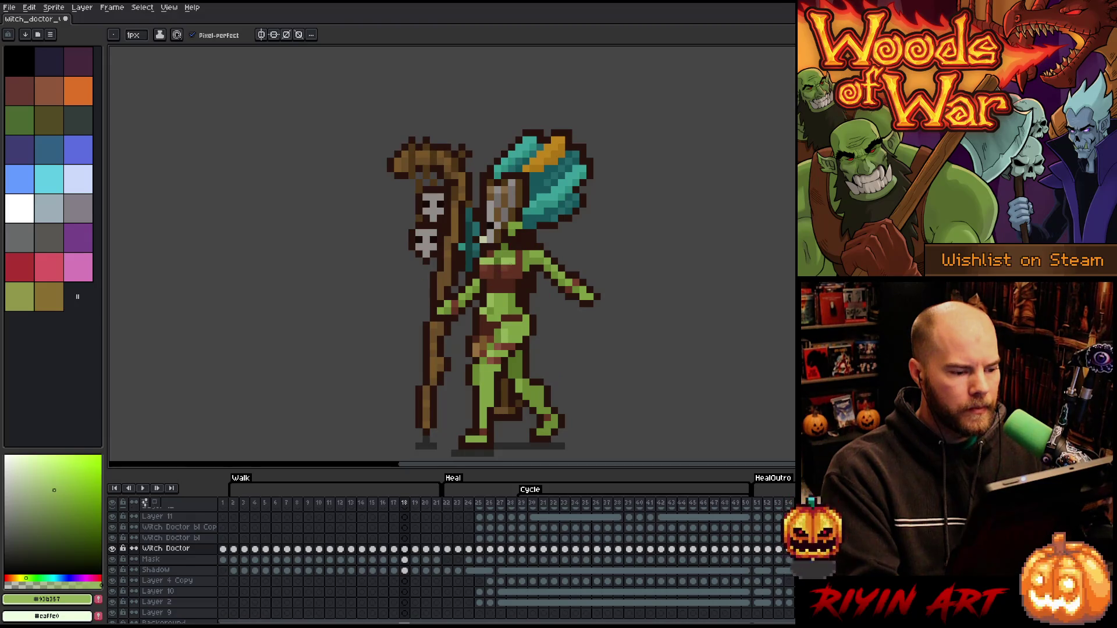
key("Right")
key("Right")
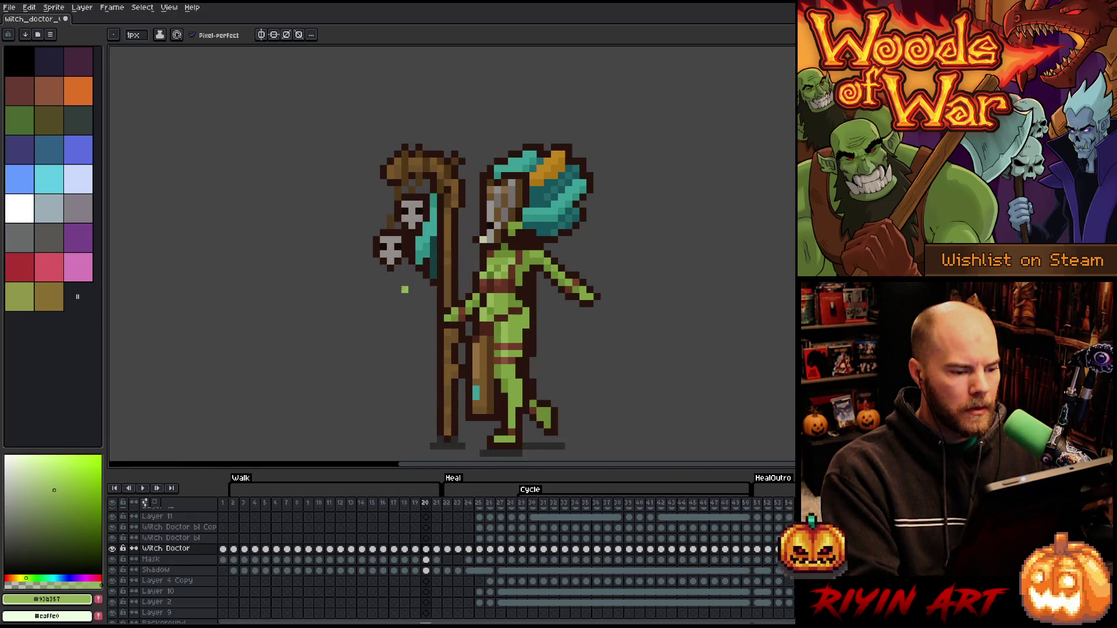
key("Right")
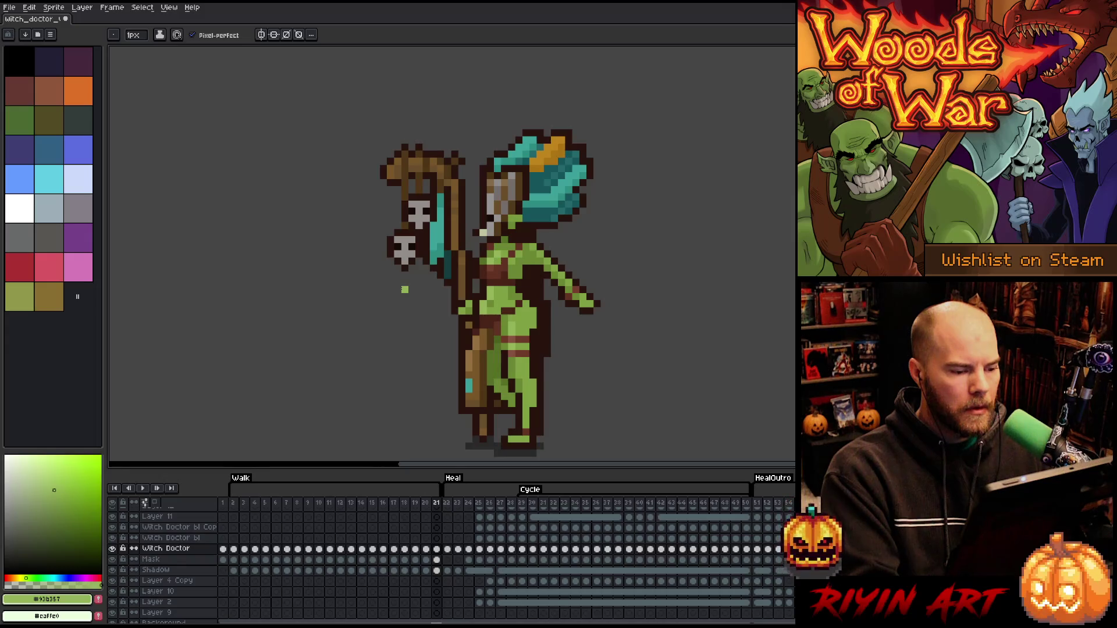
key("Return")
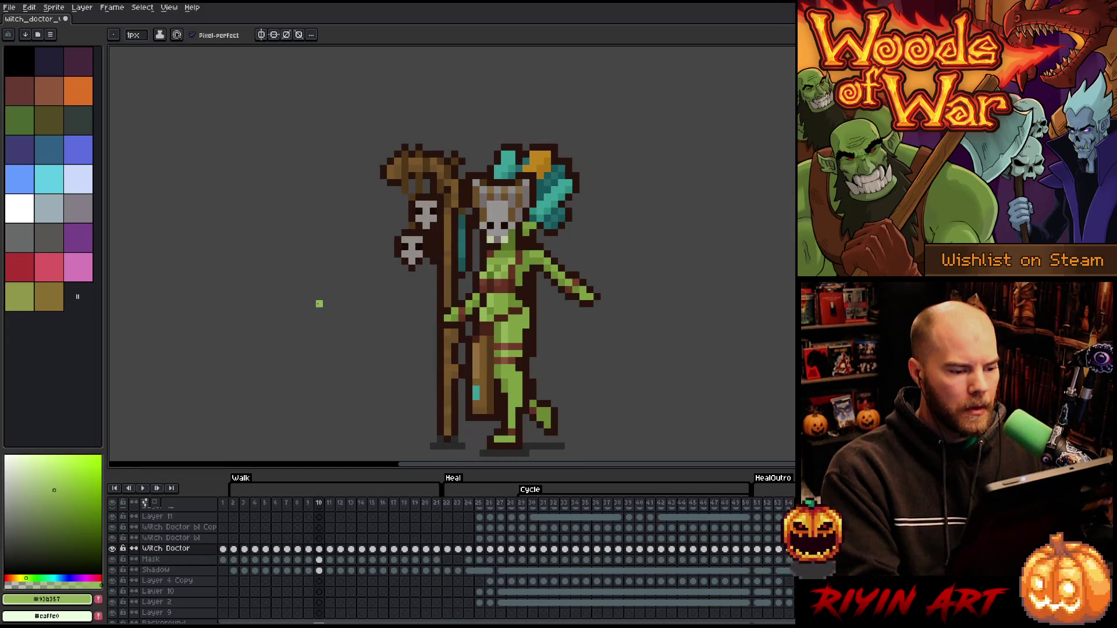
left_click(505, 257, "alt")
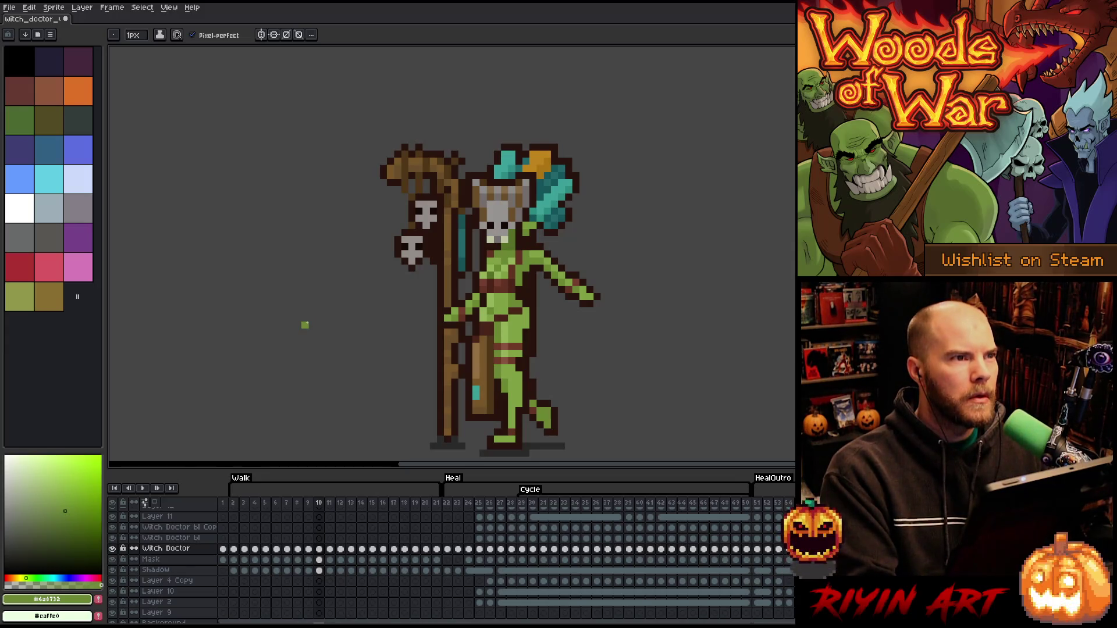
Step through Walk frames 11 to 20, then start the Walk playback
key("Left")
key("Right")
key("Right")
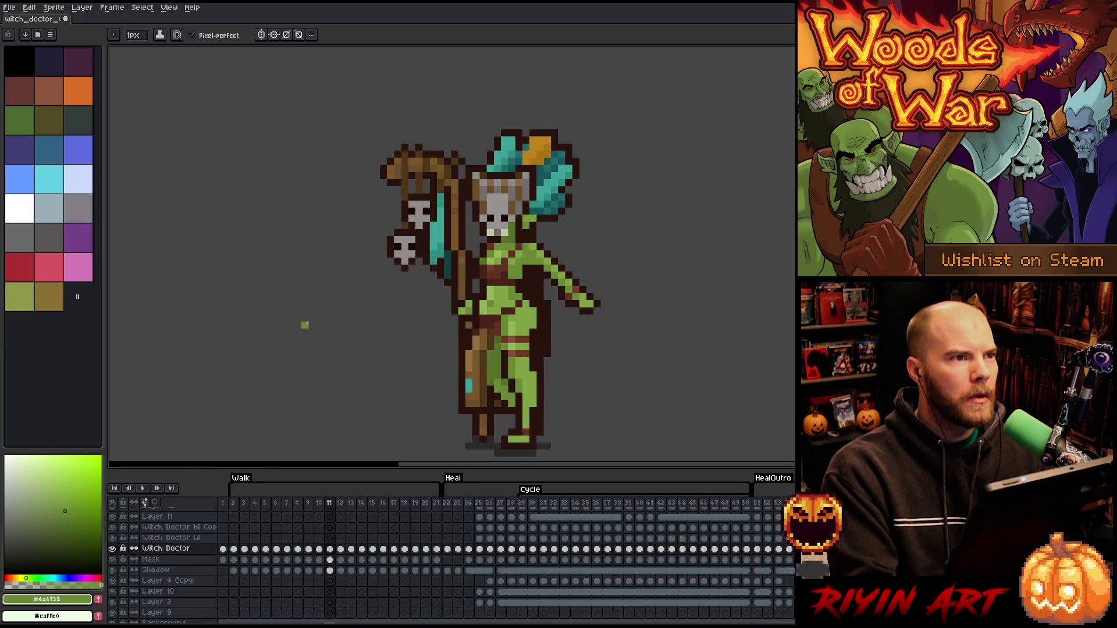
key("Right")
key("Right")
key("Right")
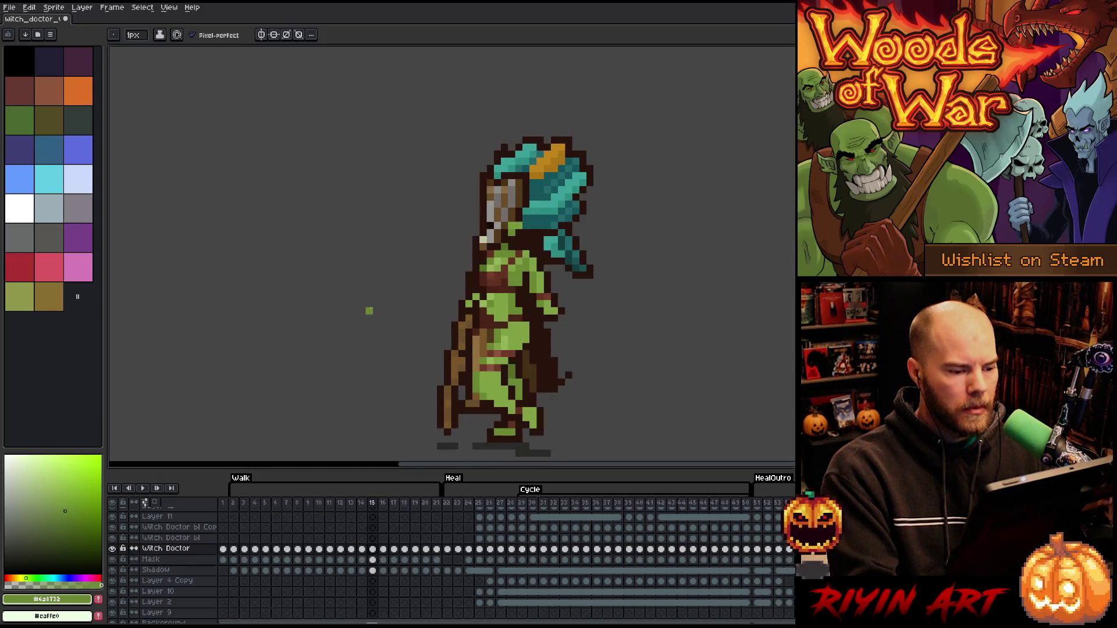
key("Left")
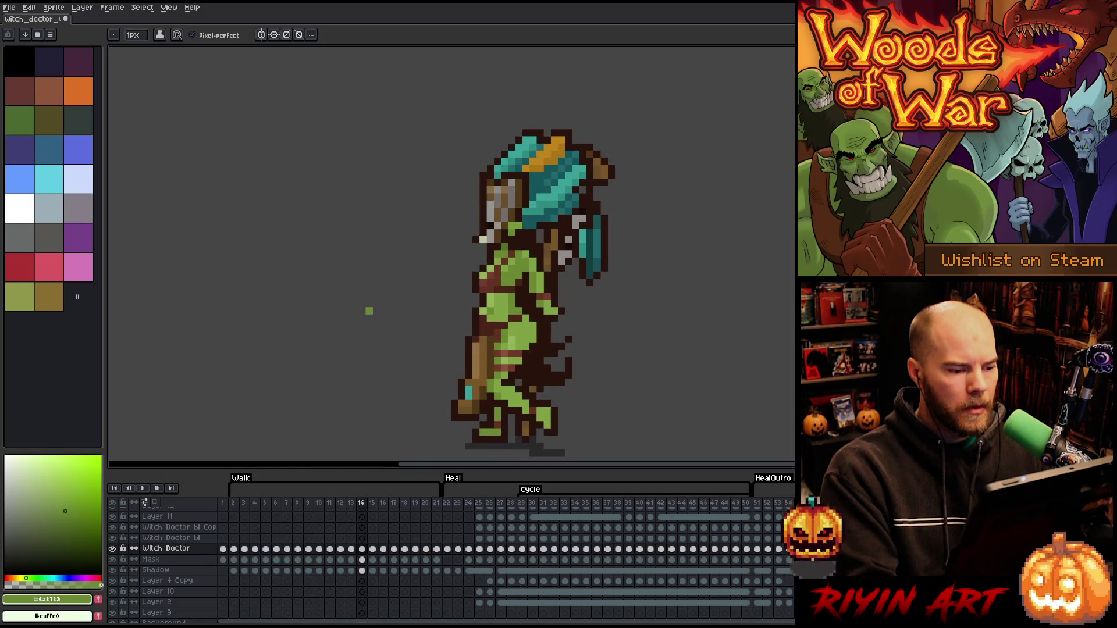
key("Right")
key("Right")
key("Right")
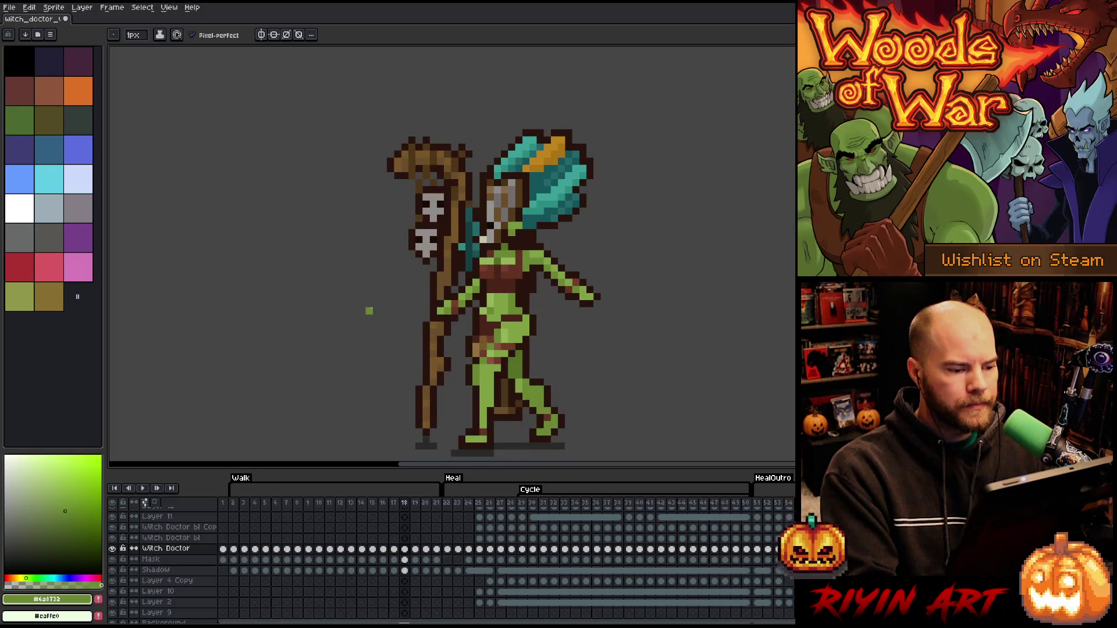
key("Right")
key("Right")
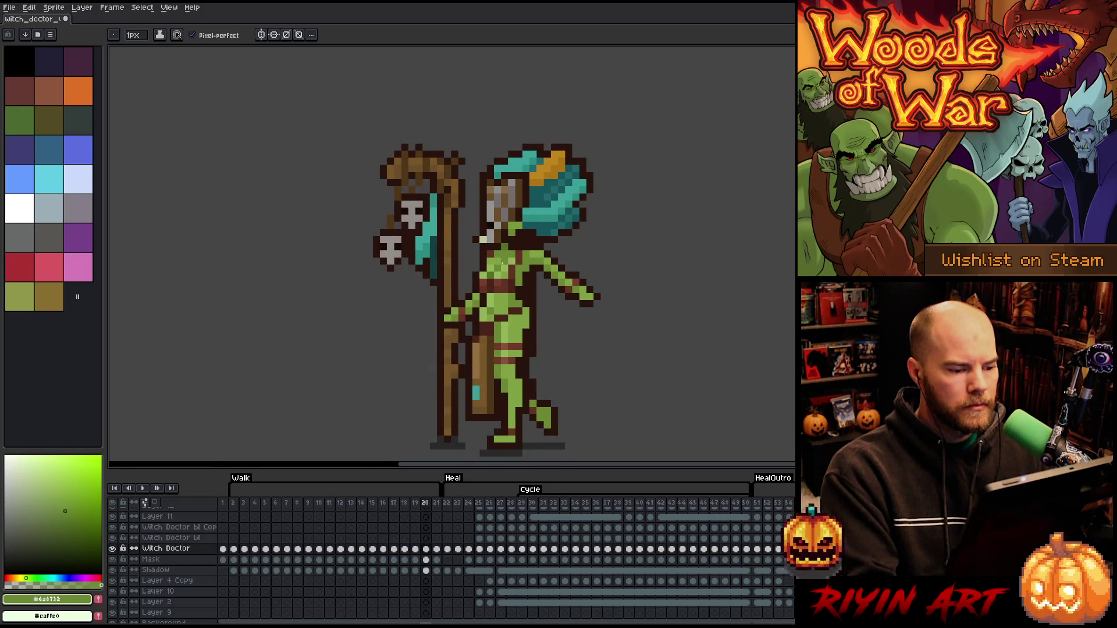
key("Return")
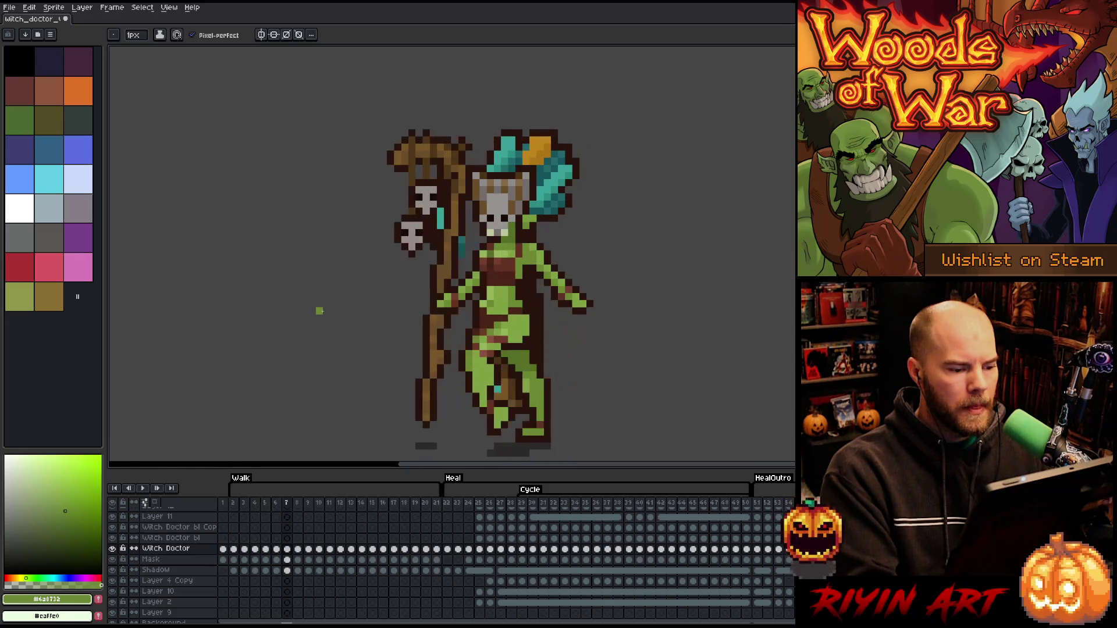
Stop the Walk animation playback
key("v")
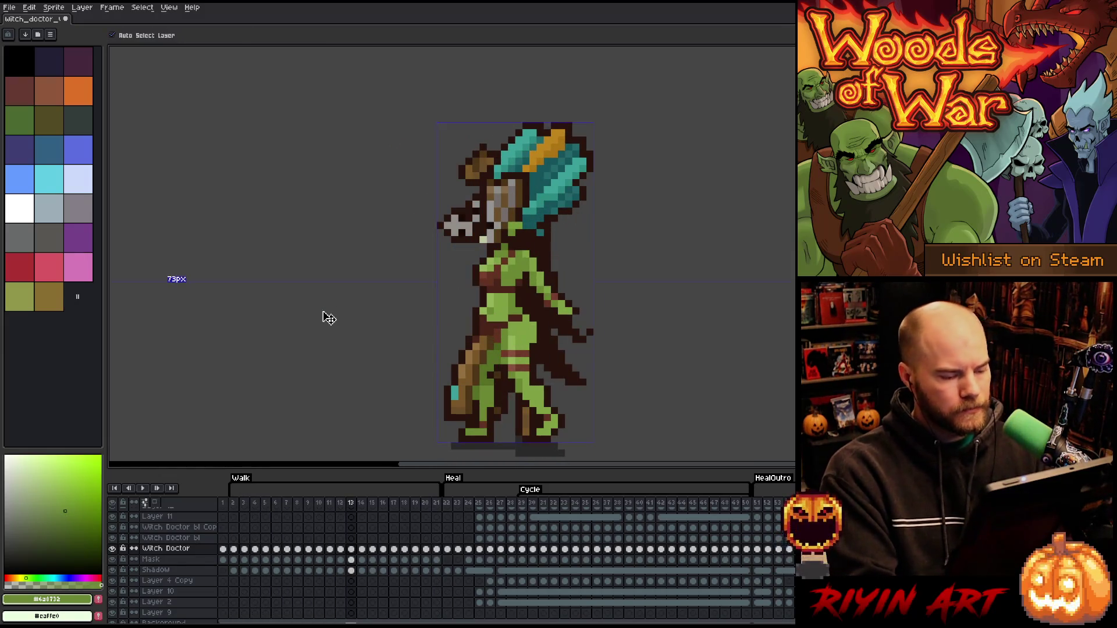
key("b")
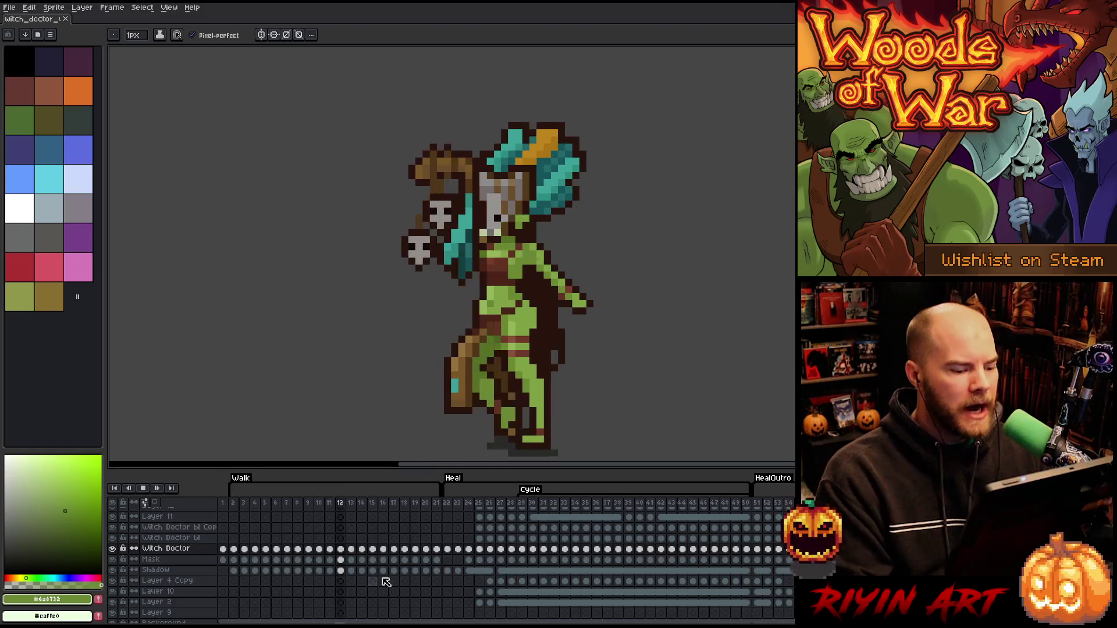
key("Return")
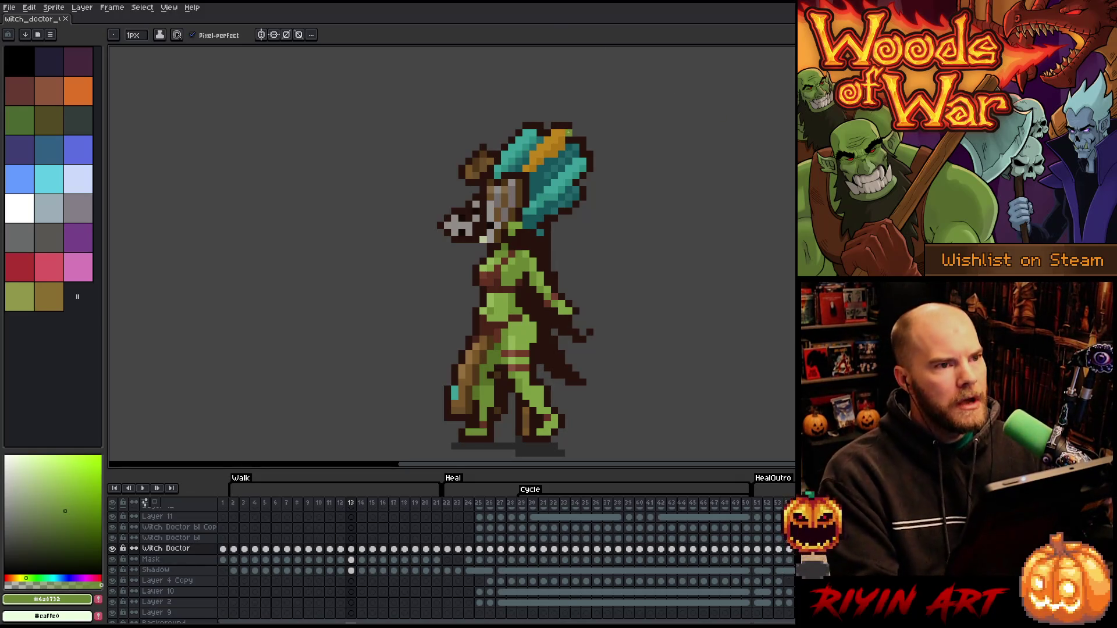
Pan the canvas up-left and show frame 23, the first Heal pose
key("h")
left_click_drag(494, 327, 486, 287)
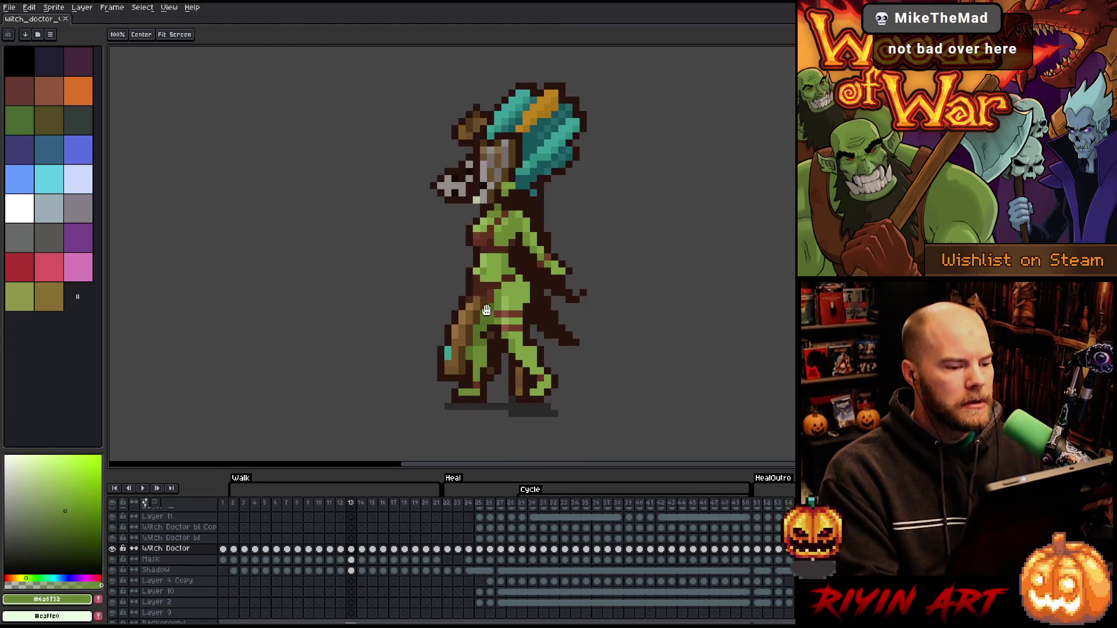
left_click(448, 503)
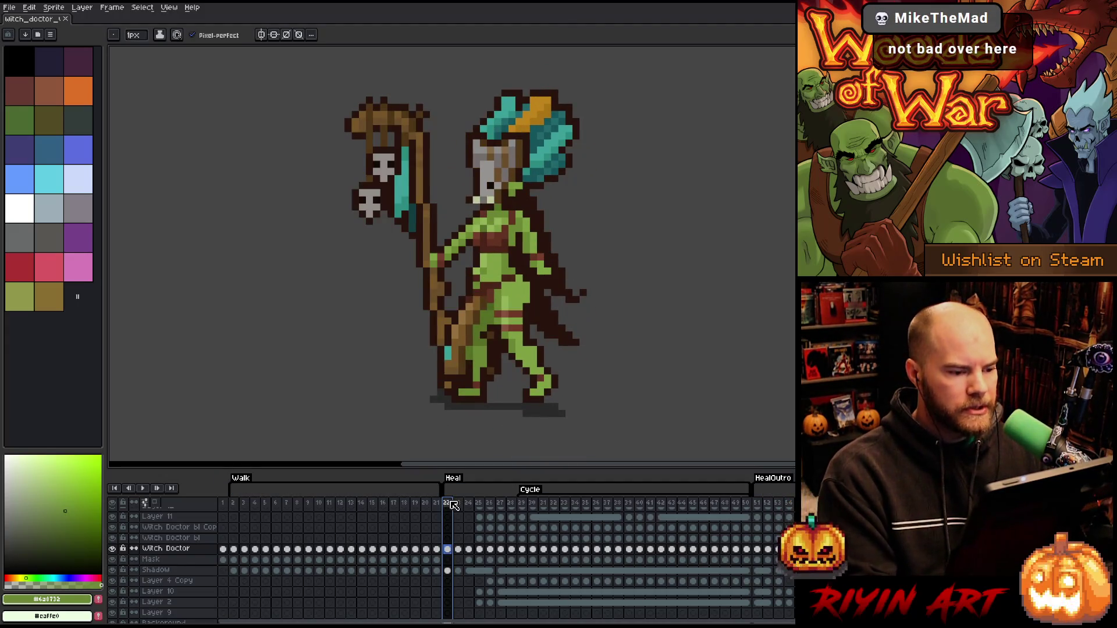
key("Right")
key("Return")
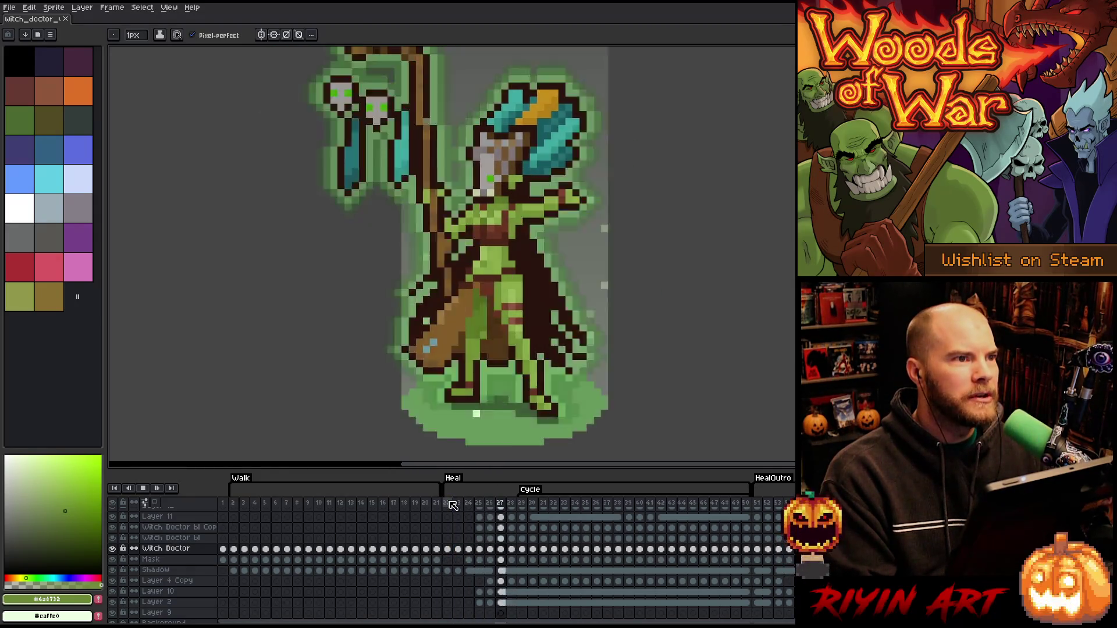
double_click(479, 503)
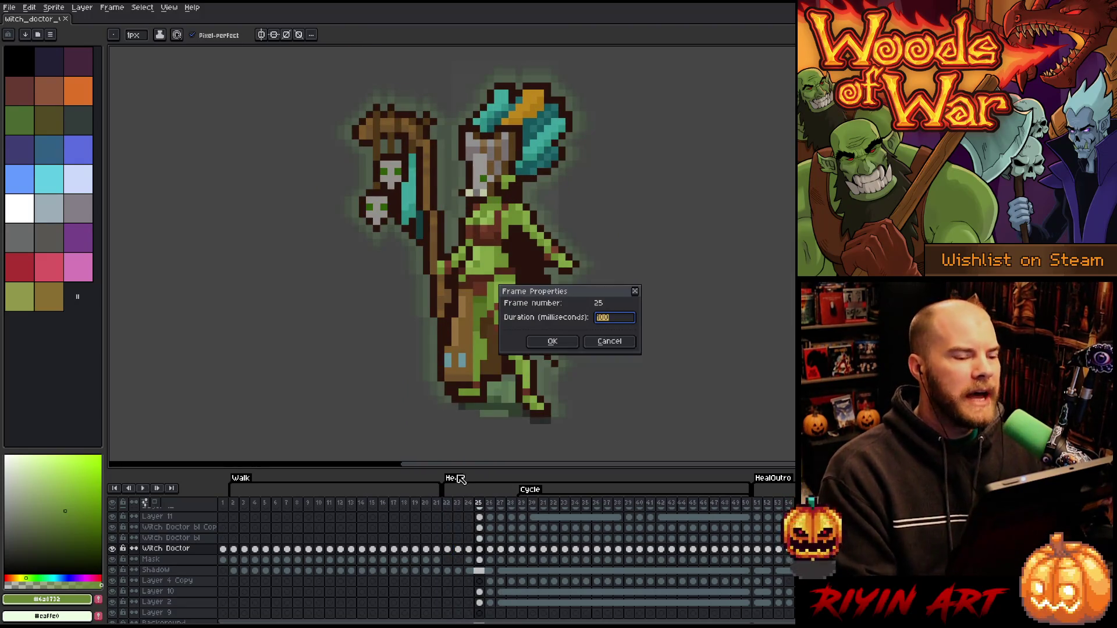
left_click(605, 343)
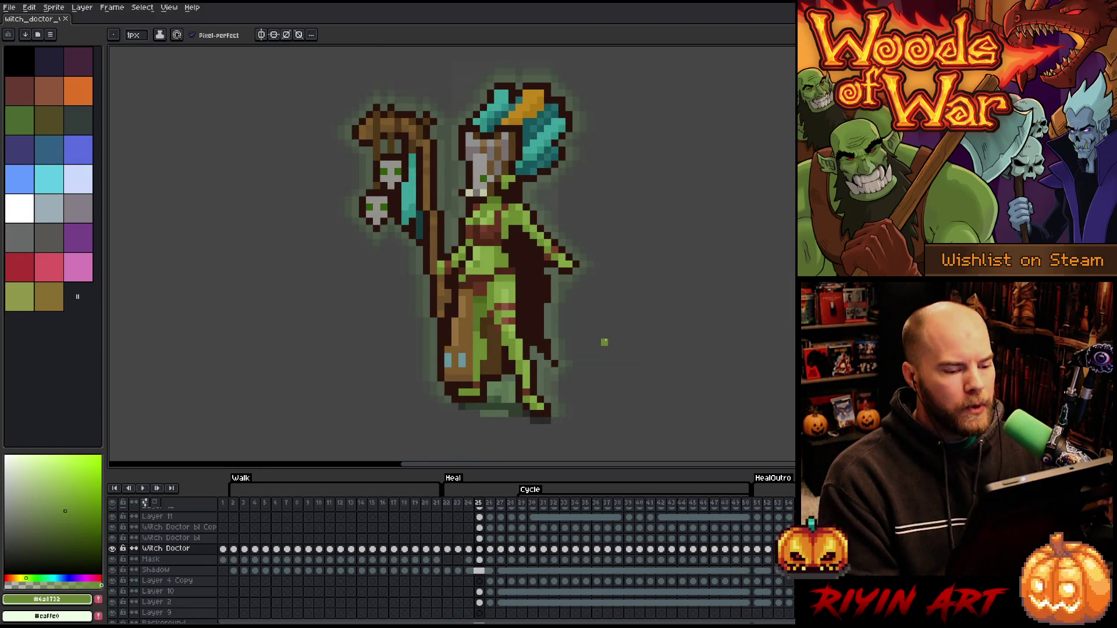
left_click(452, 504)
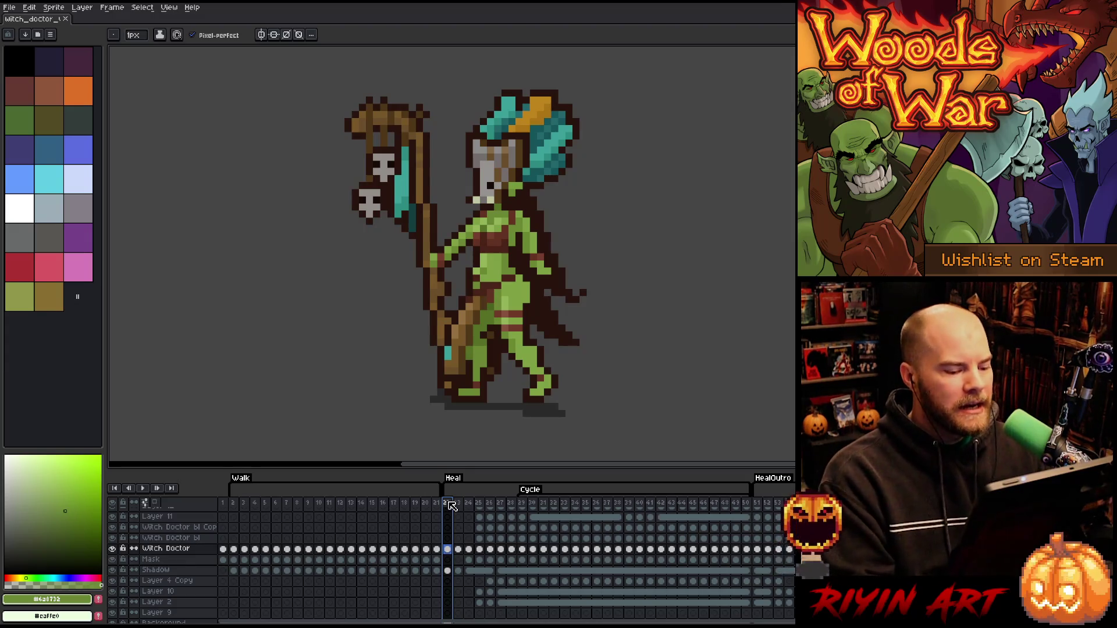
key("Return")
scroll(411, 329, "up", 2)
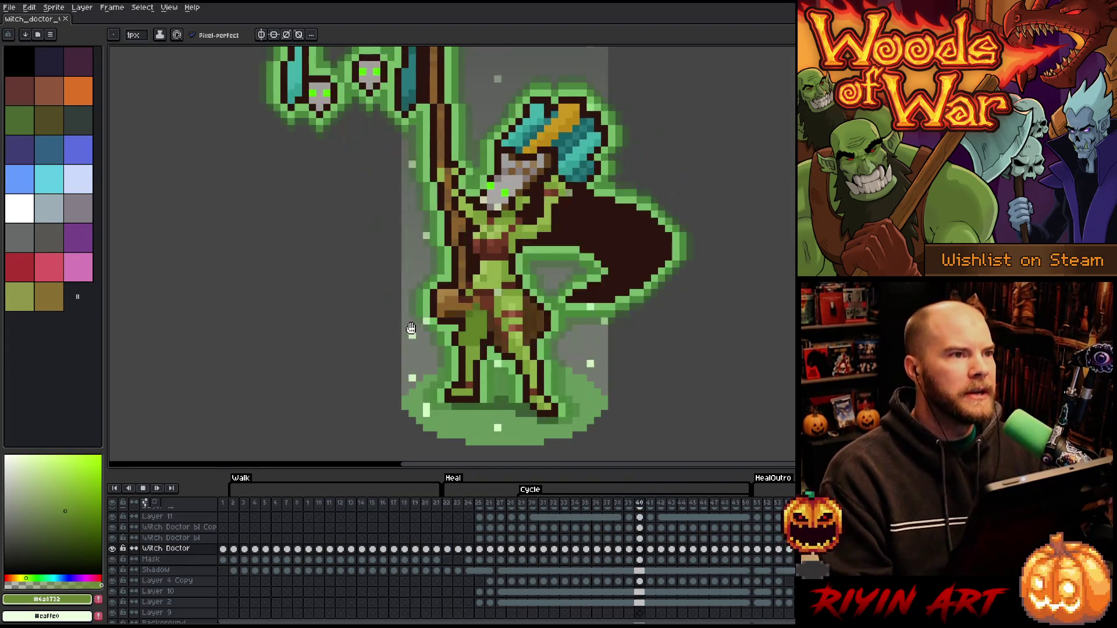
scroll(411, 329, "down", 3)
scroll(417, 313, "up", 3)
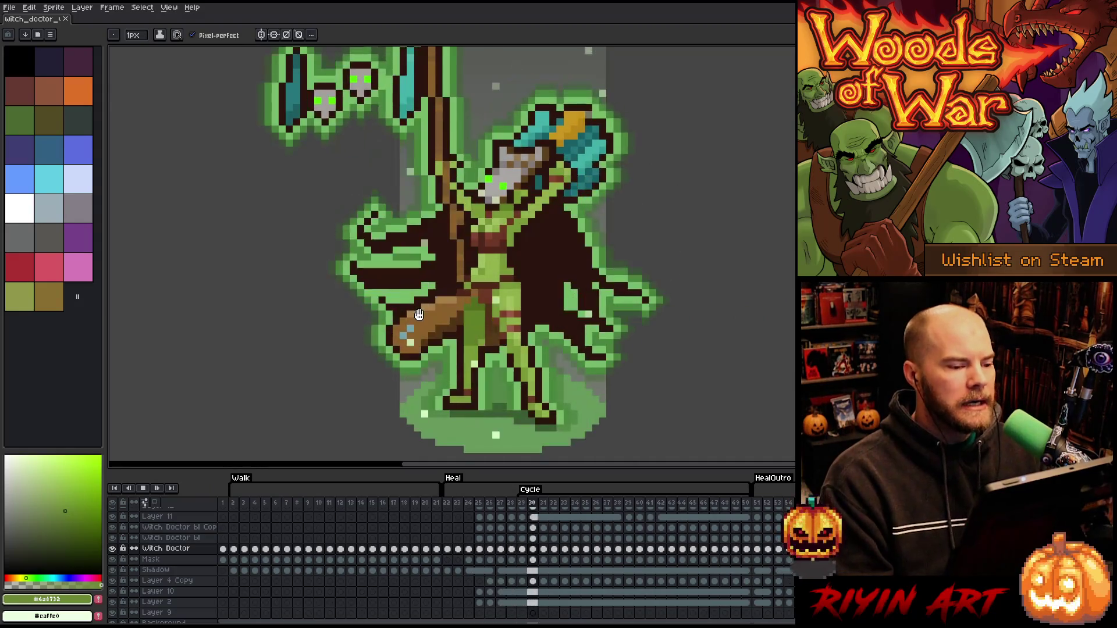
scroll(419, 314, "down", 1)
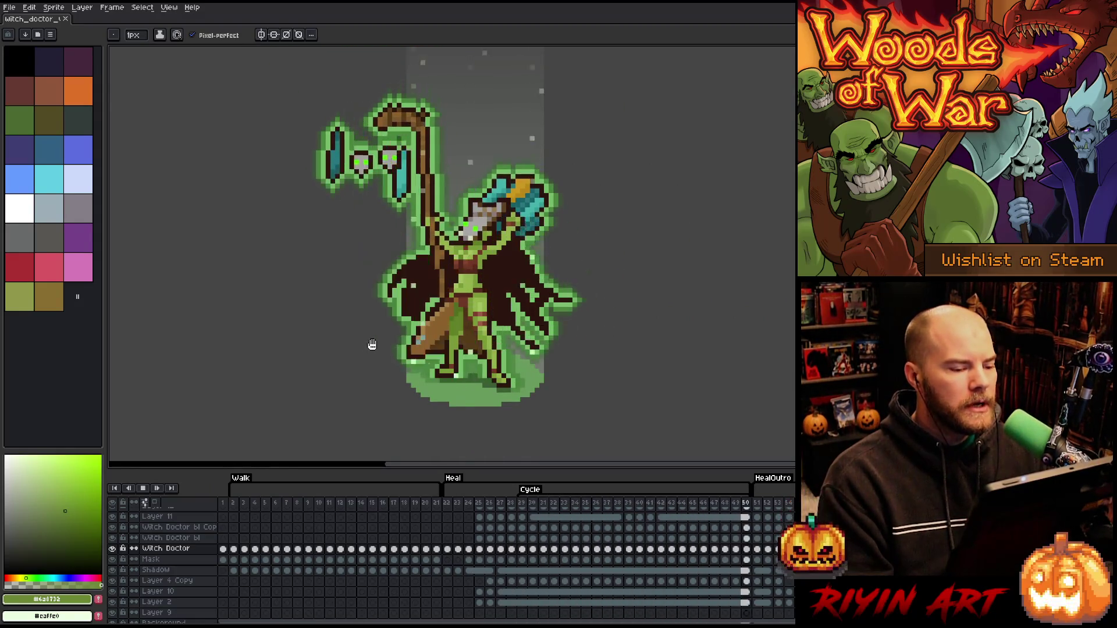
left_click(436, 504)
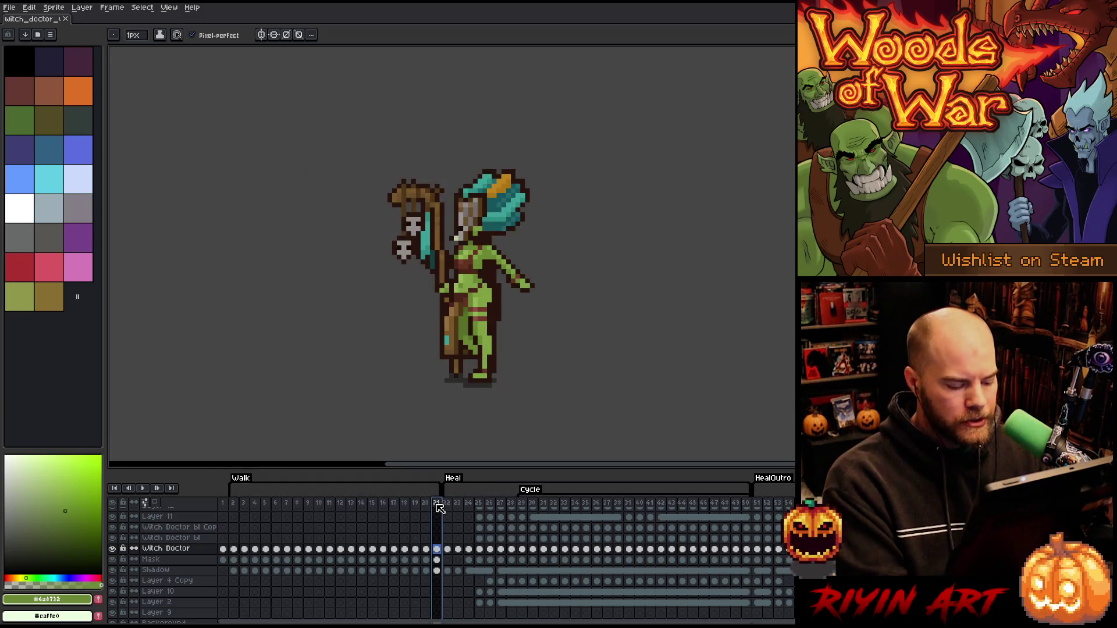
left_click_drag(451, 505, 482, 599)
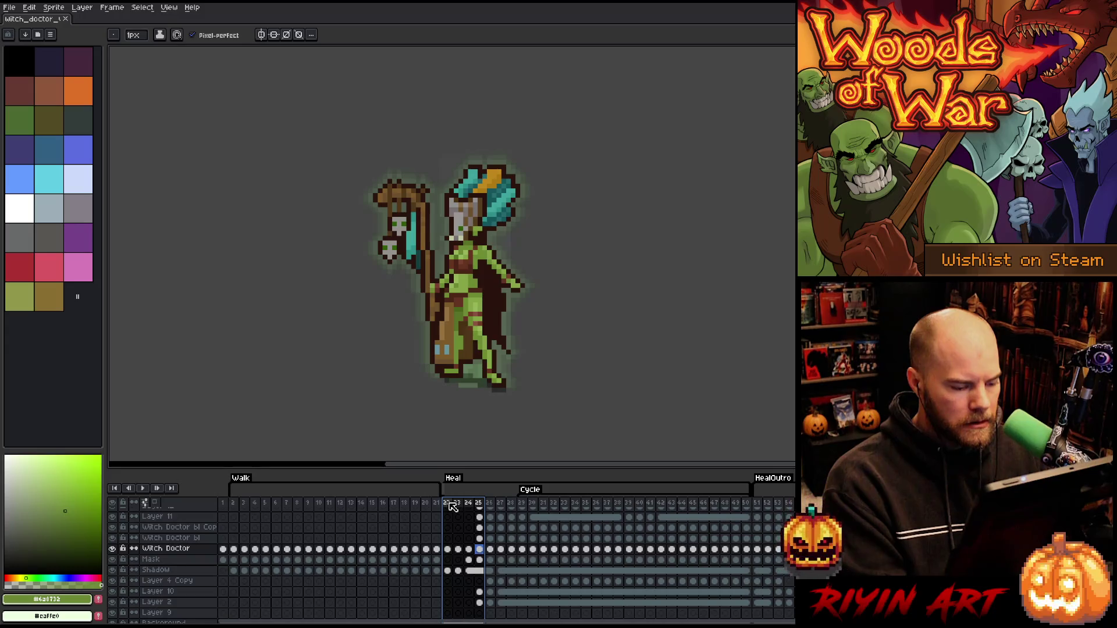
left_click(452, 505)
Insert four empty frames after frame 21, creating frames 22–25
right_click(439, 505)
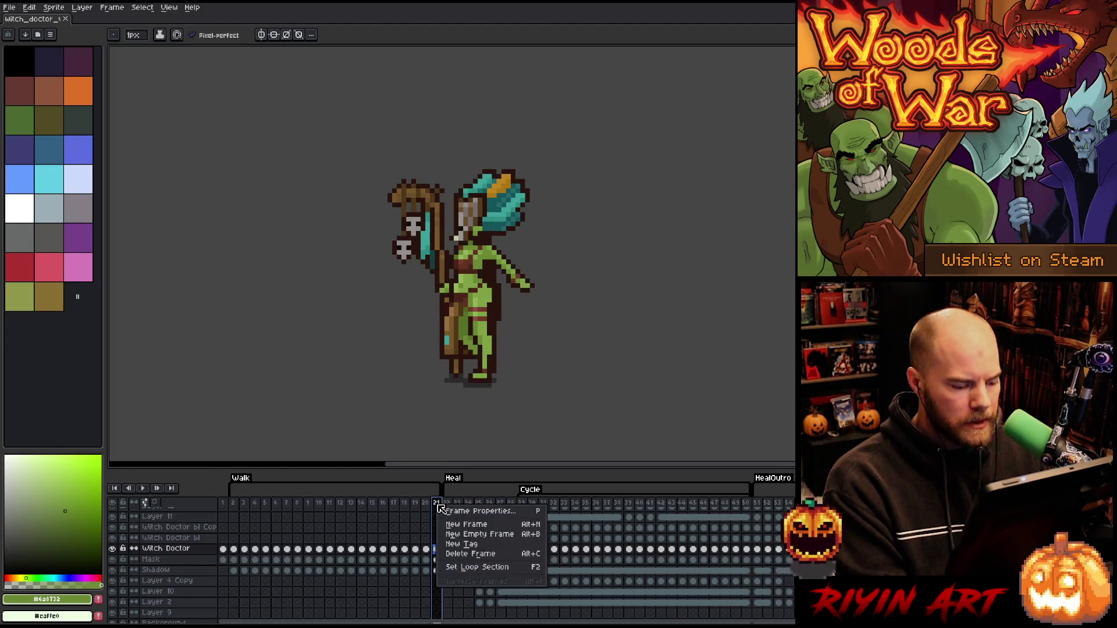
left_click(459, 536)
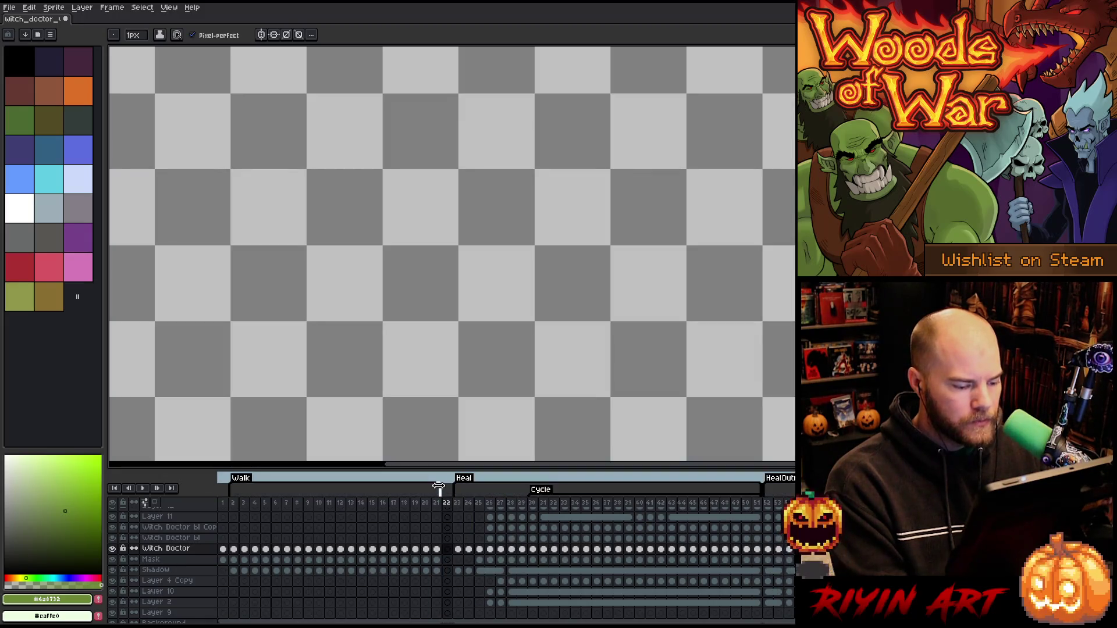
left_click(448, 503)
key("alt+n")
key("alt+n")
key("alt+n")
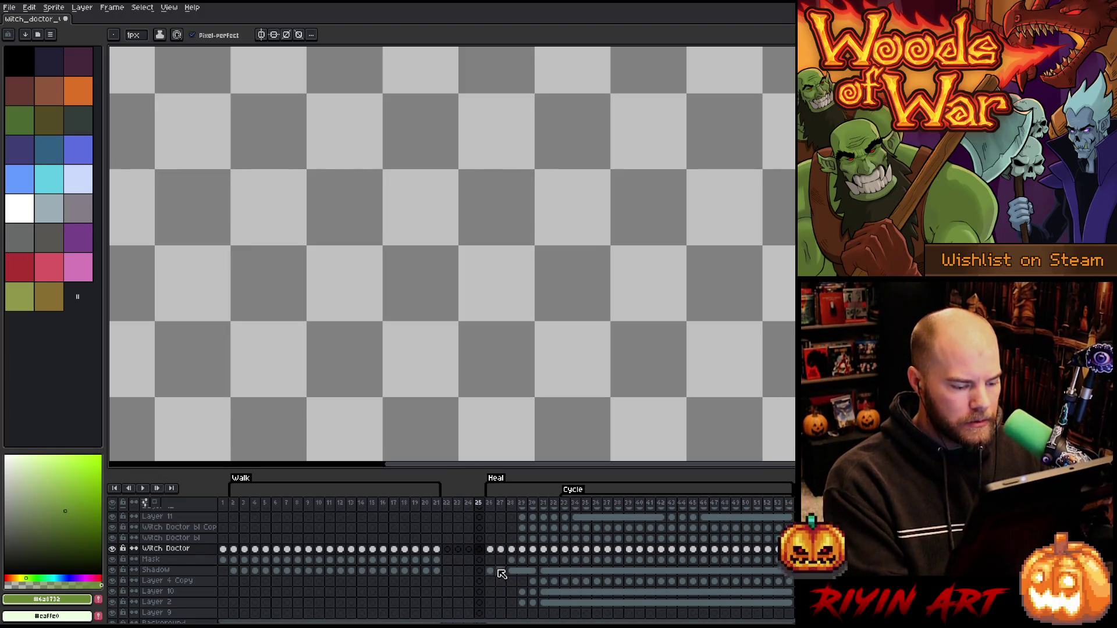
scroll(497, 516, "up", 3)
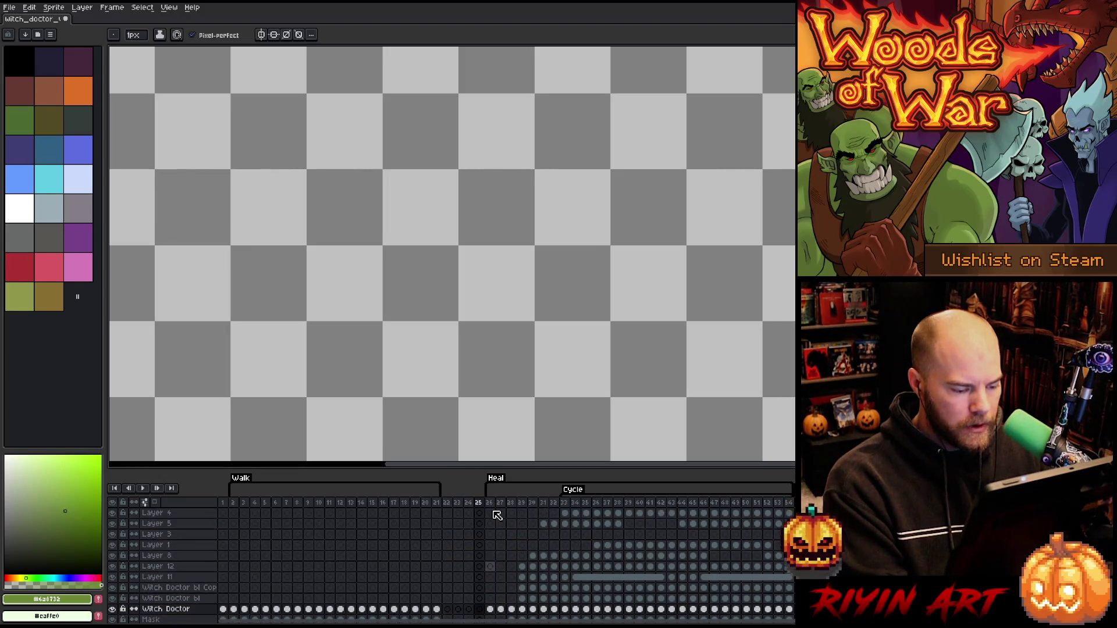
scroll(497, 515, "down", 3)
Move the frames 26–29 cels across layers into the new frames 22–25
mouse_move(490, 534)
left_mouse_down()
mouse_move(500, 609)
mouse_move(523, 585)
left_mouse_up()
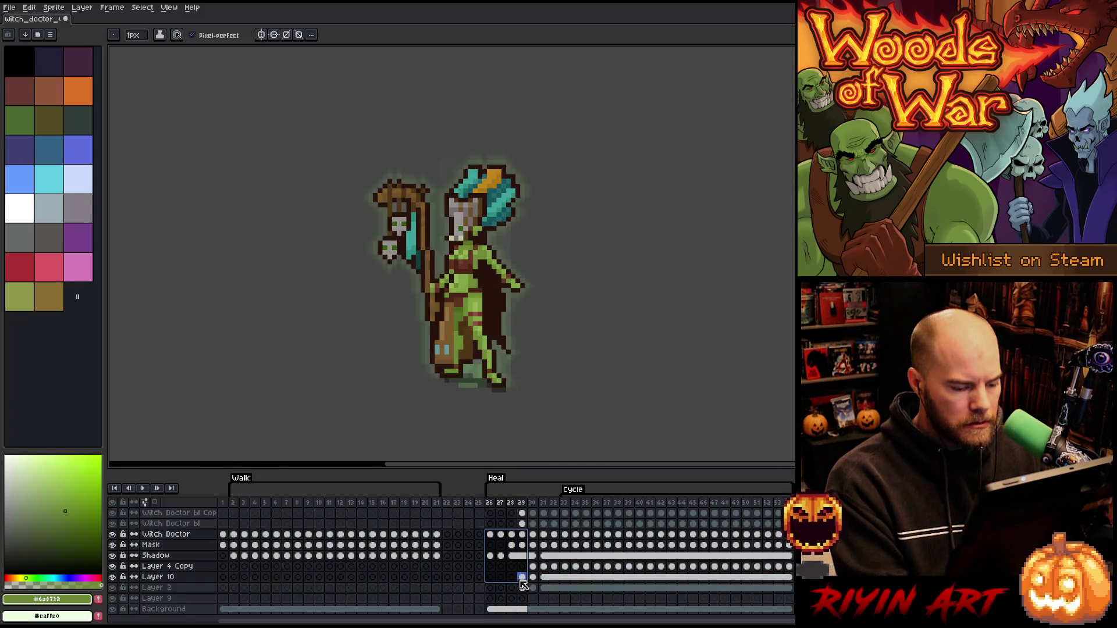
left_click(523, 579)
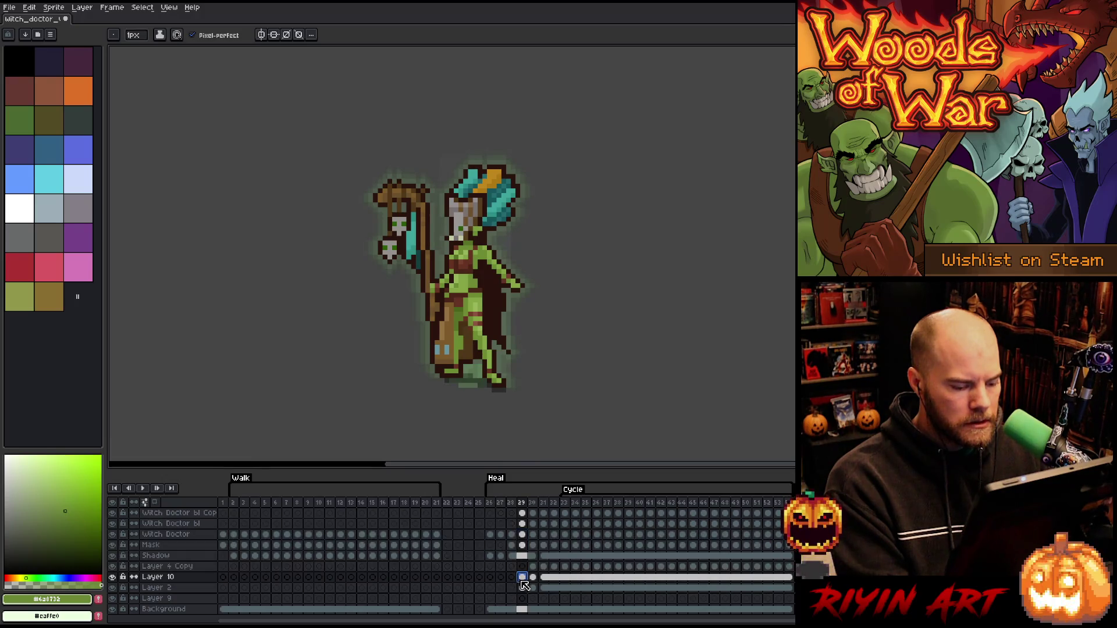
mouse_move(489, 589)
left_mouse_down()
mouse_move(515, 524)
mouse_move(521, 570)
left_mouse_up()
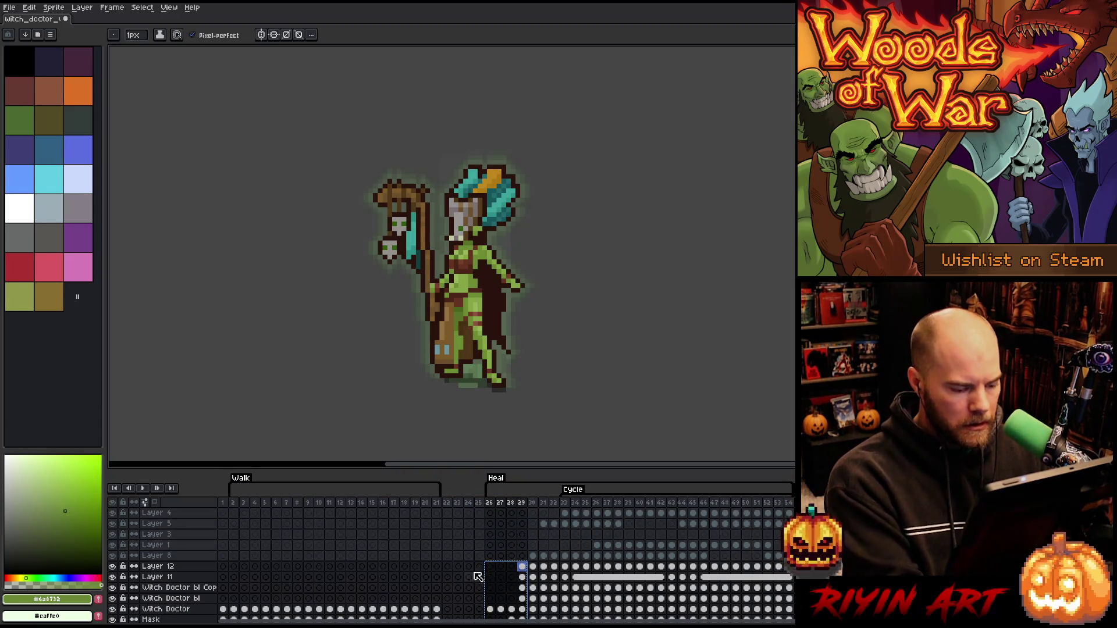
left_click(448, 567)
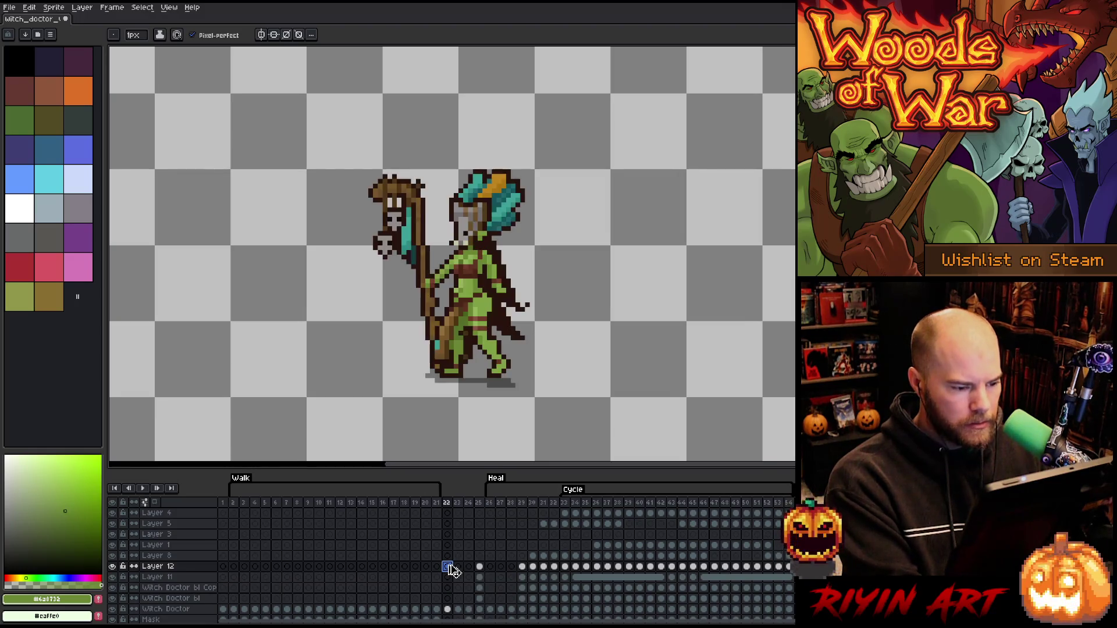
scroll(453, 569, "down", 3)
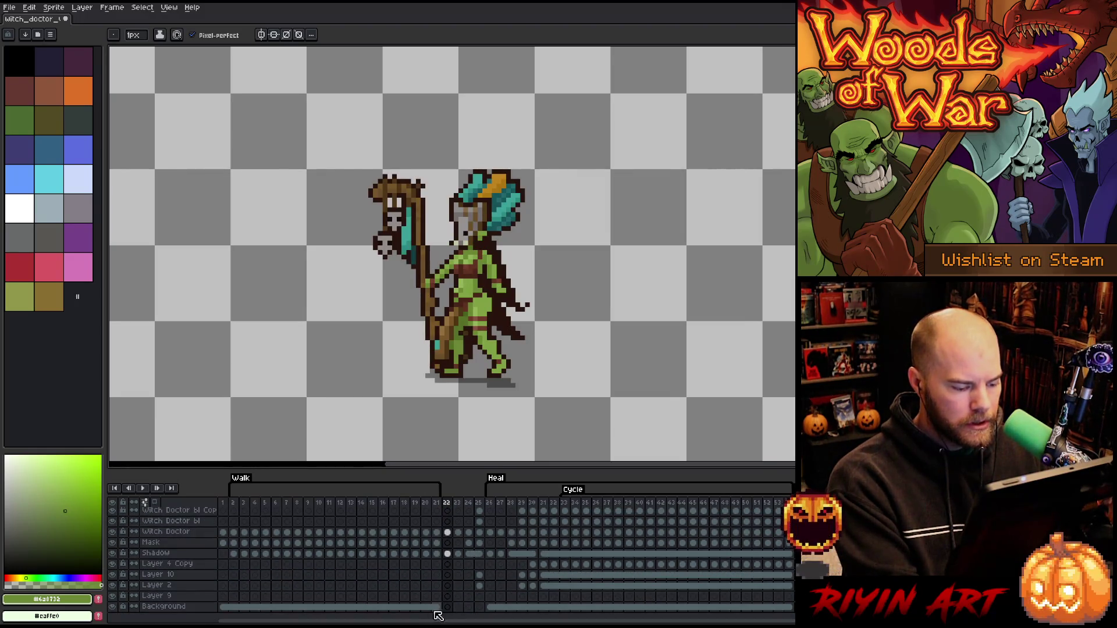
Clear the Background layer cels in frames 21–25
left_click_drag(436, 607, 482, 606)
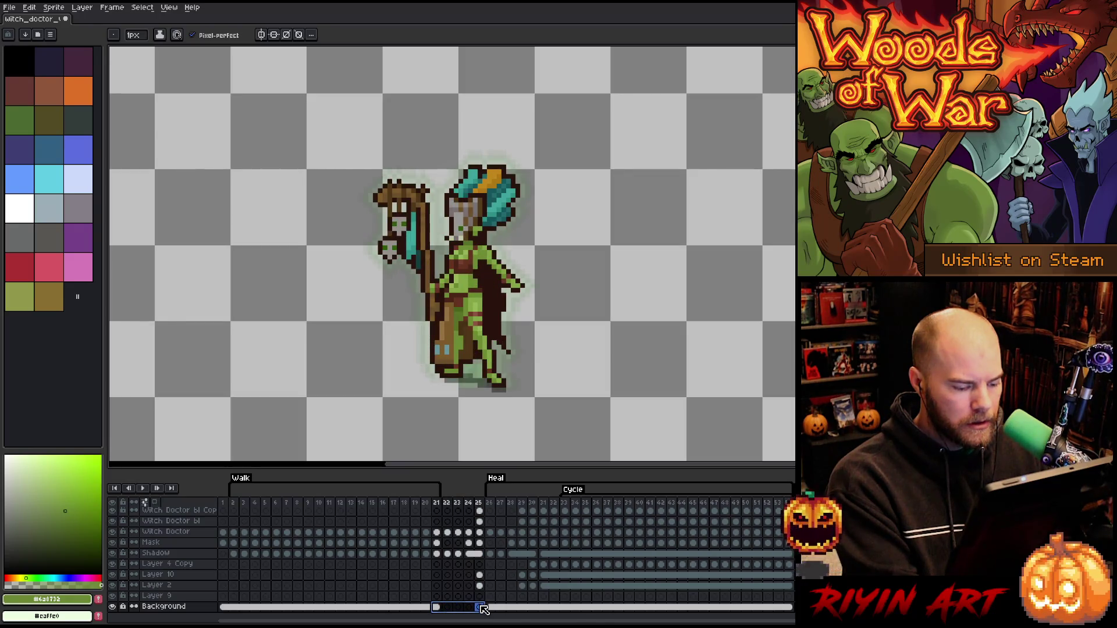
right_click(483, 608)
left_click(498, 611)
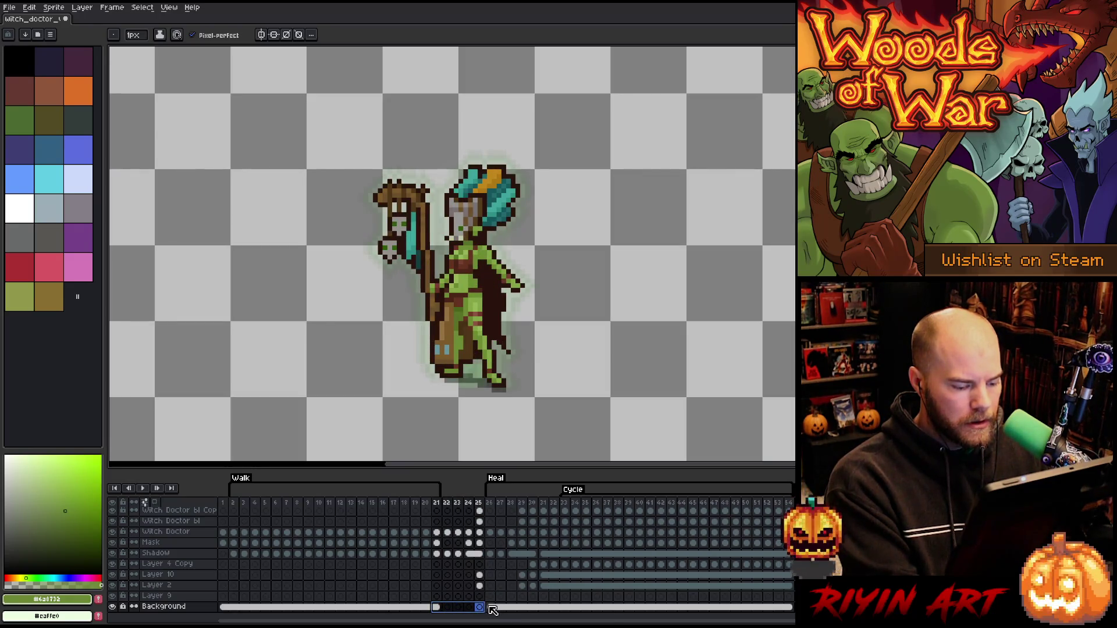
left_click(228, 609)
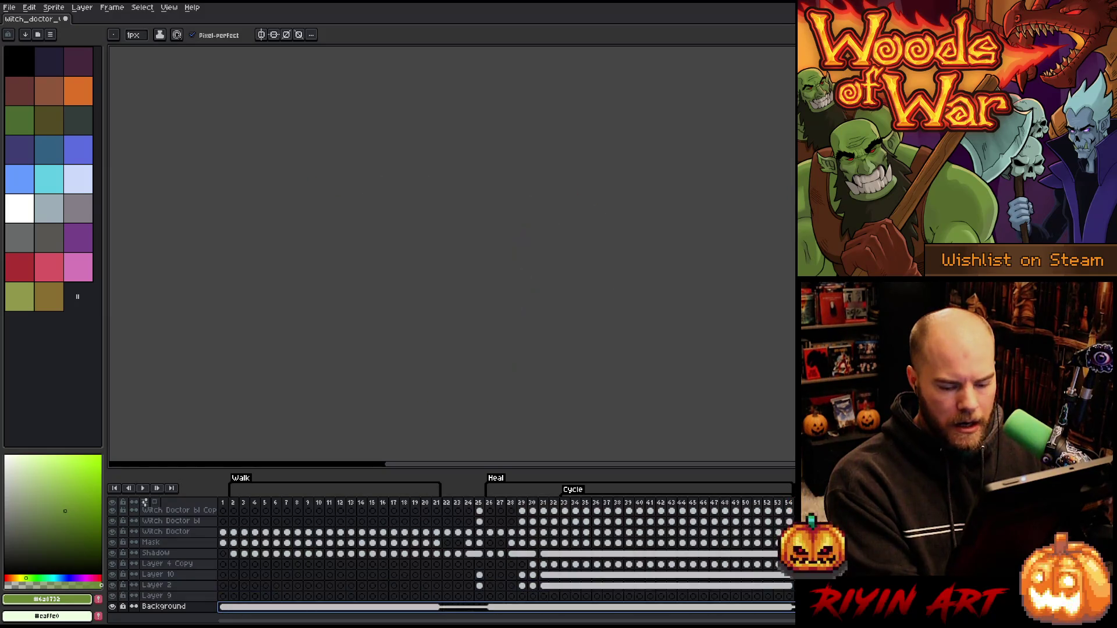
key("Delete")
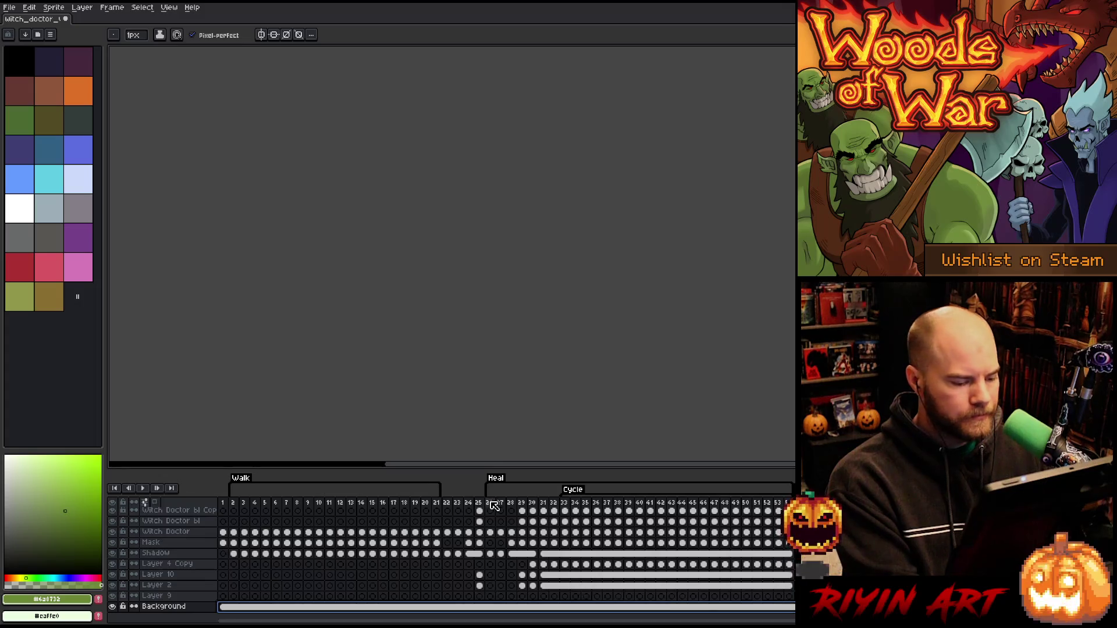
Save the sprite file with Ctrl+S and view frame 25
left_click(451, 503)
key("ctrl+s")
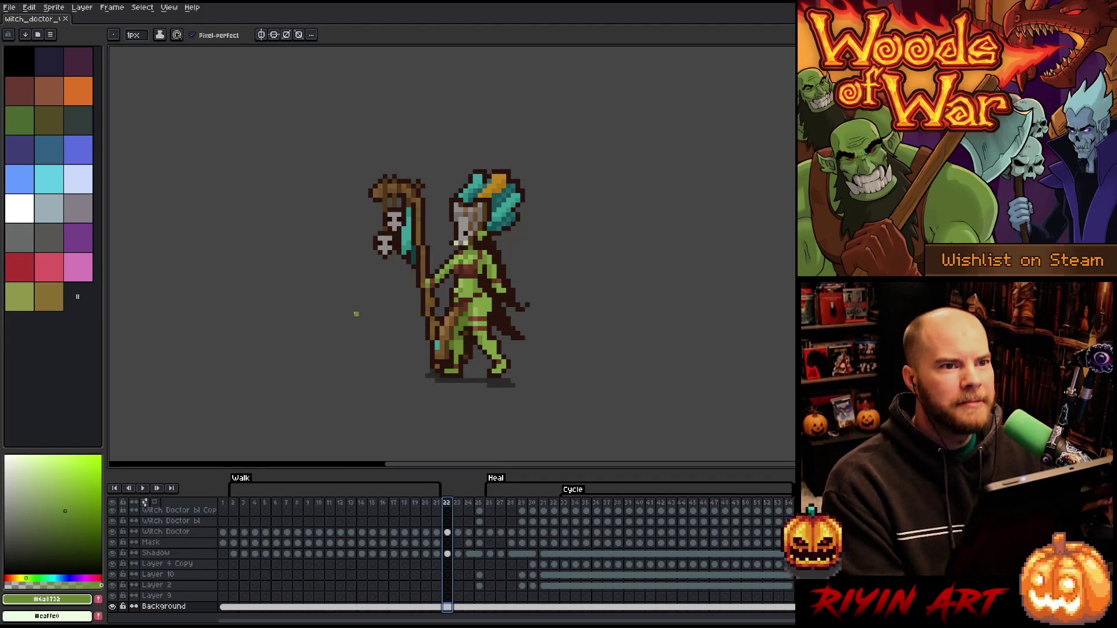
left_click(478, 509)
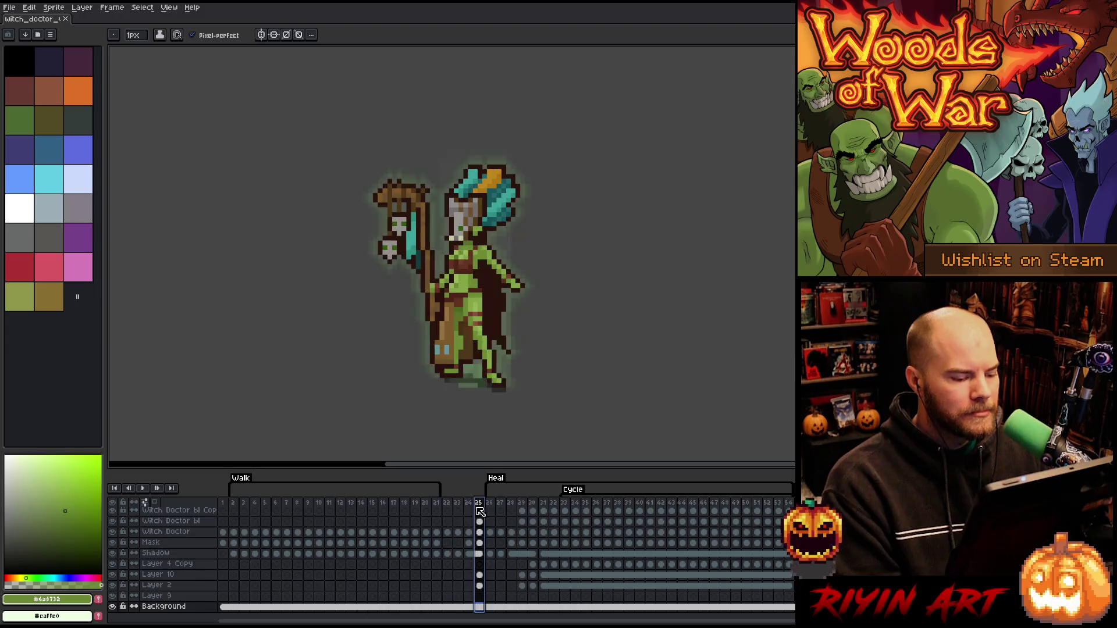
Create a new tag named WalkToIdle over frames 22–25
left_click_drag(480, 510, 447, 512)
right_click(463, 516)
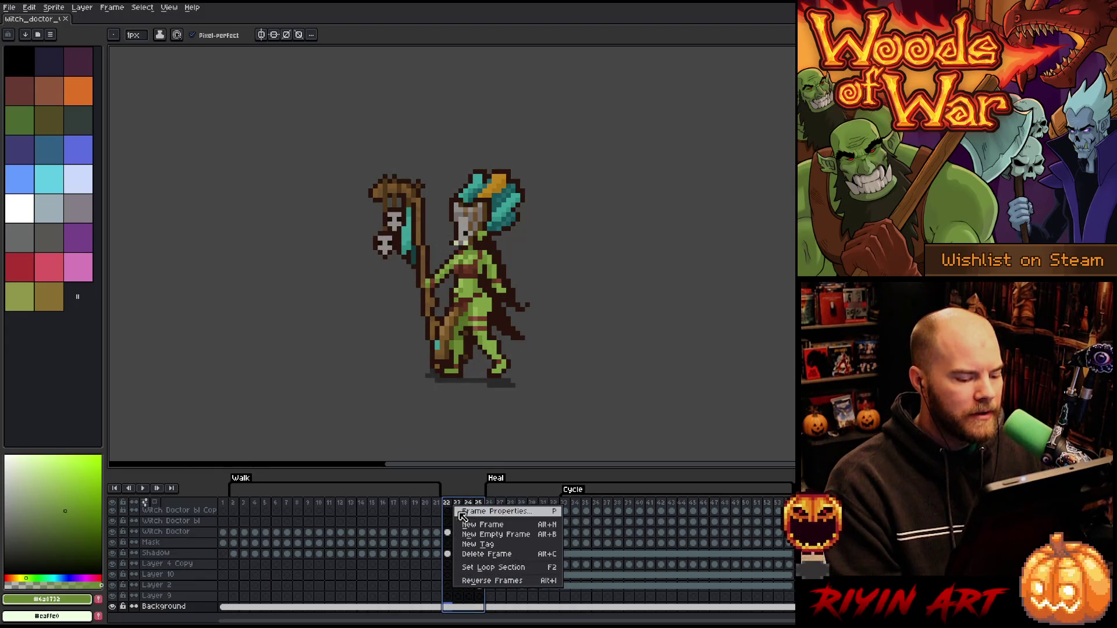
left_click(477, 550)
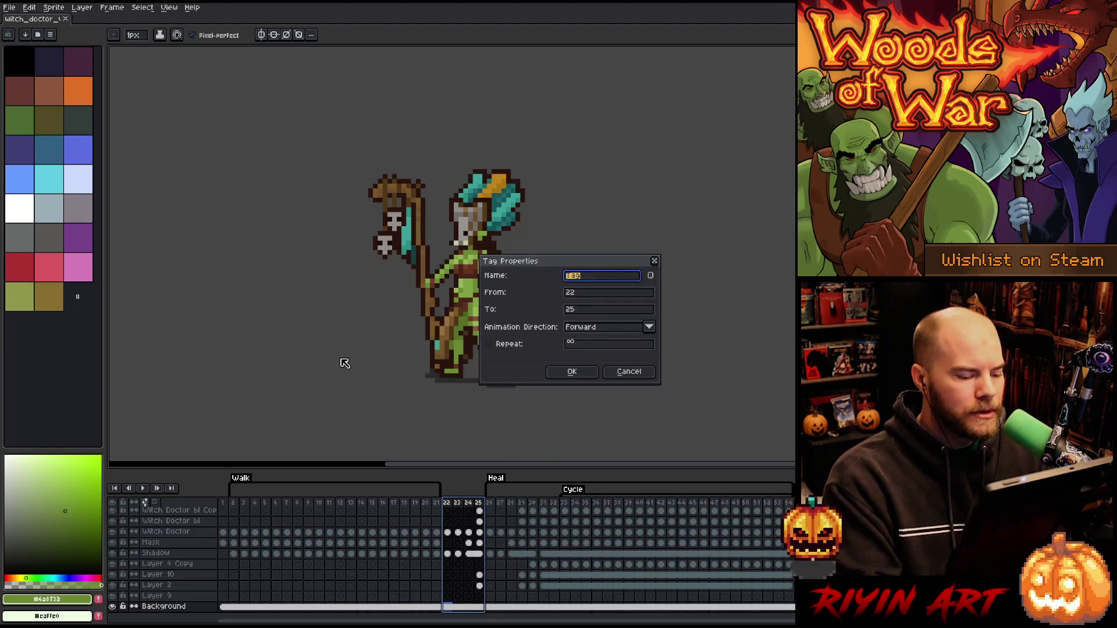
type("Attack")
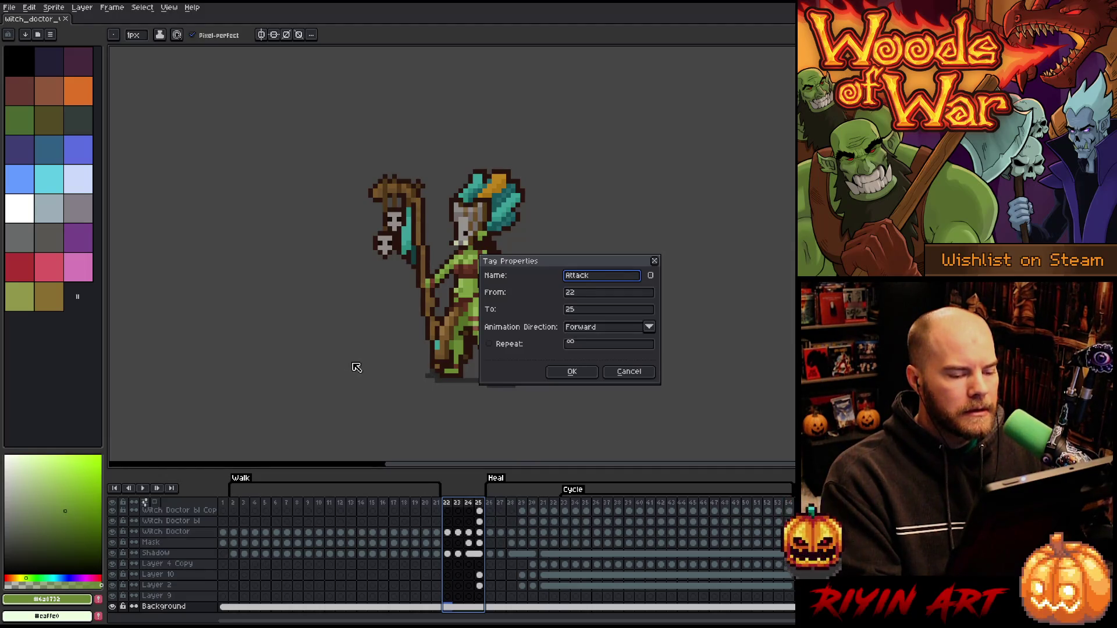
double_click(605, 277)
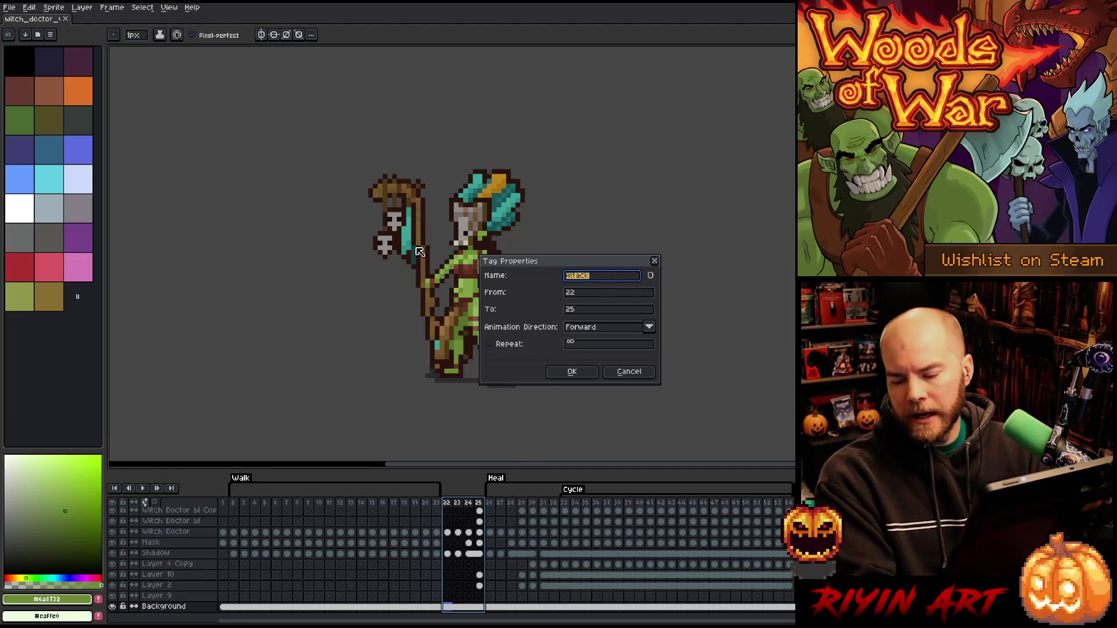
type("WalkToIdle")
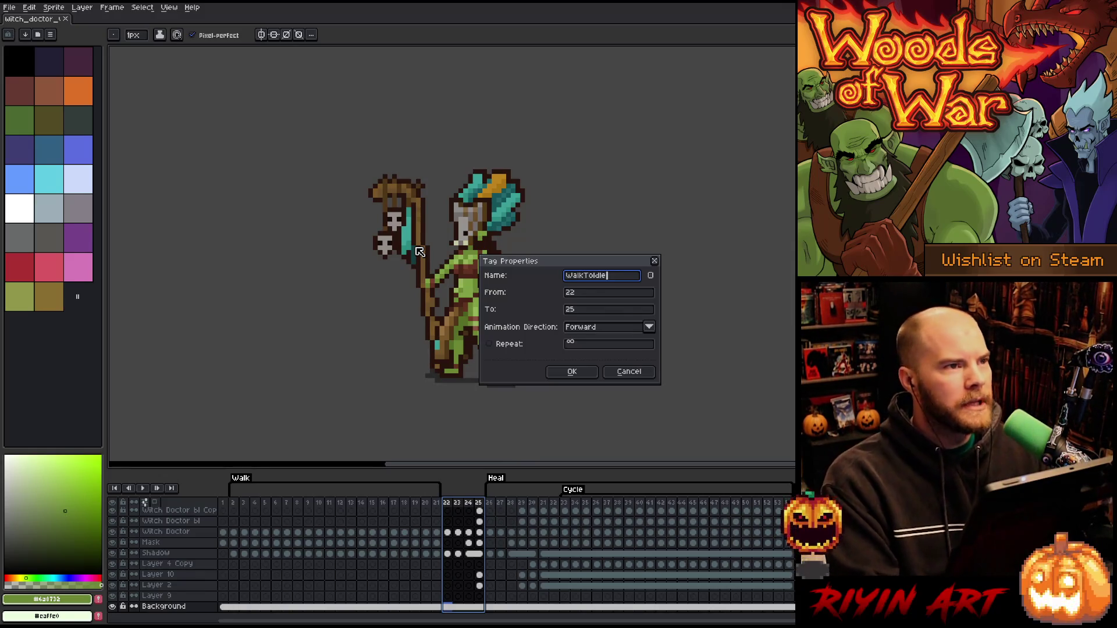
left_click(566, 378)
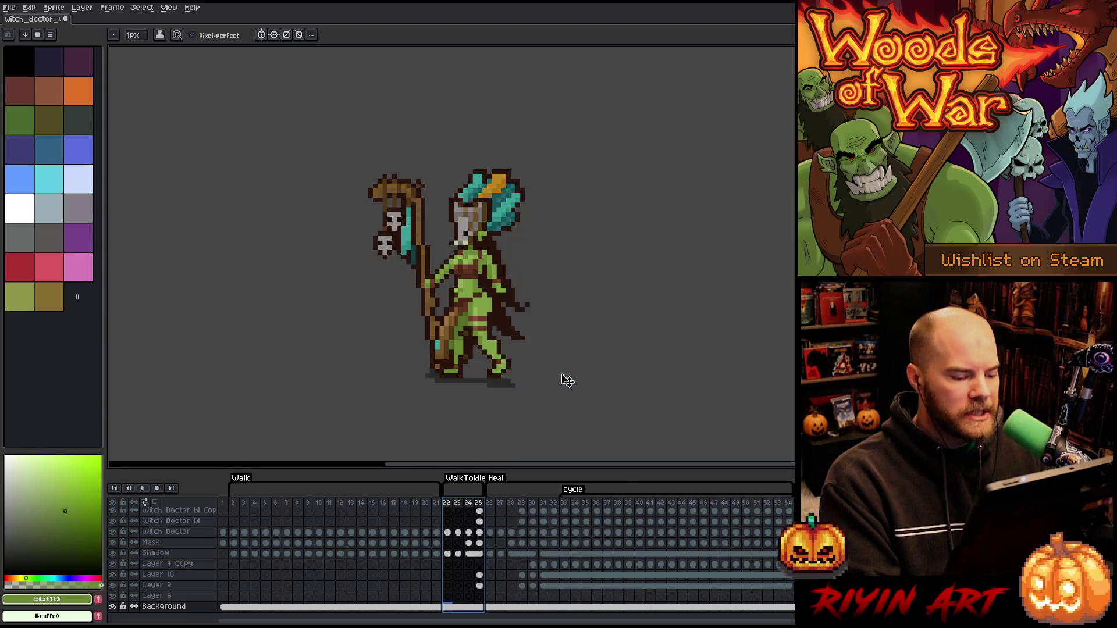
Add frame 26 after frame 25 and clear its Layer 10 and Layer 2 cels
left_click(481, 504)
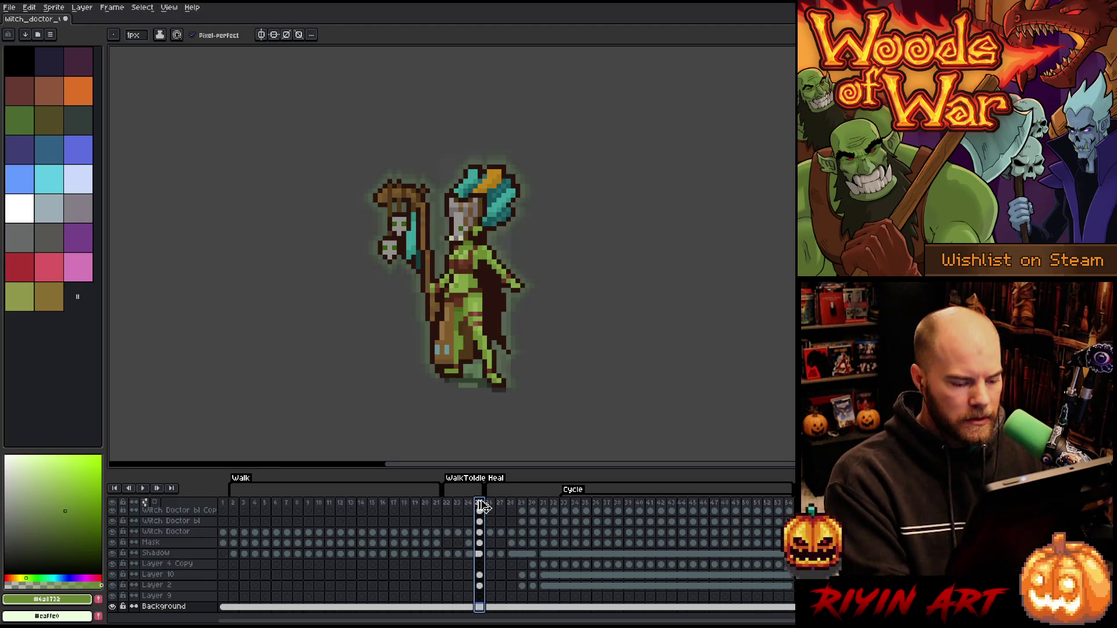
key("alt+n")
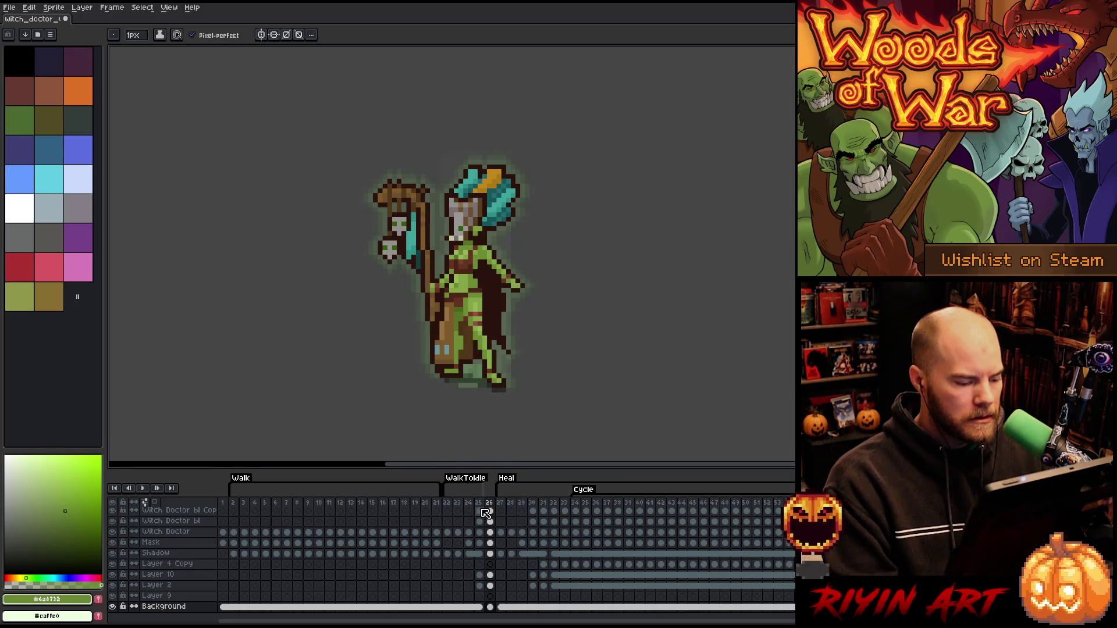
left_click(480, 511)
left_click_drag(482, 579, 489, 590)
key("Delete")
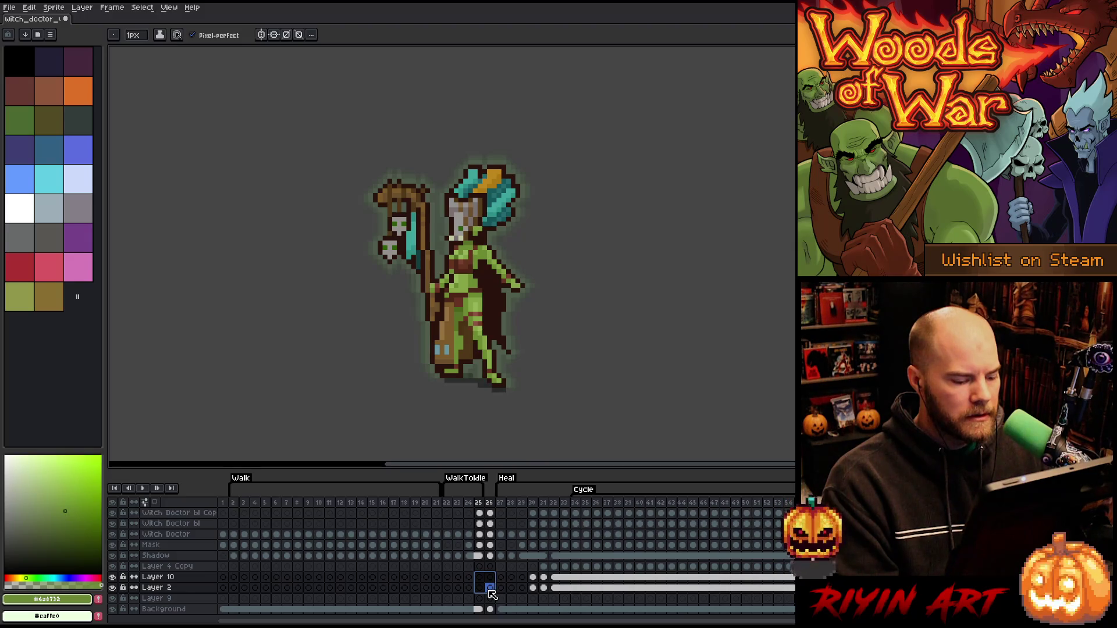
Add Layer 11 and clear the Mask cels in frames 24–26
key("shift+n")
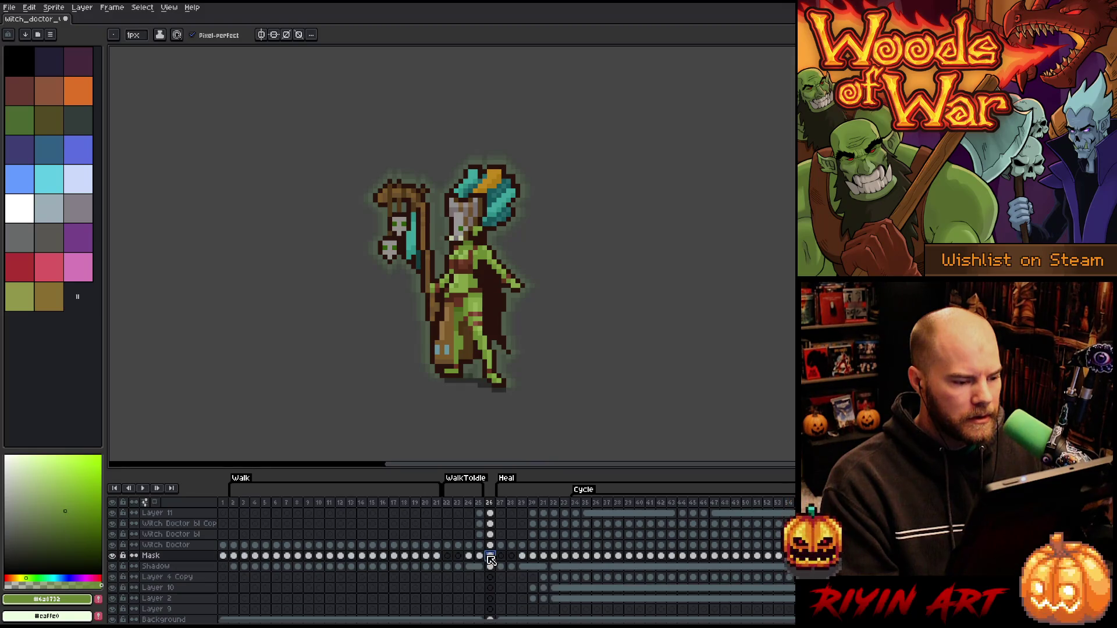
left_click(482, 557)
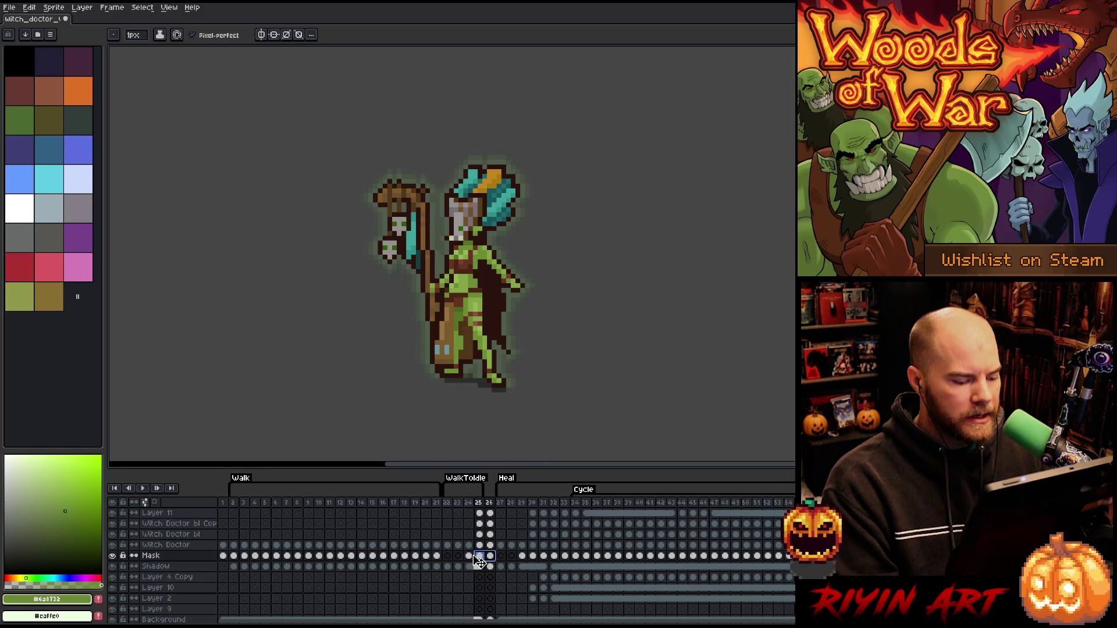
left_click_drag(472, 560, 495, 559)
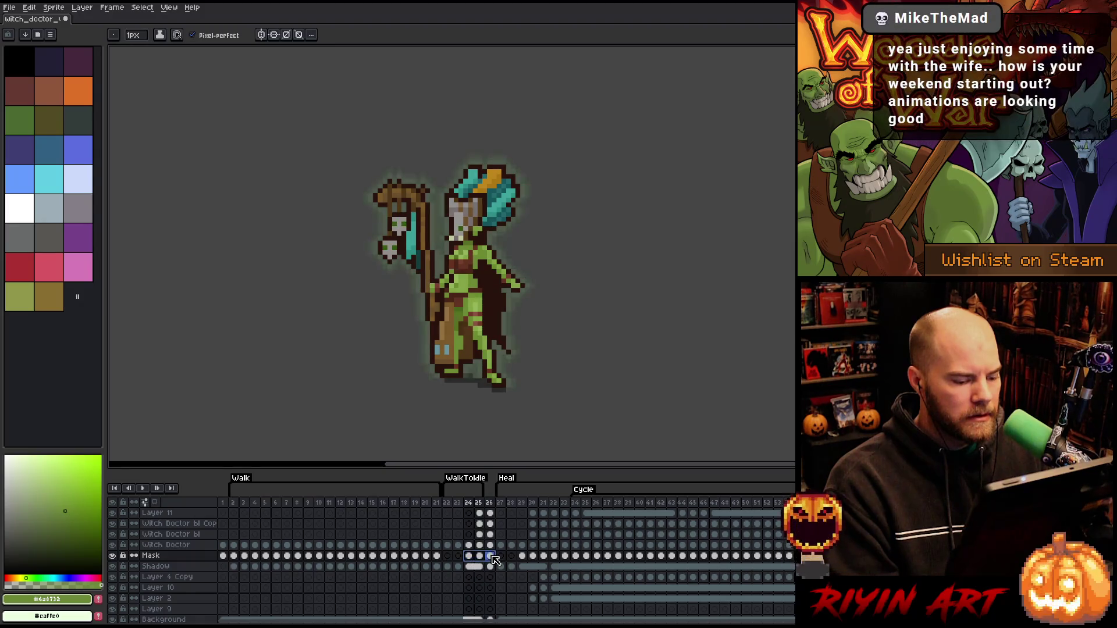
key("Delete")
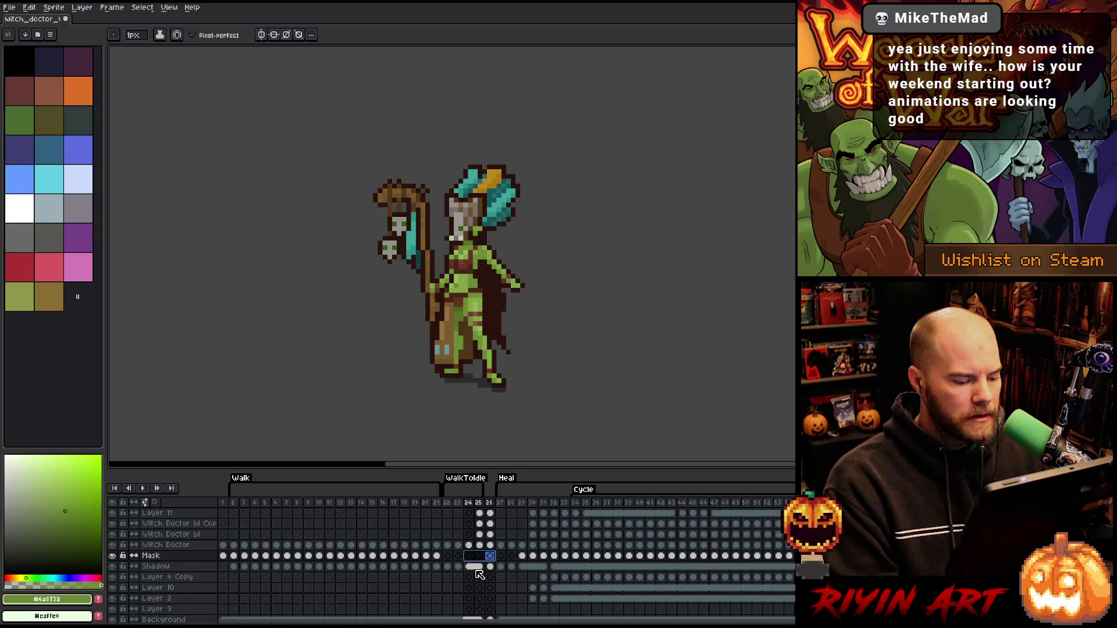
Inspect the Witch Doctor bl and Witch Doctor bl Copy layer properties
left_click(475, 569)
scroll(479, 575, "up", 2)
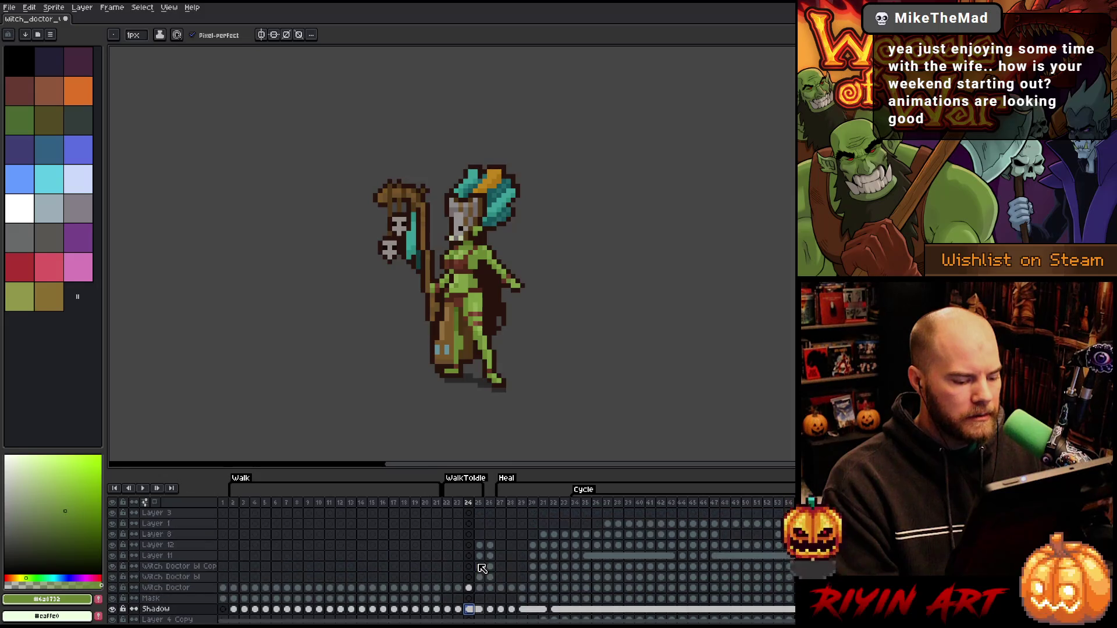
left_click(482, 577)
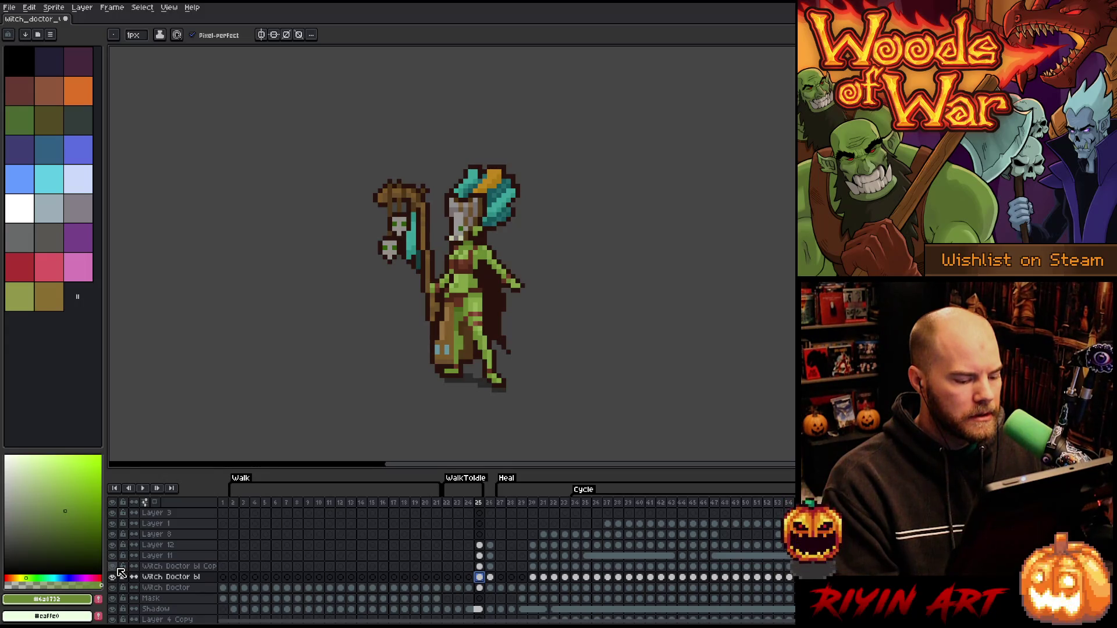
double_click(168, 576)
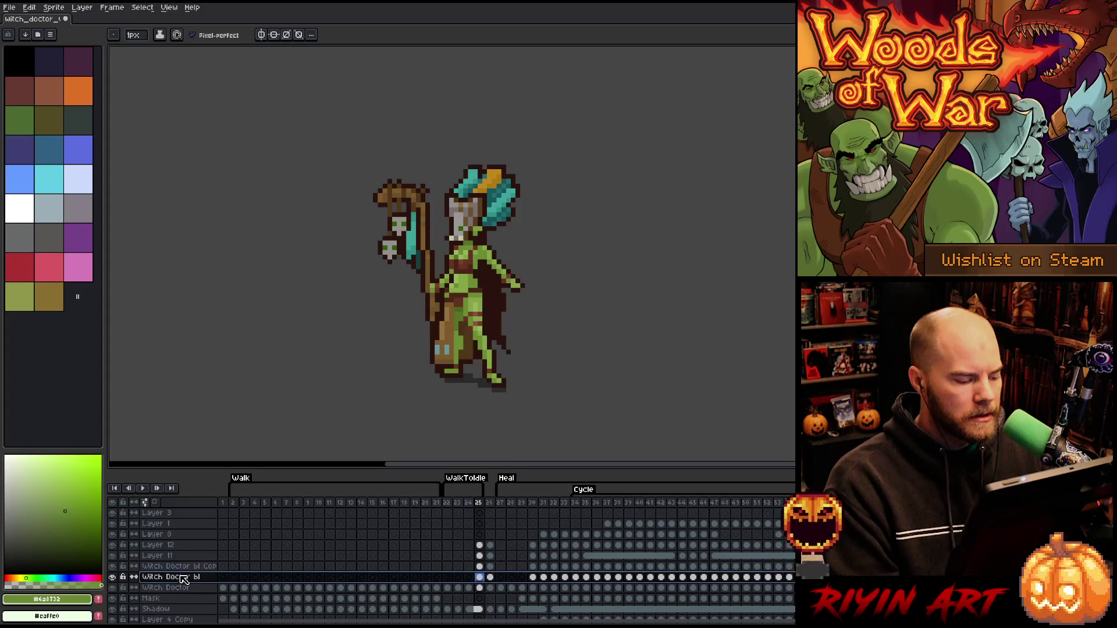
left_click(182, 567)
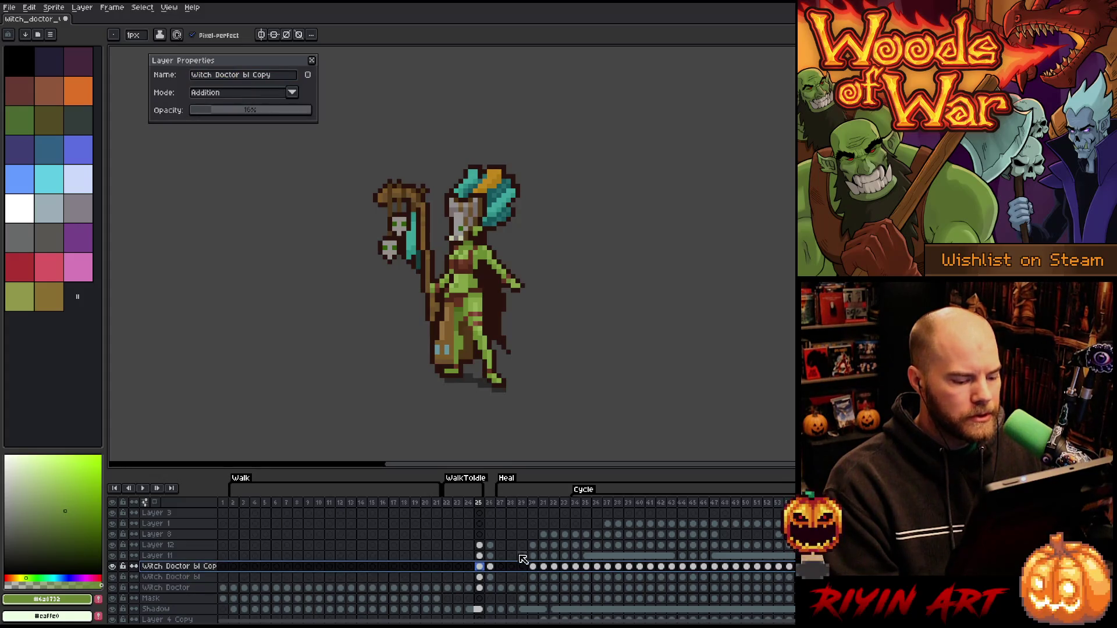
Check each layer at frame 26, toggle Layer 12 visibility, and select frame 25's cels
left_click(490, 546)
left_click(489, 556)
left_click(490, 566)
left_click(490, 577)
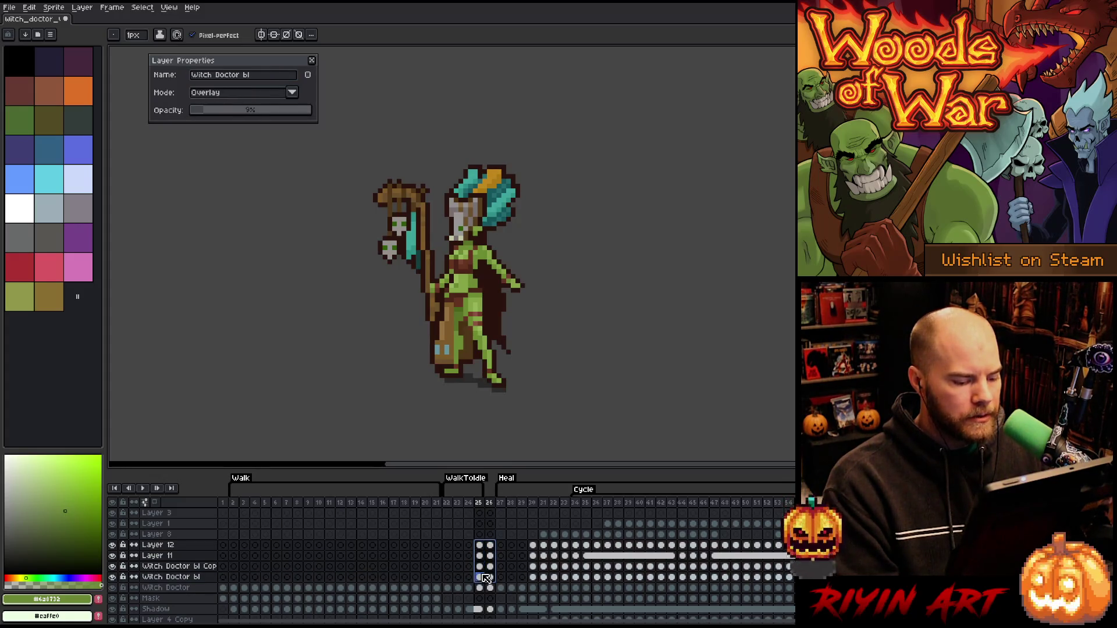
left_click(490, 545)
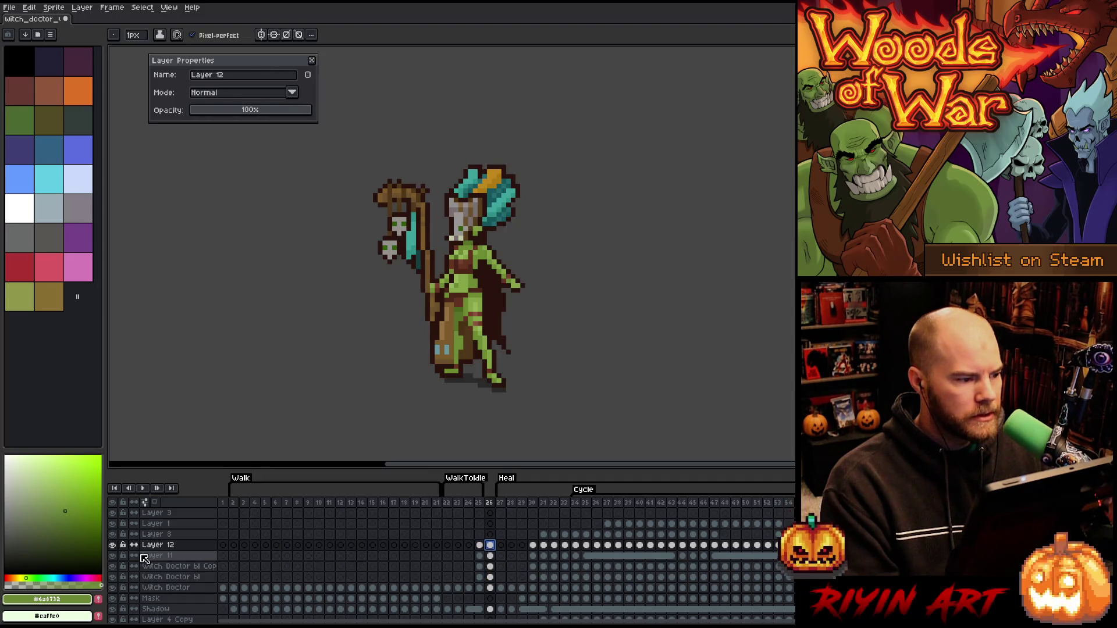
left_click(114, 545)
left_click(114, 545)
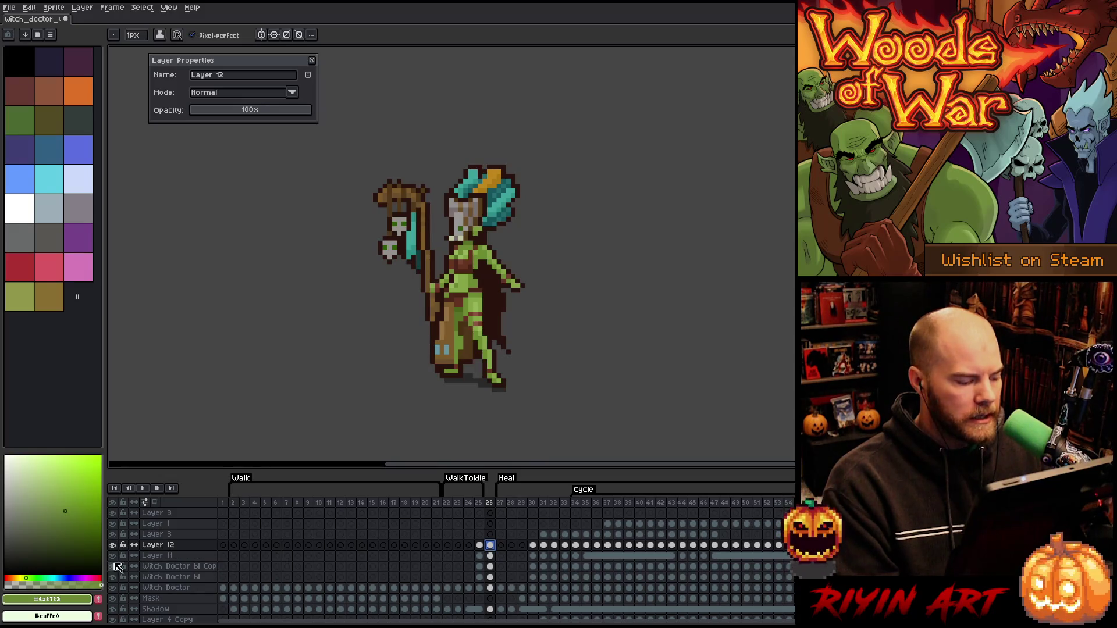
left_click_drag(480, 577, 483, 552)
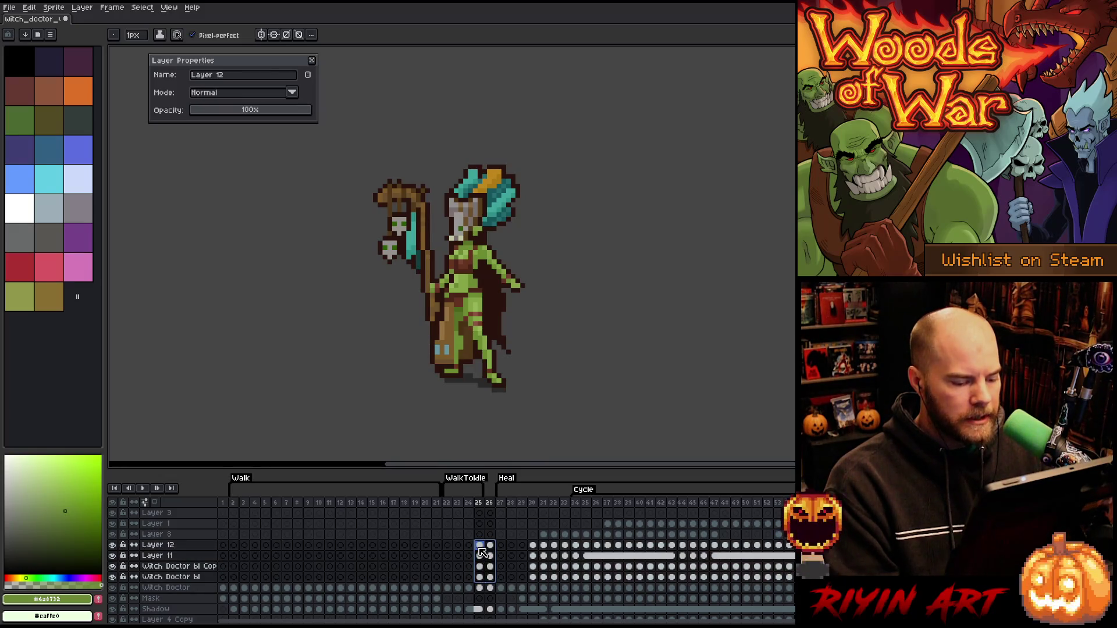
scroll(482, 551, "down", 3)
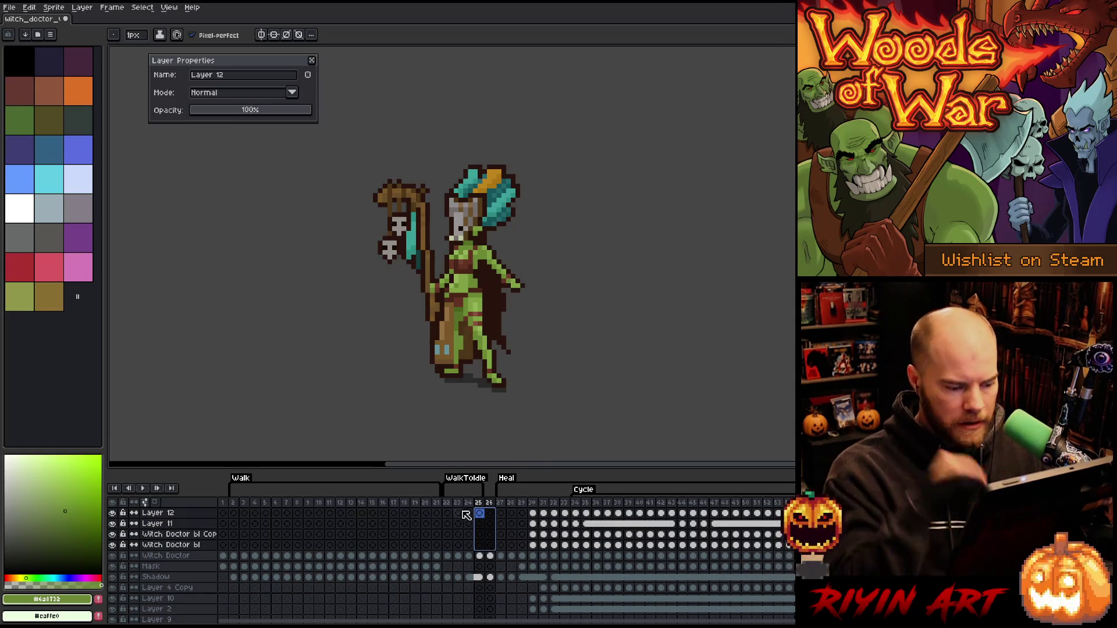
Create an Attack tag on frame 26
right_click(489, 503)
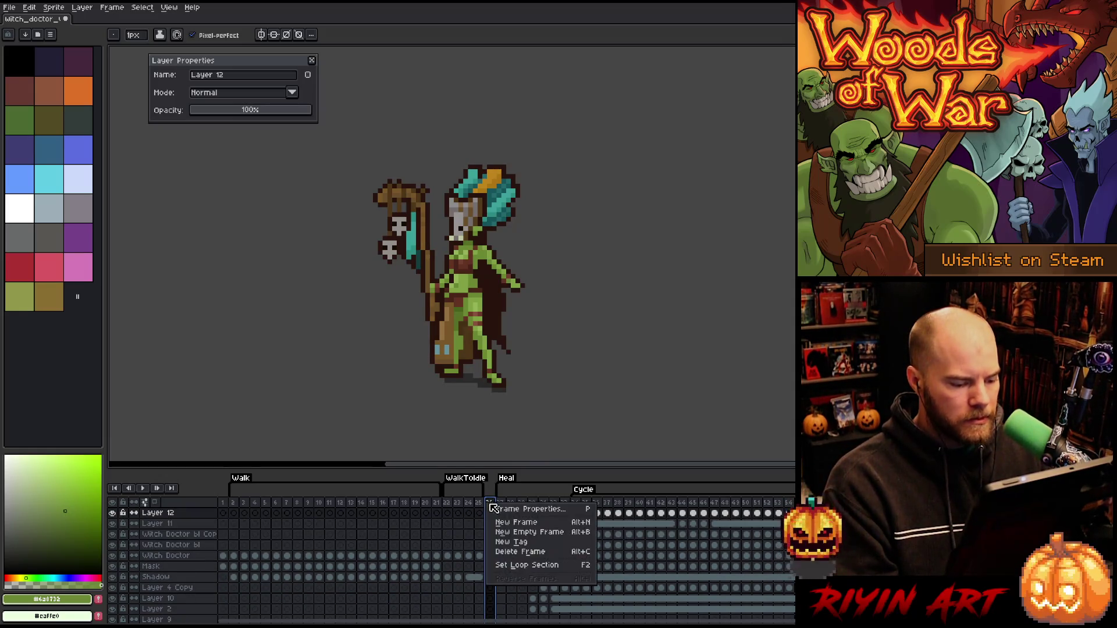
left_click(511, 544)
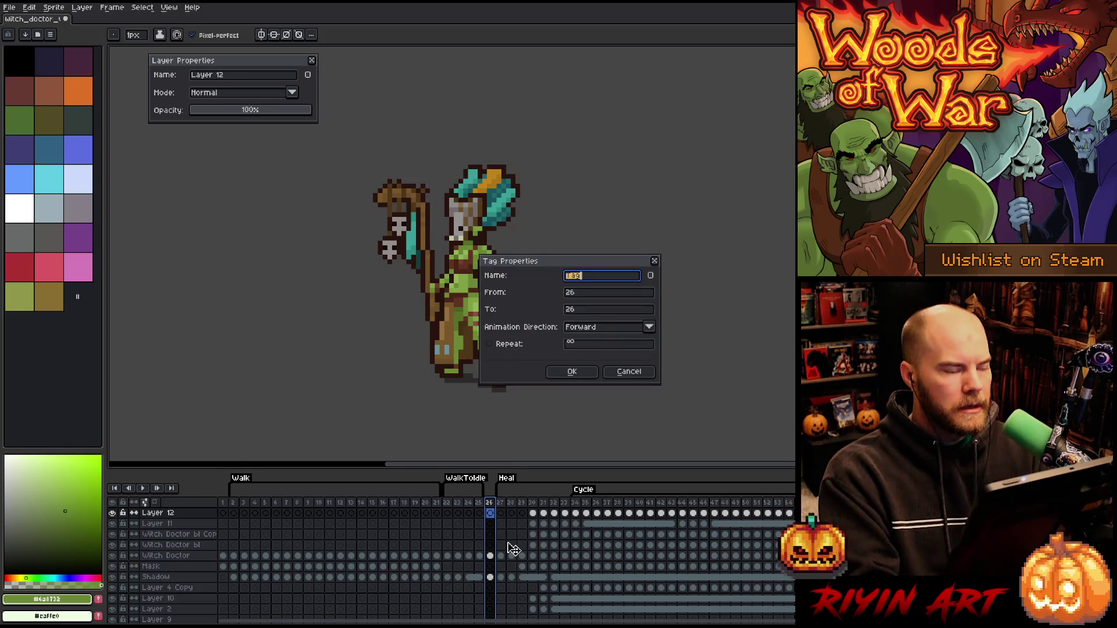
type("Attack")
key("Return")
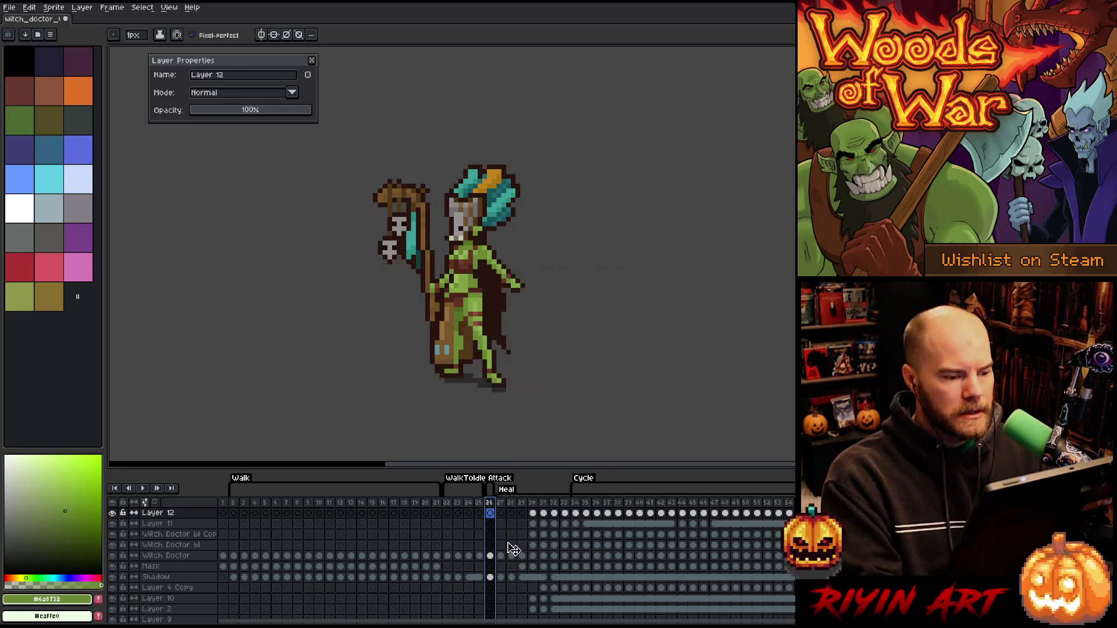
Preview the animation, then step through frames 23–25
key("Return")
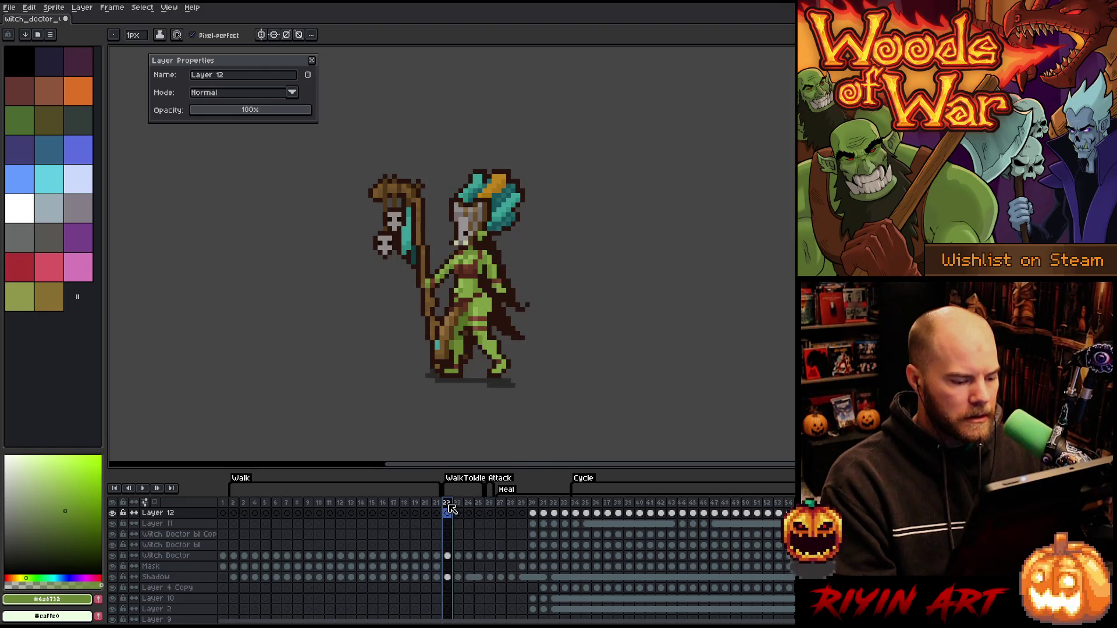
key("Return")
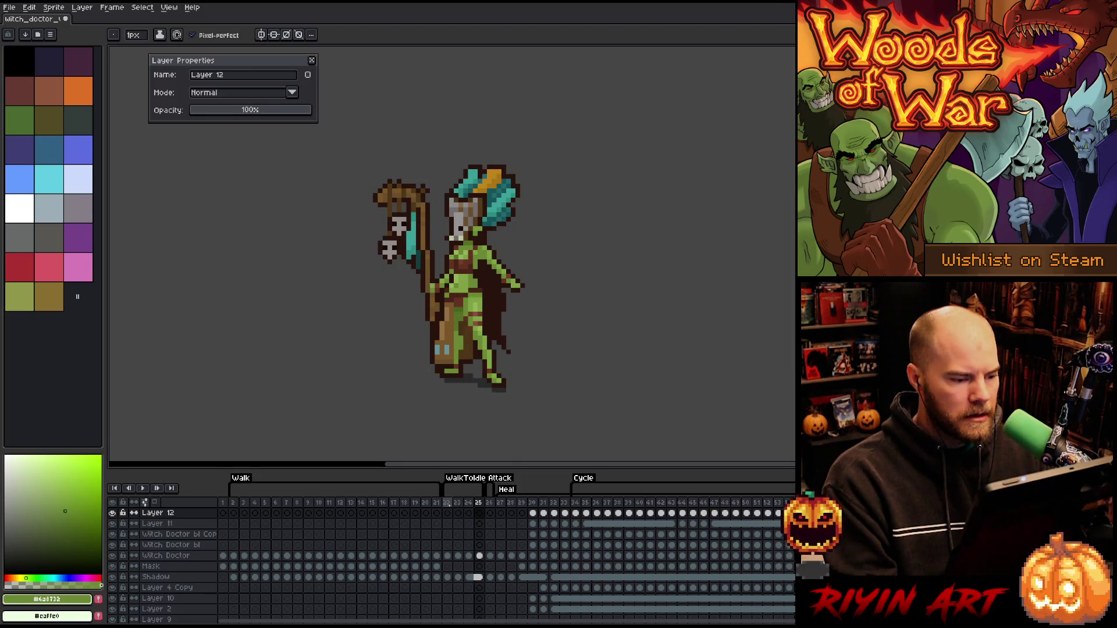
left_click(456, 511)
key("Right")
key("Right")
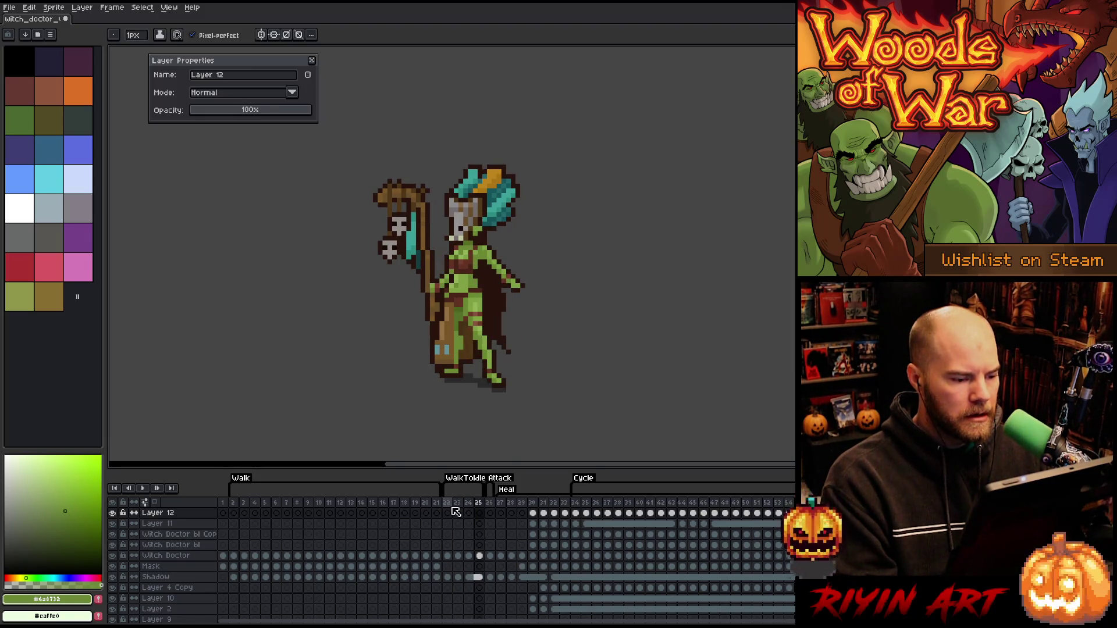
key("Left")
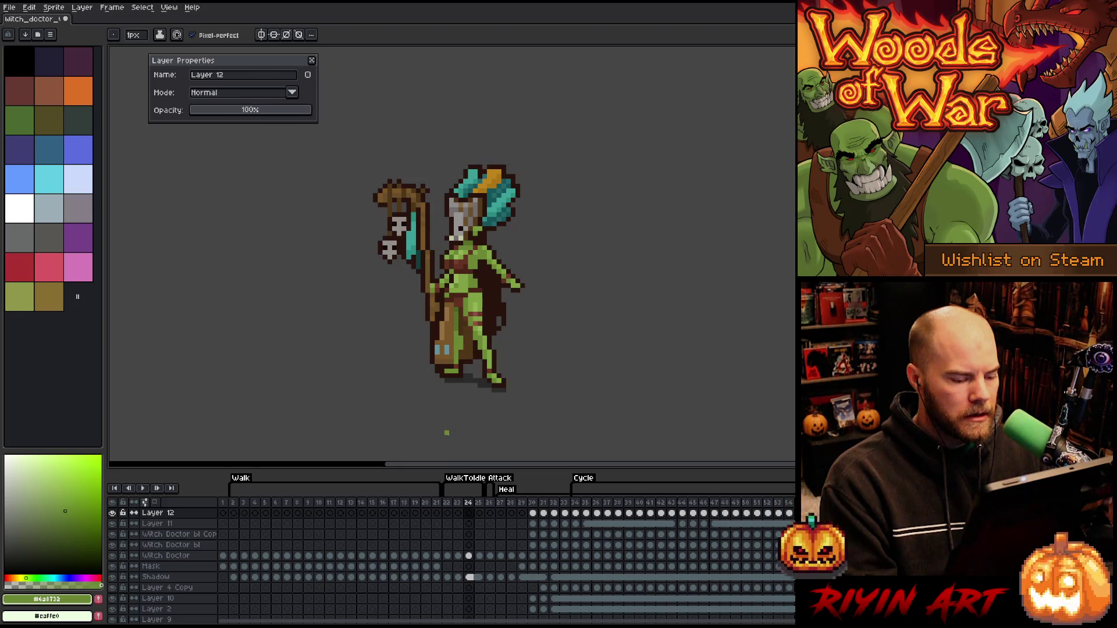
Select the leg pixels on frame 25's Witch Doctor layer and pick them up to move
scroll(489, 258, "up", 4)
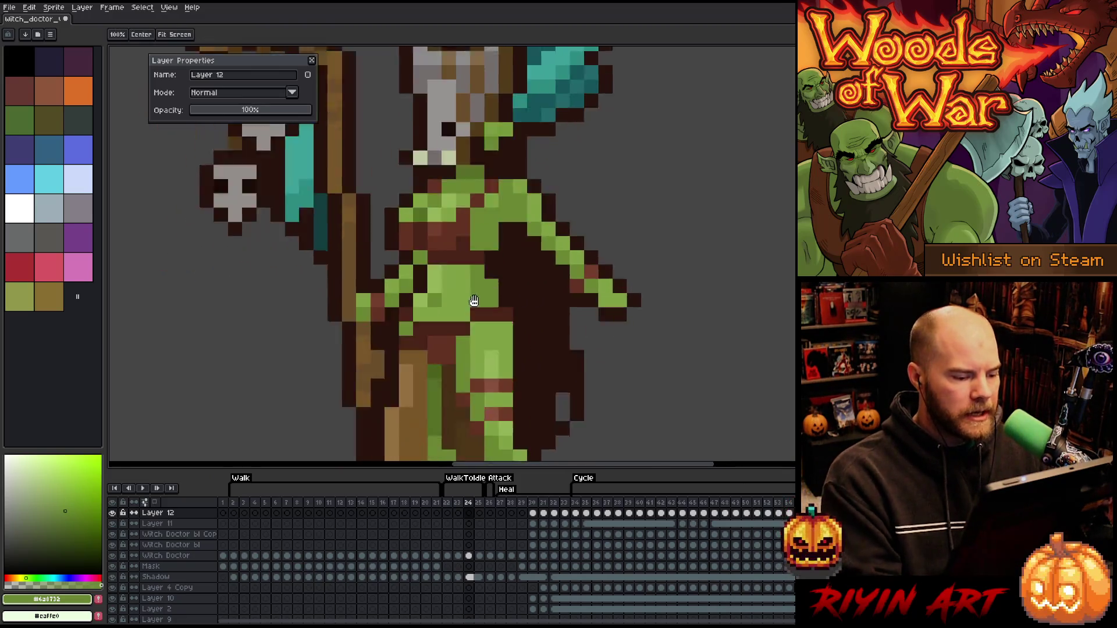
scroll(518, 326, "up", 1)
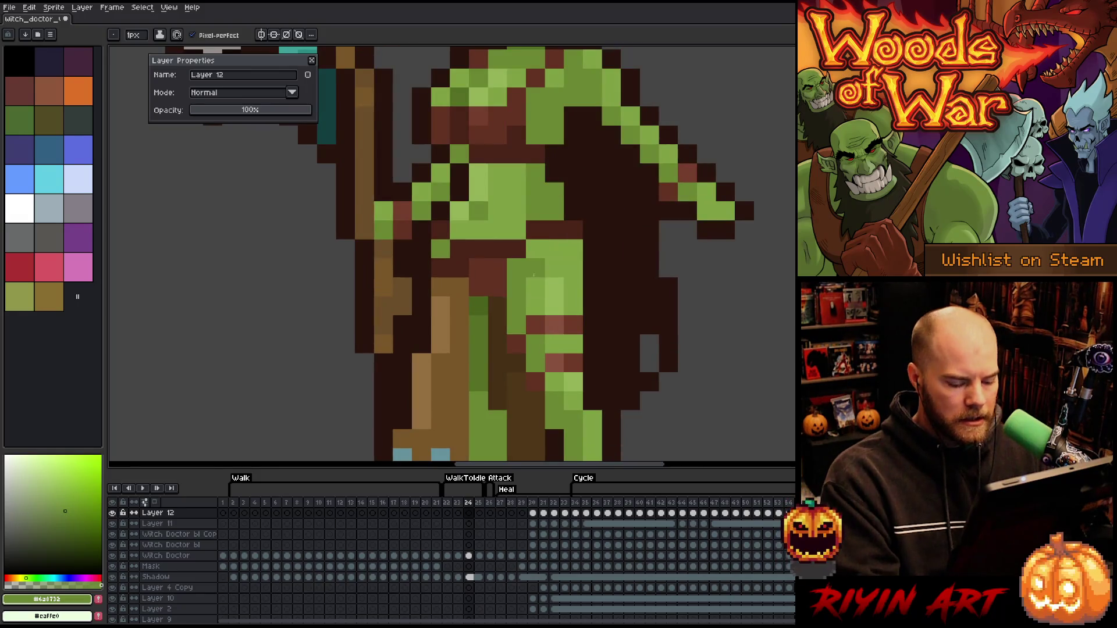
key("Right")
key("m")
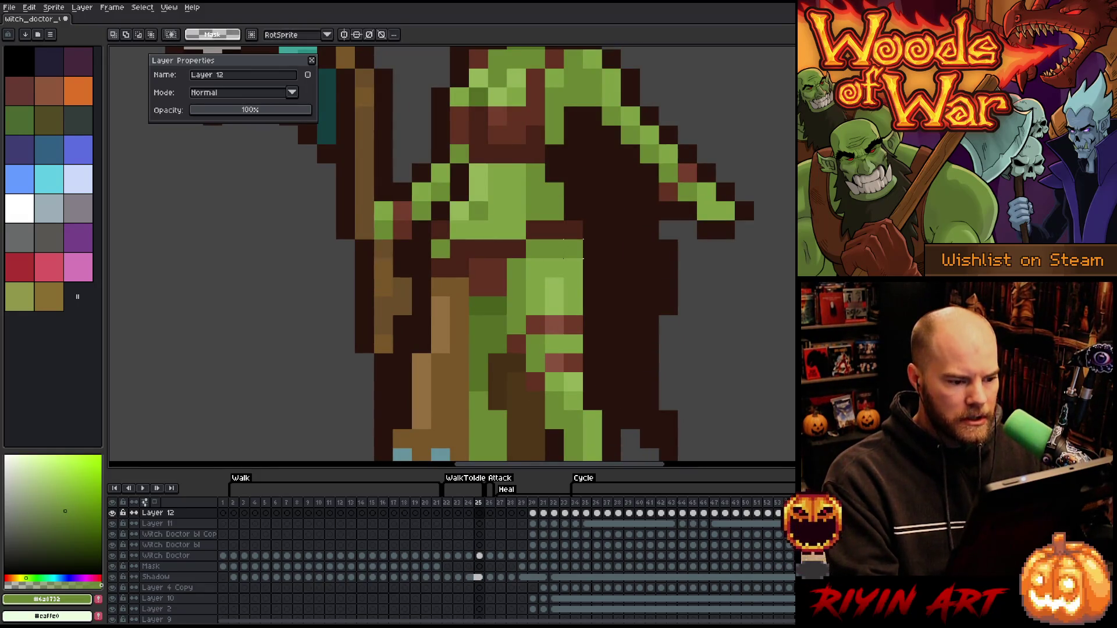
left_click_drag(526, 239, 584, 259)
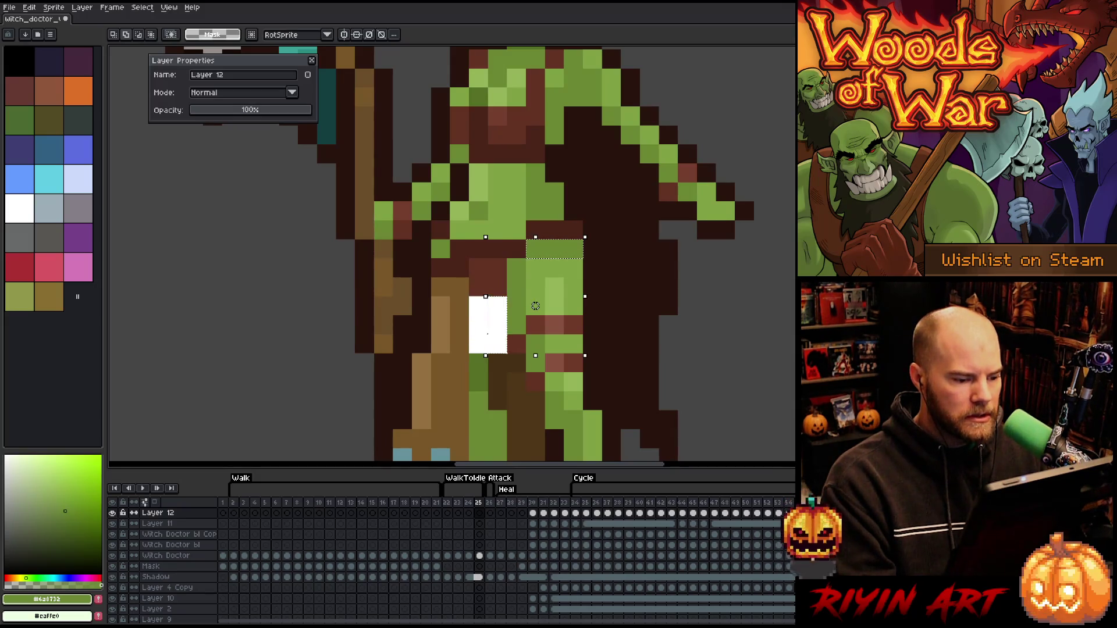
left_click_drag(488, 333, 487, 334)
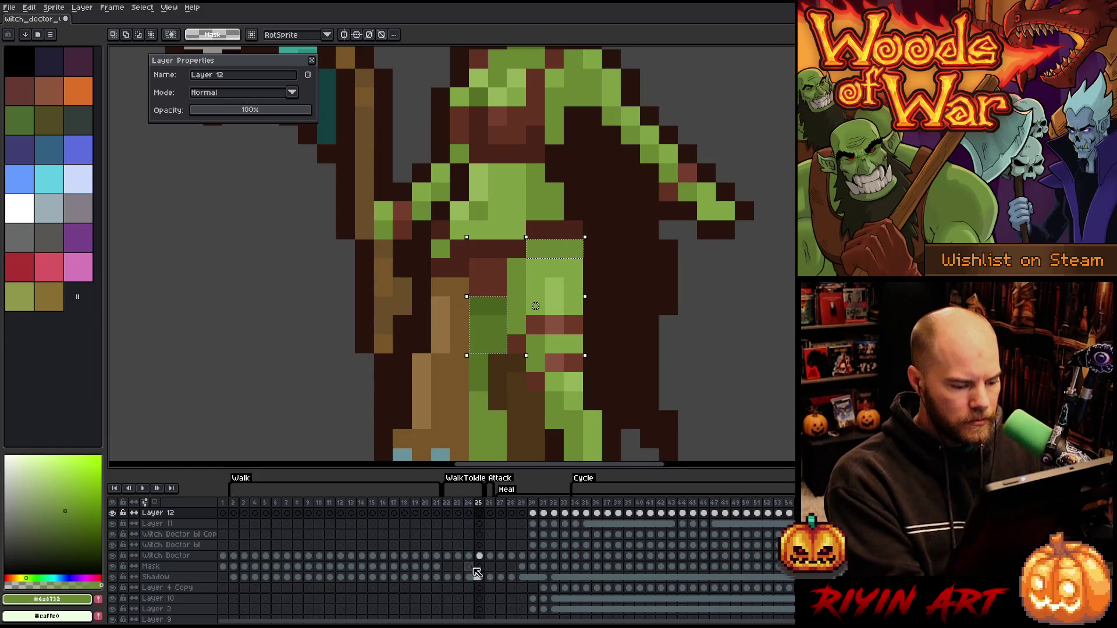
left_click(479, 556)
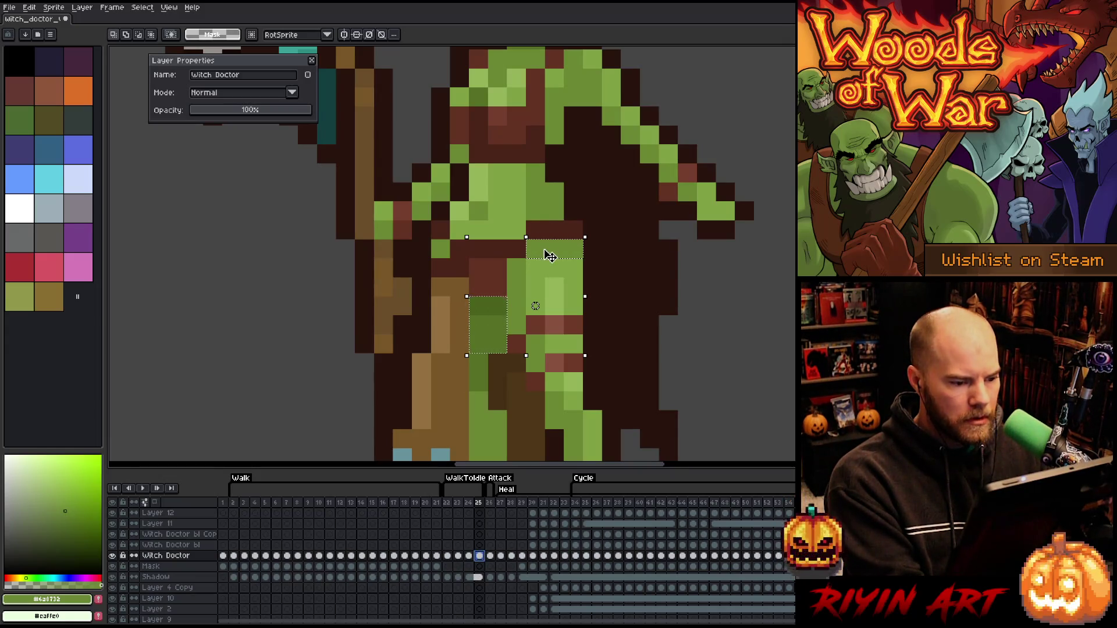
left_click(550, 256)
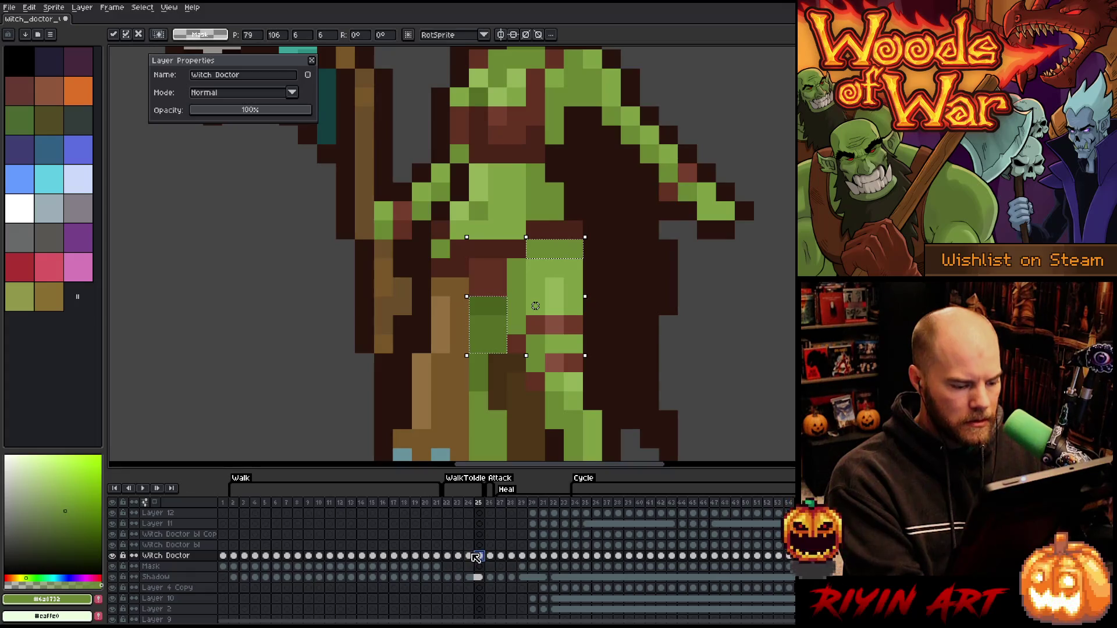
Compare the pose against frames 23, 24 and 27–30
left_click(469, 556)
left_click(458, 556)
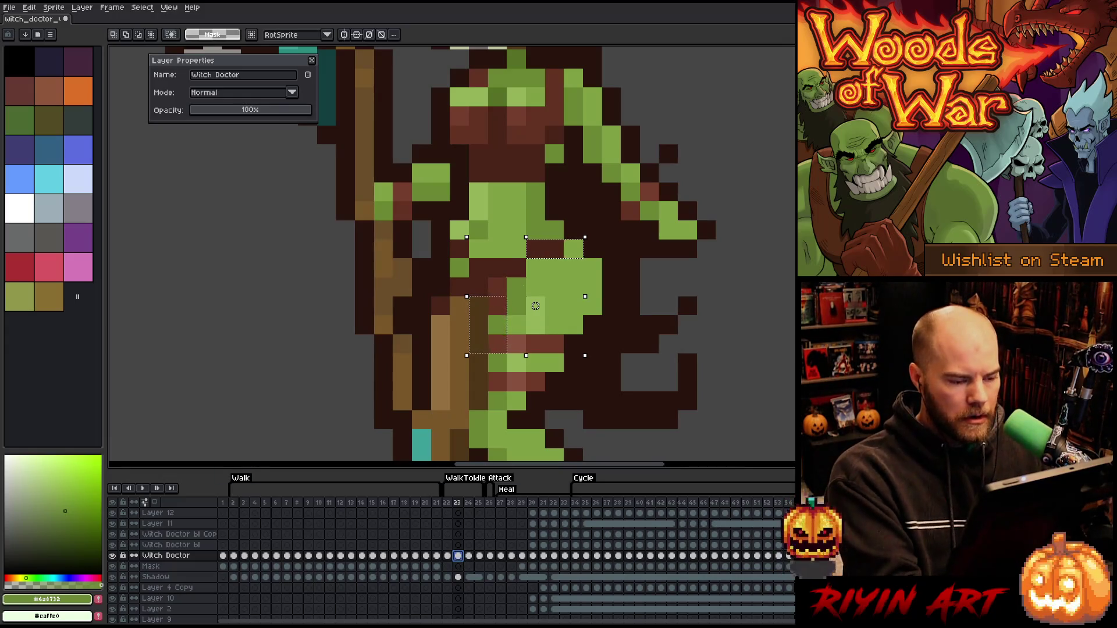
left_click(501, 556)
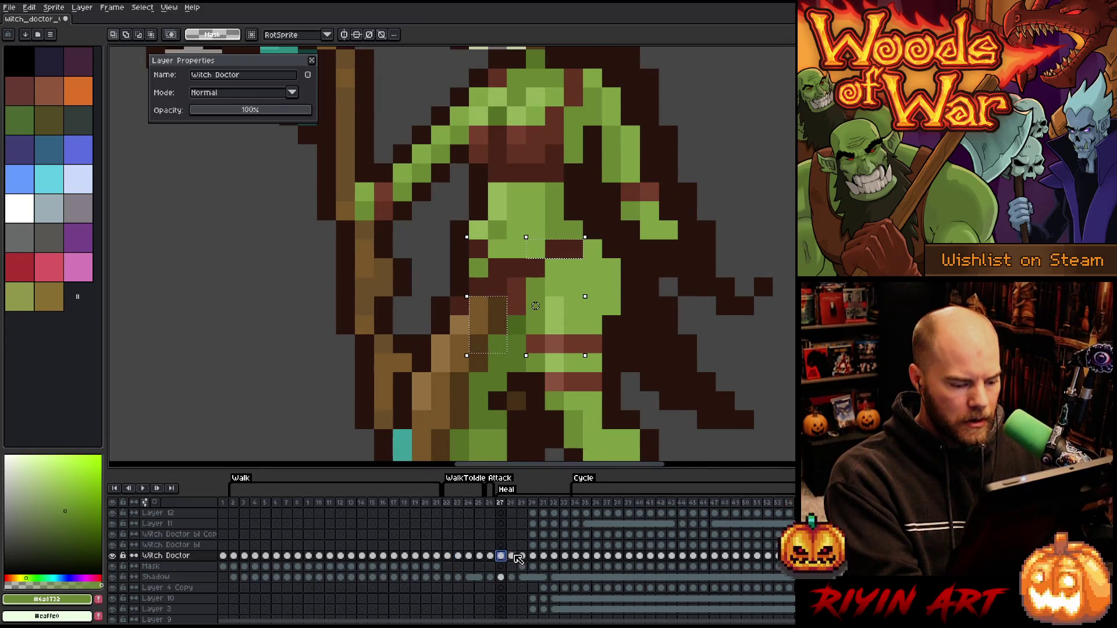
left_click(511, 556)
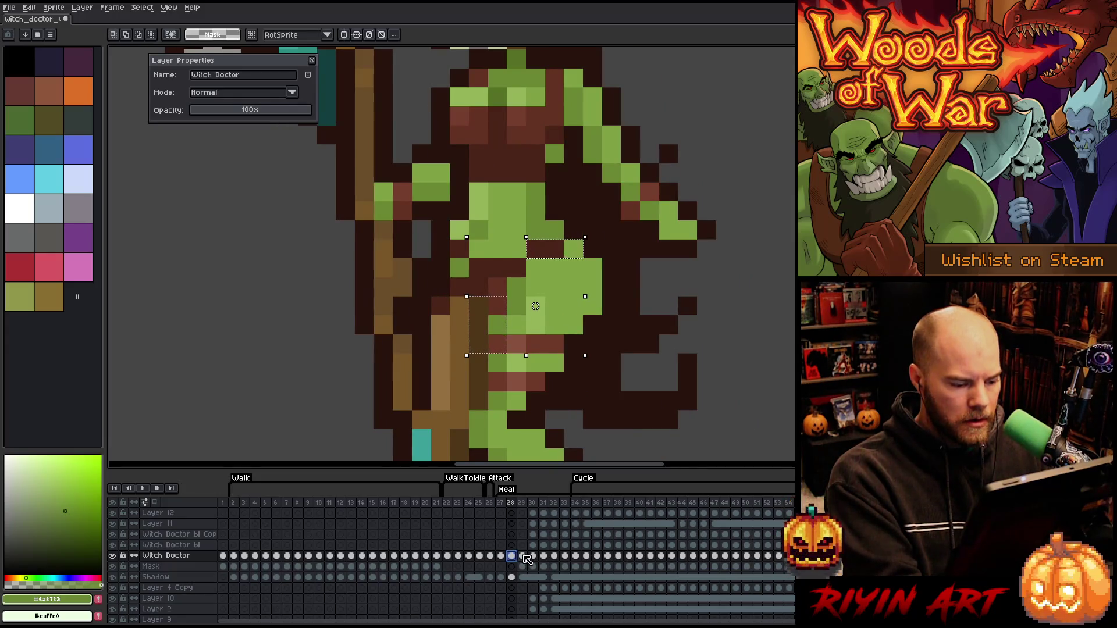
left_click(523, 556)
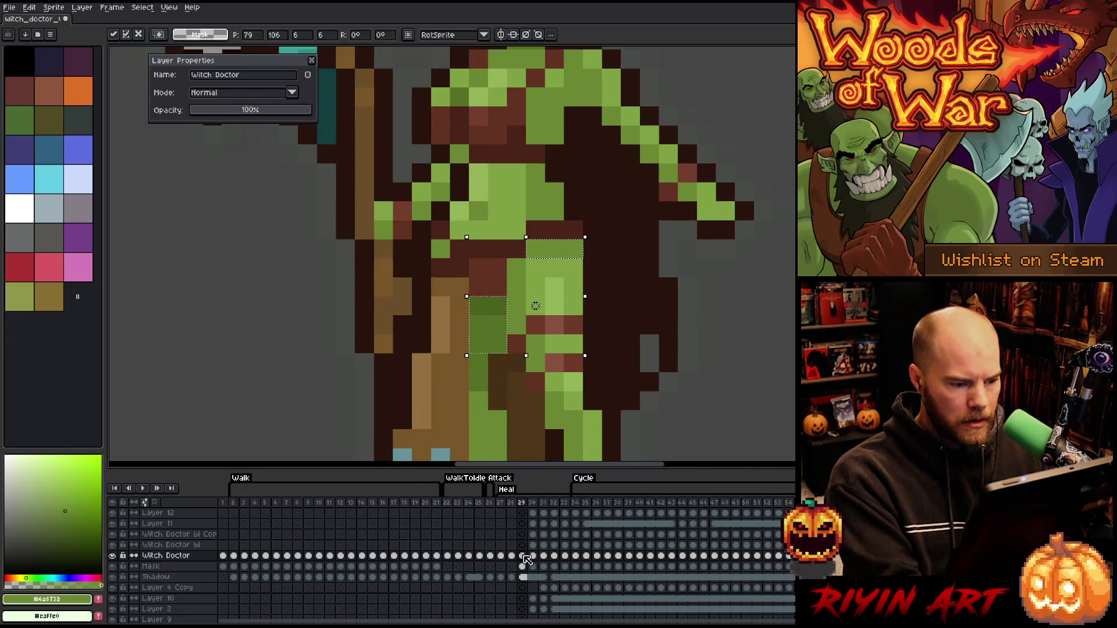
left_click(533, 555)
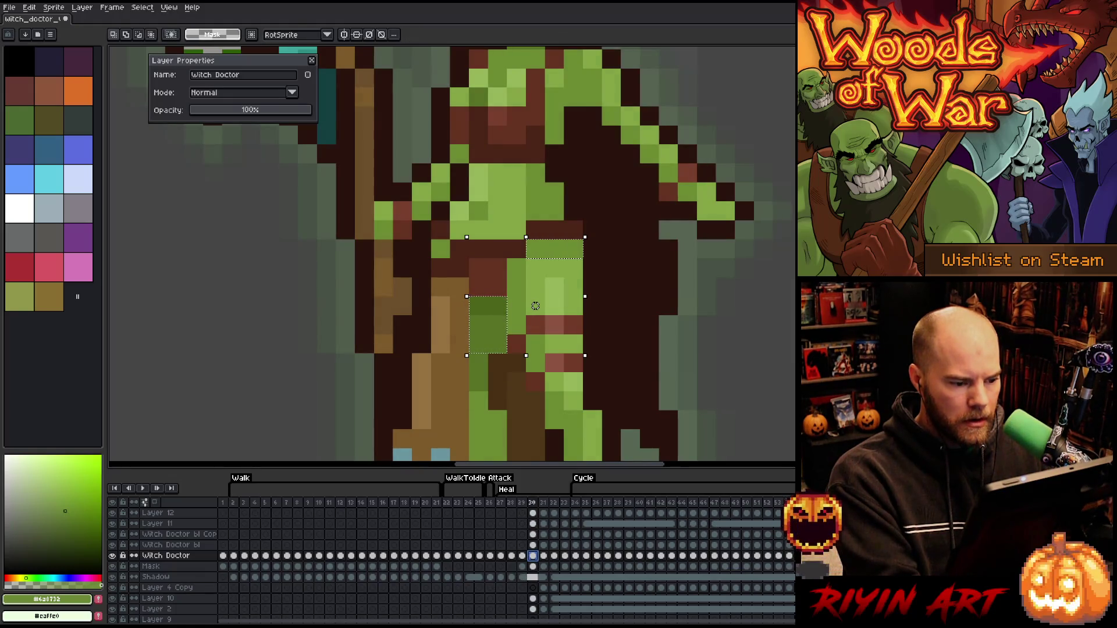
key("comma")
key("comma")
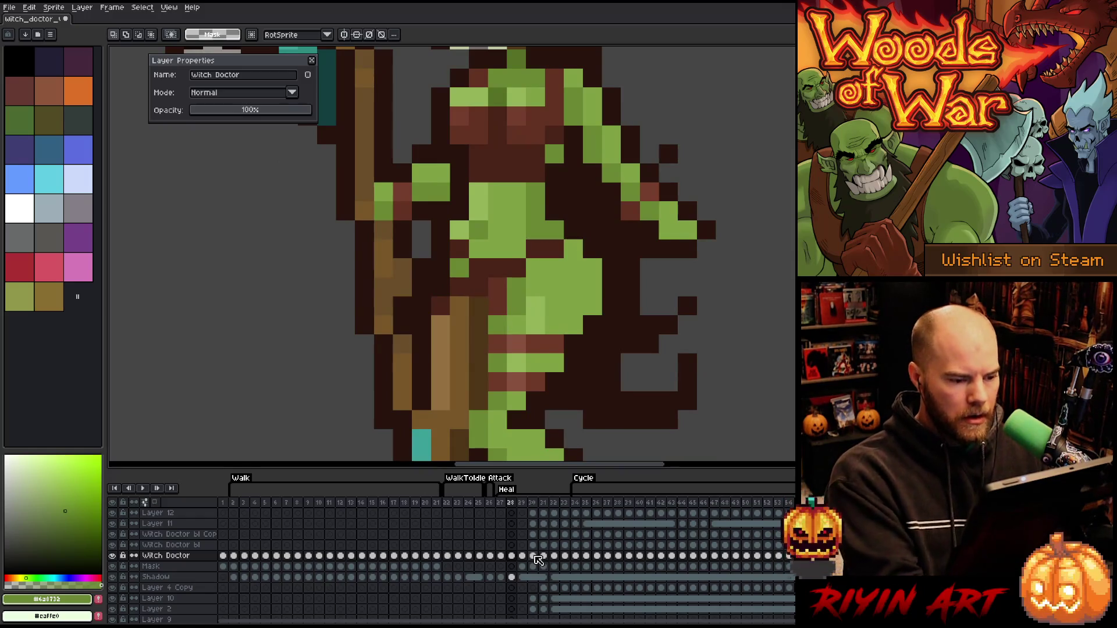
Drop the selection and recolour the stray brown pixel green on frame 22 with the Pencil
key("ctrl+d")
key("i")
key("b")
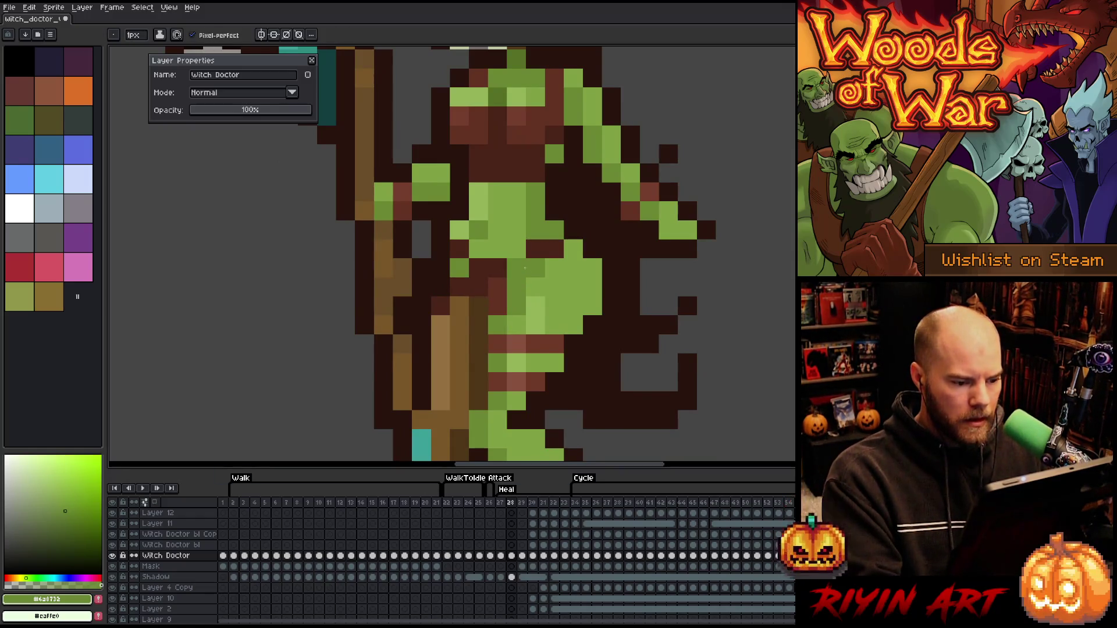
left_click(447, 556)
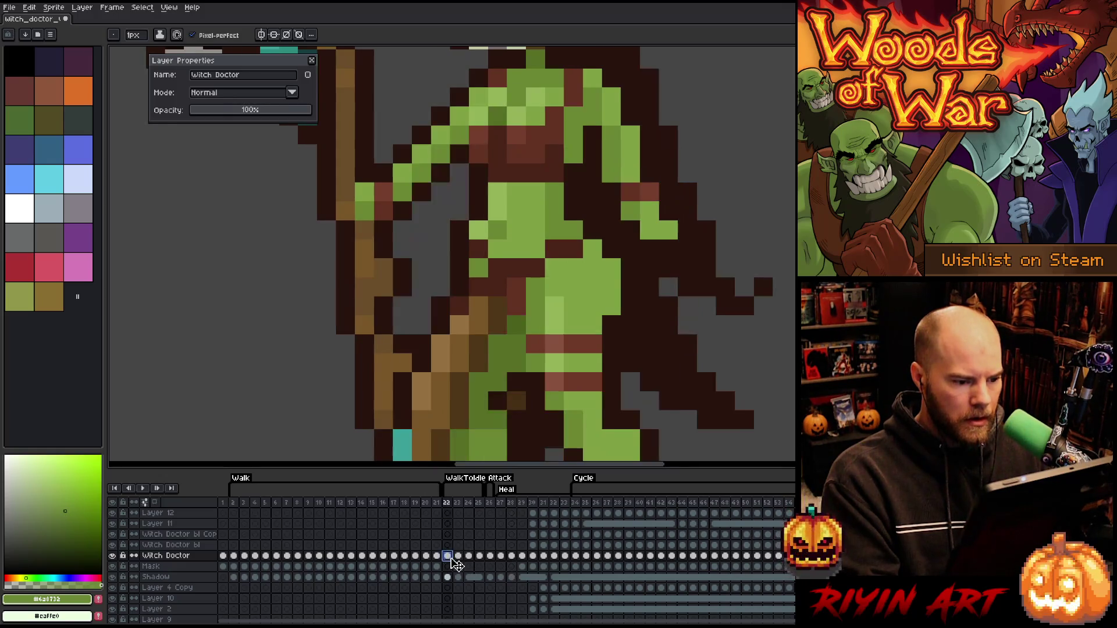
left_click(486, 326)
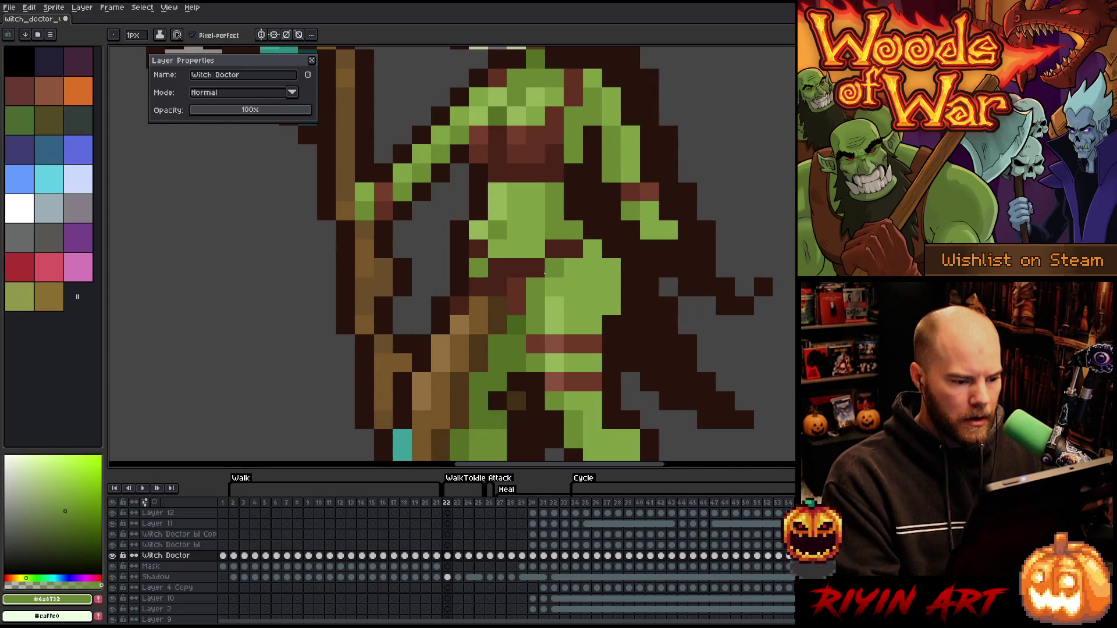
Step through frames 23, 27, 28 and 29 to compare poses
key("Right")
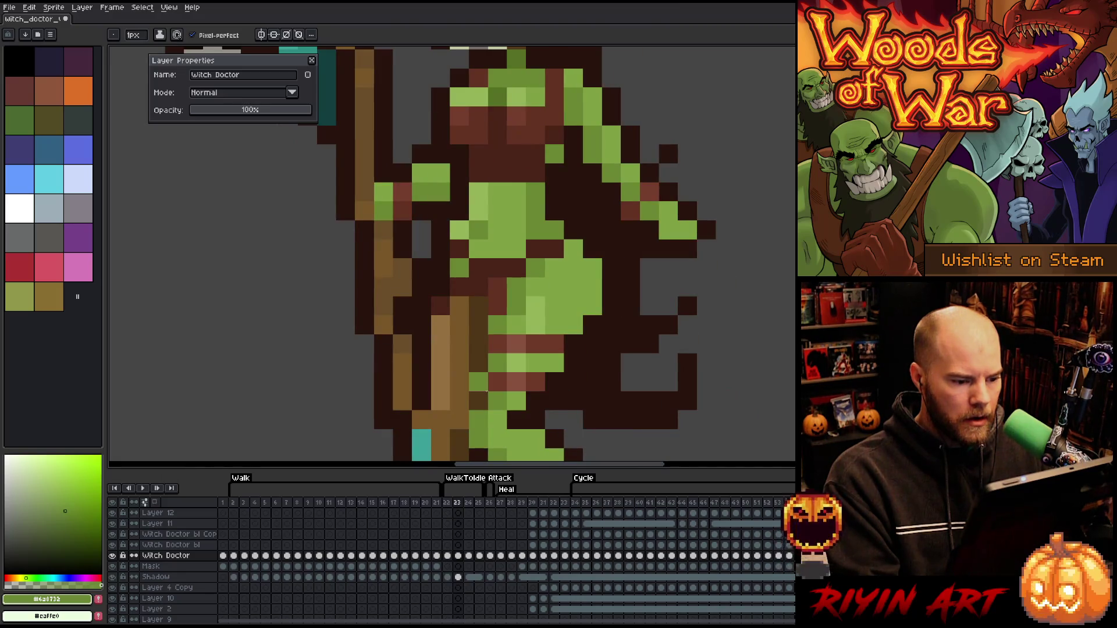
left_click(502, 557)
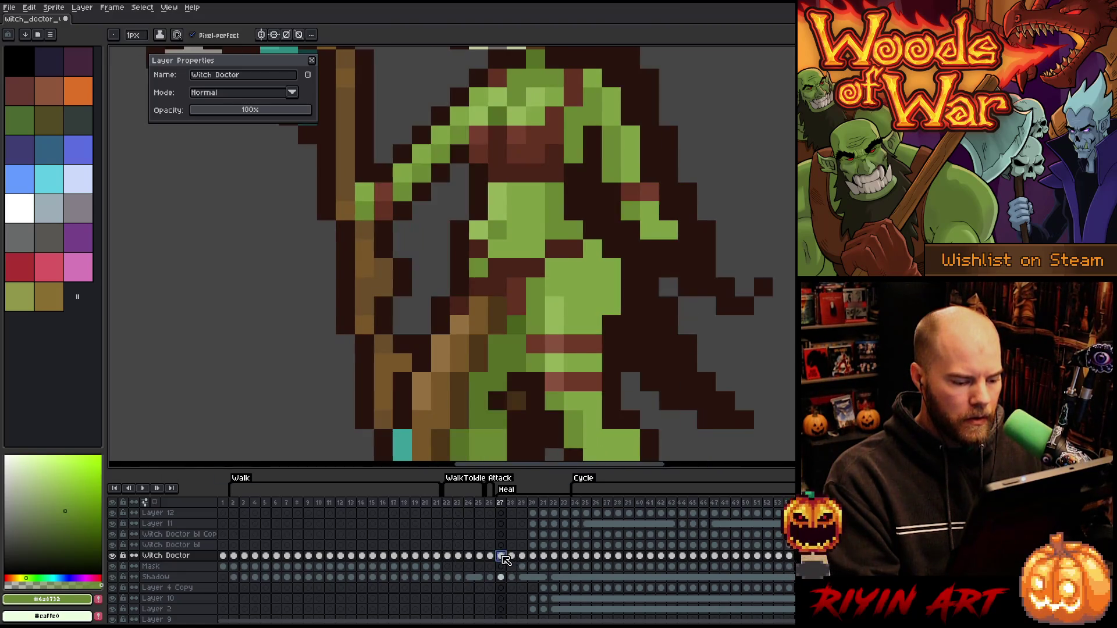
key("Right")
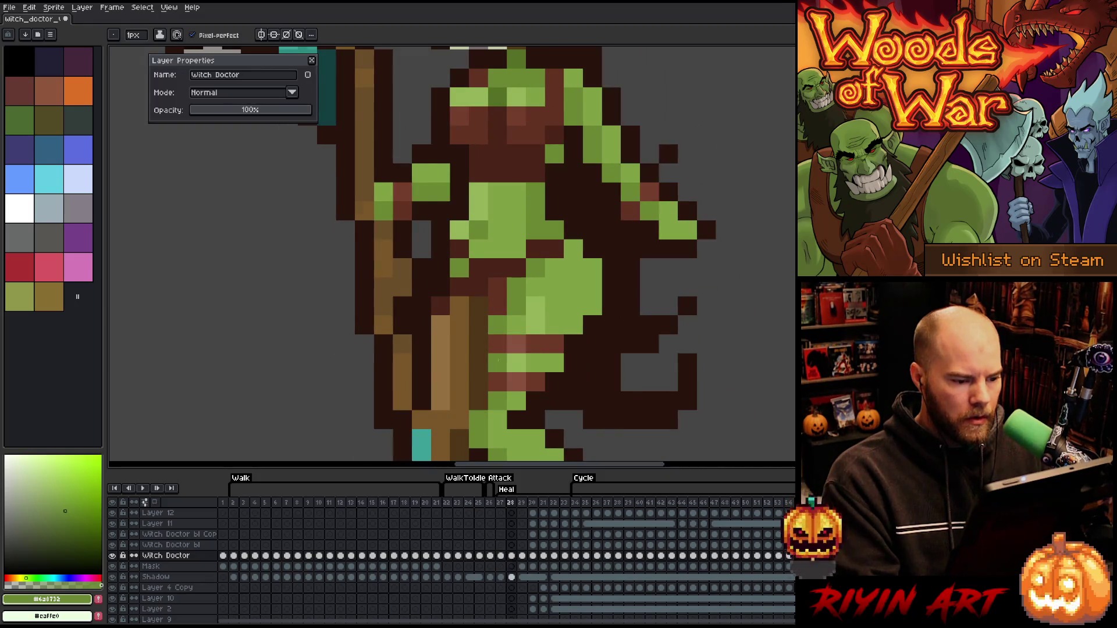
key("Right")
key("Left")
key("Right")
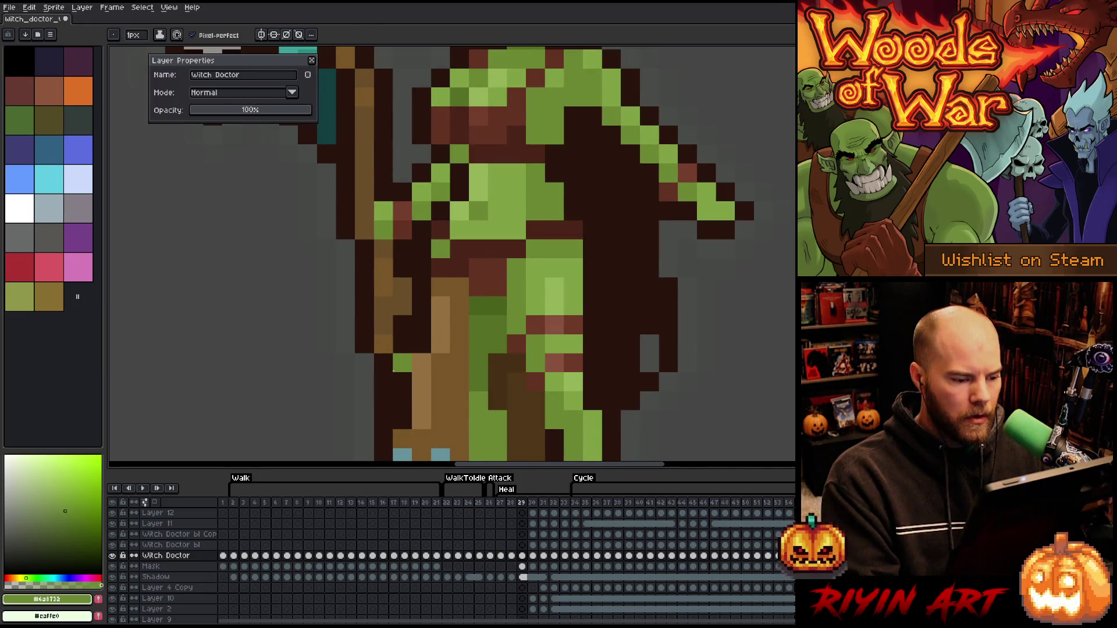
Return to frame 22 and play the animation
left_click(447, 503)
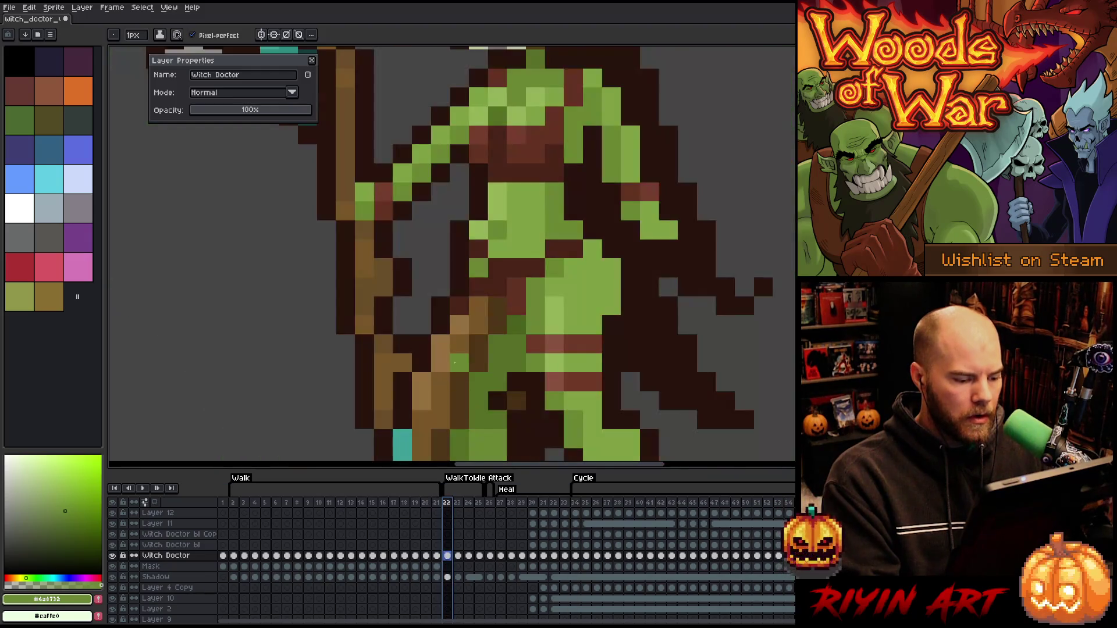
scroll(455, 363, "down", 4)
scroll(422, 379, "up", 1)
key("Return")
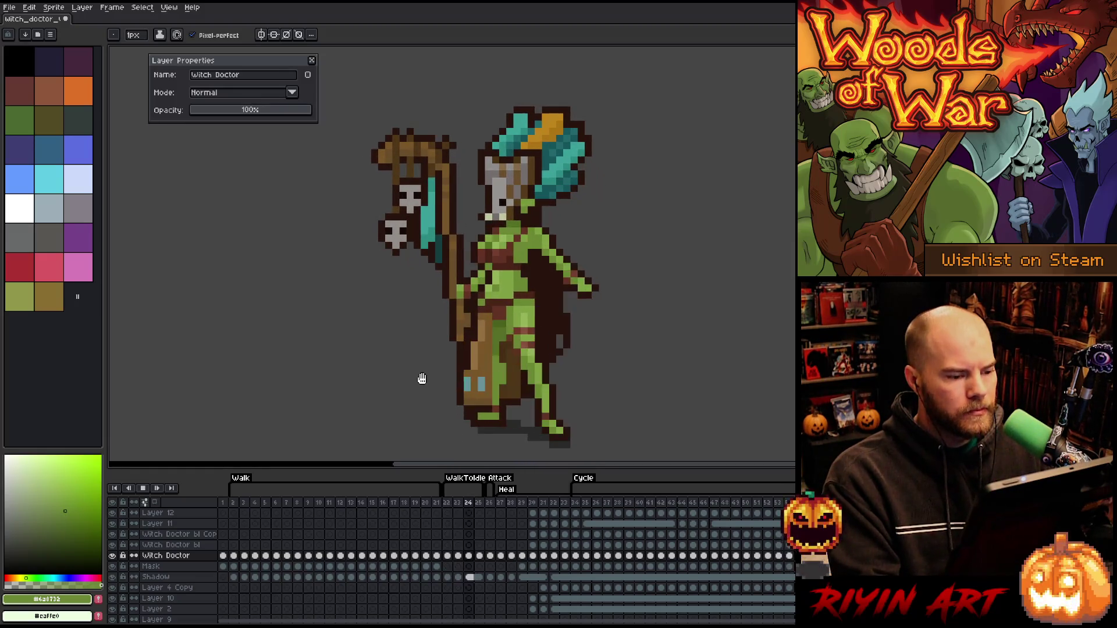
Close the layer properties panel, stop playback, and move into the WalkToIdle frames
left_click(312, 61)
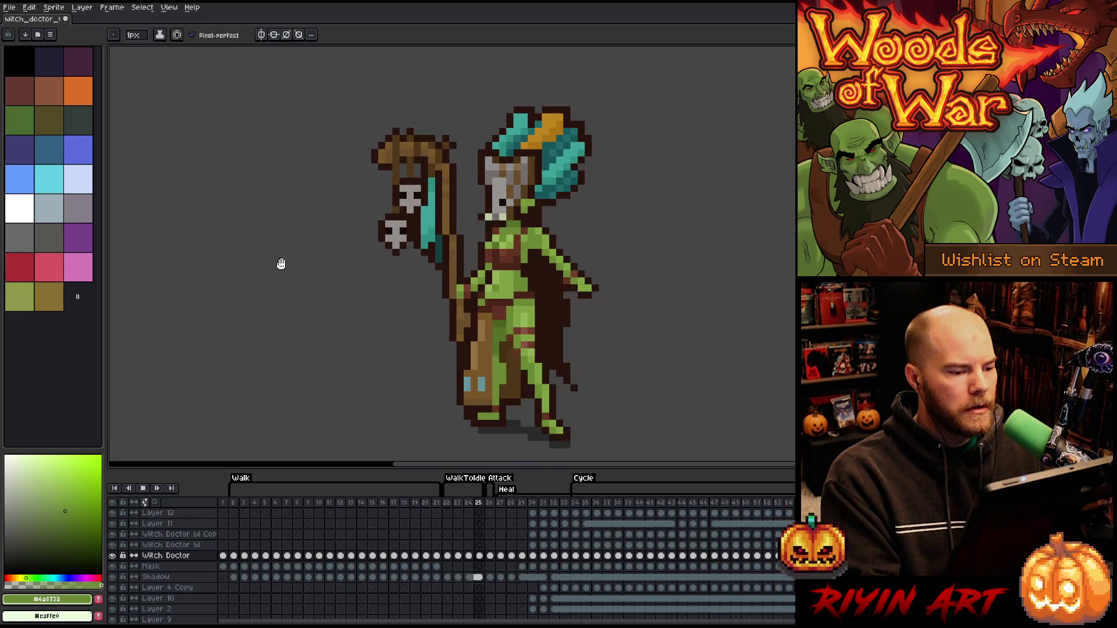
key("Return")
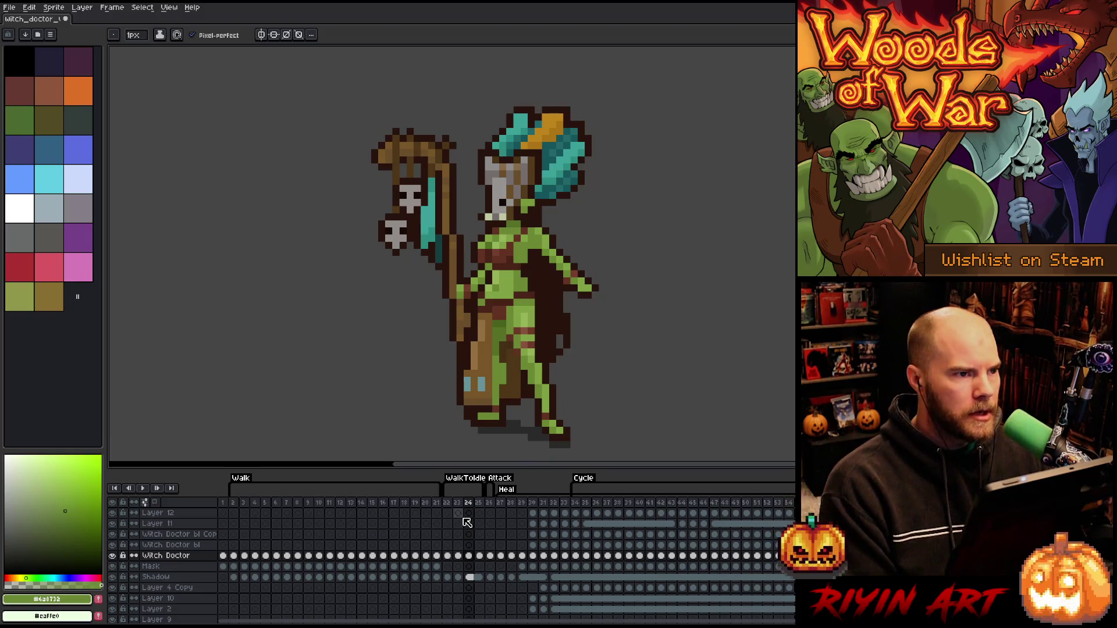
left_click(447, 503)
key("Return")
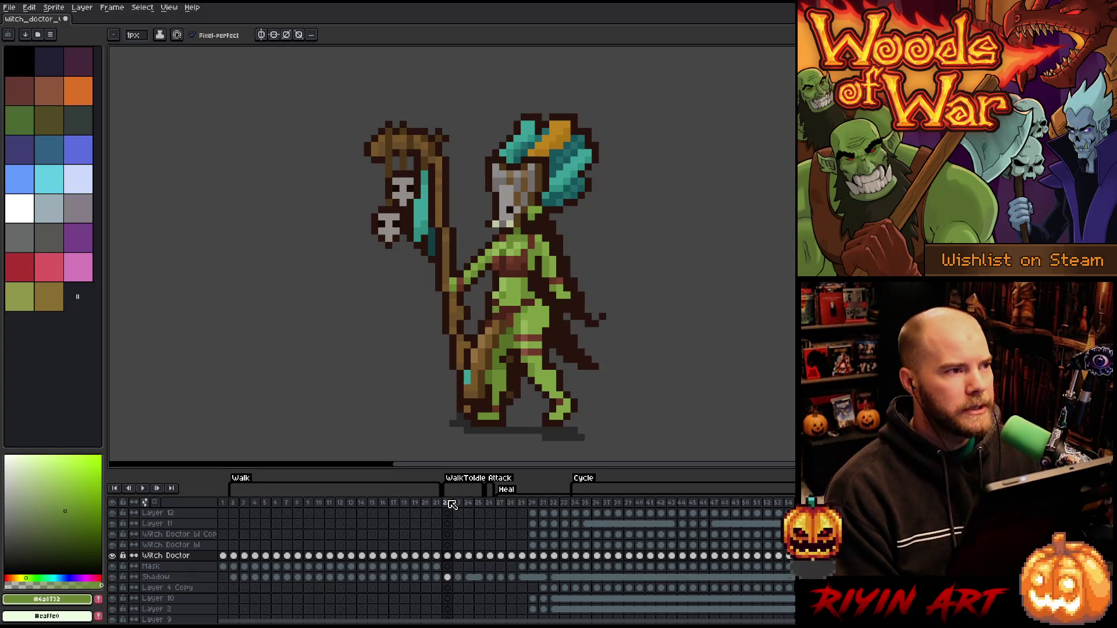
Replay the animation, recentre the sprite, and step through WalkToIdle frames 23–25
key("Return")
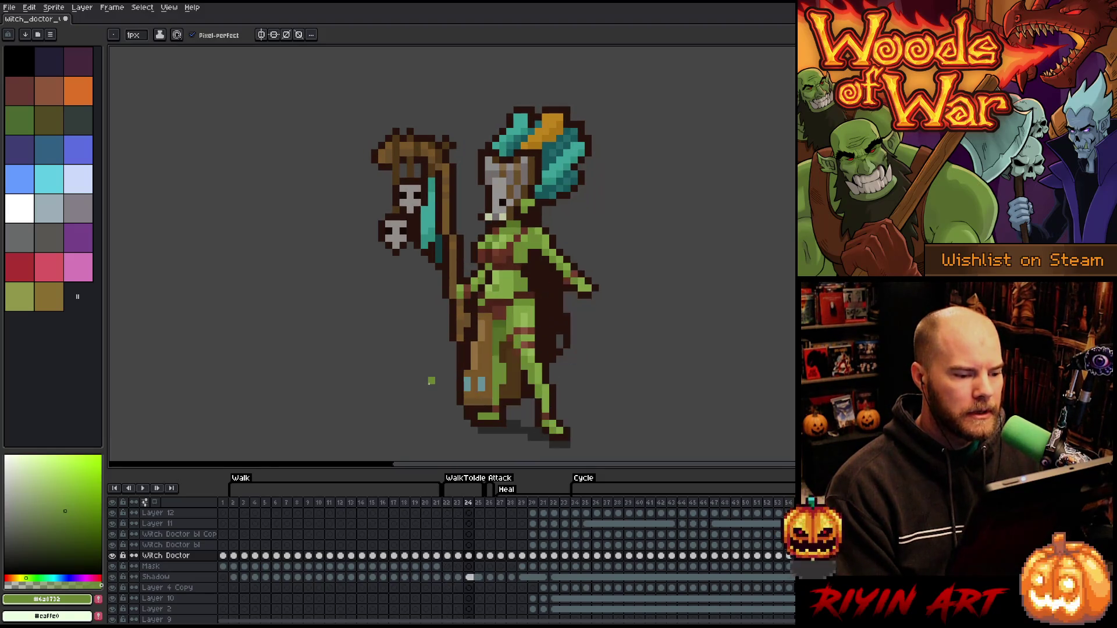
key("Return")
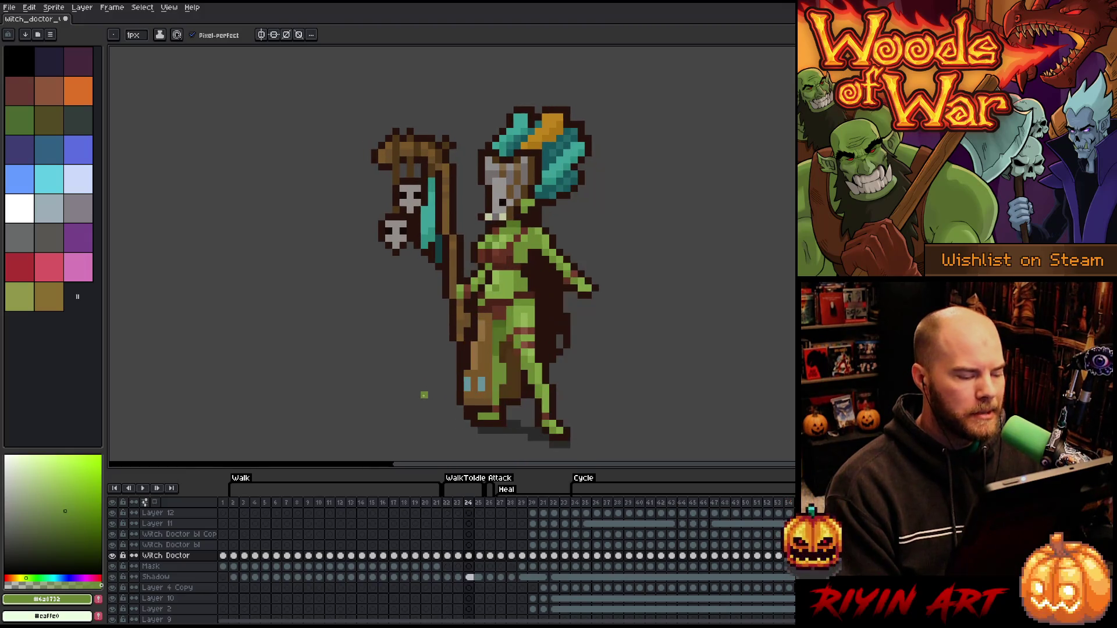
scroll(424, 395, "down", 1)
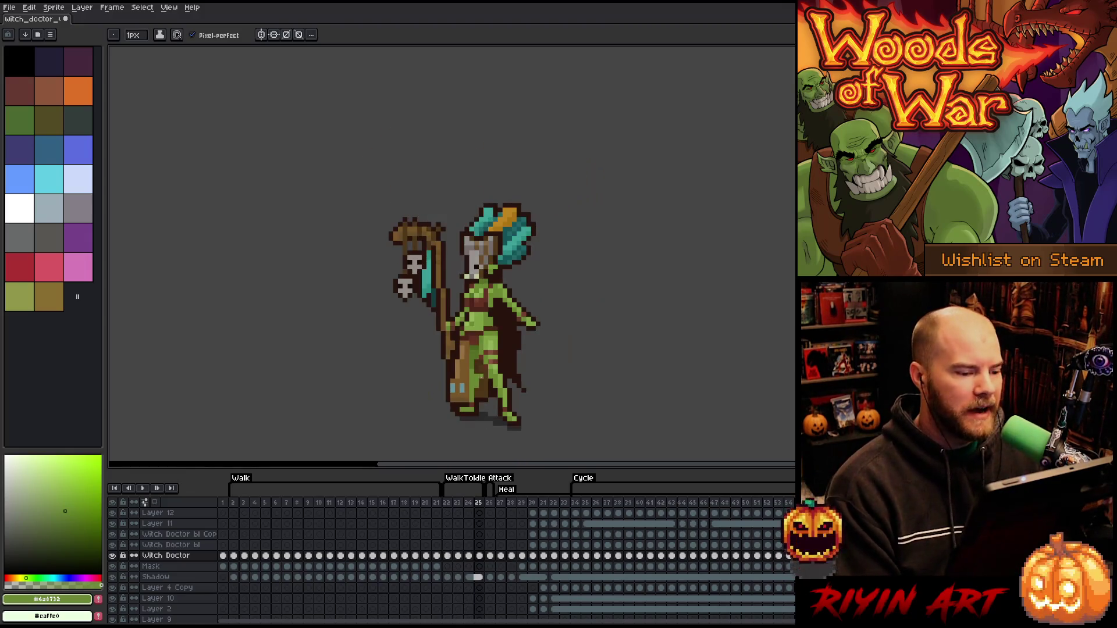
scroll(521, 429, "up", 1)
left_click_drag(484, 371, 479, 385)
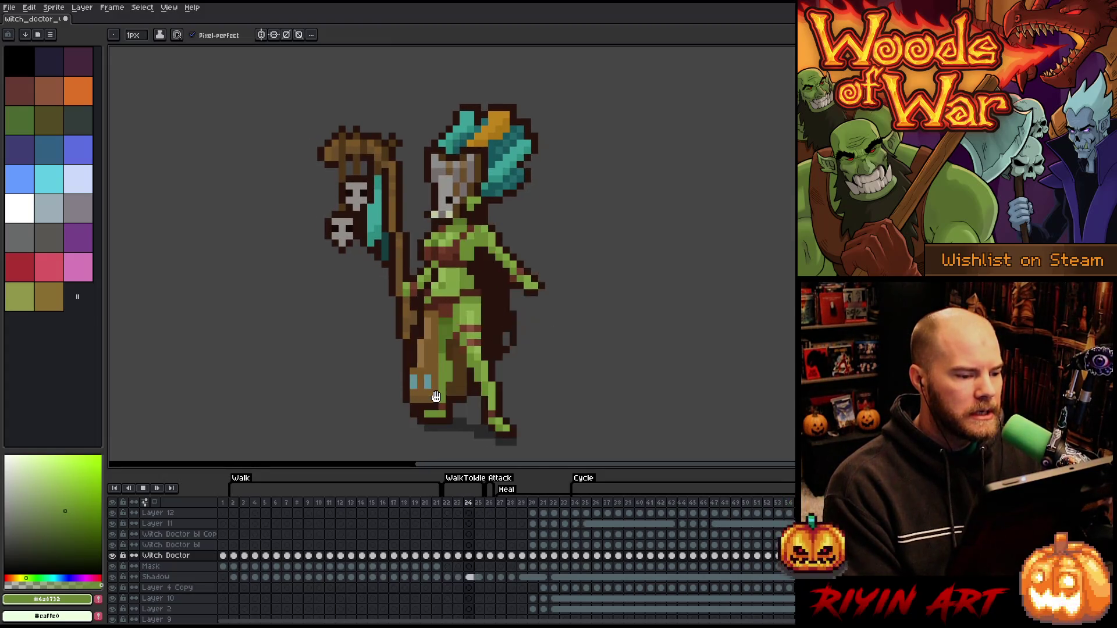
key("Right")
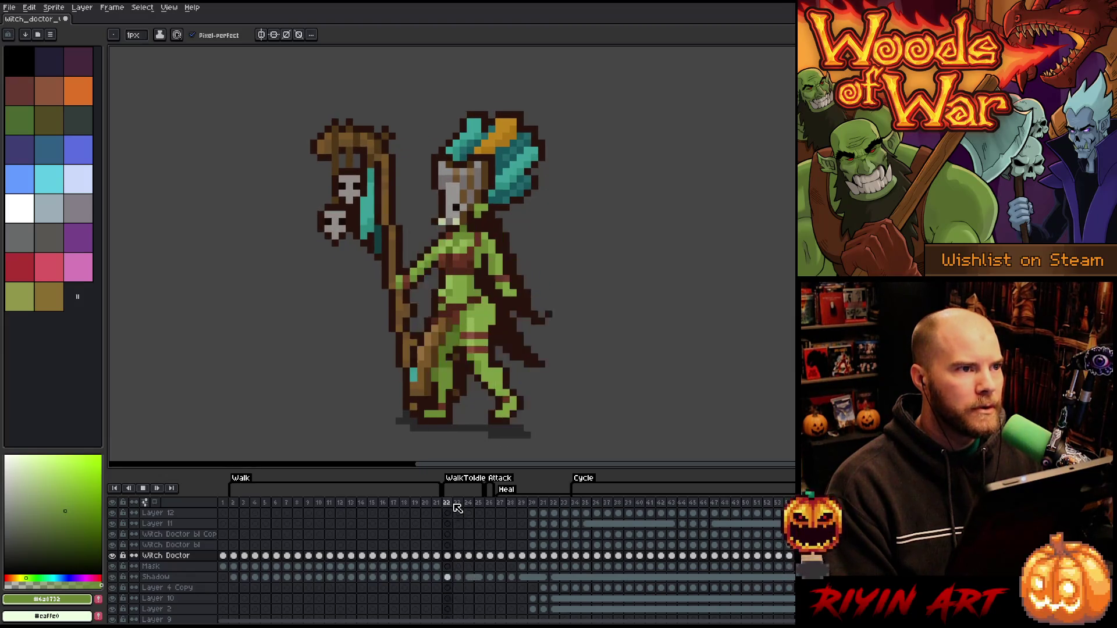
left_click(455, 504)
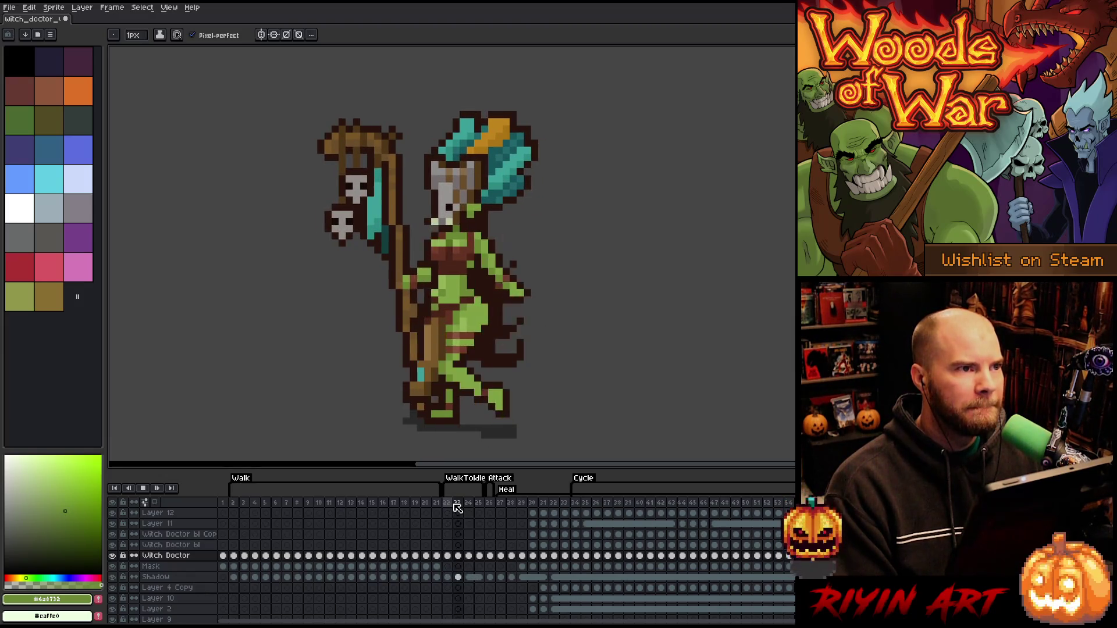
key("Right")
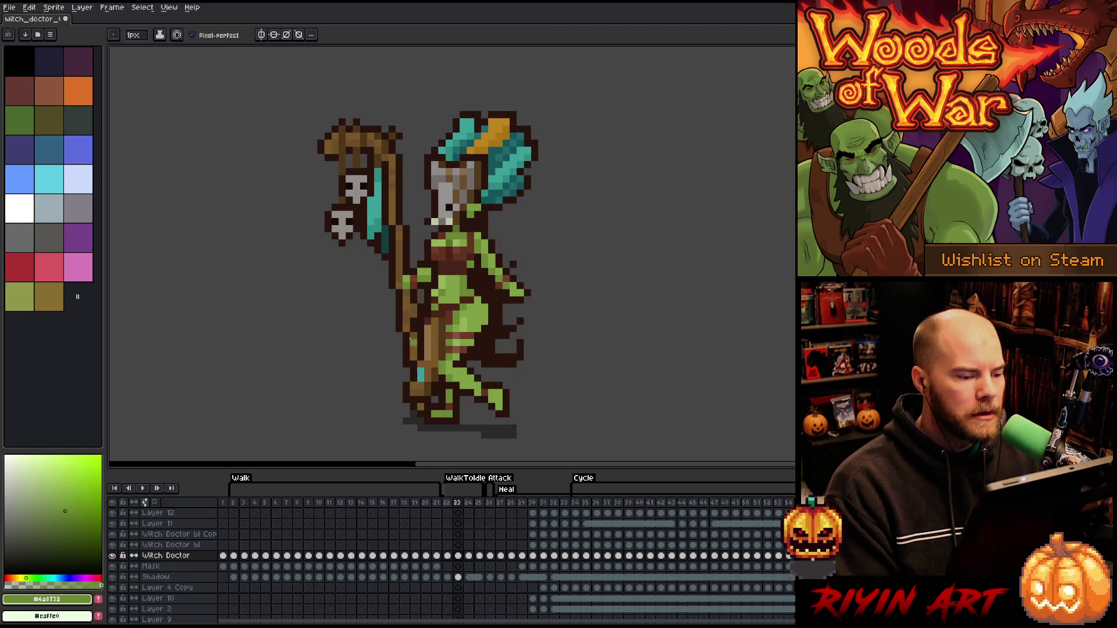
scroll(396, 309, "up", 3)
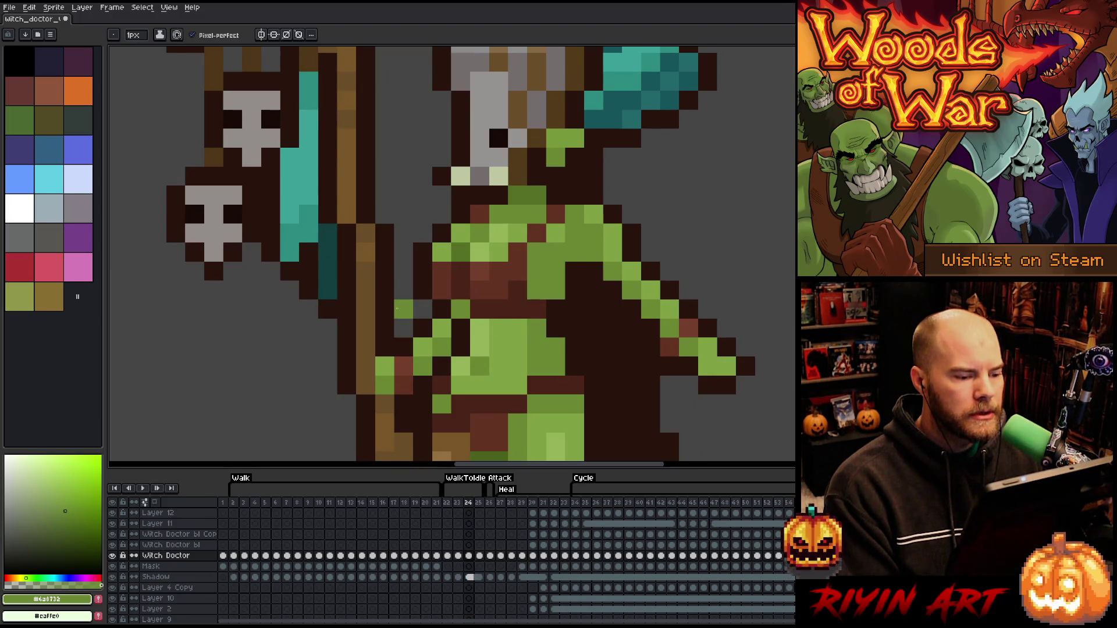
Pick the lighter torso green and step back and forth through frames 22–25
key("i")
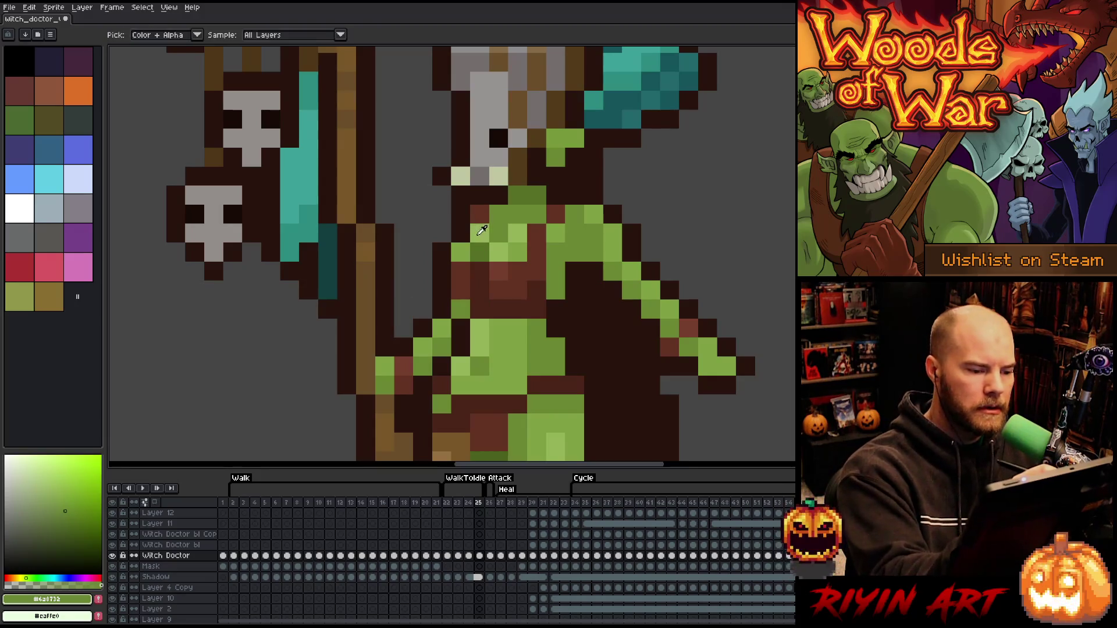
left_click(479, 234, "alt")
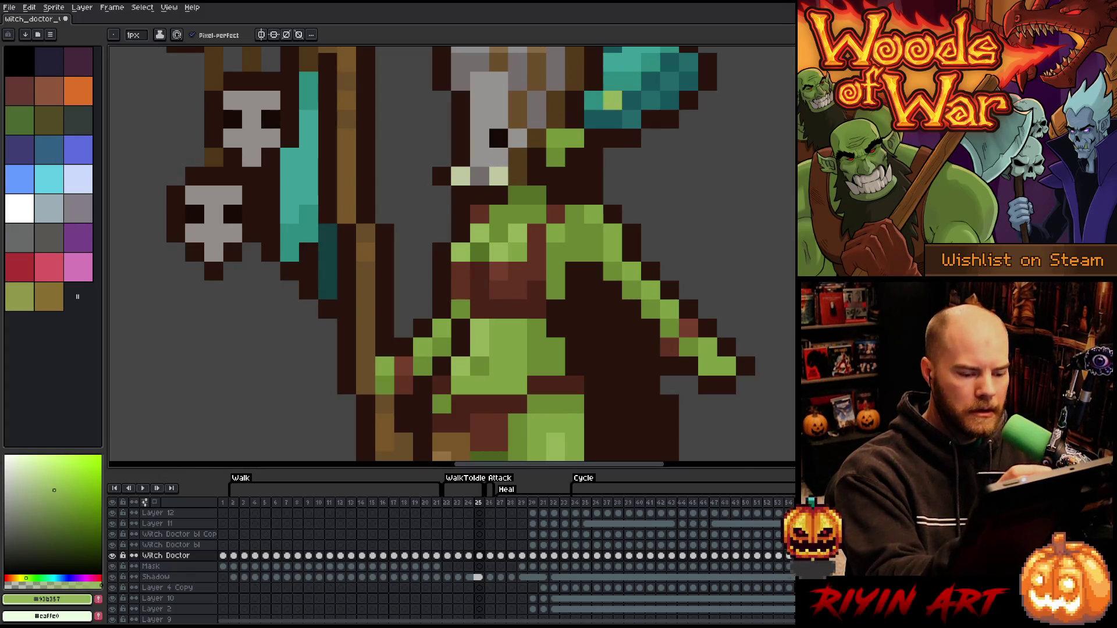
key("comma")
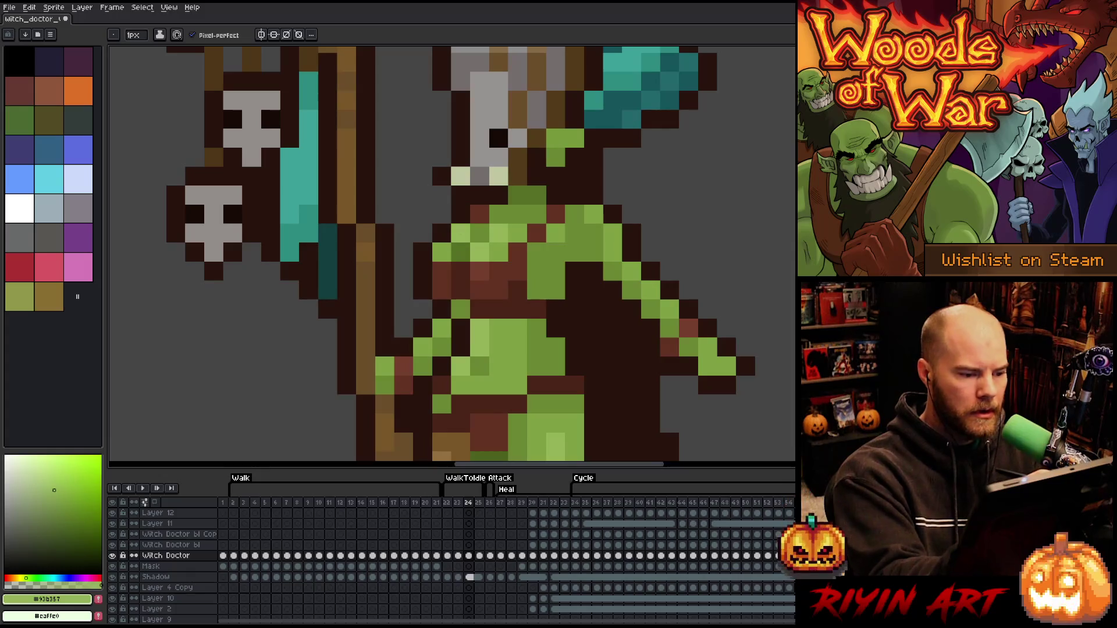
key("comma")
key("comma")
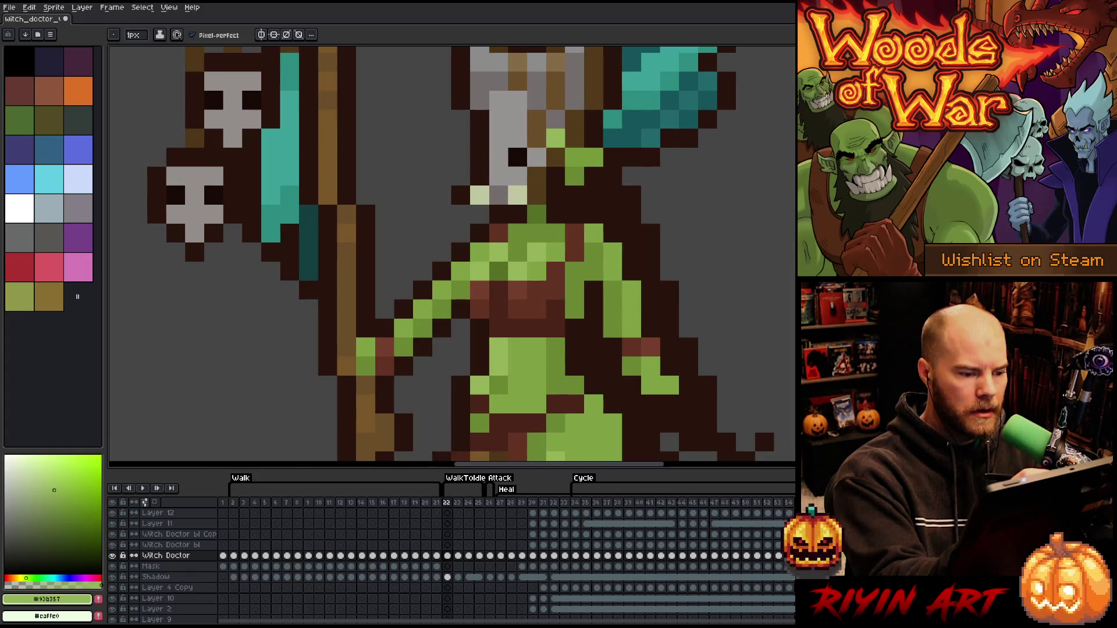
key("period")
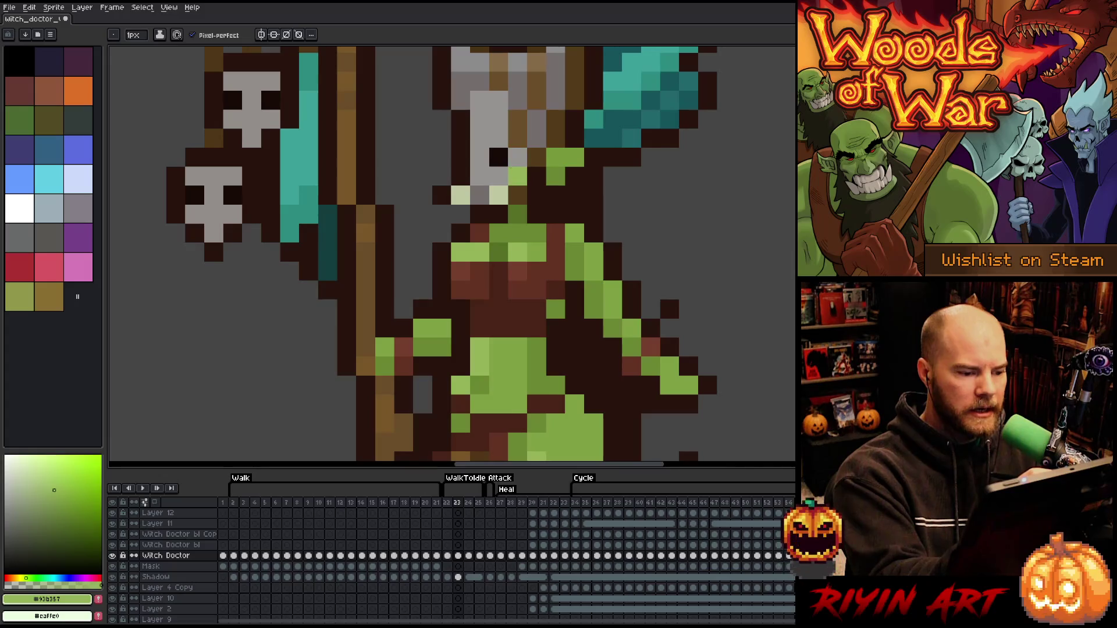
key("comma")
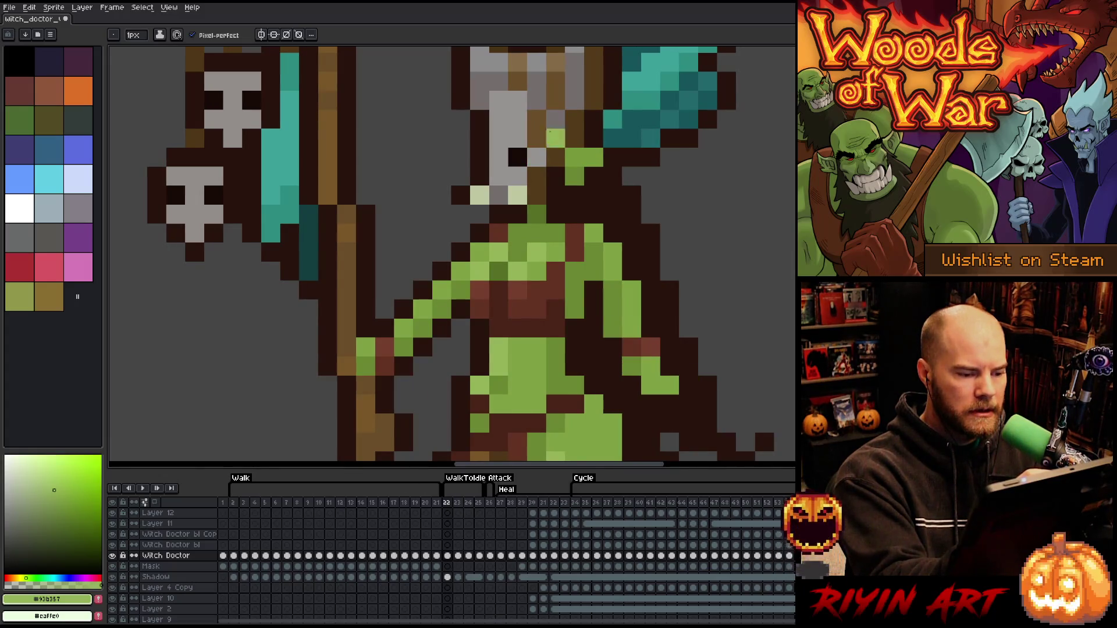
key("period")
key("period")
key("period")
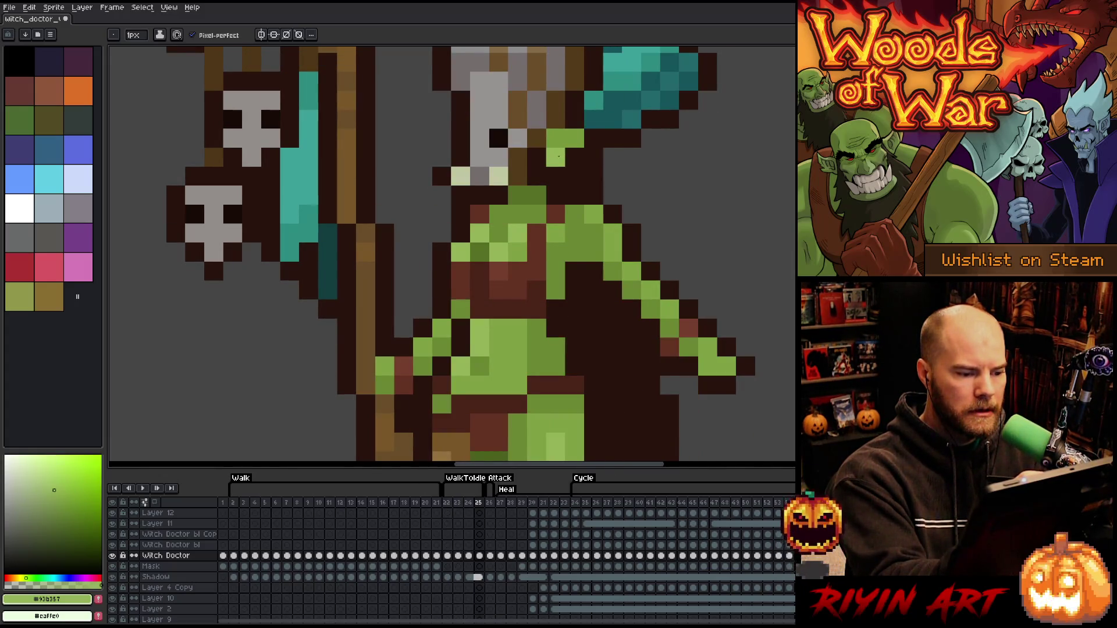
Add a light-green pixel, then step ahead through frames 27, 29 and 30
key("comma")
left_click(593, 137)
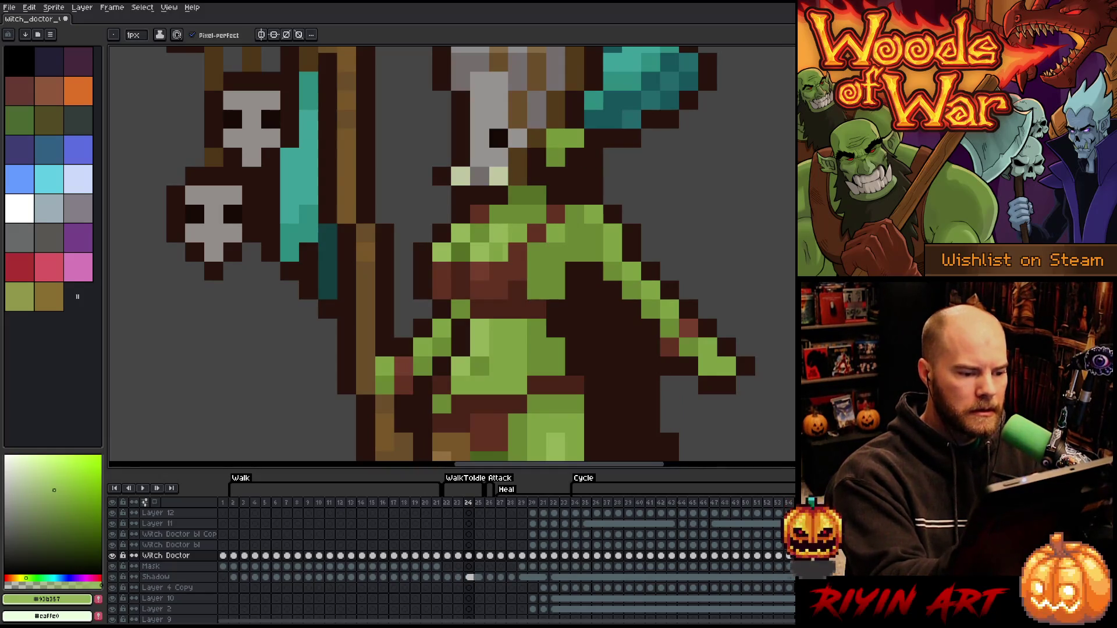
key("comma")
key("comma")
key("period")
key("period")
key("period")
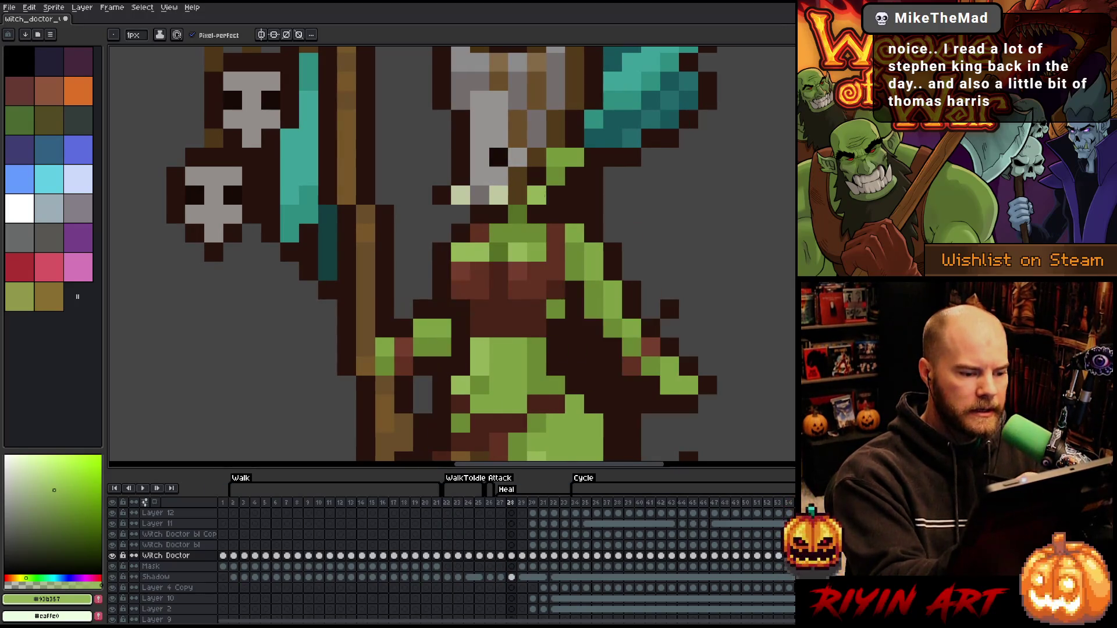
key("period")
key("period")
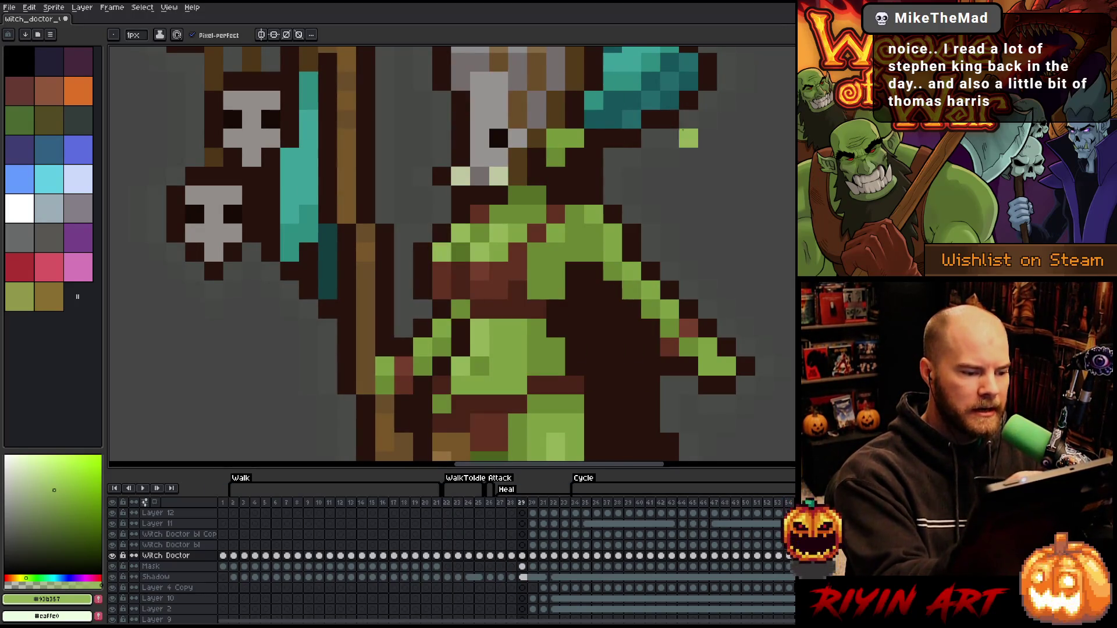
key("period")
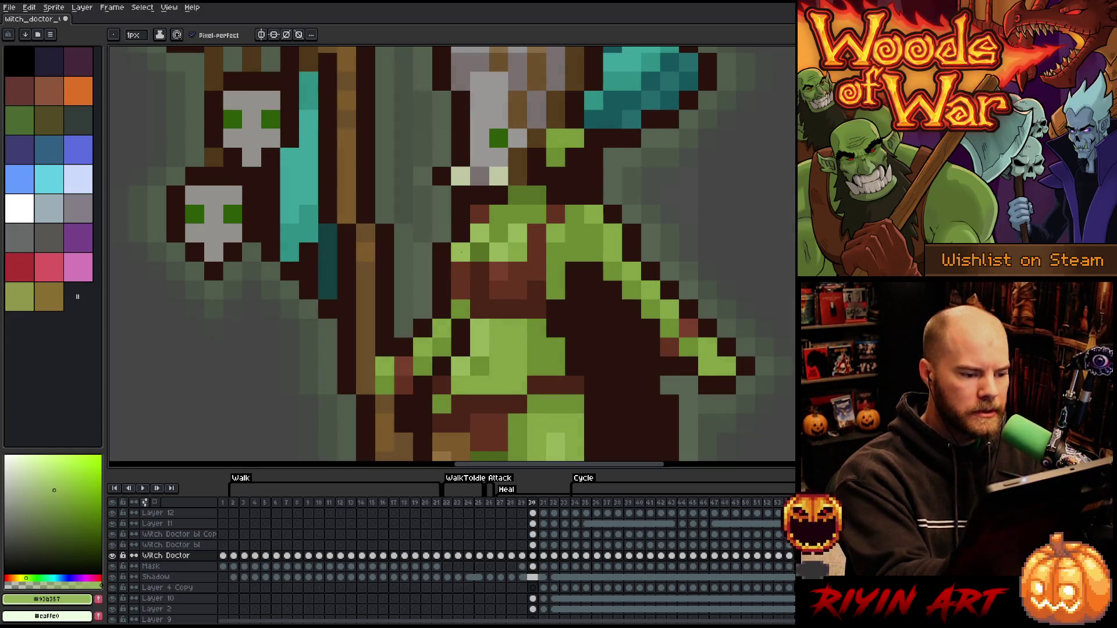
Step through frames 31–36, comparing each pose with the previous one
key("period")
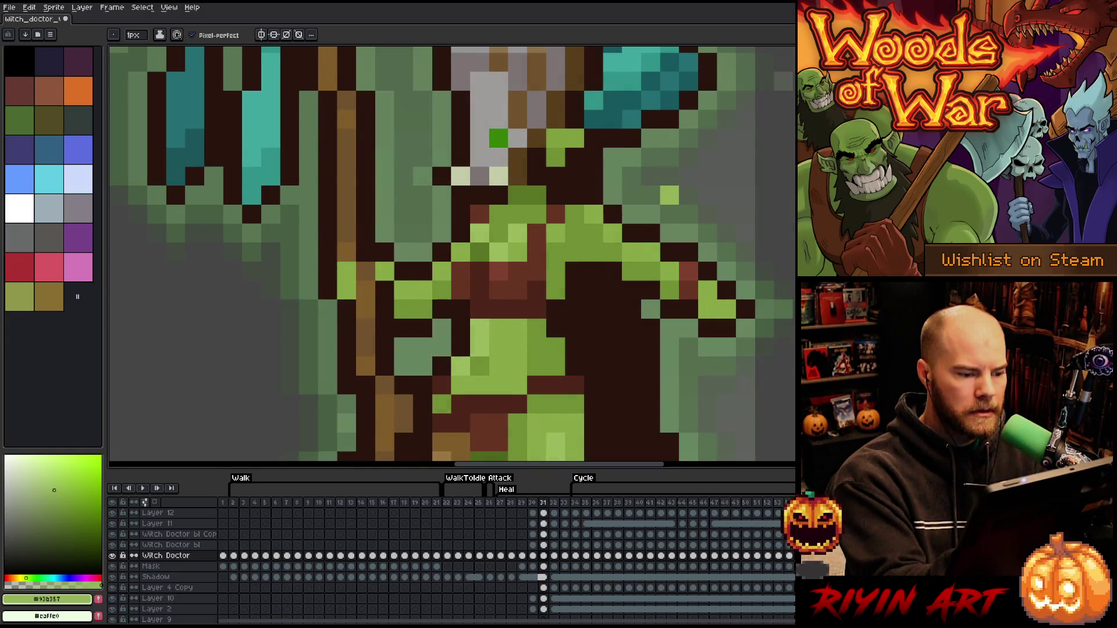
key("comma")
key("period")
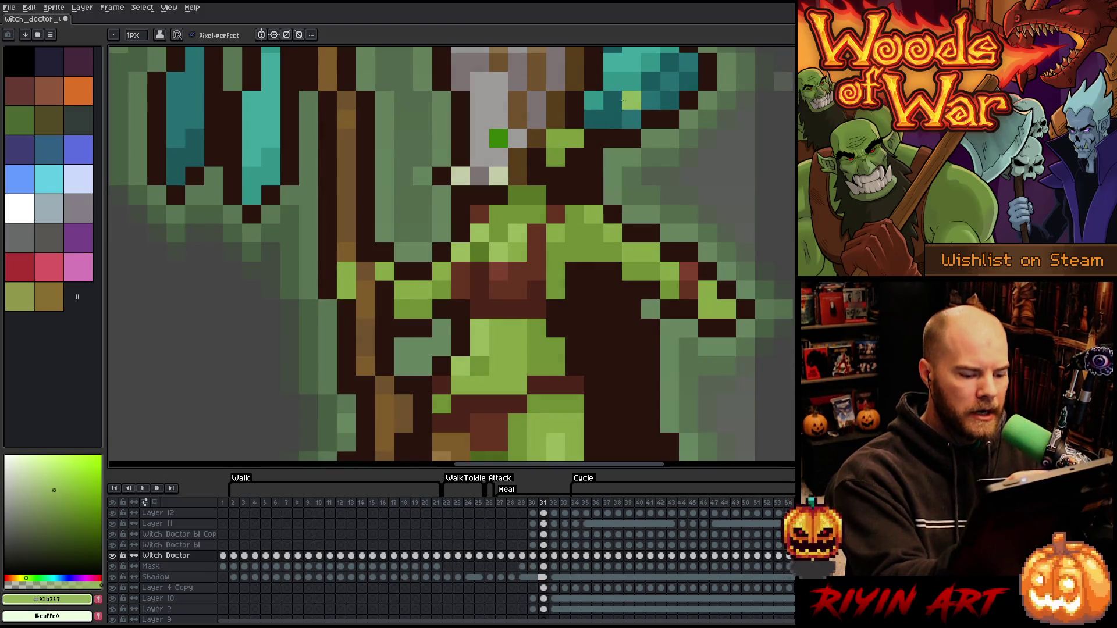
key("period")
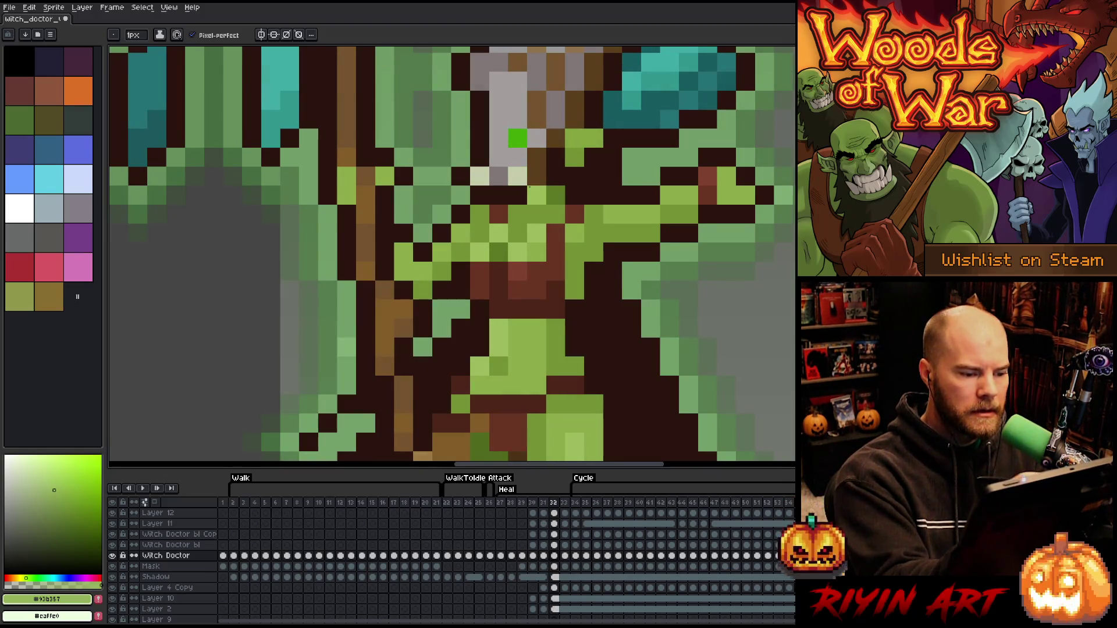
key("period")
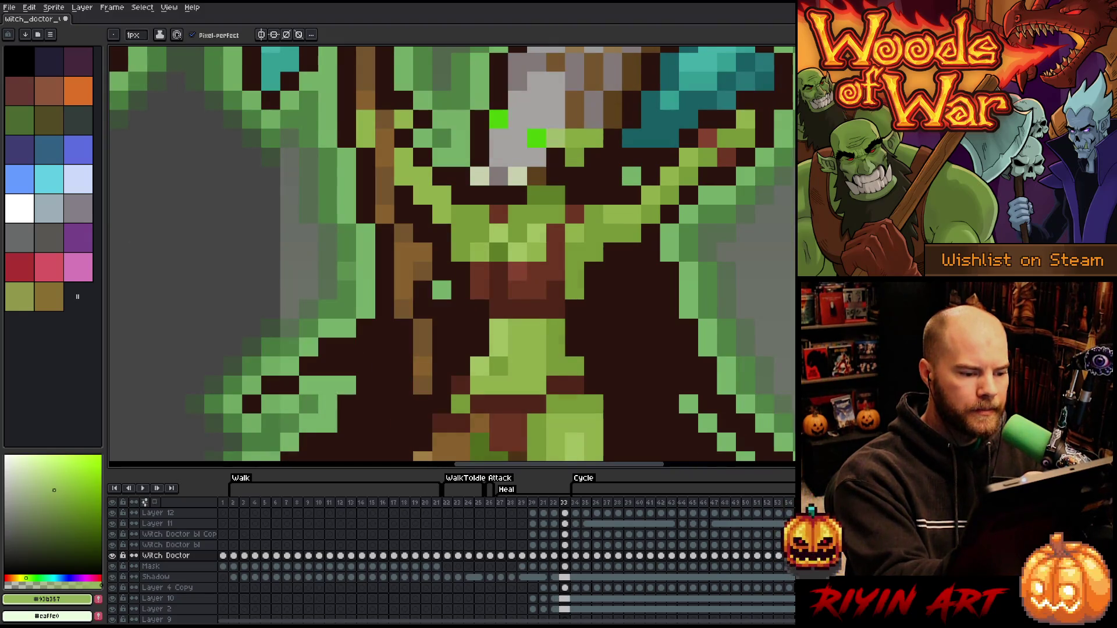
key("period")
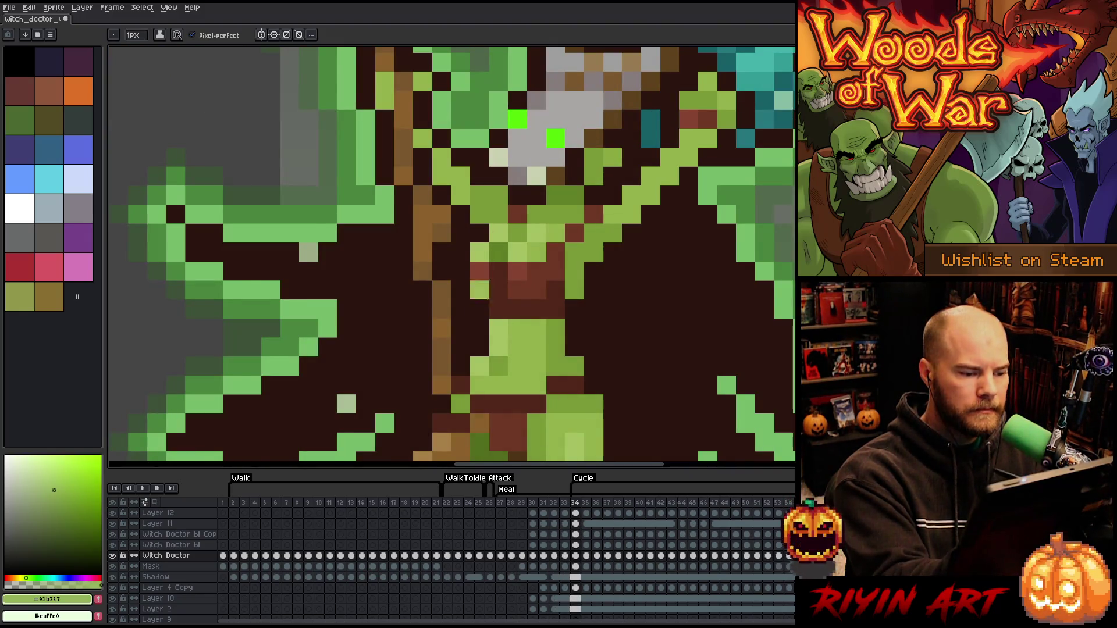
key("period")
key("period")
Skip to frames 45–47, settle on frame 46, and lighten one green torso pixel
key("period")
key("period")
key("period")
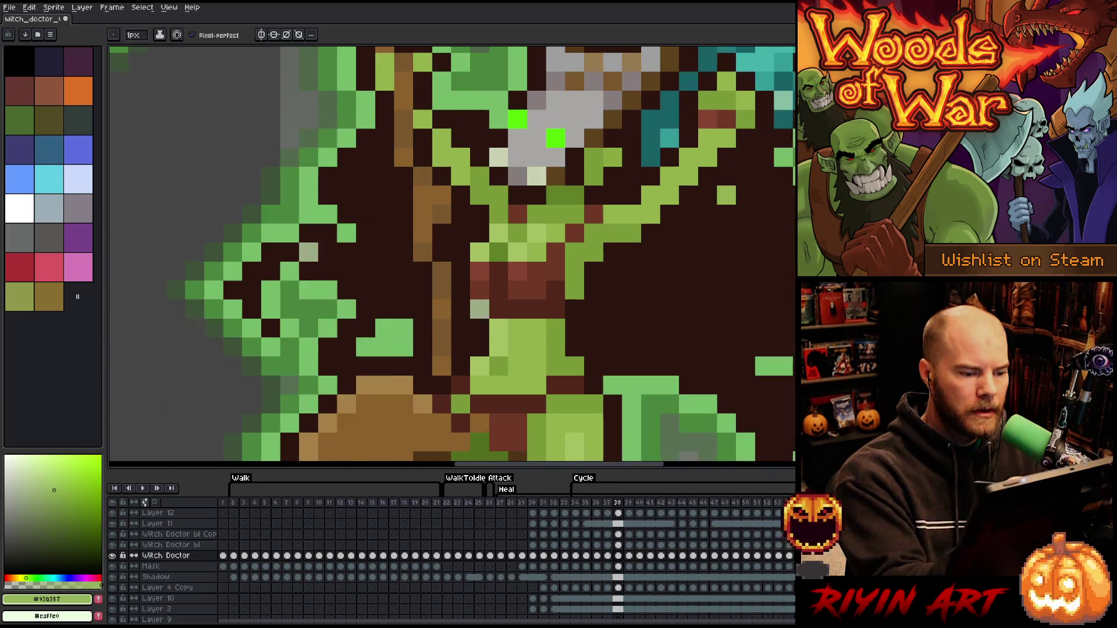
key("period")
key("period")
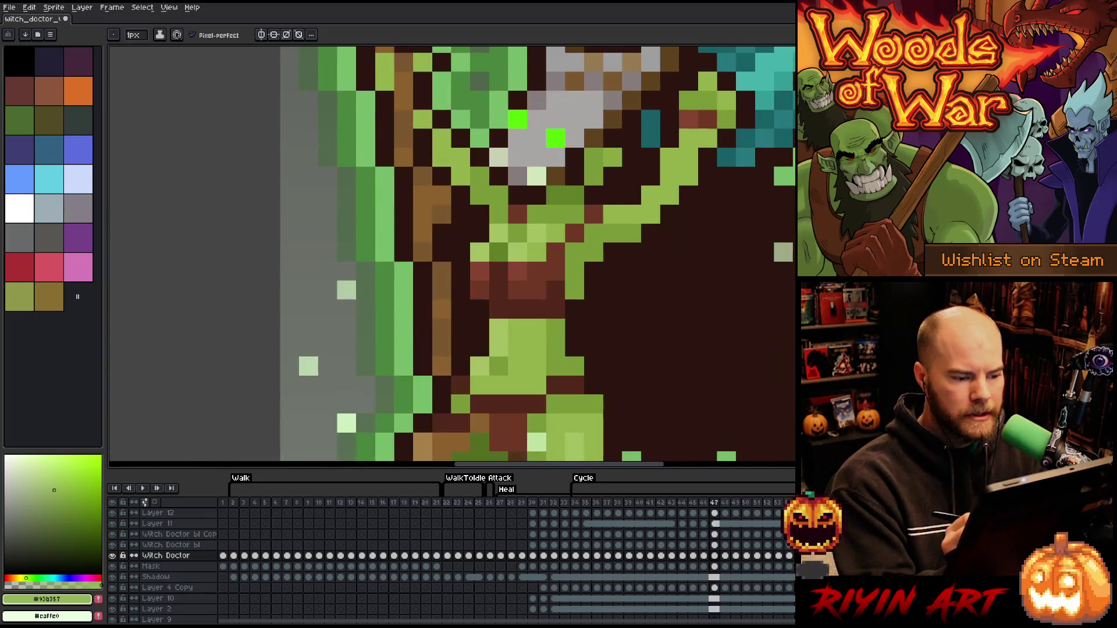
key("comma")
key("comma")
key("period")
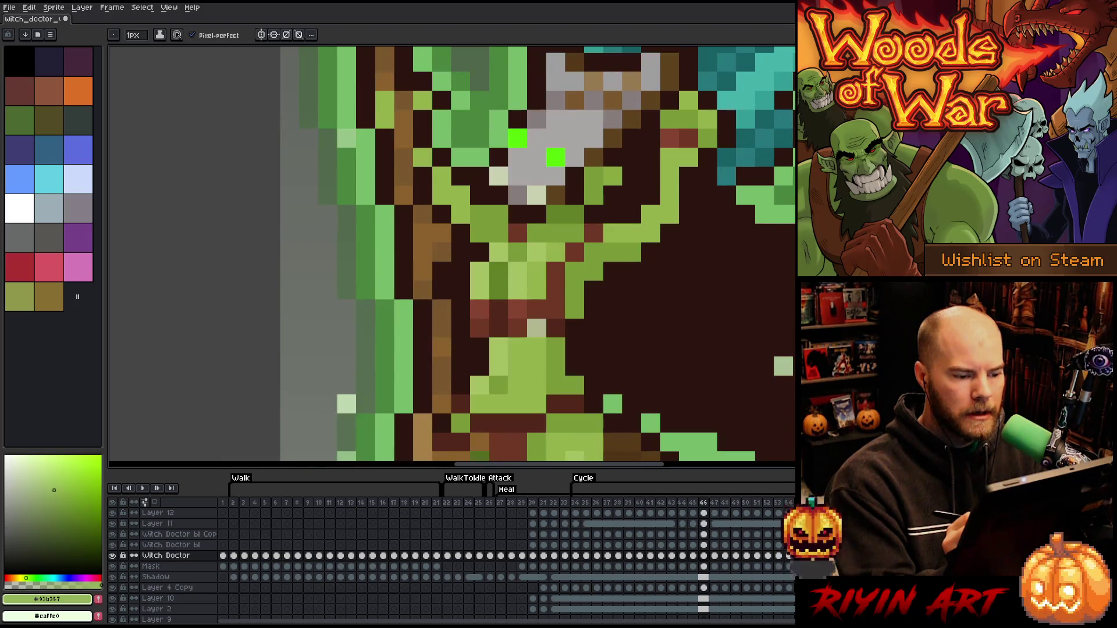
key("period")
key("period")
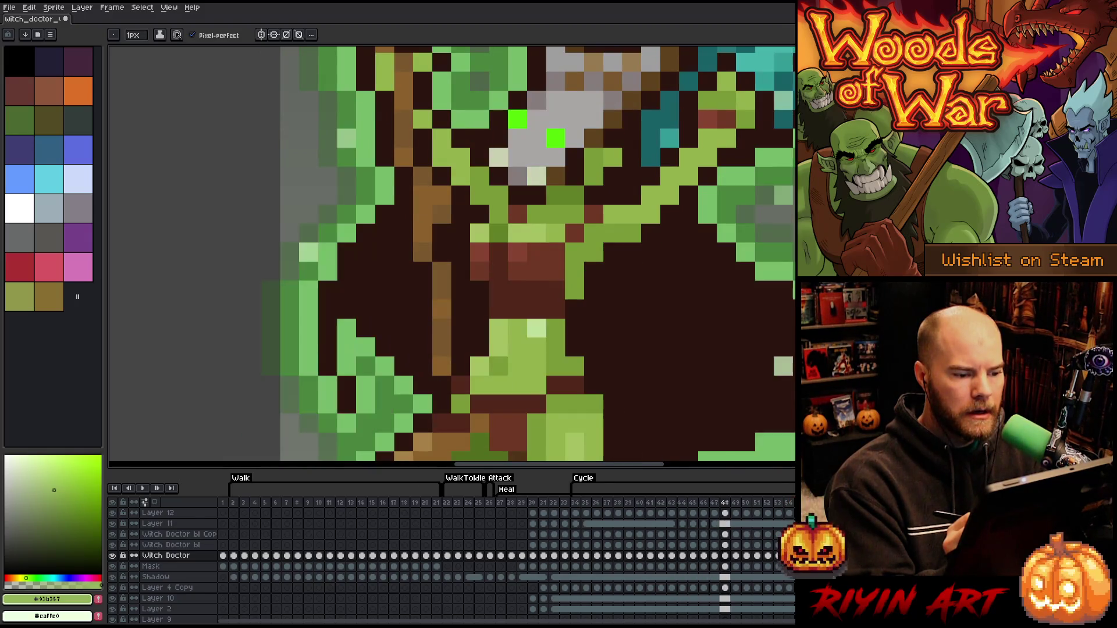
key("comma")
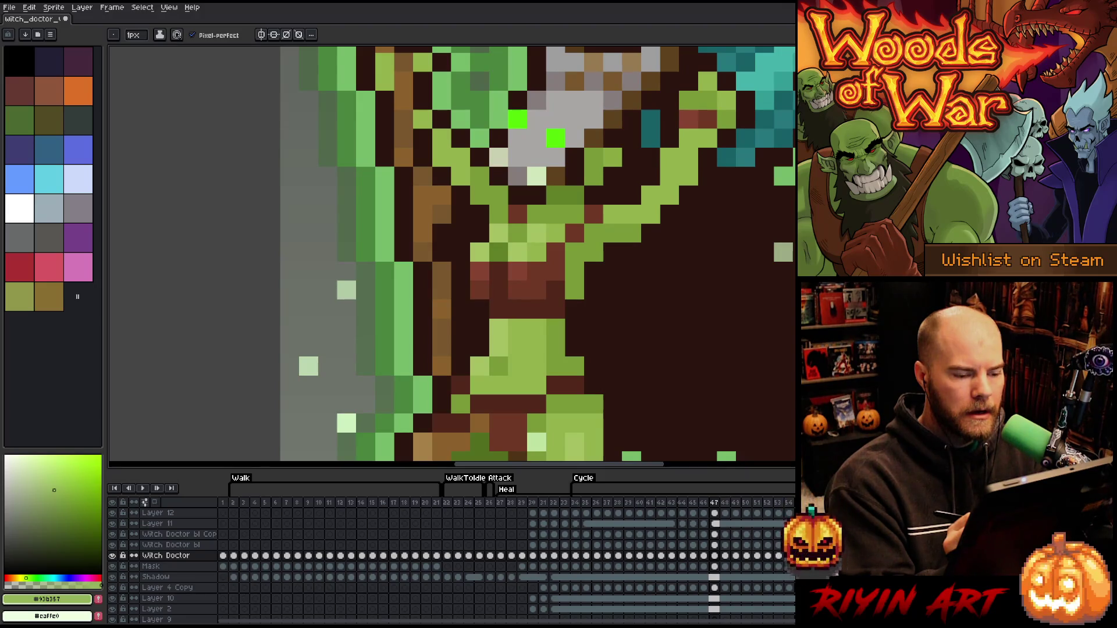
key("comma")
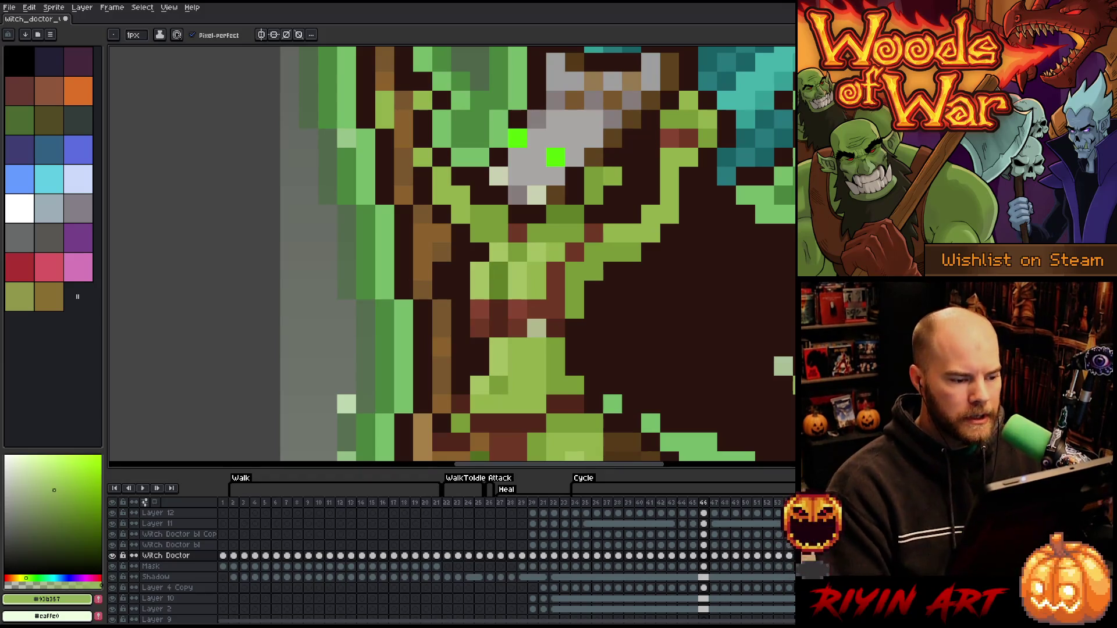
left_click(555, 366)
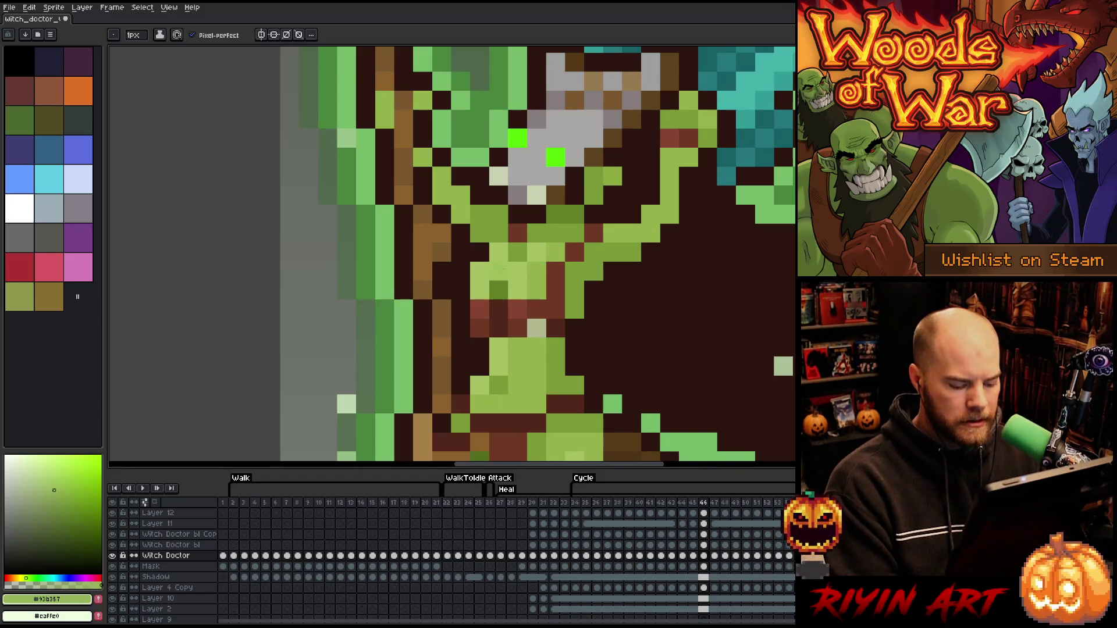
Try a torso selection and a dark brown torso pixel, then undo the pixel
key("m")
mouse_move(488, 242)
left_mouse_down()
mouse_move(544, 261)
mouse_move(547, 281)
left_mouse_up()
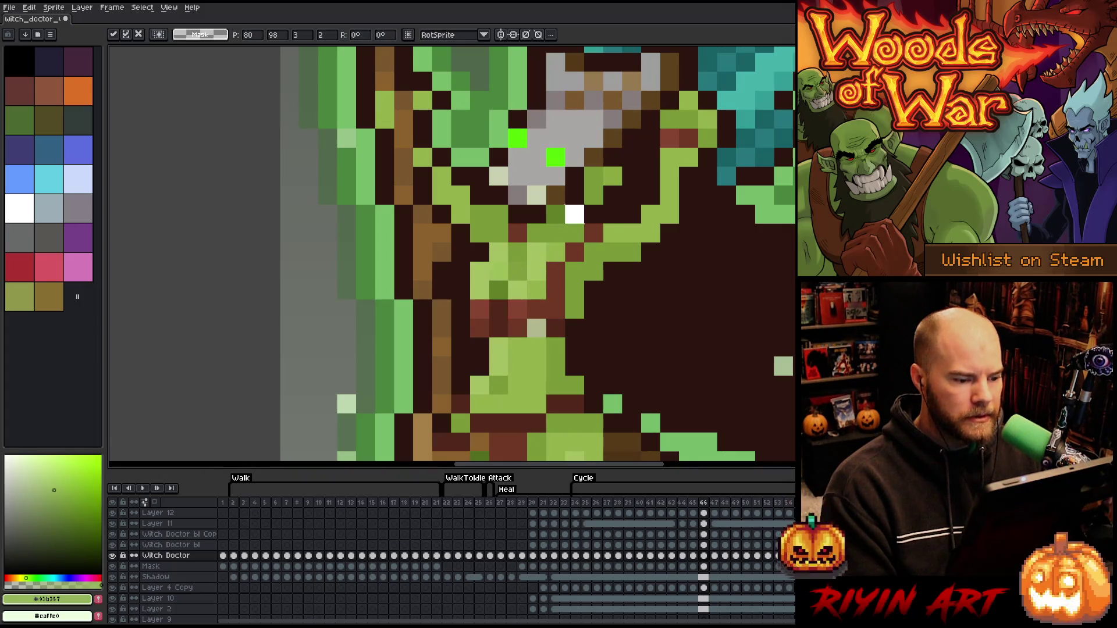
key("ctrl+d")
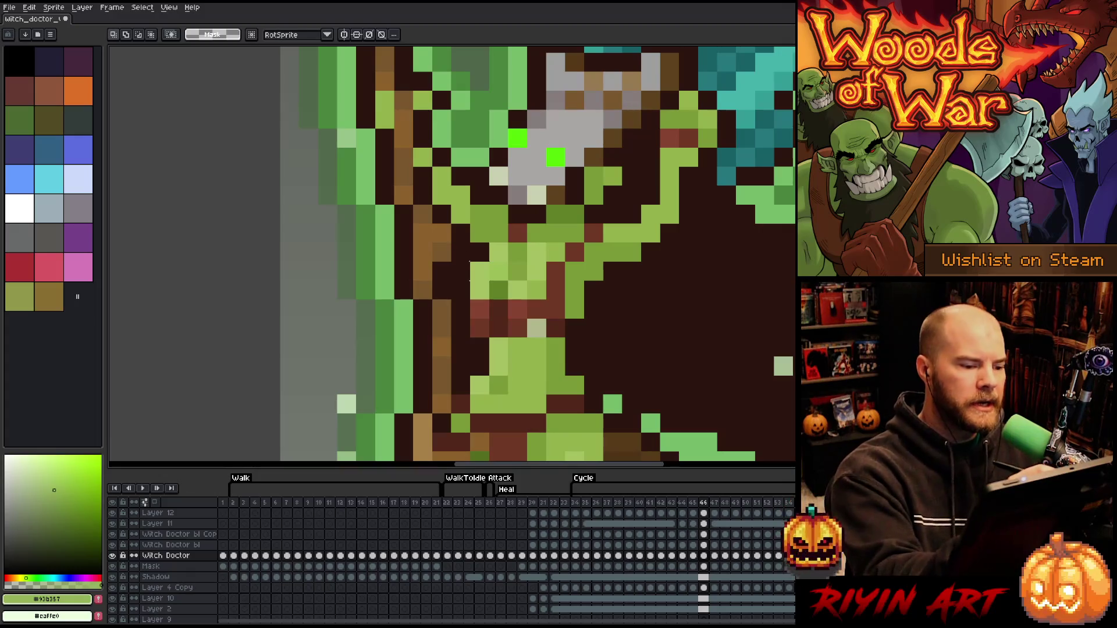
key("i")
left_click(477, 252)
key("b")
left_click(478, 271)
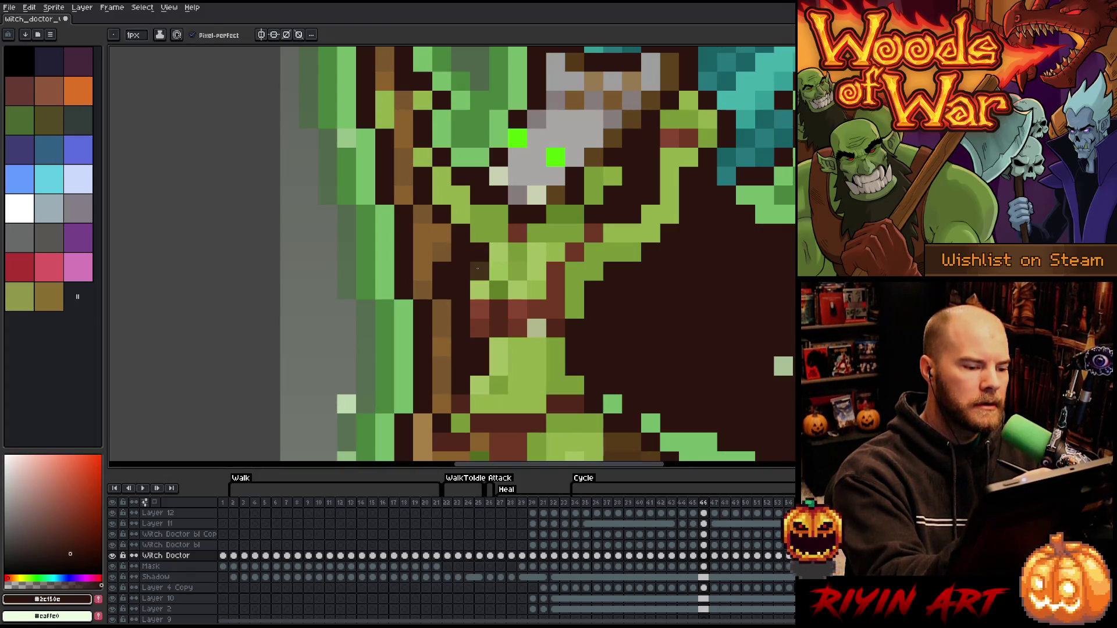
key("ctrl+z")
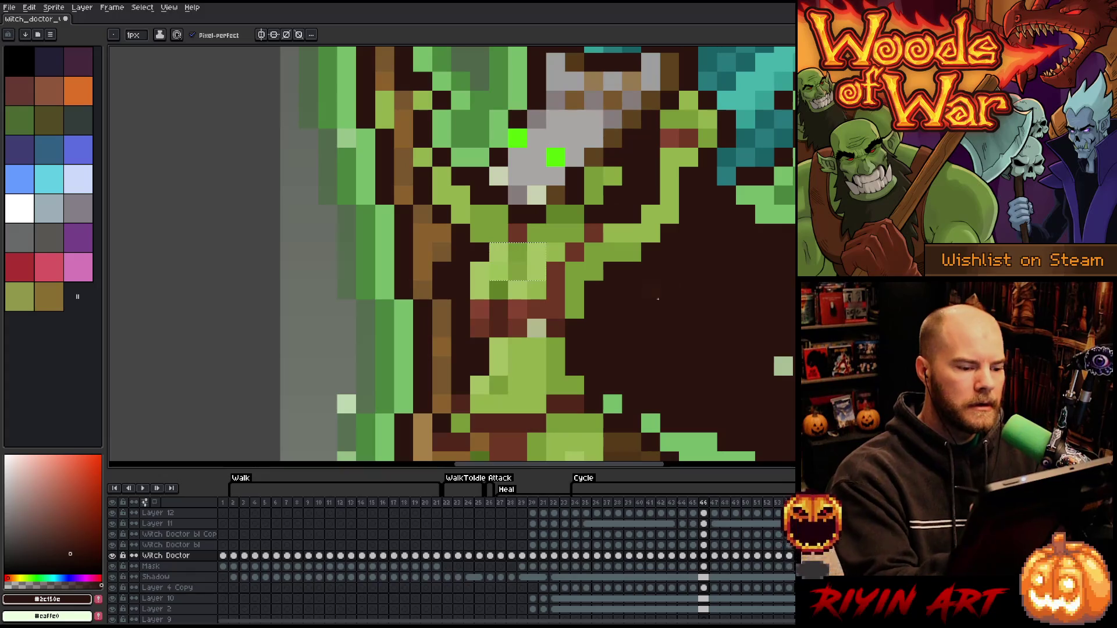
left_click_drag(490, 245, 545, 260)
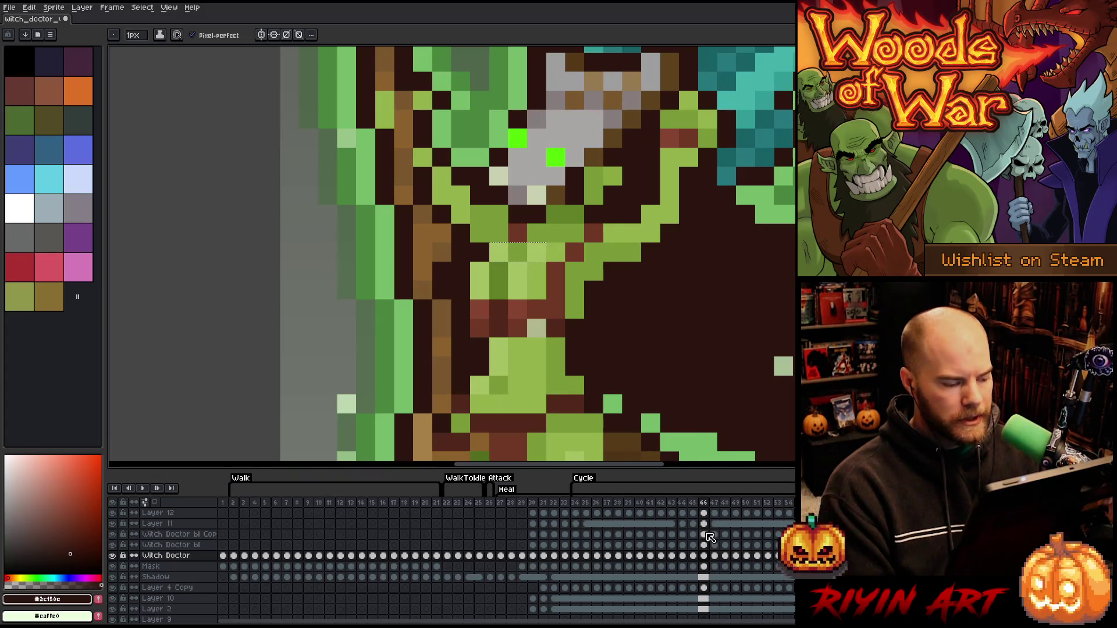
On the Witch Doctor layer at frame 46, shift the green torso pixels down one row
left_click_drag(708, 537, 707, 545)
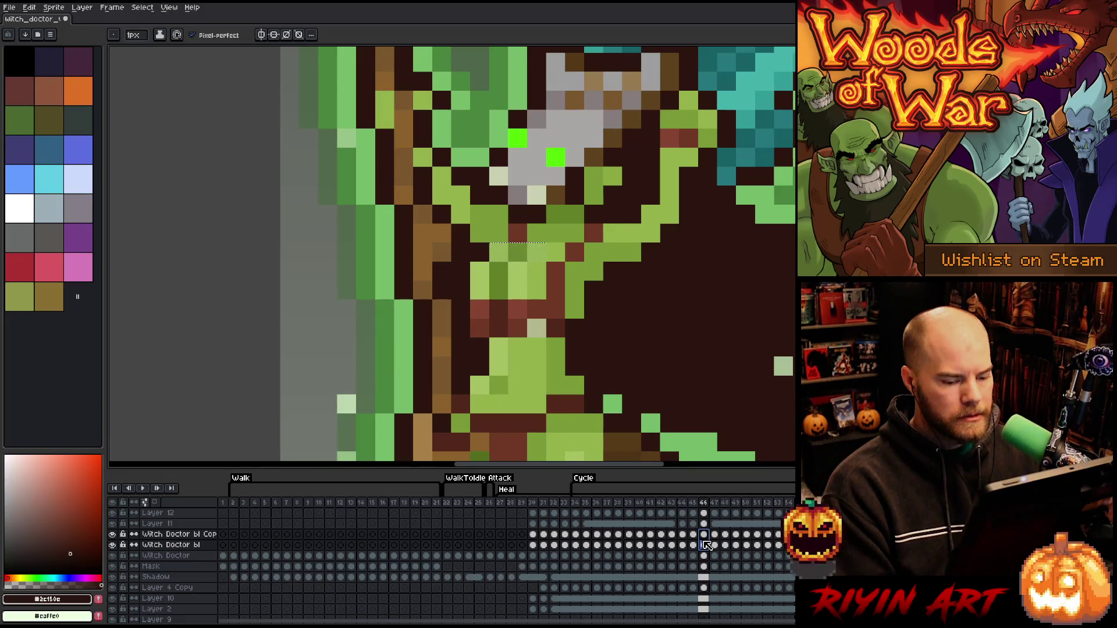
scroll(707, 545, "up", 1)
key("ctrl+d")
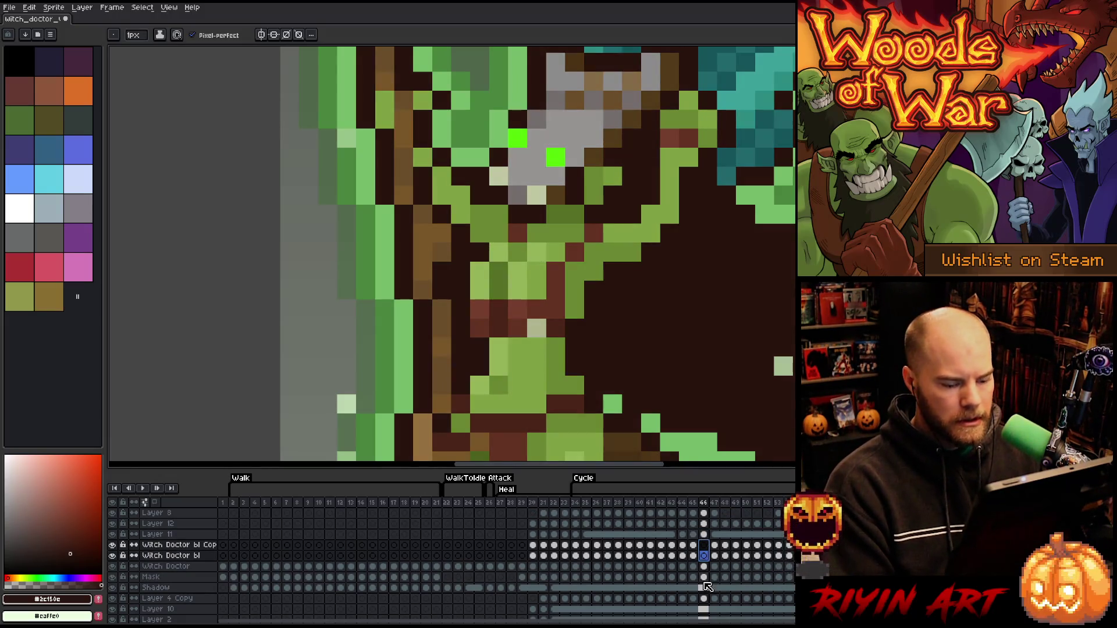
left_click(704, 566)
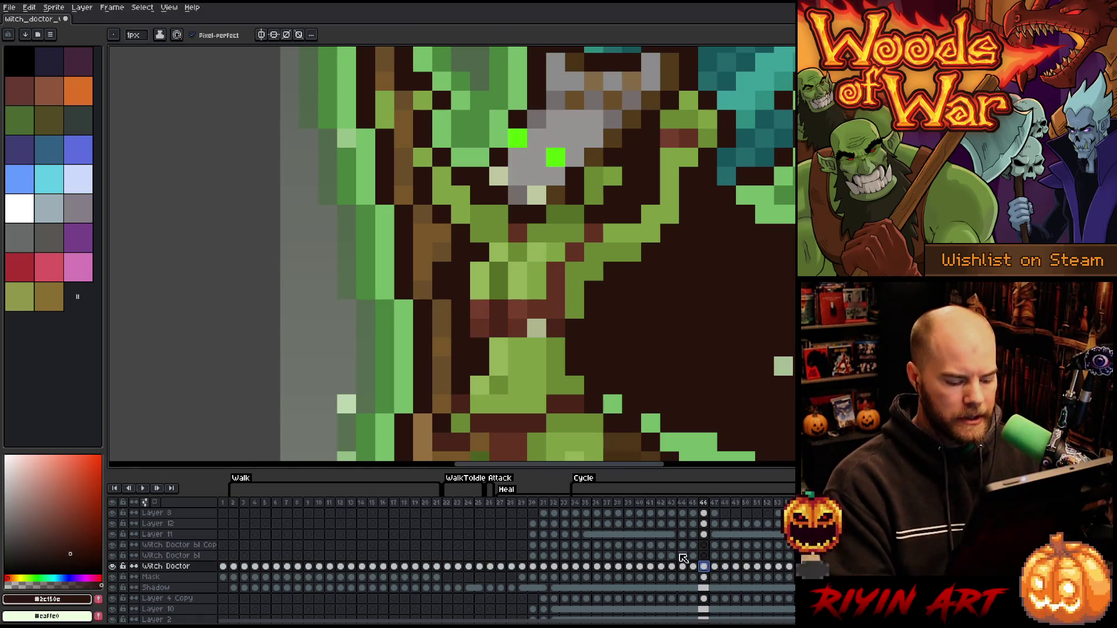
key("m")
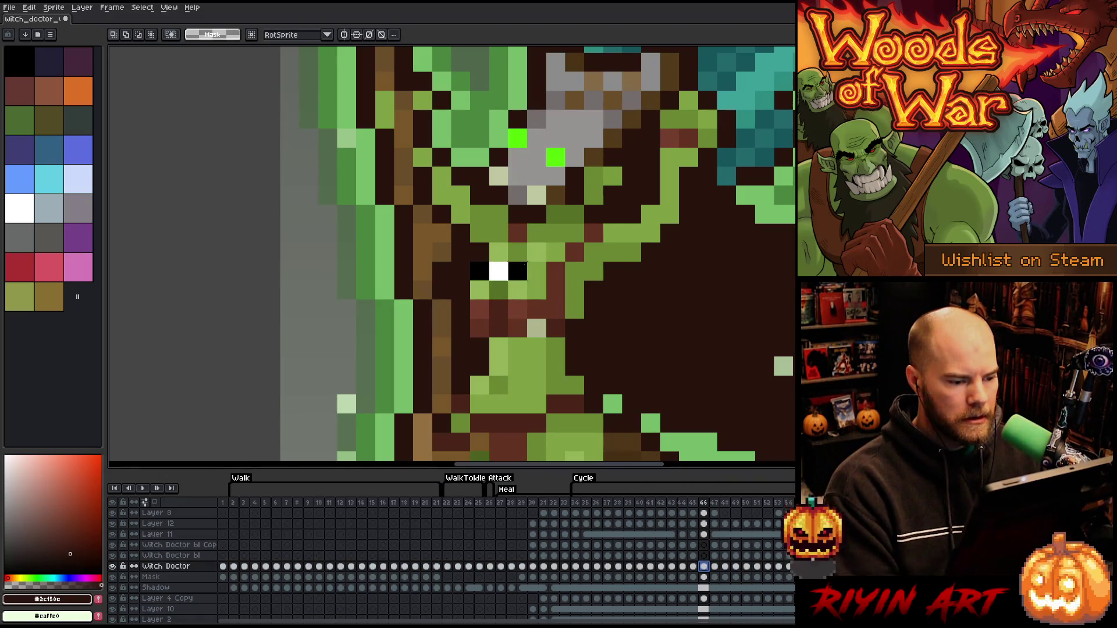
left_click_drag(469, 260, 548, 283)
mouse_move(548, 241)
left_mouse_down()
mouse_move(527, 263)
mouse_move(487, 264)
mouse_move(518, 281)
left_mouse_up()
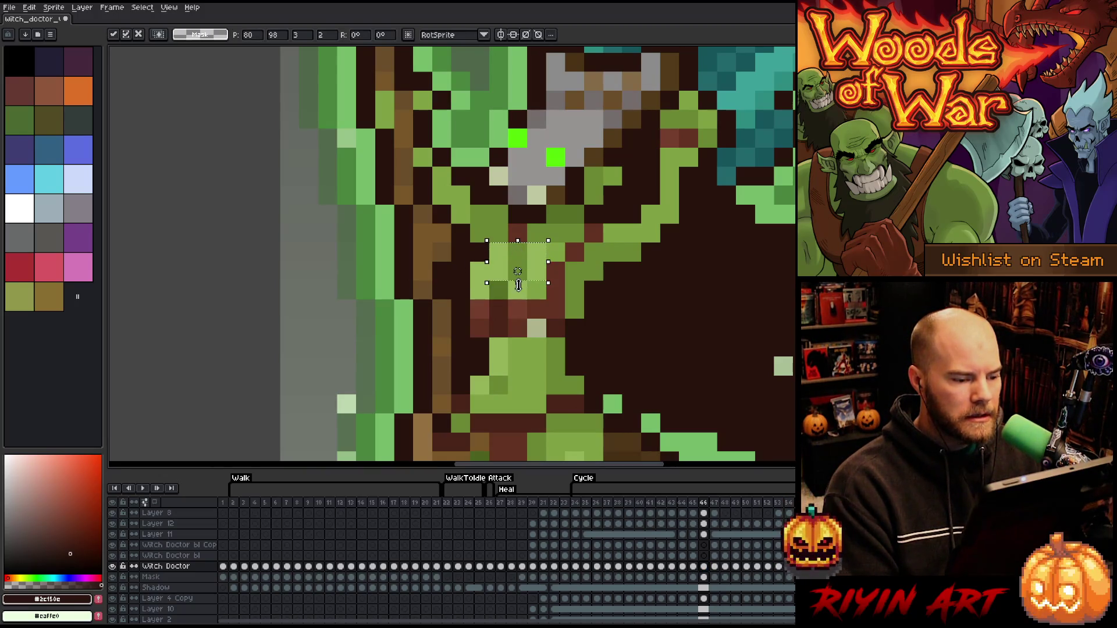
key("ctrl+d")
key("b")
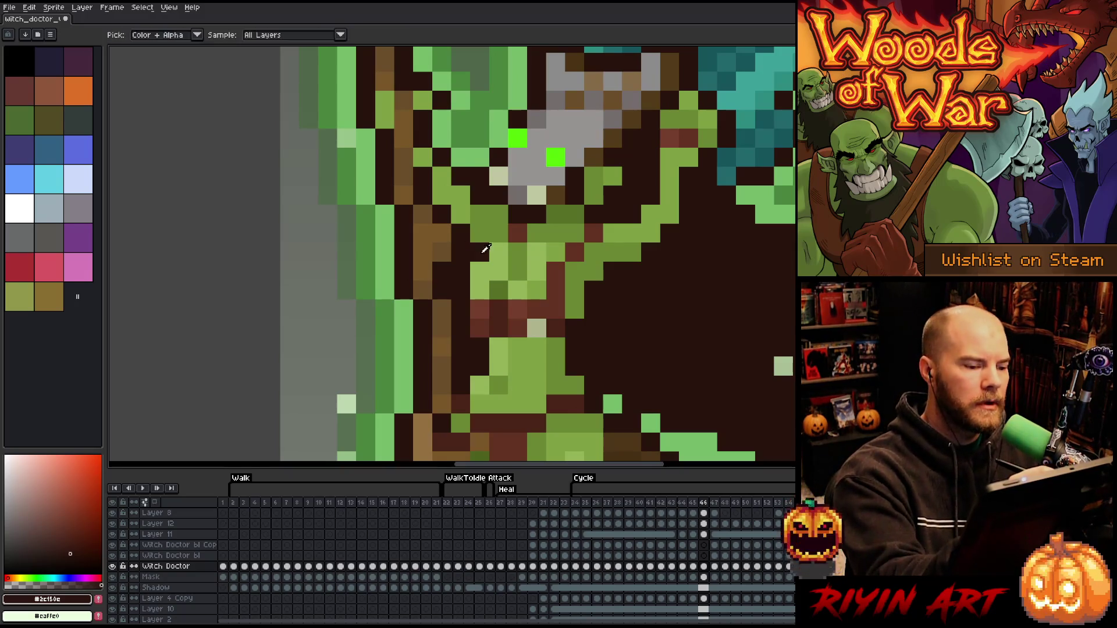
left_click(482, 250, "alt")
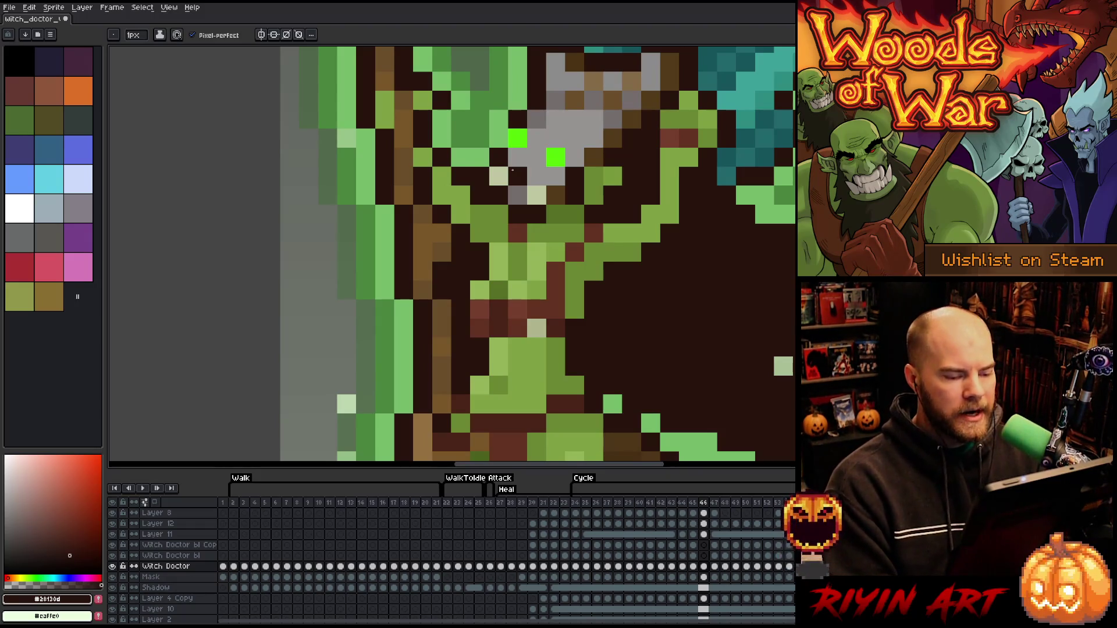
Compare frames 45 and 46, then select the Witch Doctor and duplicated bl cels at frame 46
key("Left")
key("Right")
key("Left")
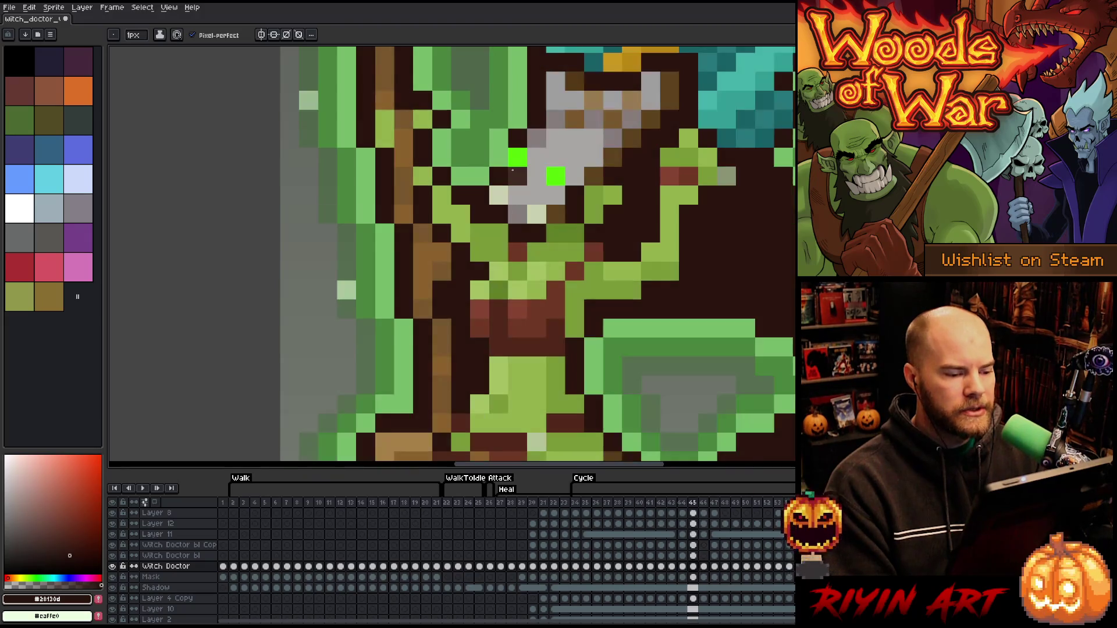
key("Right")
key("Left")
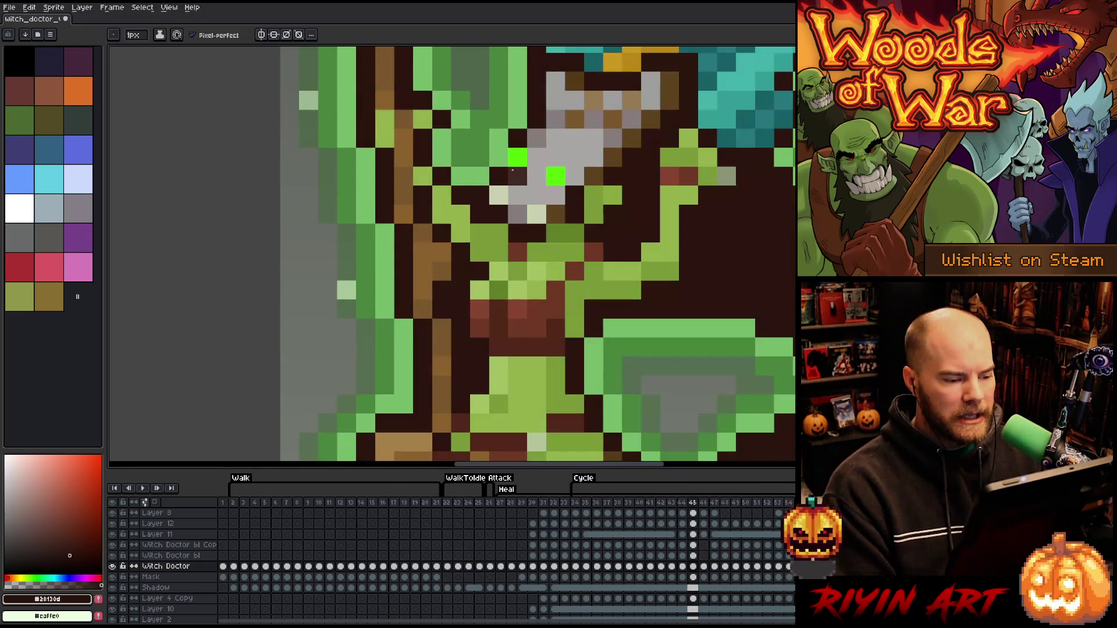
left_click(705, 567)
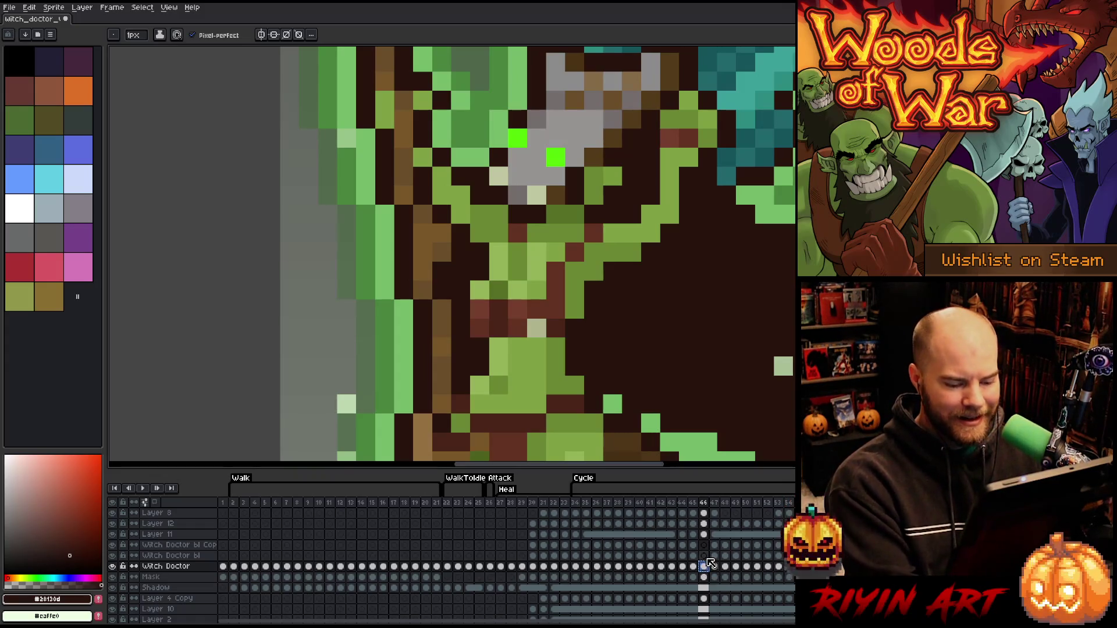
left_click(704, 555)
left_click(705, 546)
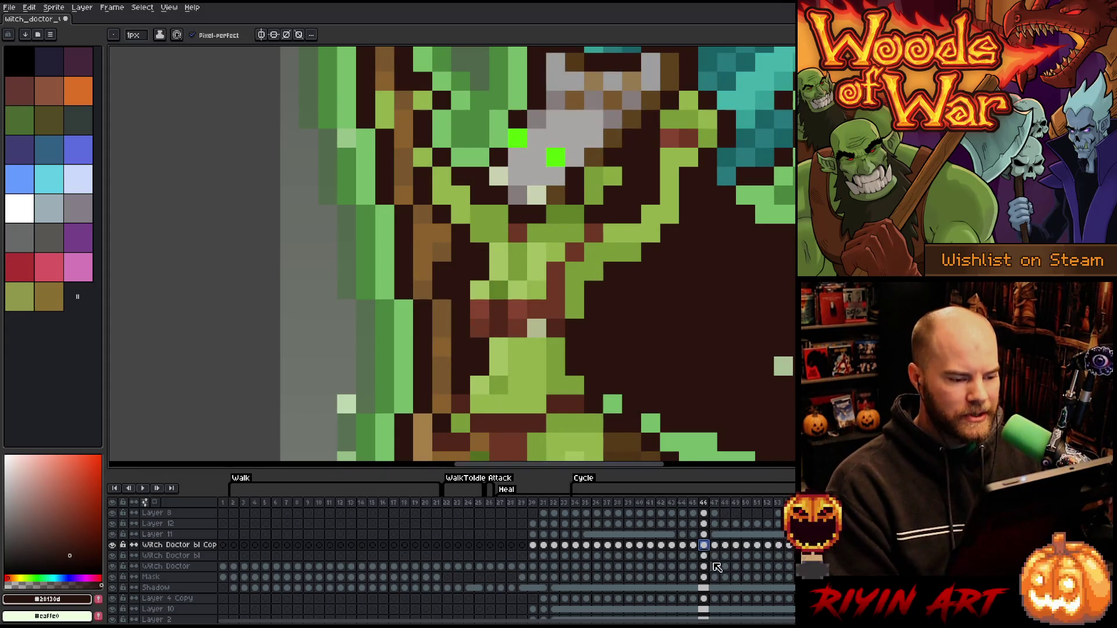
On frame 50, move a green skin patch over the Witch Doctor cel's eye pixels
key("Right")
key("Right")
key("Right")
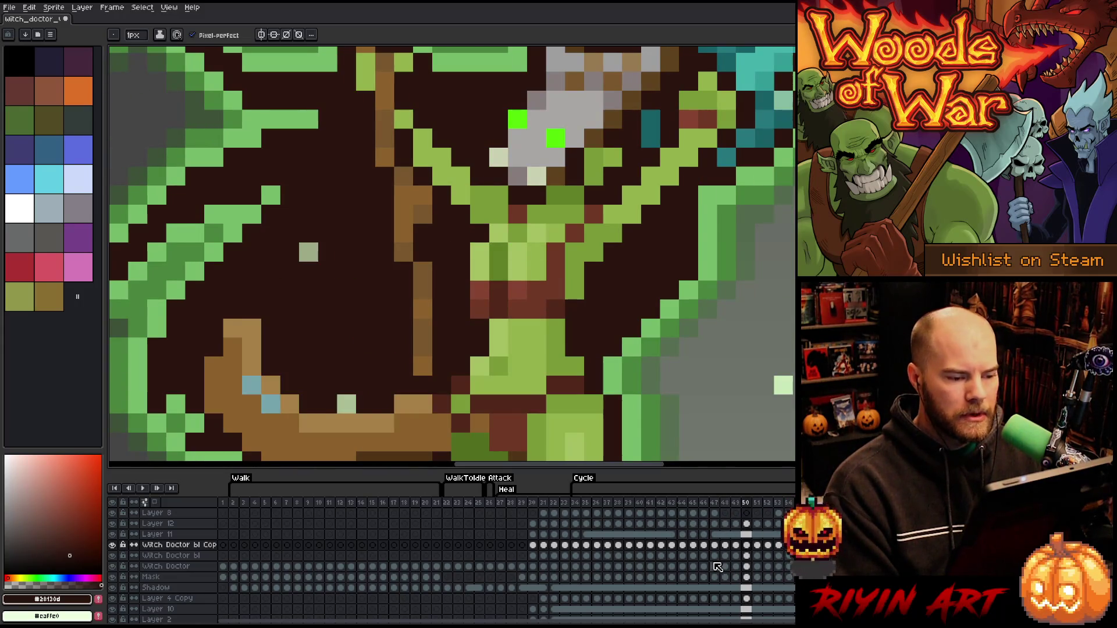
left_click_drag(750, 559, 748, 565)
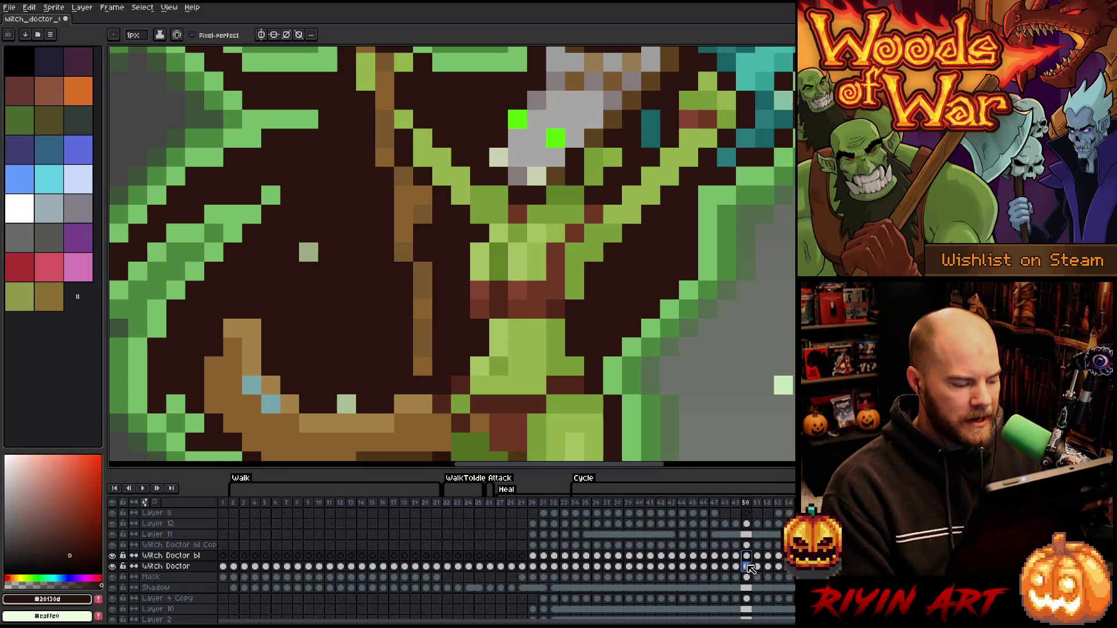
left_click_drag(749, 556, 751, 549)
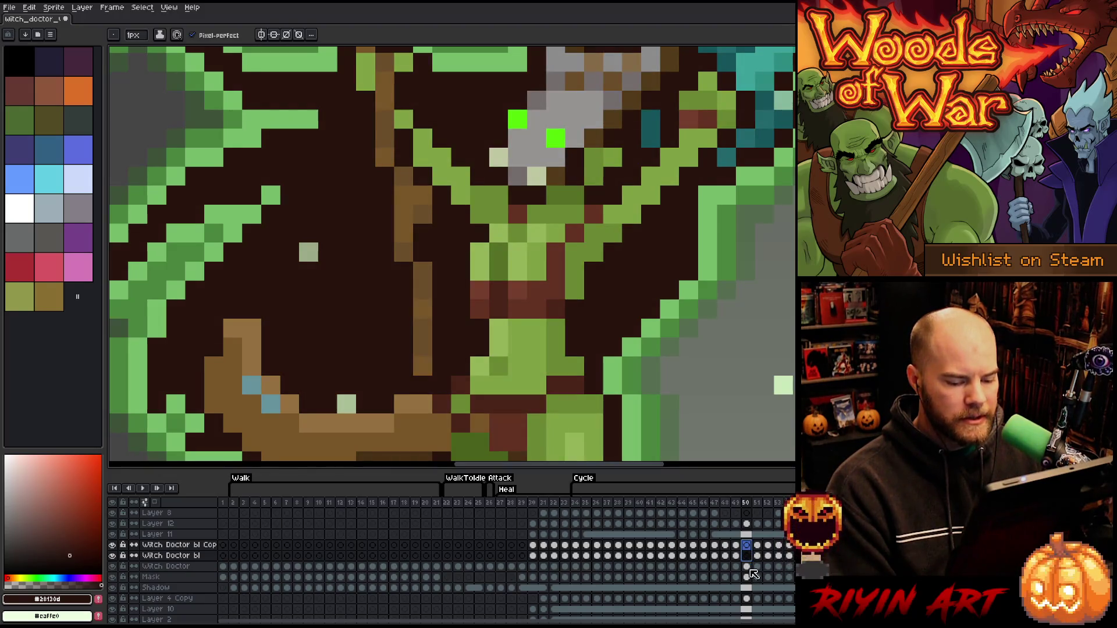
left_click(749, 568)
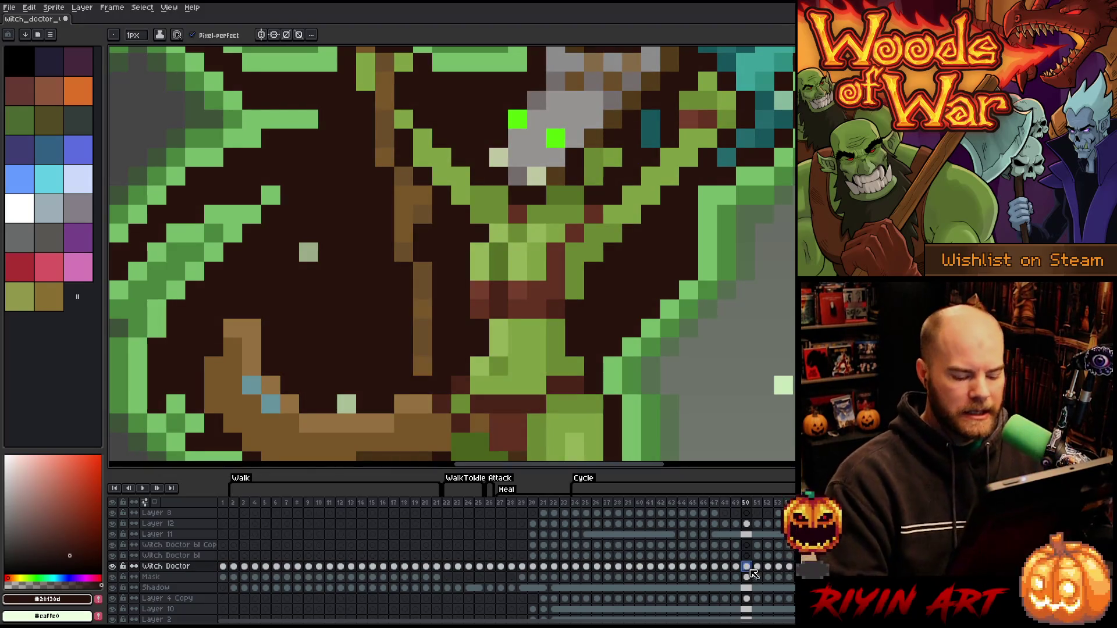
key("m")
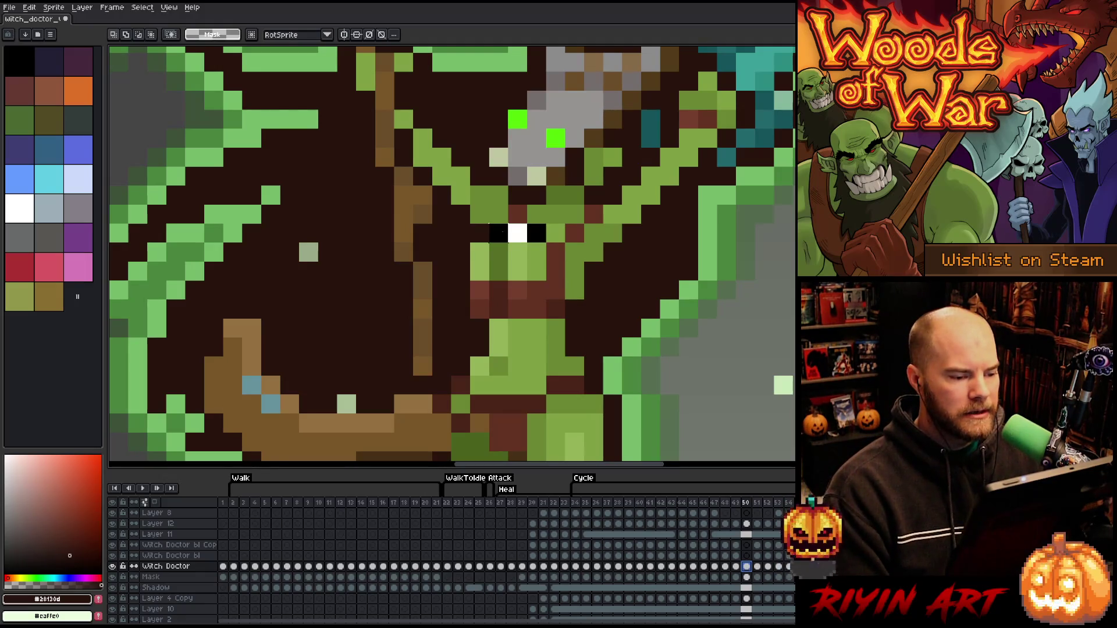
mouse_move(489, 243)
left_mouse_down()
mouse_move(548, 281)
mouse_move(518, 252)
left_mouse_up()
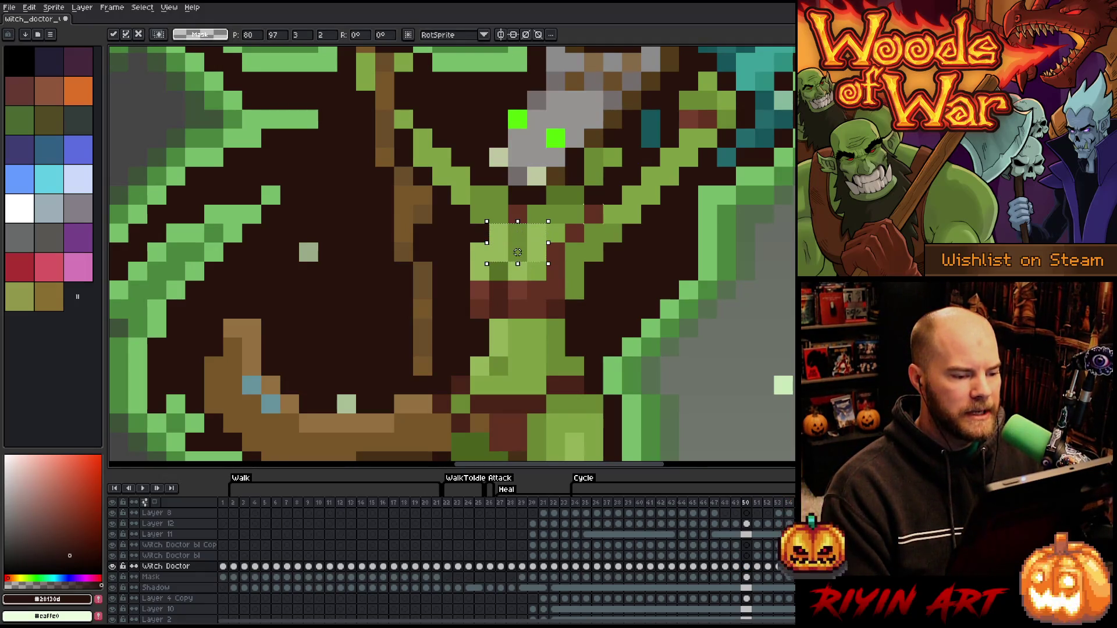
key("ctrl+d")
key("b")
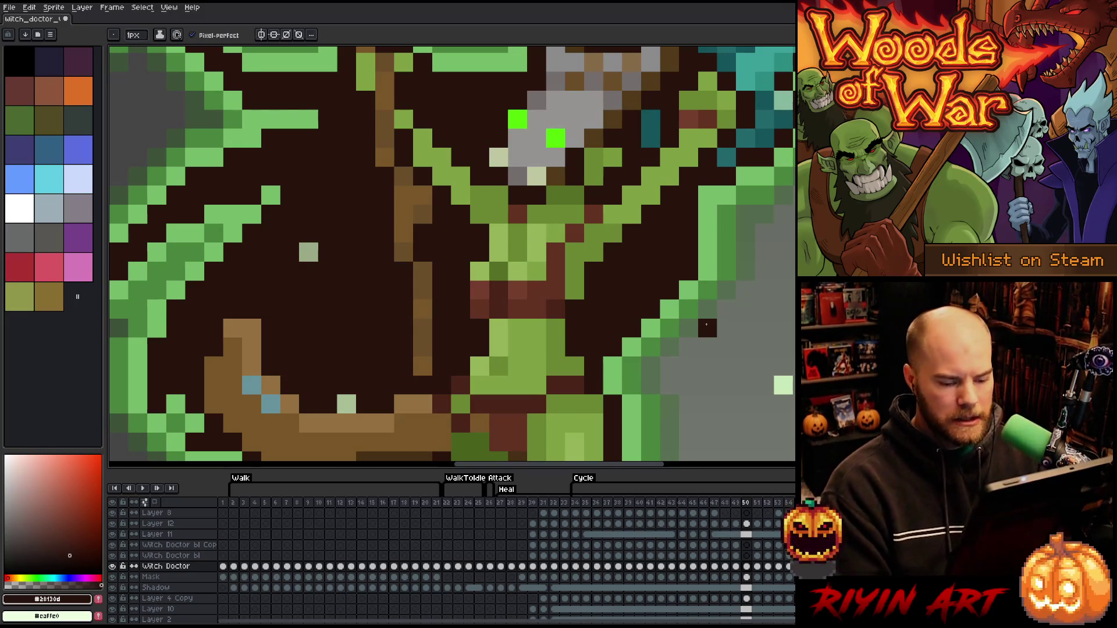
Select the duplicated Witch Doctor bl layer, step through frames 51–54 and play the animation
left_click(748, 557)
key("Up")
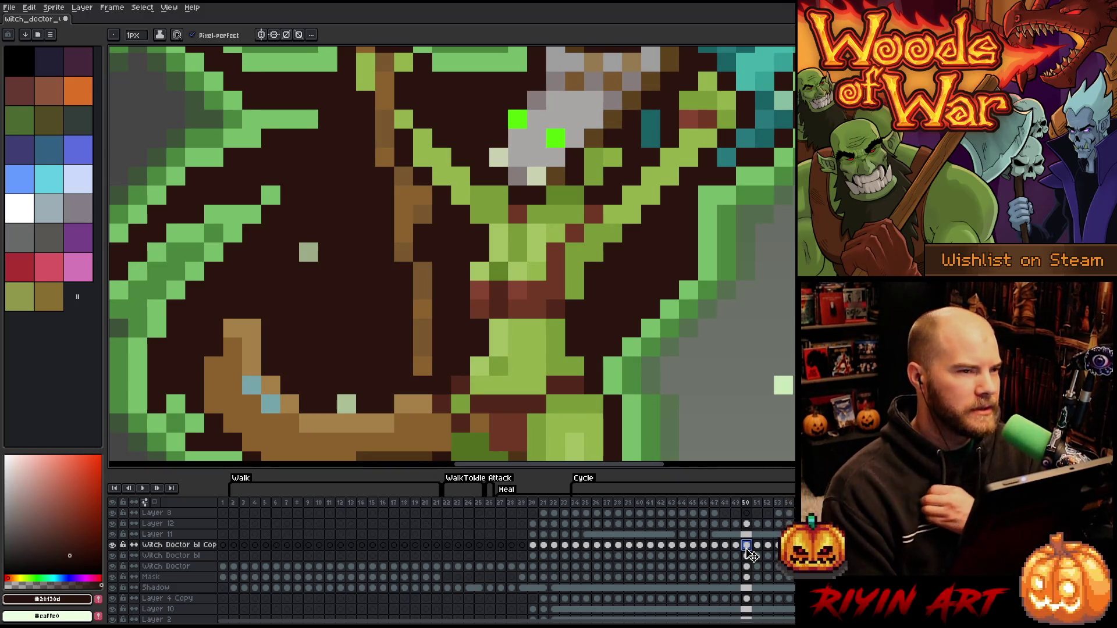
key("Right")
key("Right")
key("Right")
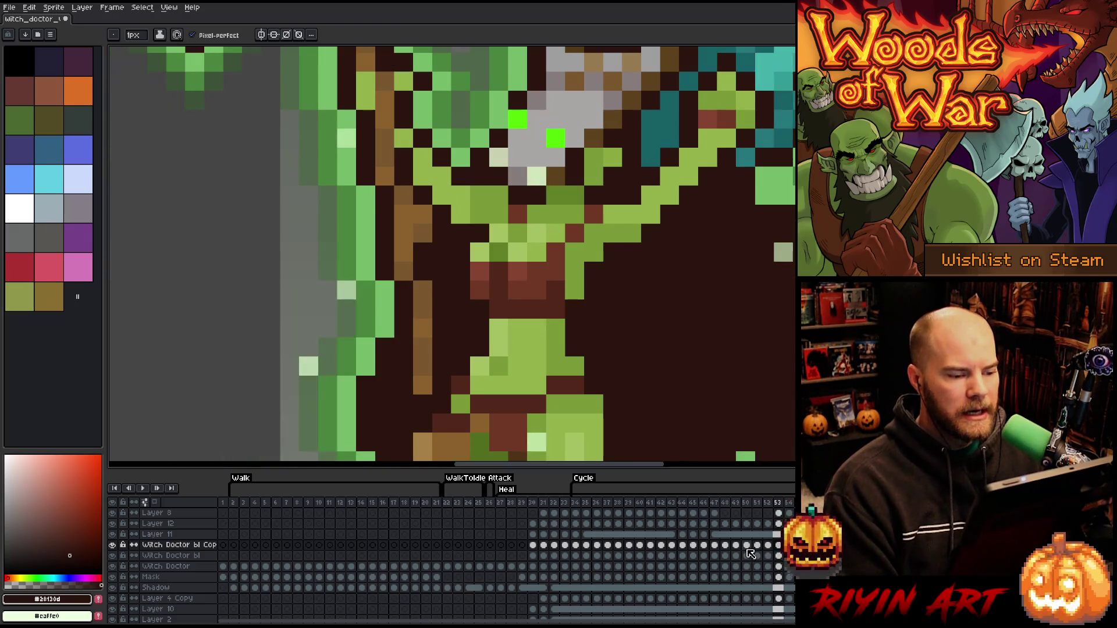
key("Return")
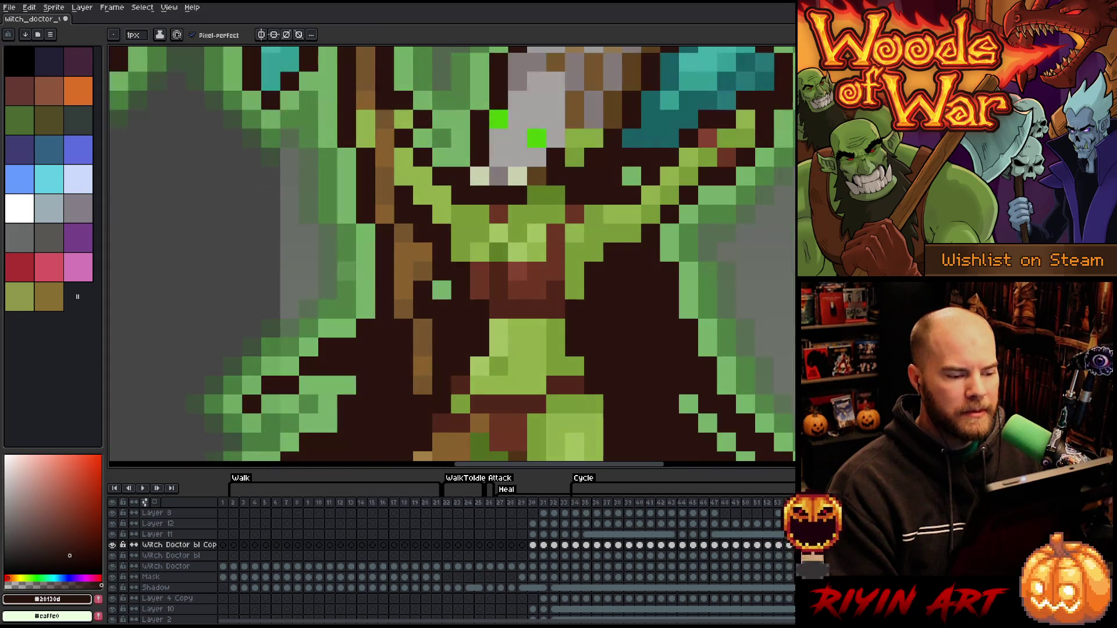
left_click(664, 201, "alt")
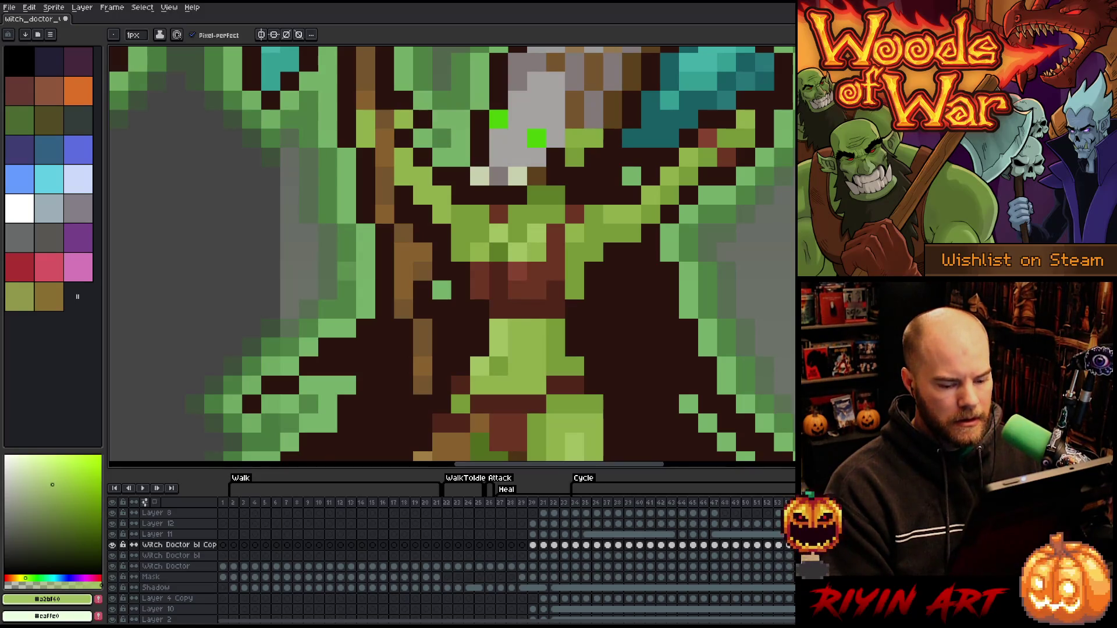
Switch from the Witch Doctor bl layer back to its duplicate in the timeline
left_click(171, 556)
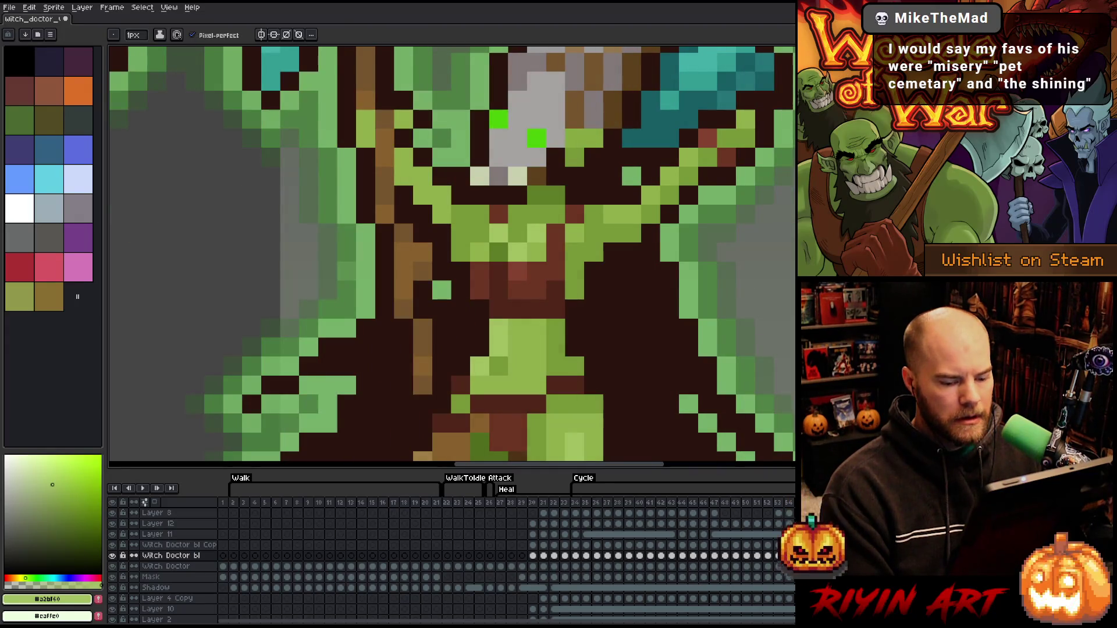
left_click(171, 545)
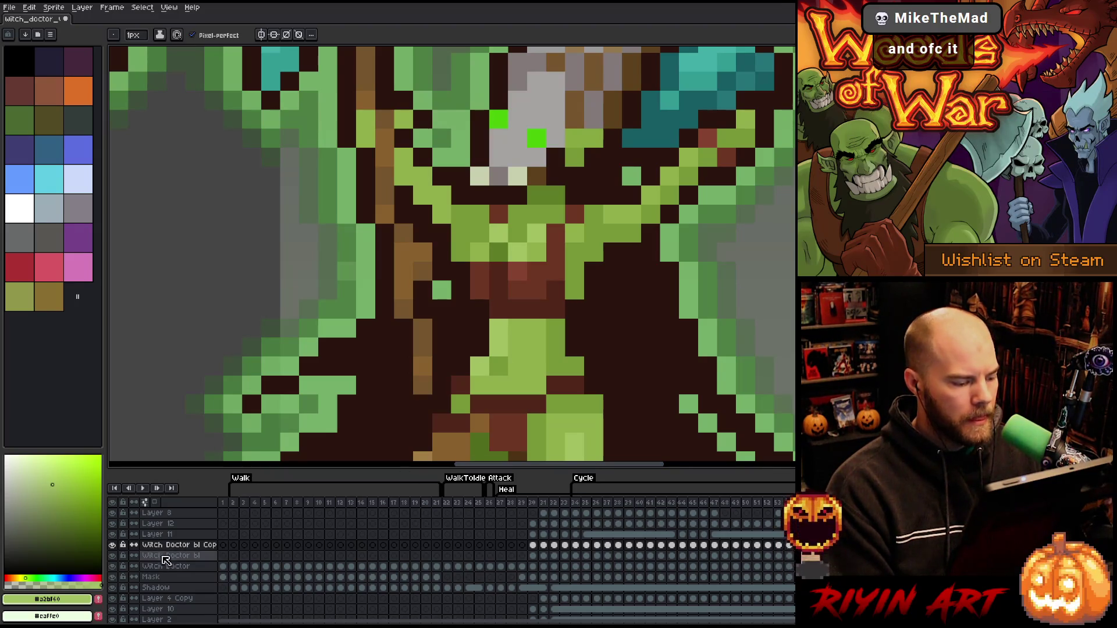
Toggle the Witch Doctor bl layers' visibility to compare the green-eyed overlay with the plain sprite
left_click(113, 546)
left_click(113, 566, "alt")
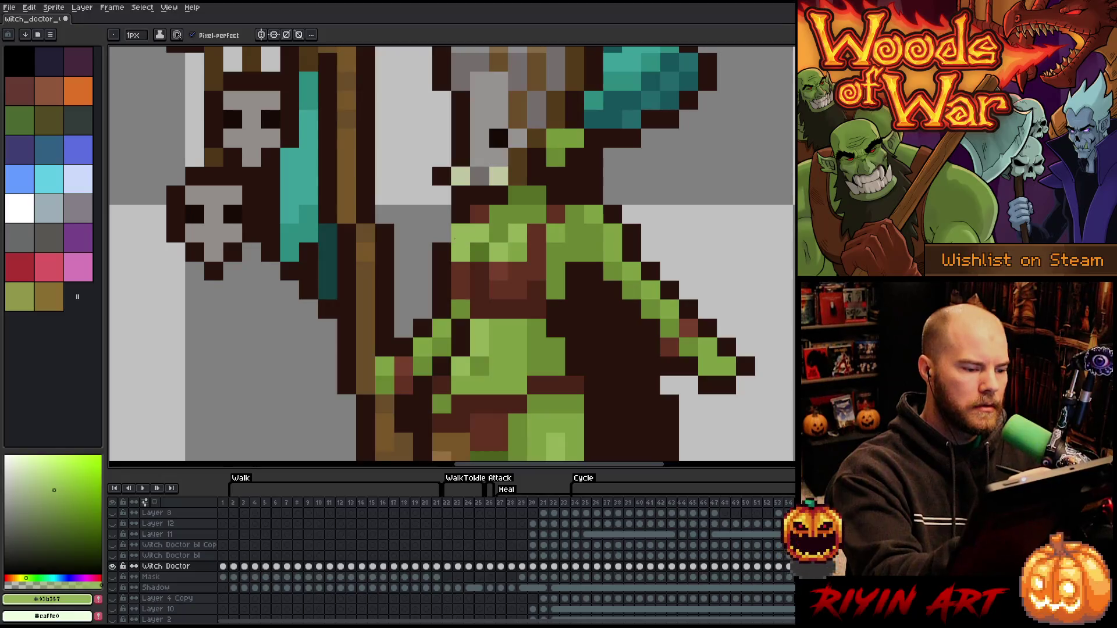
key("alt+Up")
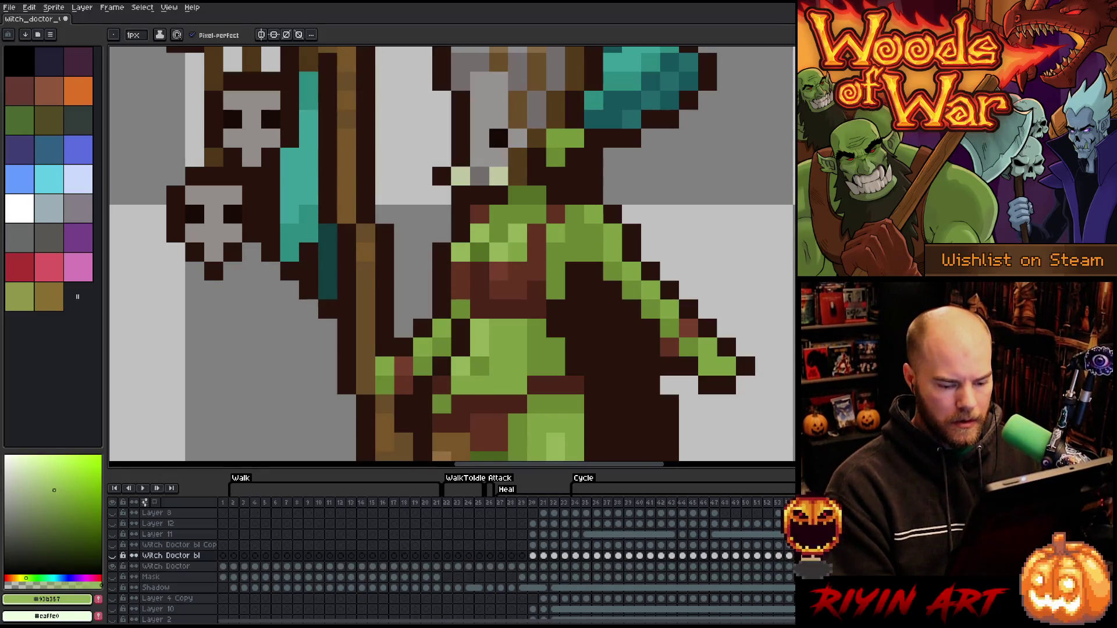
left_click(112, 555, "alt")
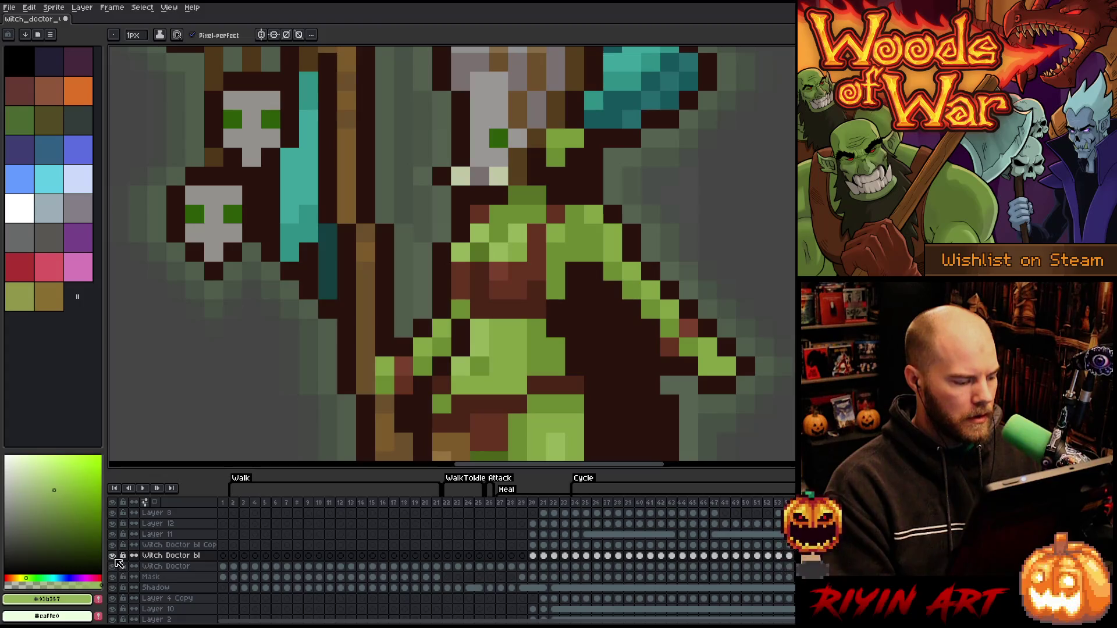
left_click(115, 556)
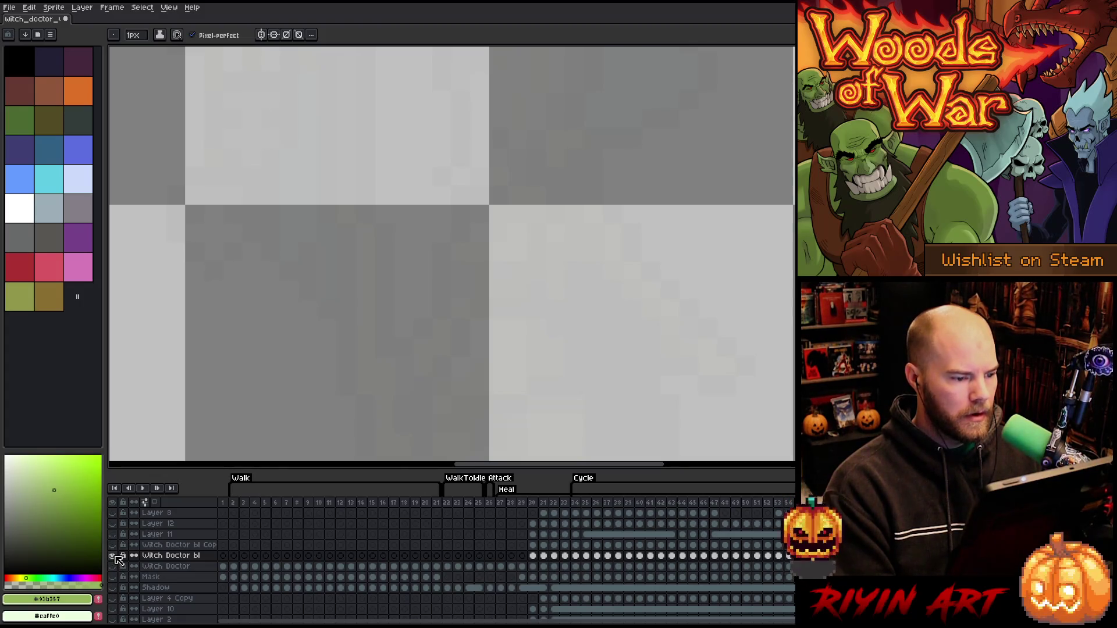
left_click(115, 556)
left_click(116, 556)
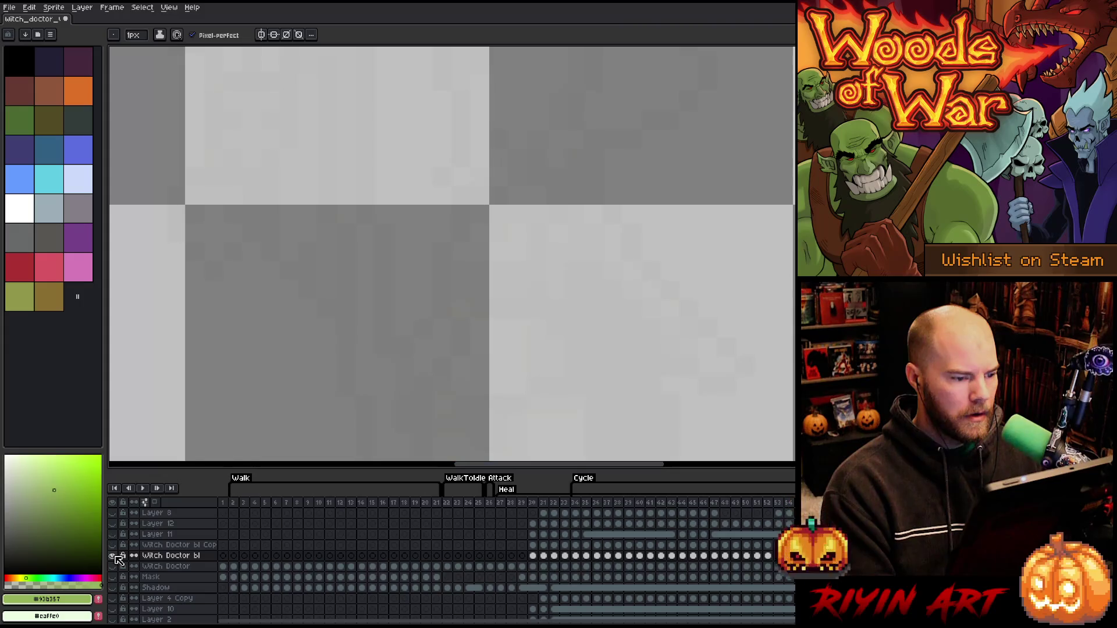
left_click(115, 557)
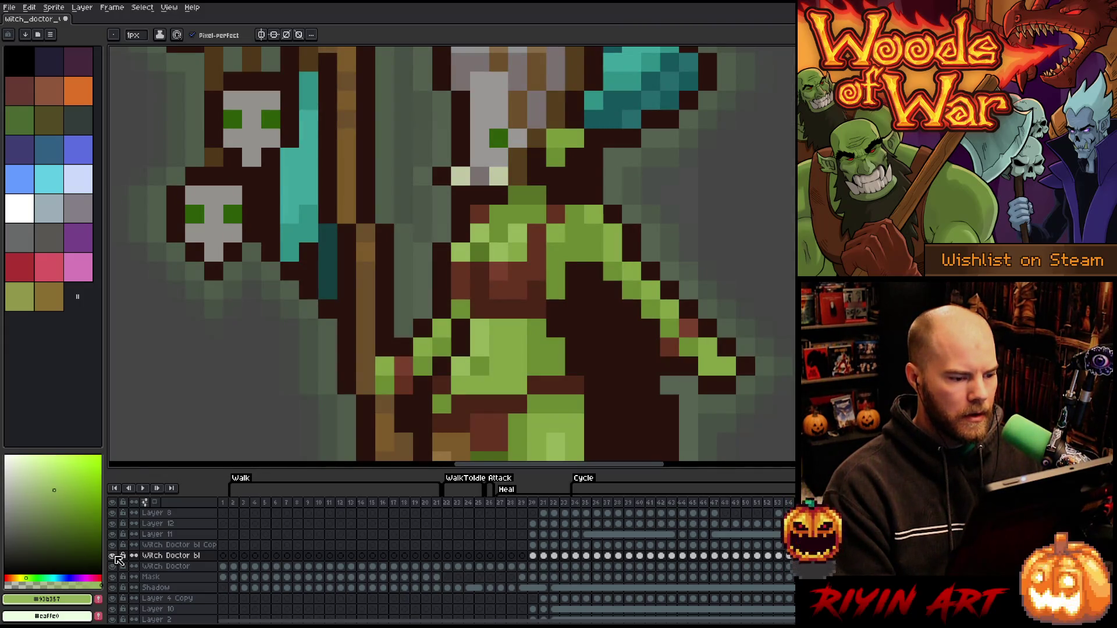
left_click(114, 556)
left_click(115, 557)
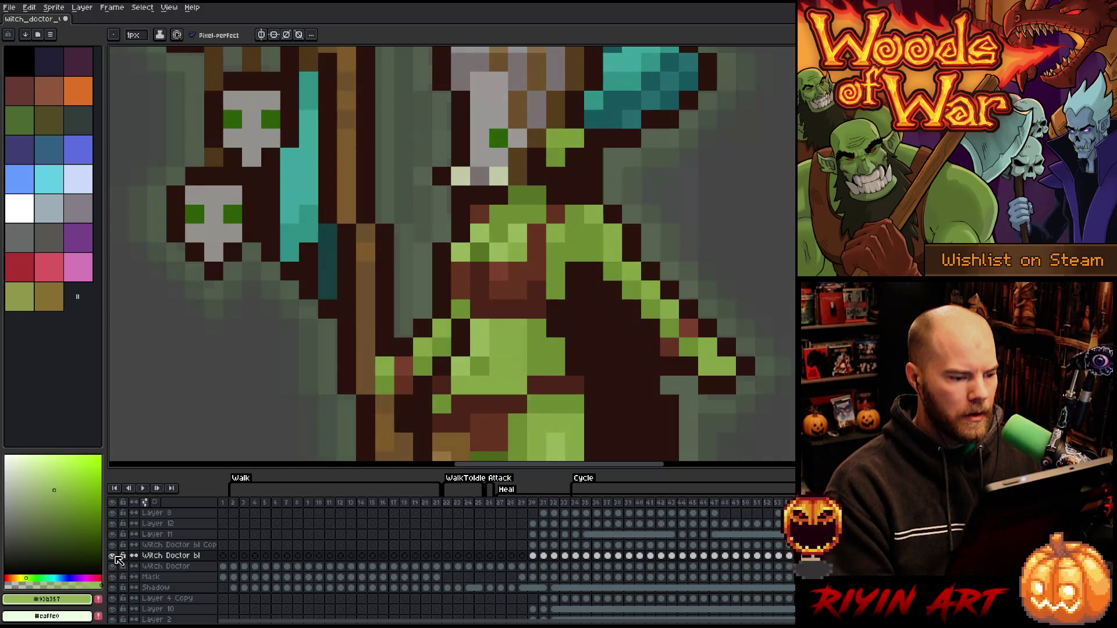
left_click(115, 556)
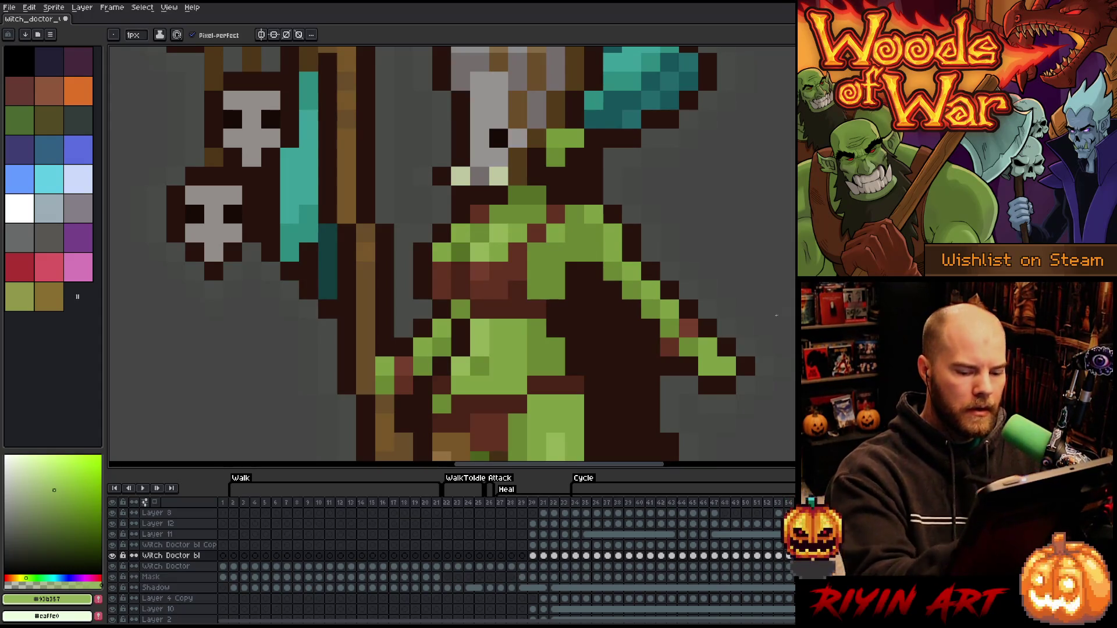
left_click(112, 557)
left_click(112, 556)
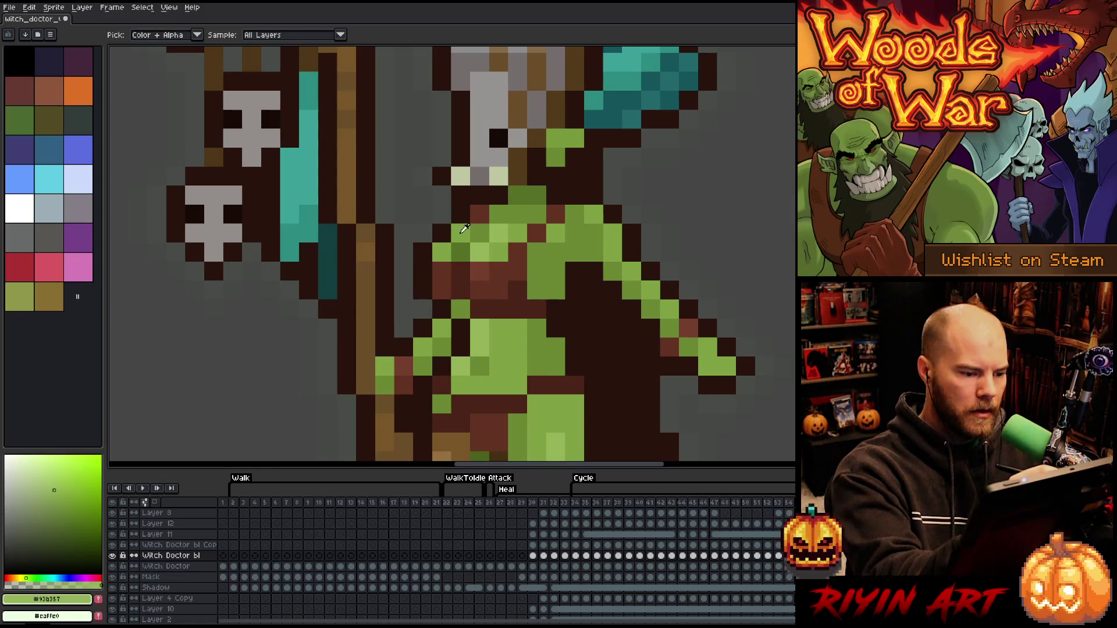
Check frames 2 and 19 and pick the light green #93b357 from the sprite
left_click(463, 228, "alt")
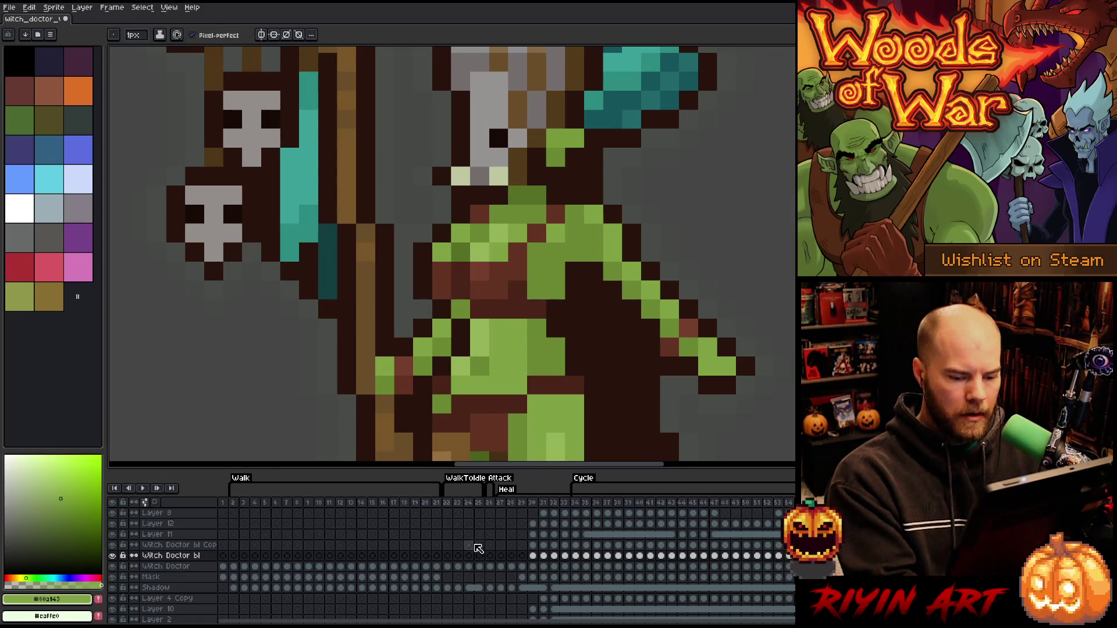
left_click(233, 503)
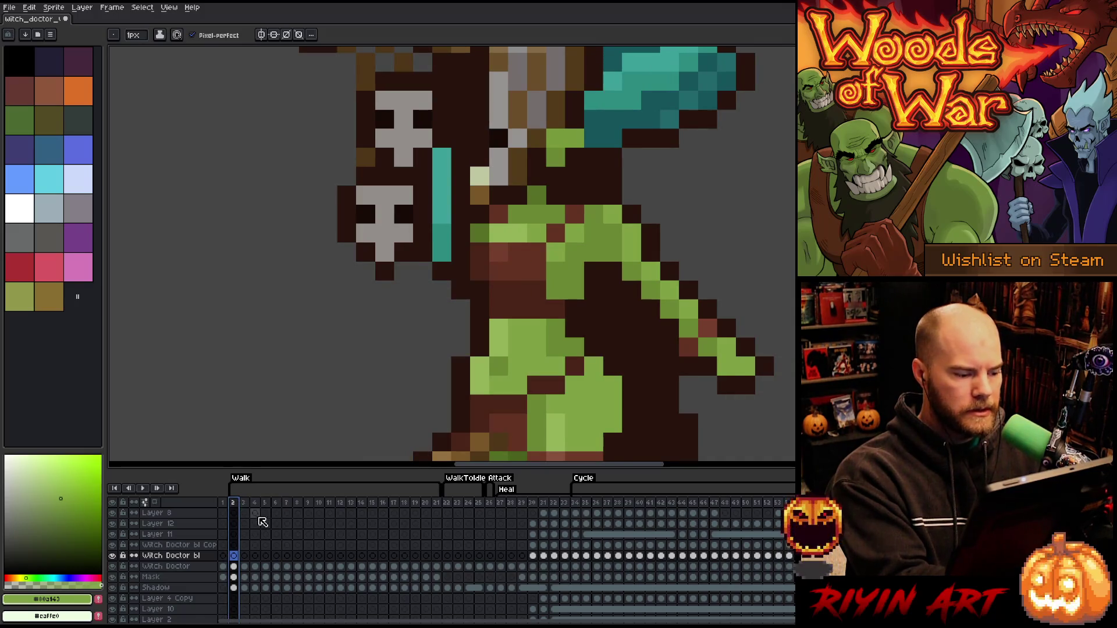
left_click(415, 502)
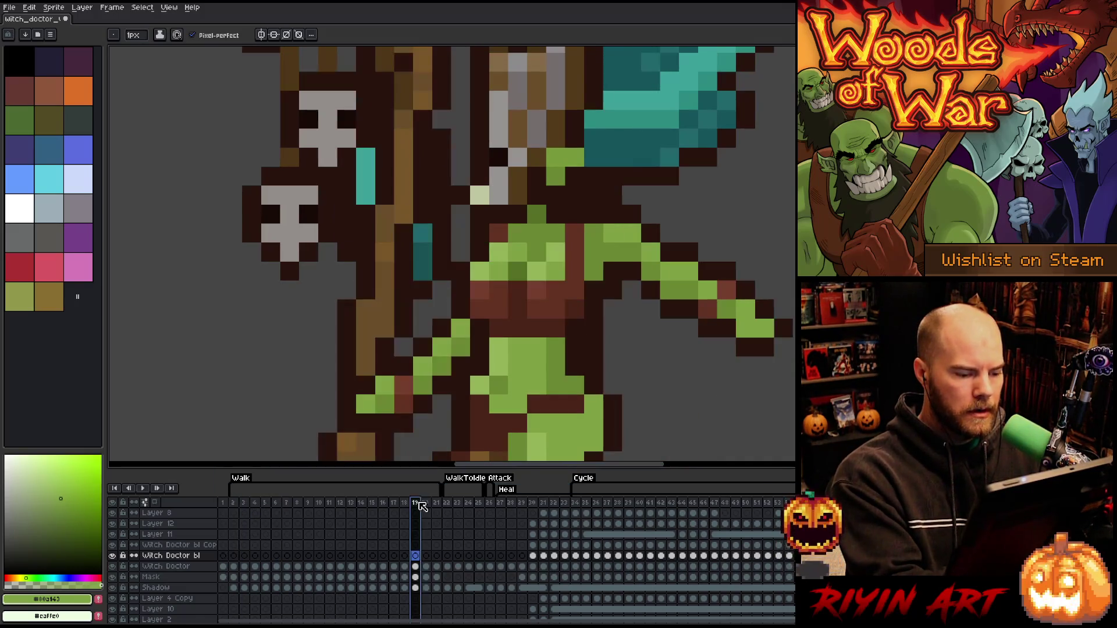
left_click(480, 265, "alt")
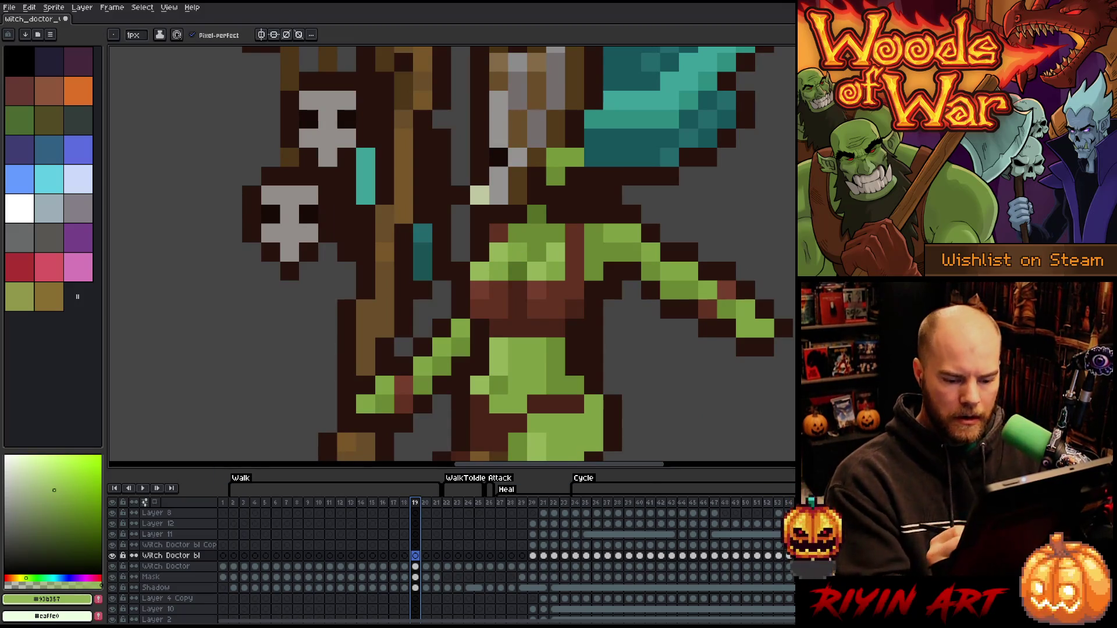
key("Down")
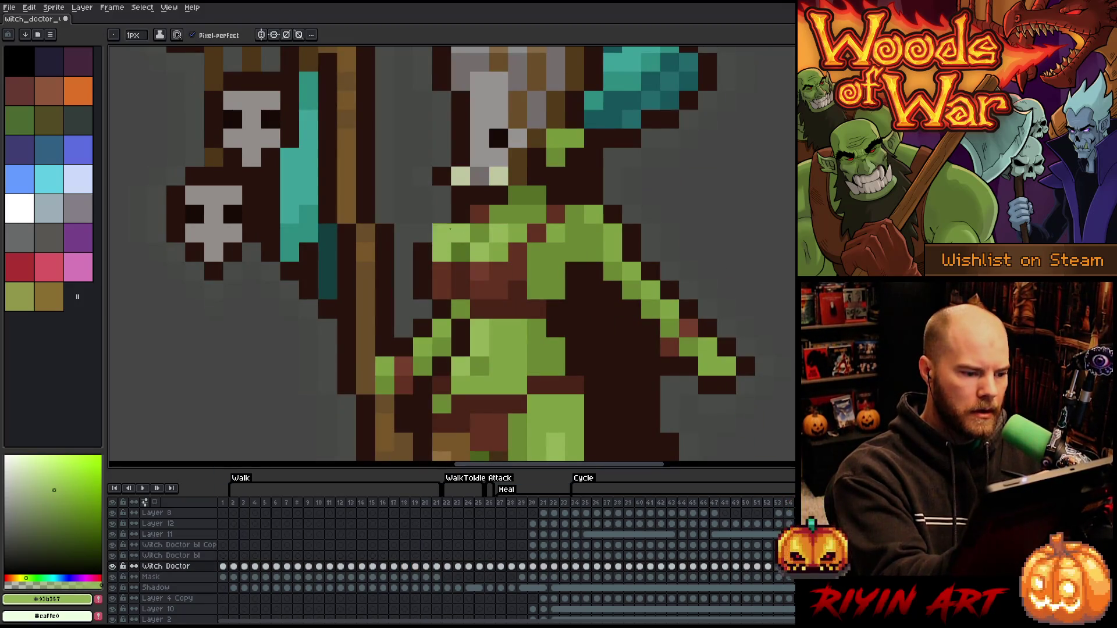
Play the animation, then add two light-green highlight pixels to the torso
key("Return")
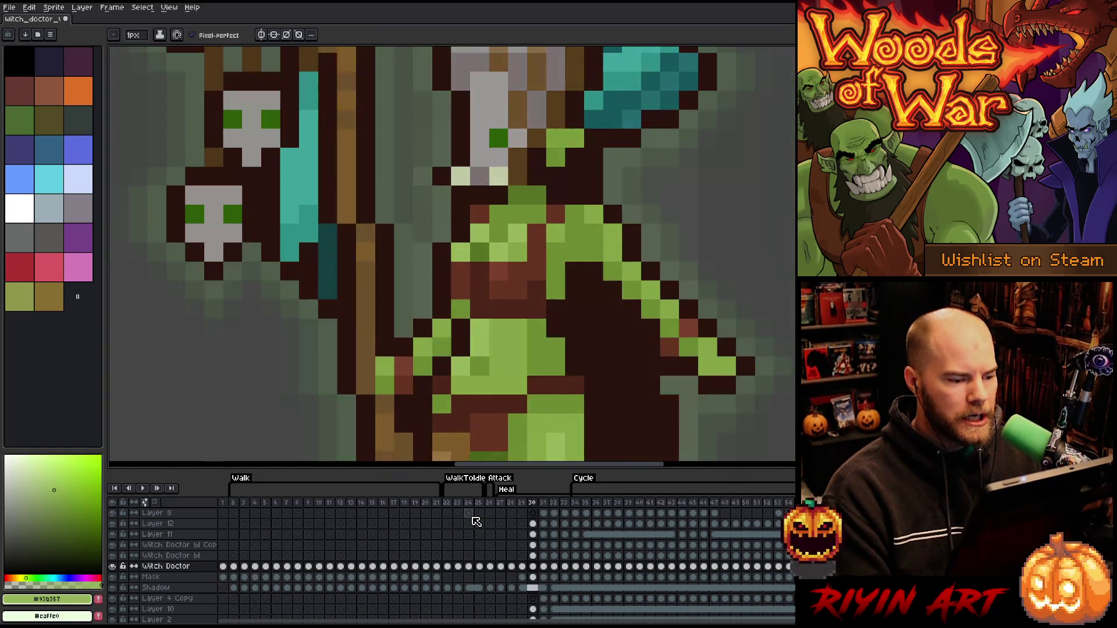
left_click(429, 182)
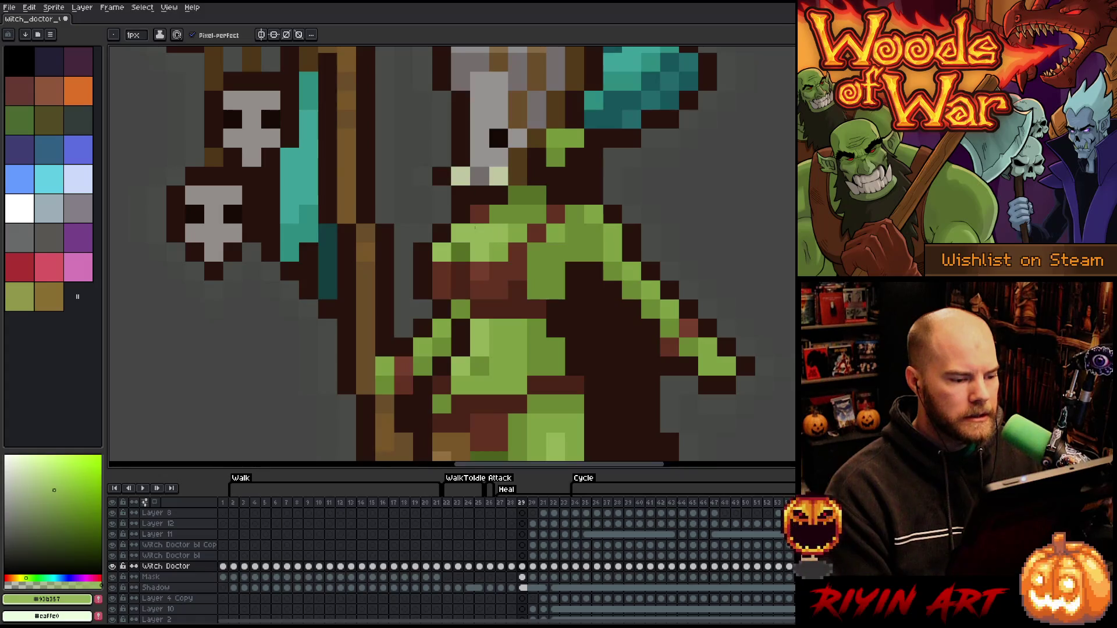
left_click(346, 176)
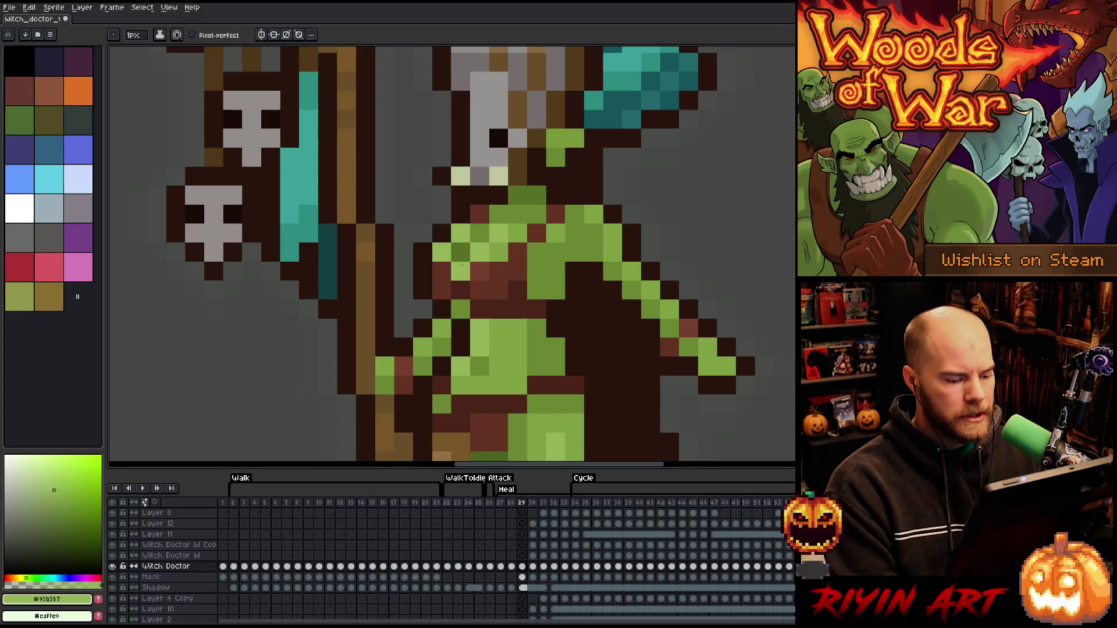
Sample a darker green and check the pose on walk frames 3, 6, 11 and 21
key("i")
left_click(424, 320)
left_click(245, 503)
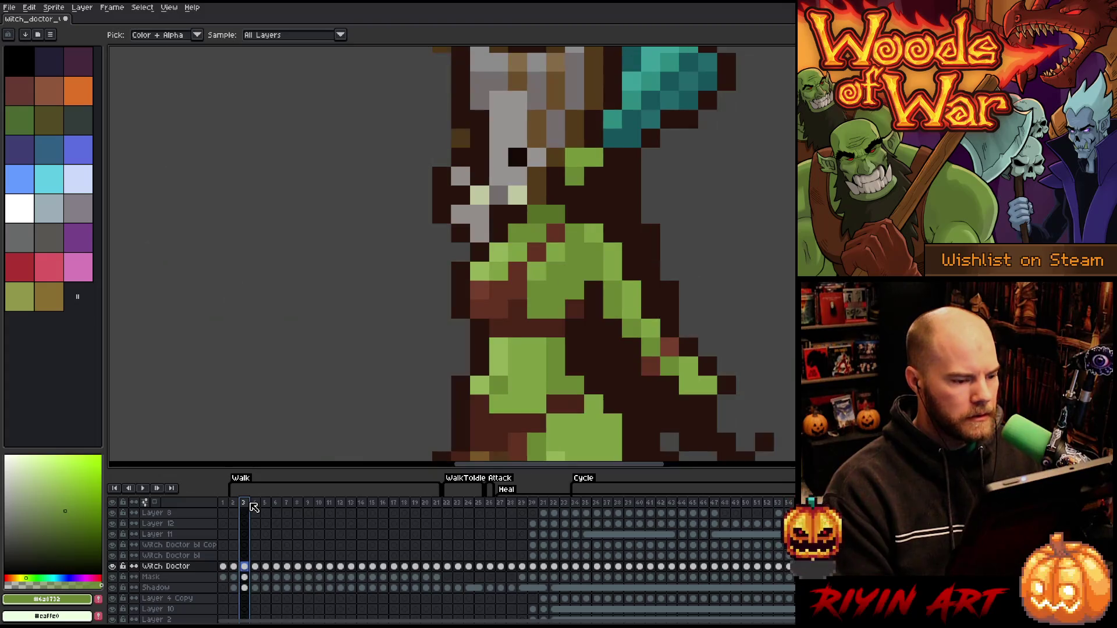
key("Right")
key("Right")
key("Right")
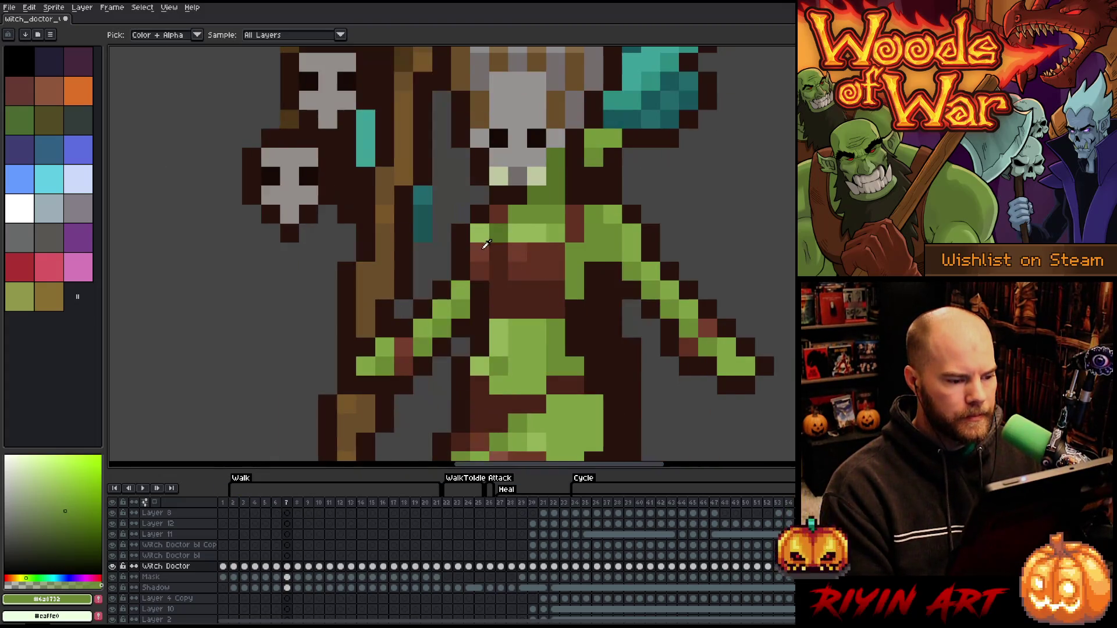
key("Right")
key("Right")
key("Right")
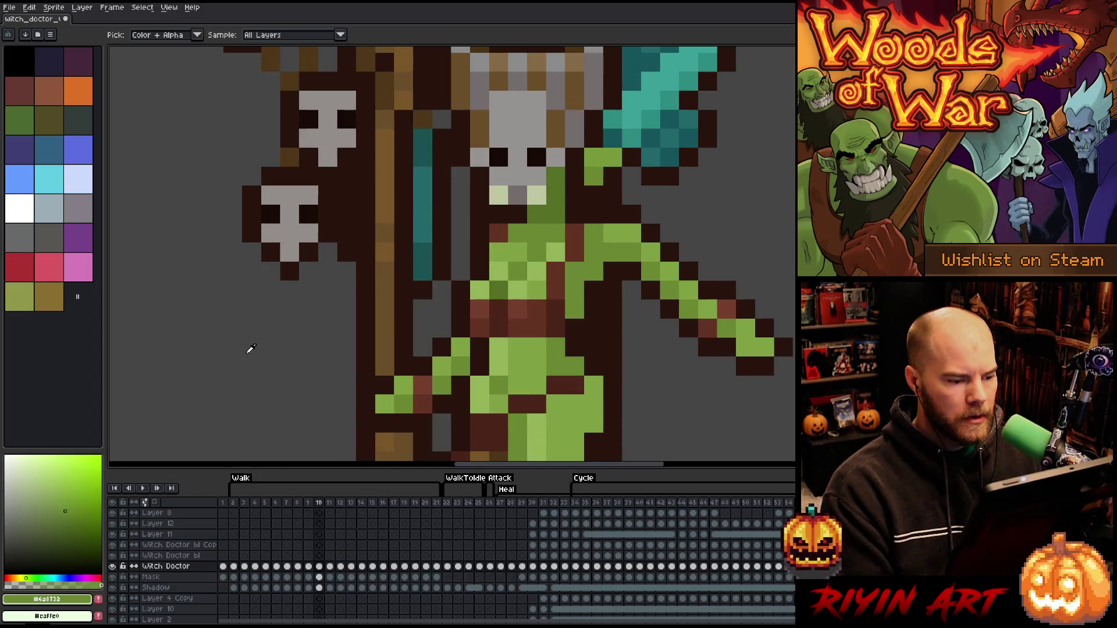
key("Right")
key("Right")
key("Right")
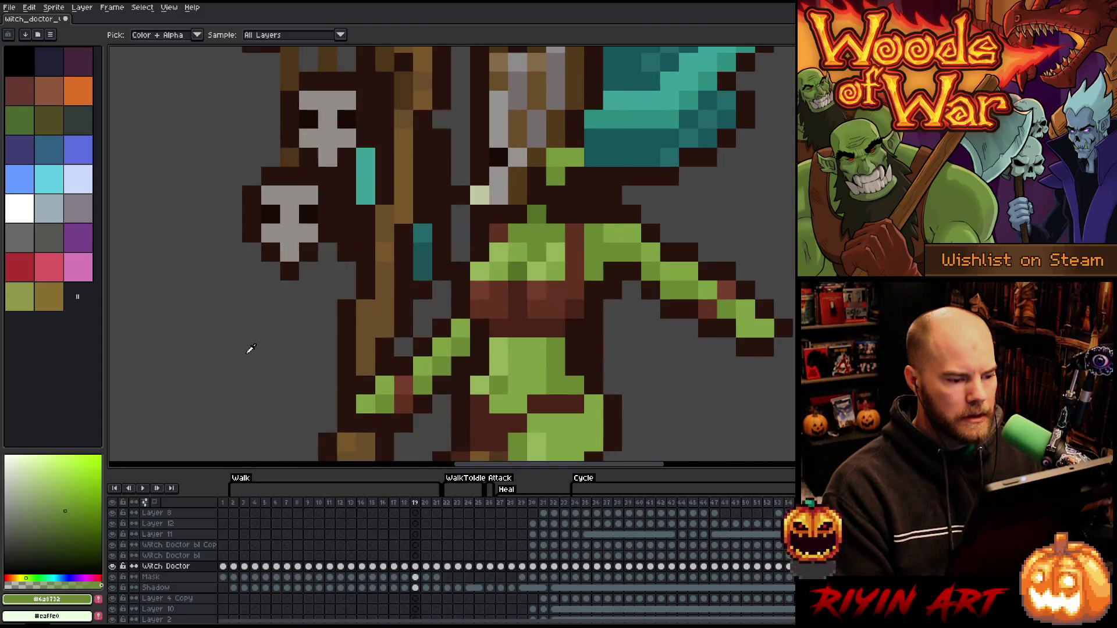
key("Right")
key("Right")
scroll(250, 348, "down", 5)
Fit the sprite in view, play and replay the Heal animation, stopping on frame 24
scroll(326, 356, "up", 2)
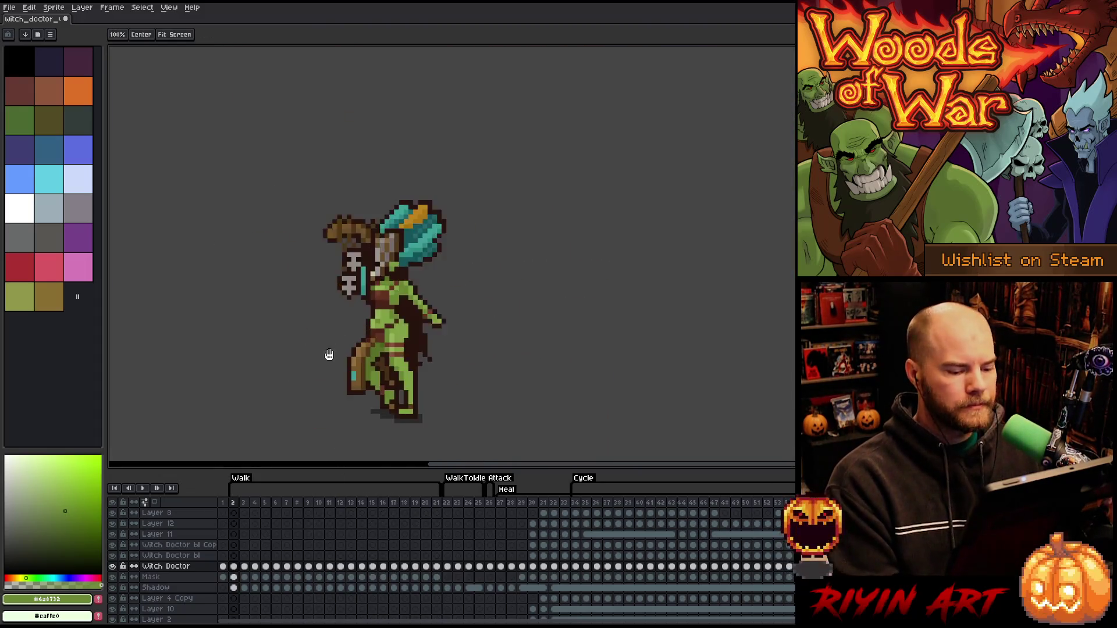
left_click_drag(327, 356, 368, 327)
left_click(510, 502)
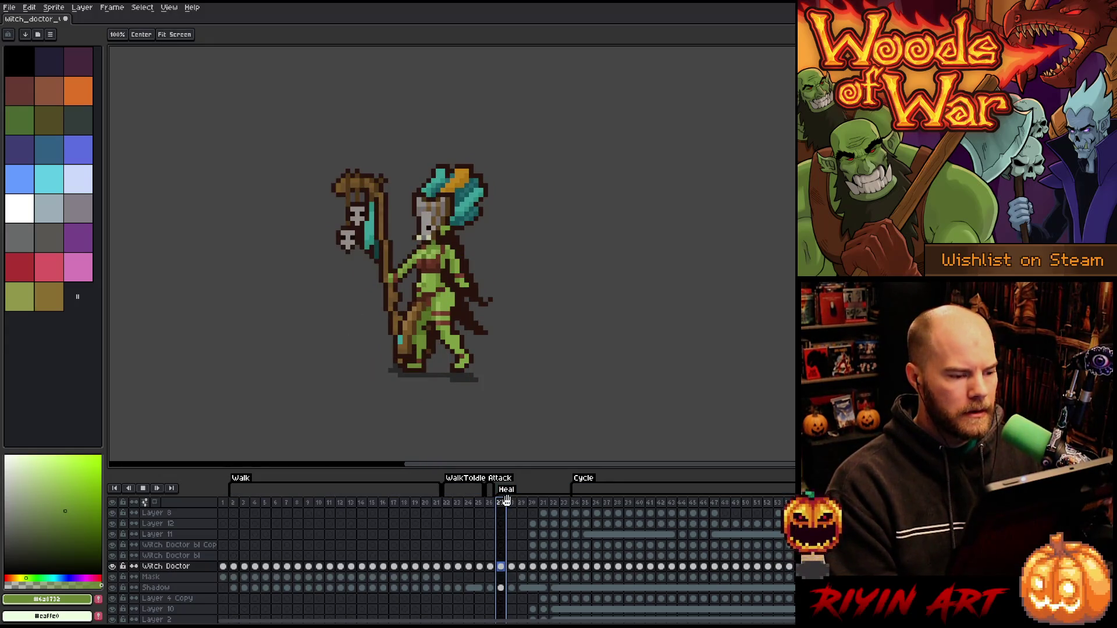
key("Return")
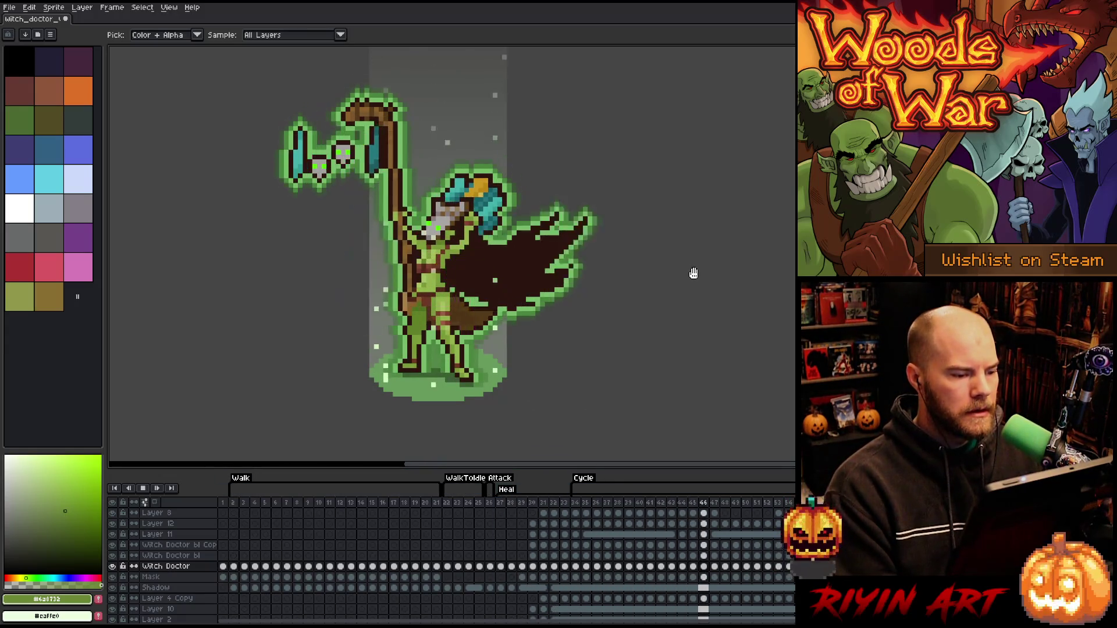
key("Return")
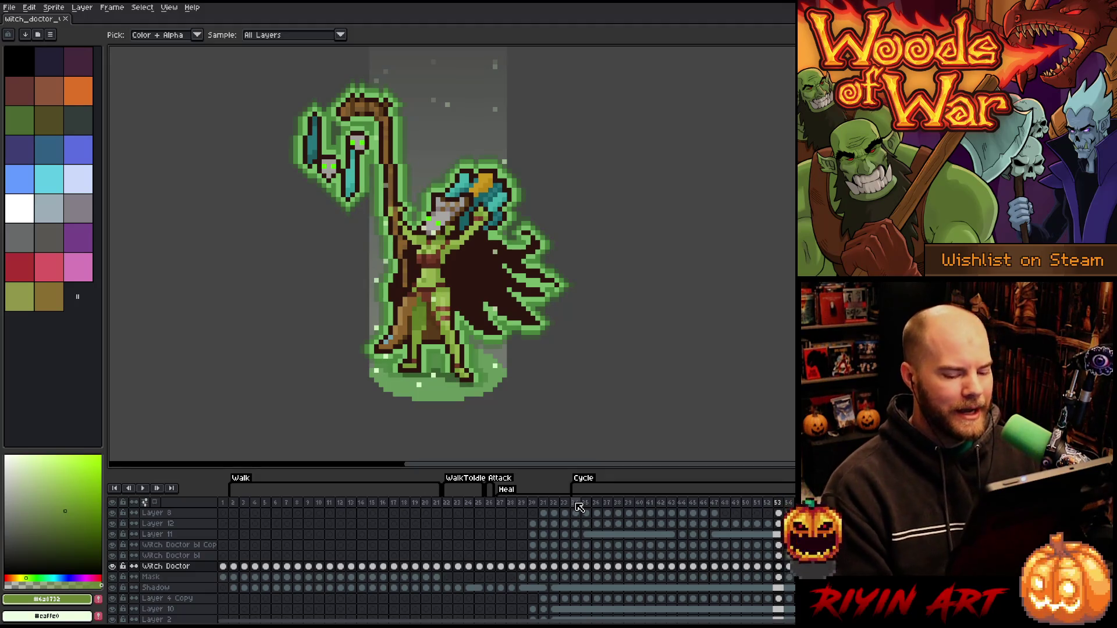
key("Return")
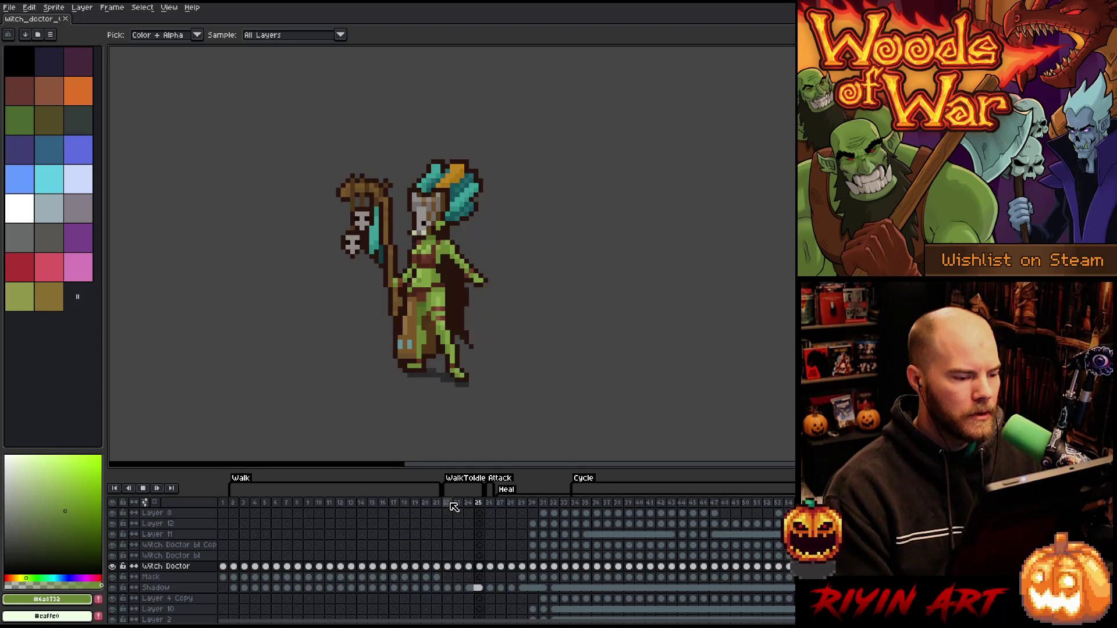
key("Return")
key("Left")
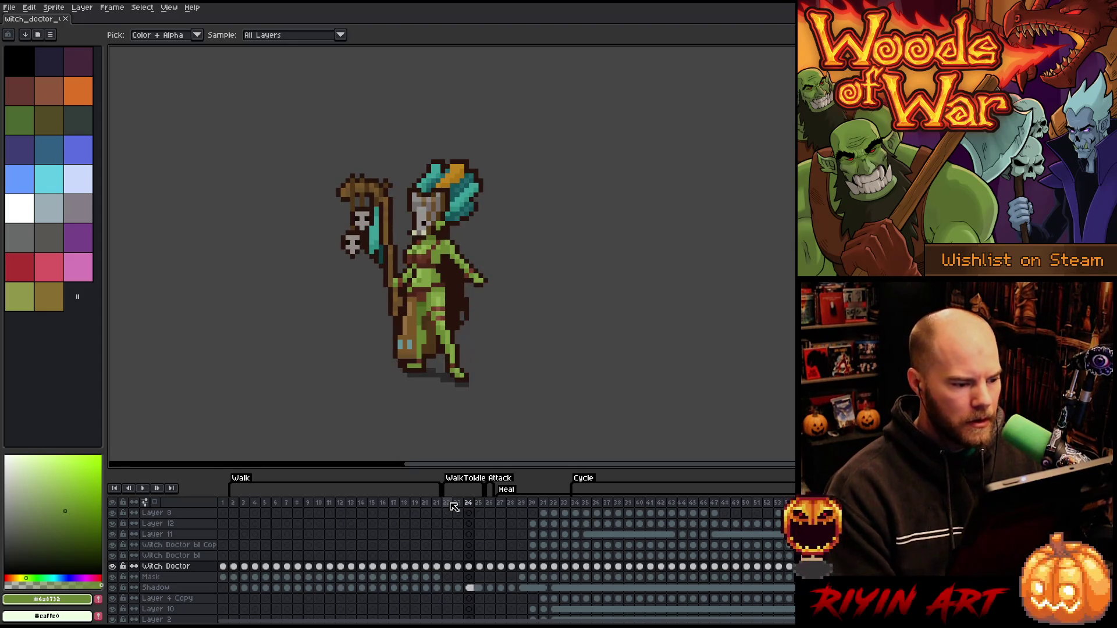
On frame 26, add a light-green pixel near the staff hand
key("Right")
key("Left")
key("Left")
key("Right")
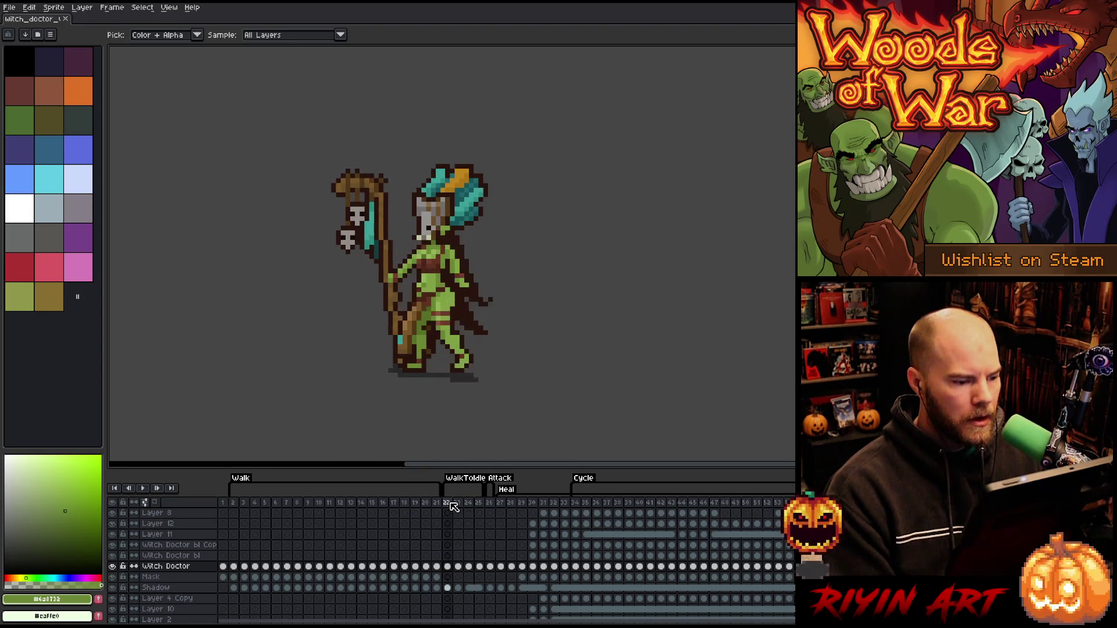
left_click(478, 504)
left_click(491, 504)
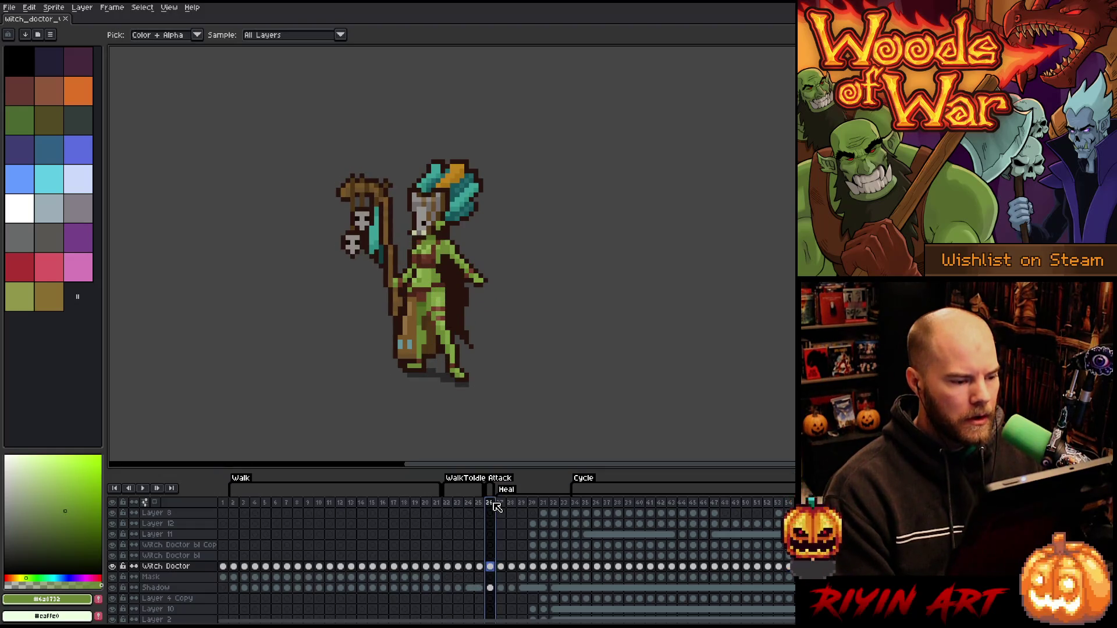
scroll(401, 274, "up", 4)
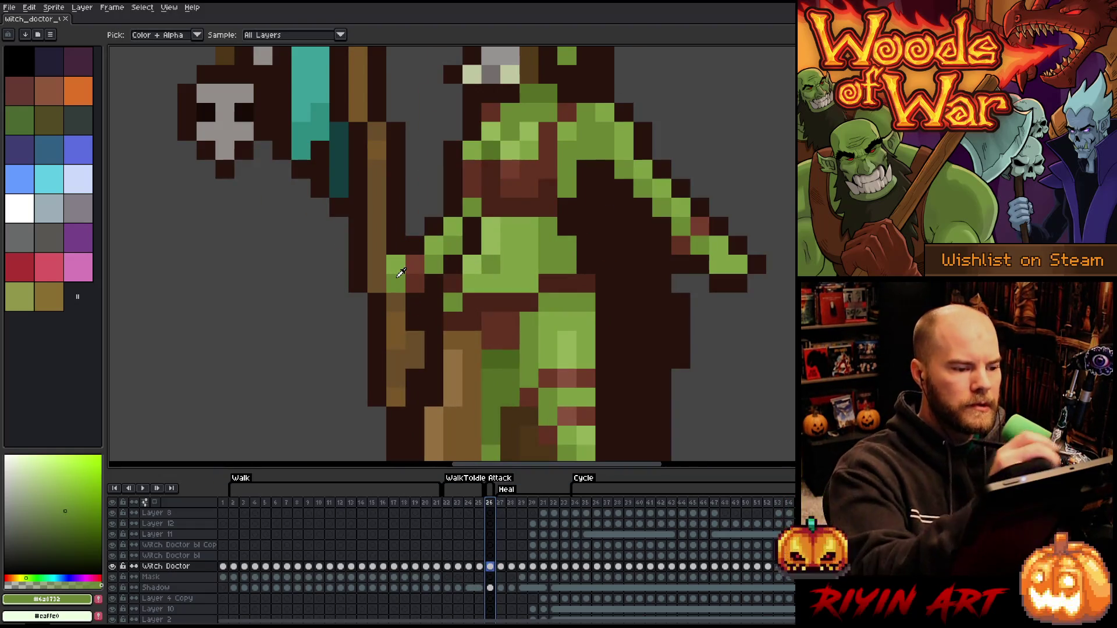
left_click(492, 128, "alt")
left_click(528, 74)
scroll(539, 67, "down", 5)
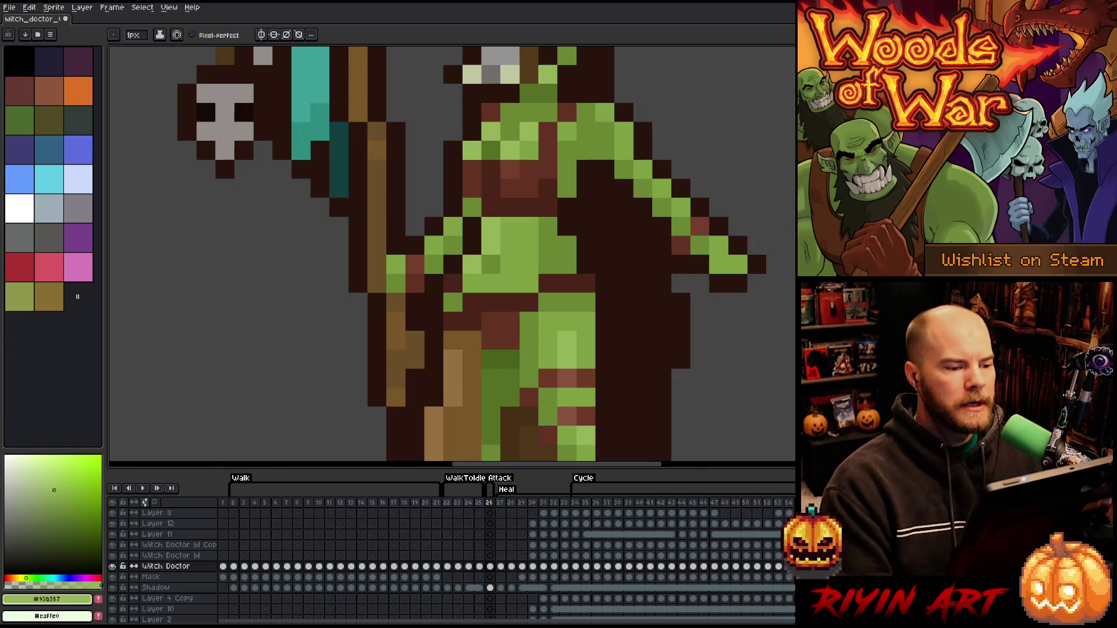
Play the animation to review the edit, inspecting frames 22 through 25
key("Return")
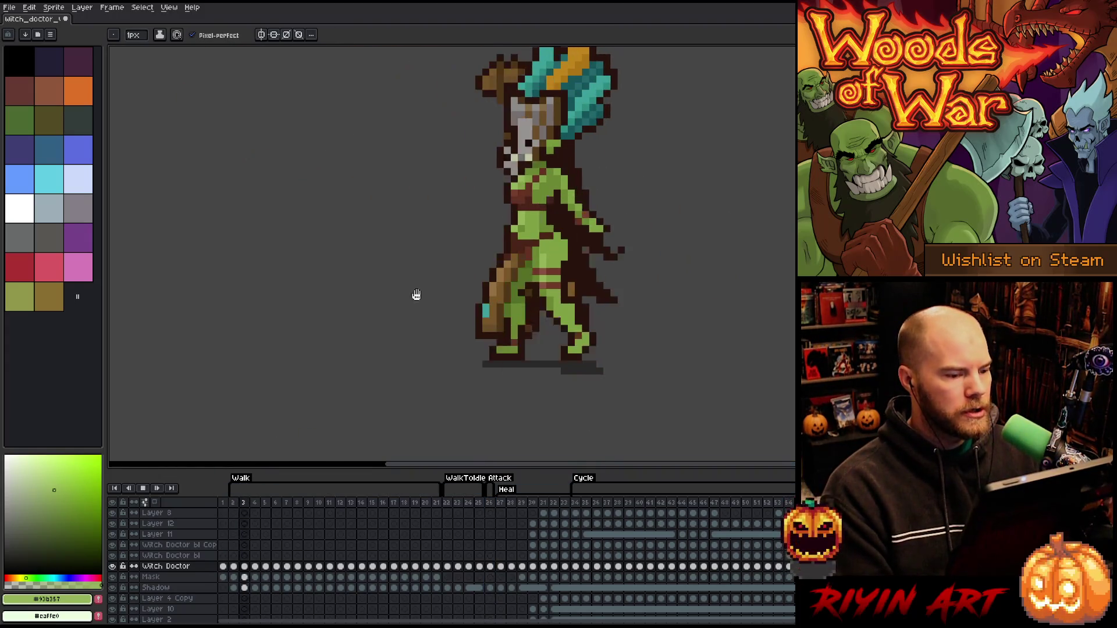
scroll(417, 294, "down", 3)
scroll(434, 235, "up", 4)
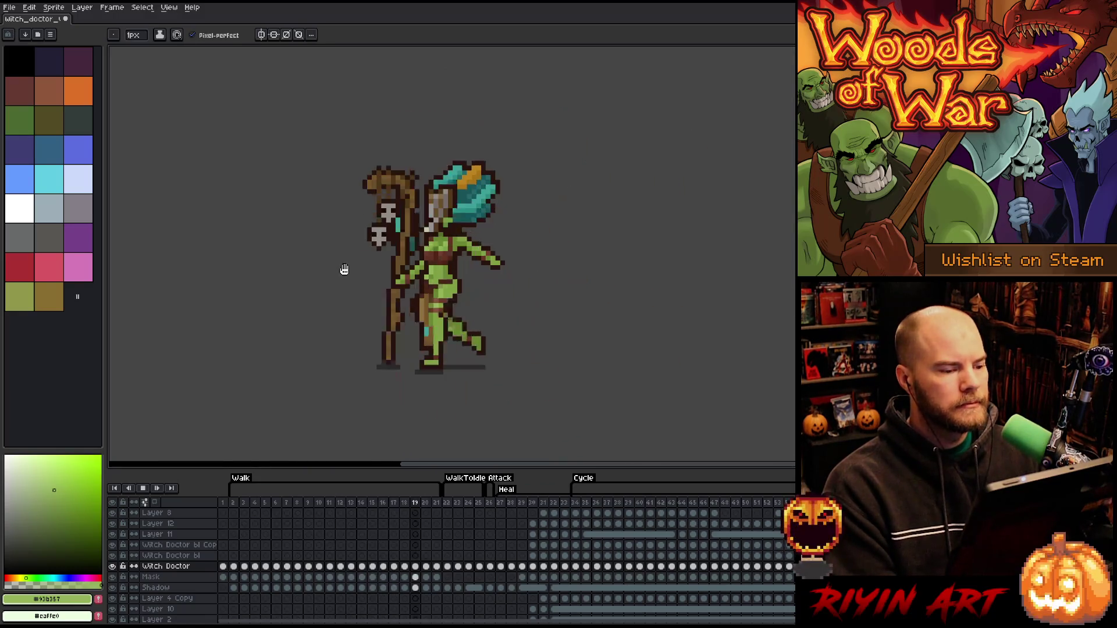
key("Return")
key("b")
key("Return")
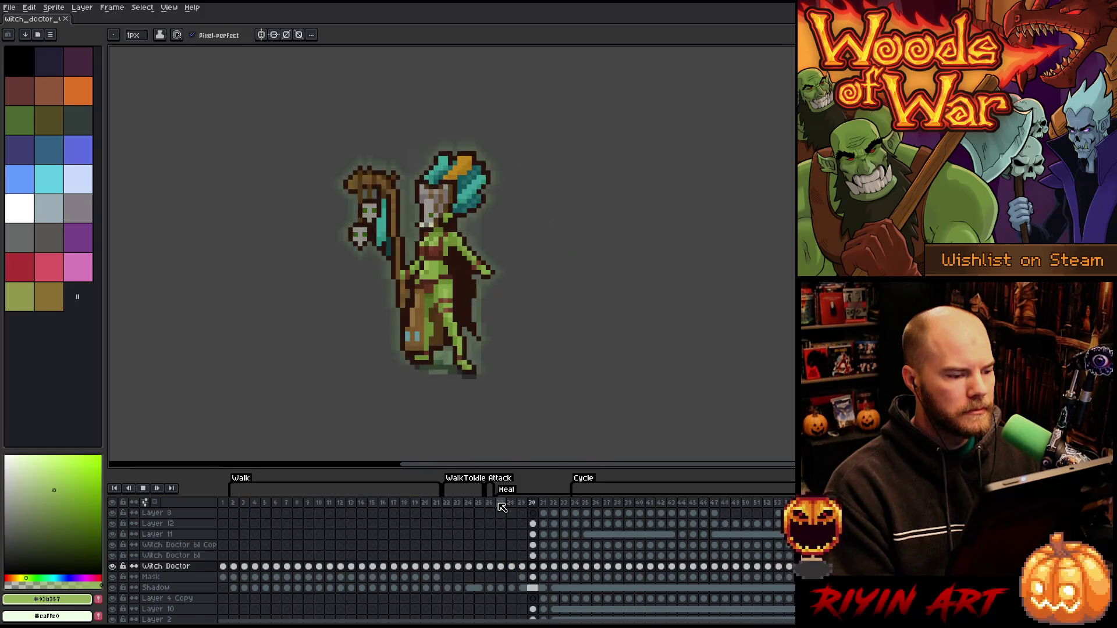
left_click(447, 502)
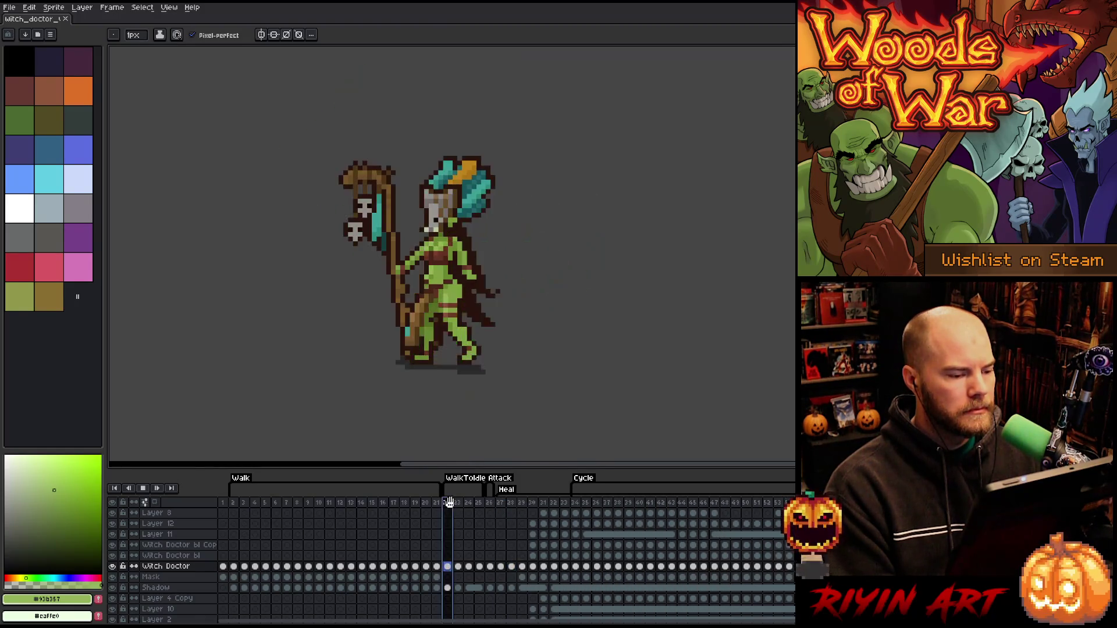
scroll(364, 311, "up", 1)
key("Right")
key("Right")
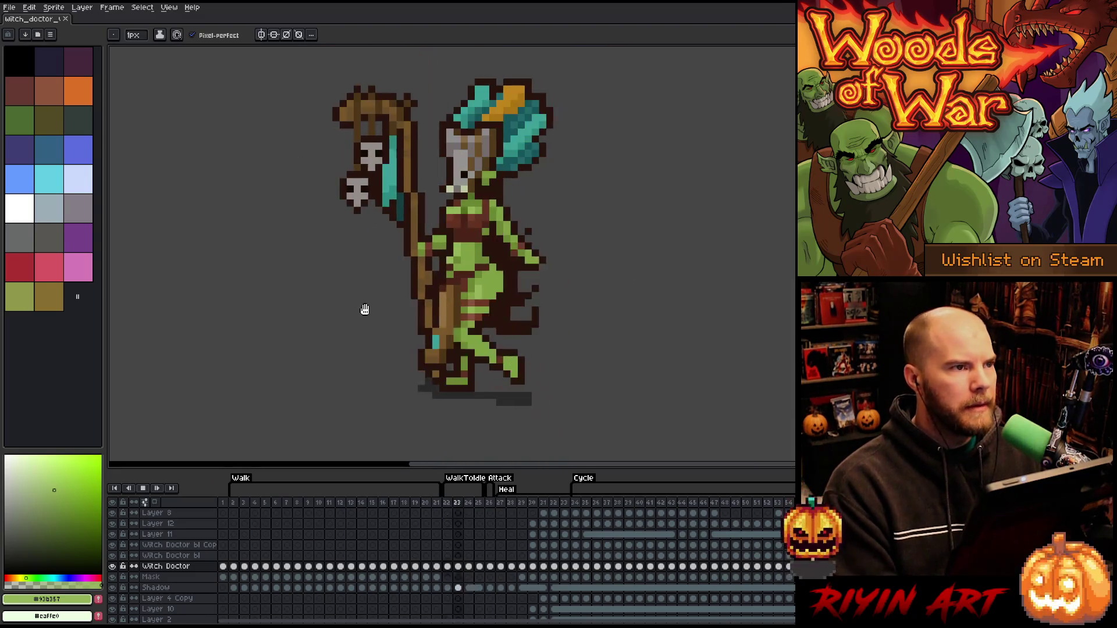
key("Return")
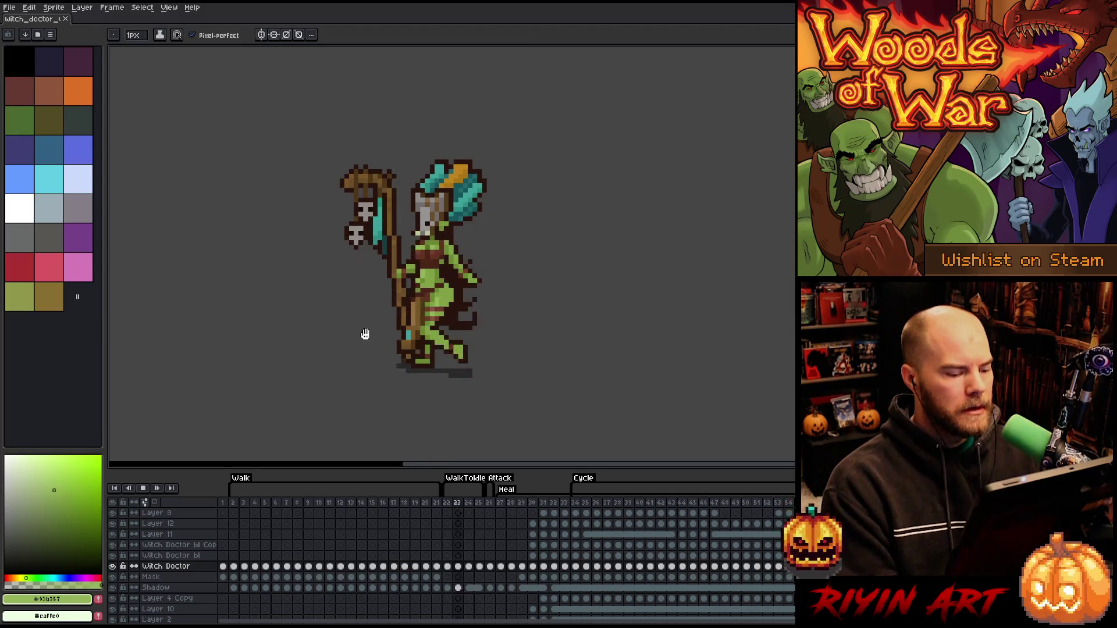
left_click(479, 502)
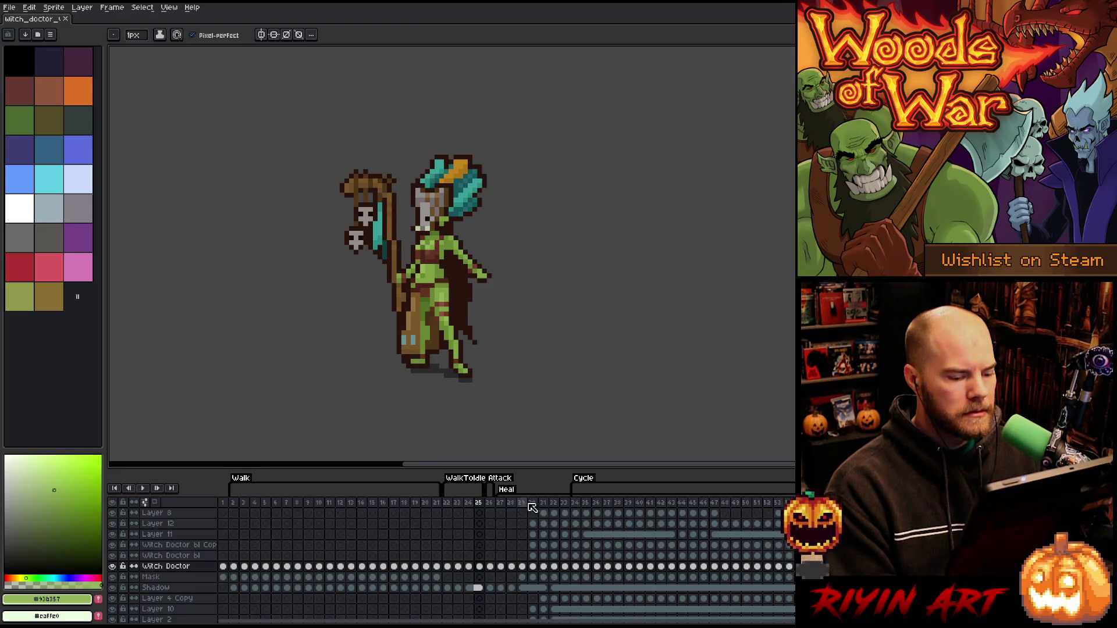
Preview the Heal and WalkToIdle animations, then insert a new frame 26 after frame 25
left_click(415, 504)
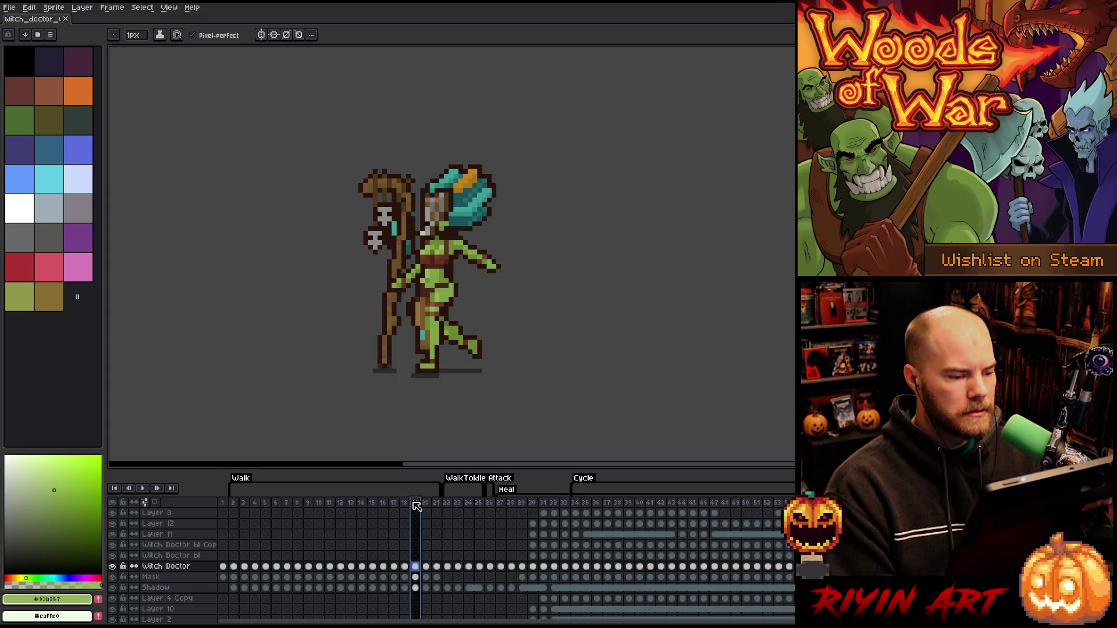
left_click(507, 504)
key("Return")
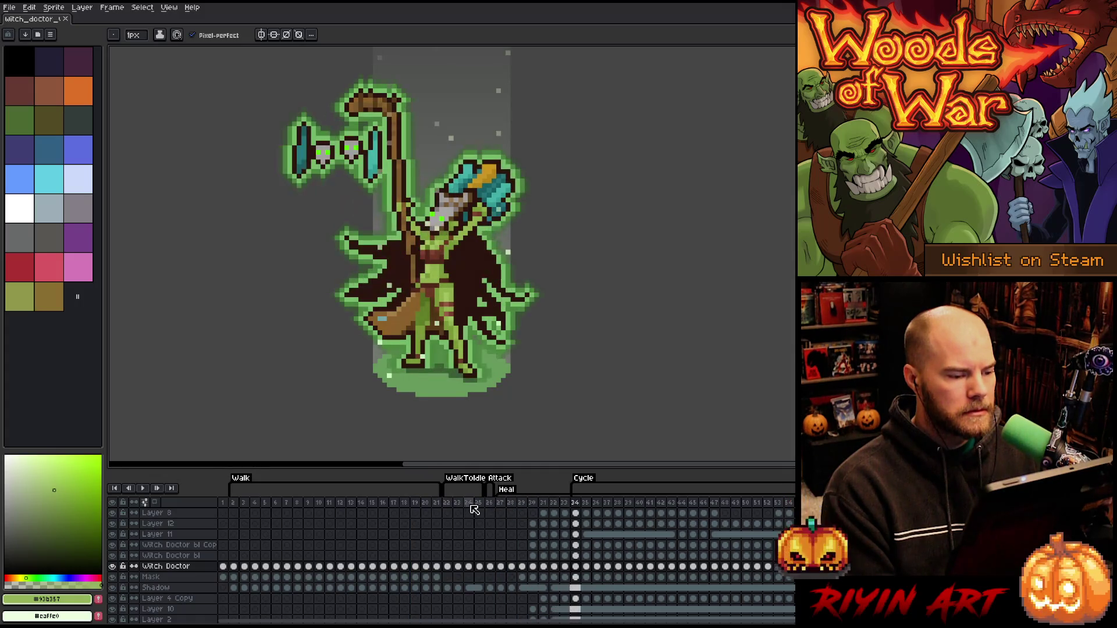
left_click(448, 504)
left_click(450, 504)
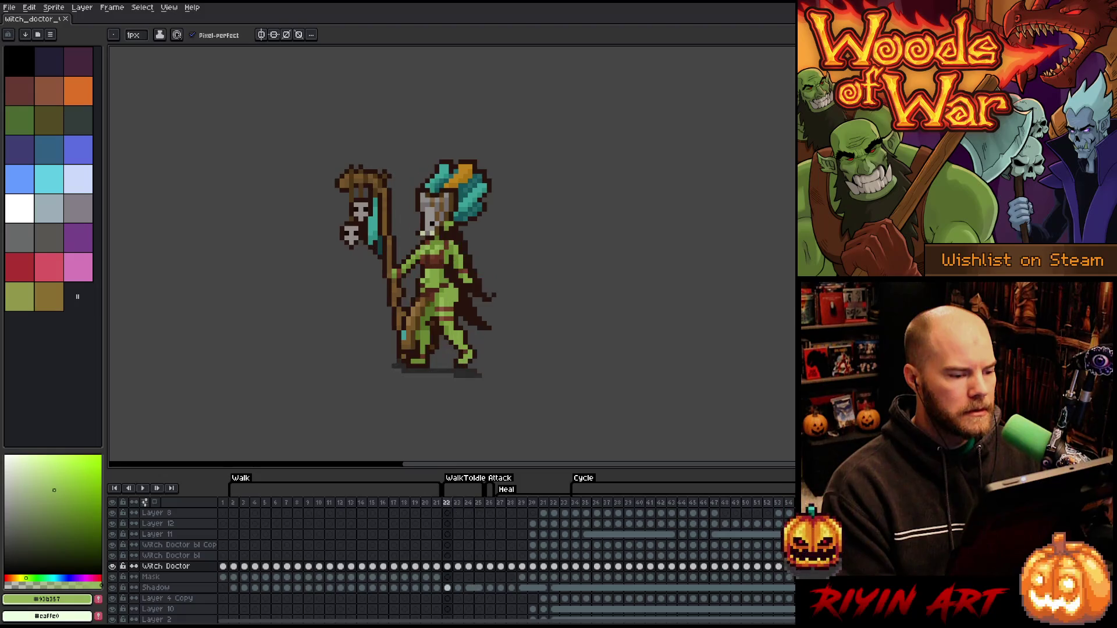
key("Return")
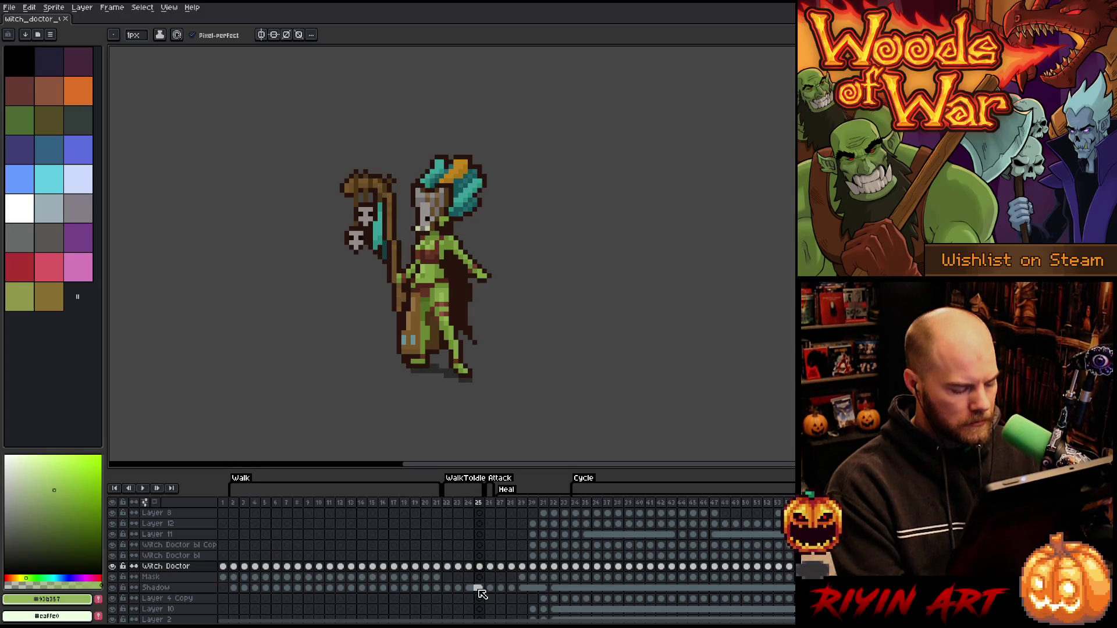
key("alt+n")
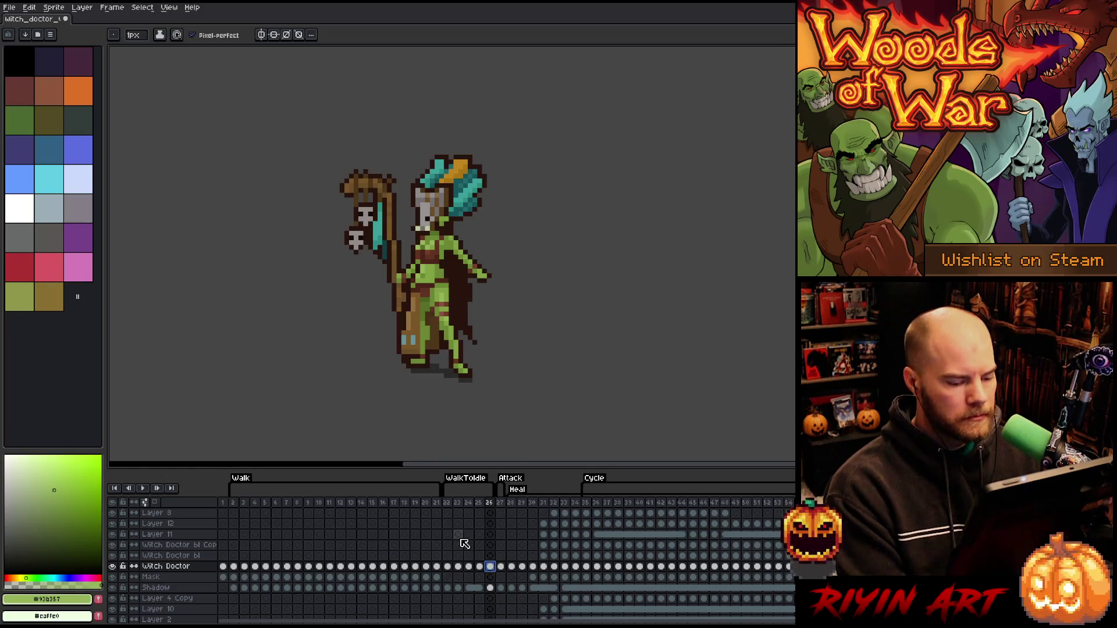
Save the witch doctor sprite file with Ctrl+S and zoom back in on the canvas
scroll(462, 547, "up", 3)
scroll(459, 550, "up", 1)
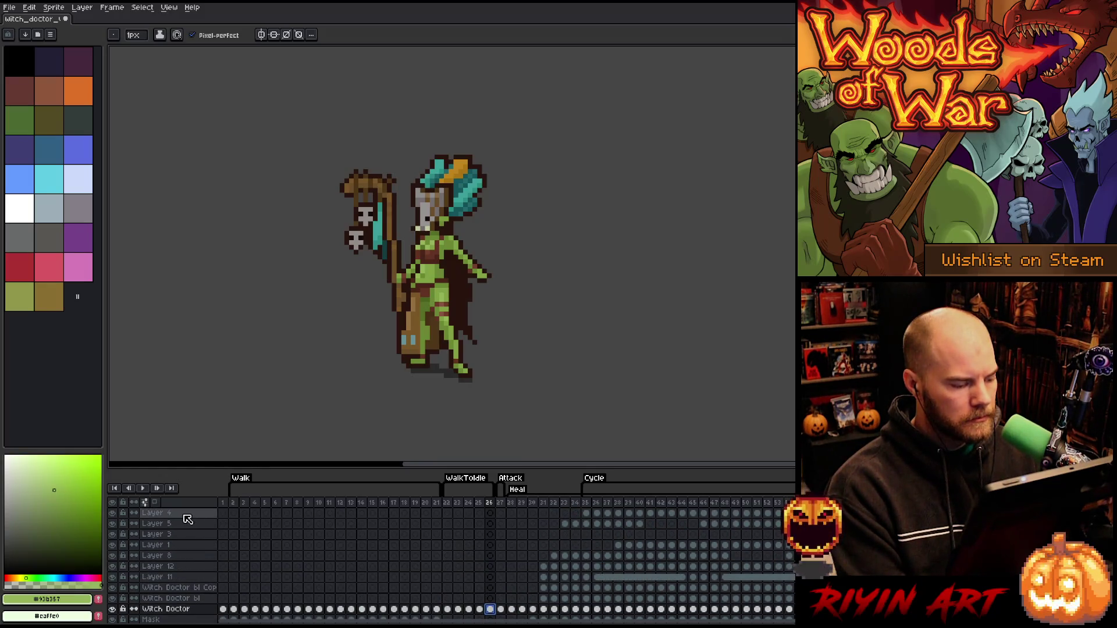
scroll(430, 565, "down", 7)
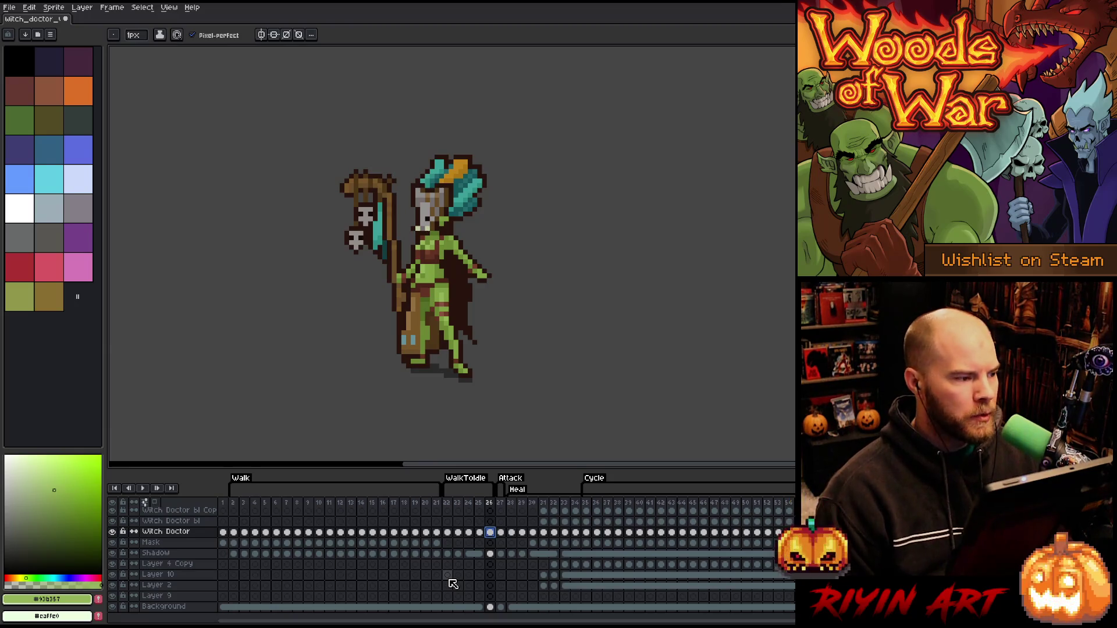
key("ctrl+s")
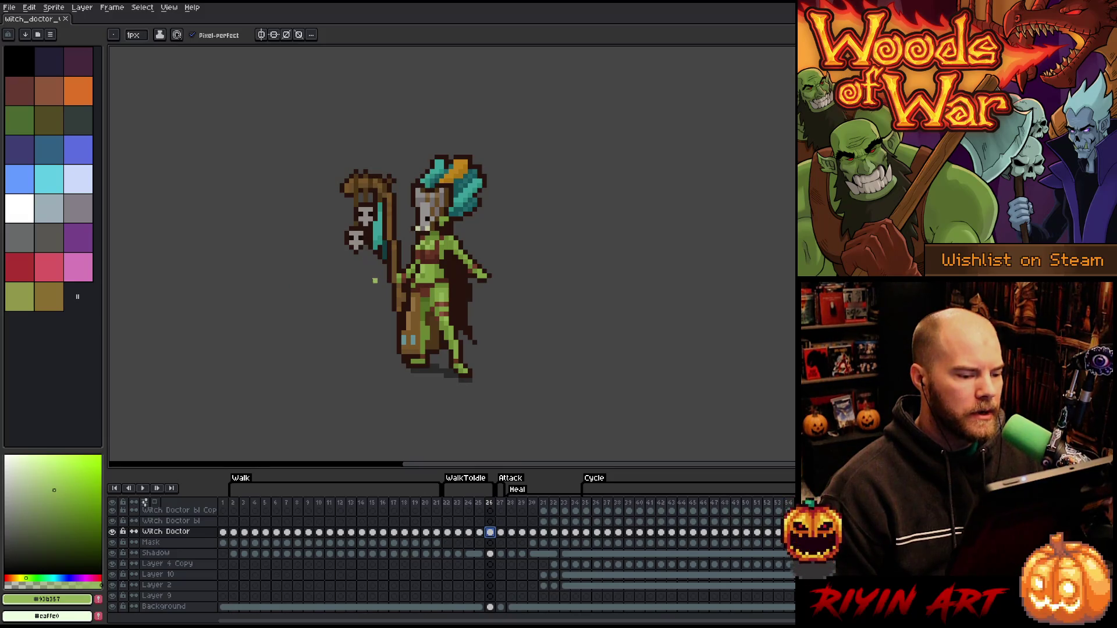
scroll(365, 261, "up", 3)
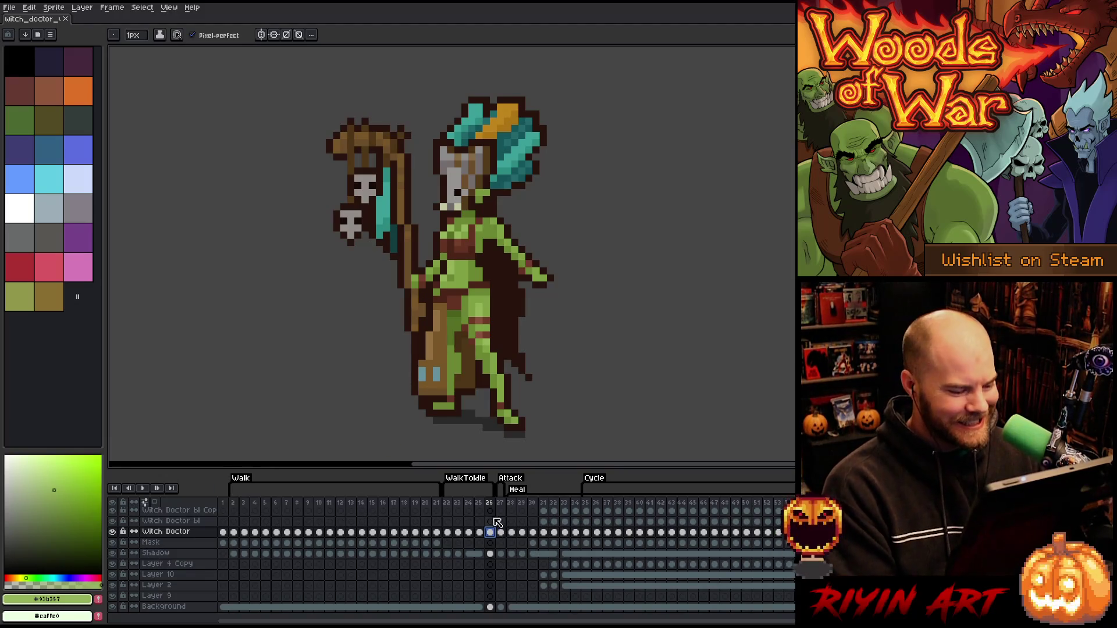
left_click(451, 506)
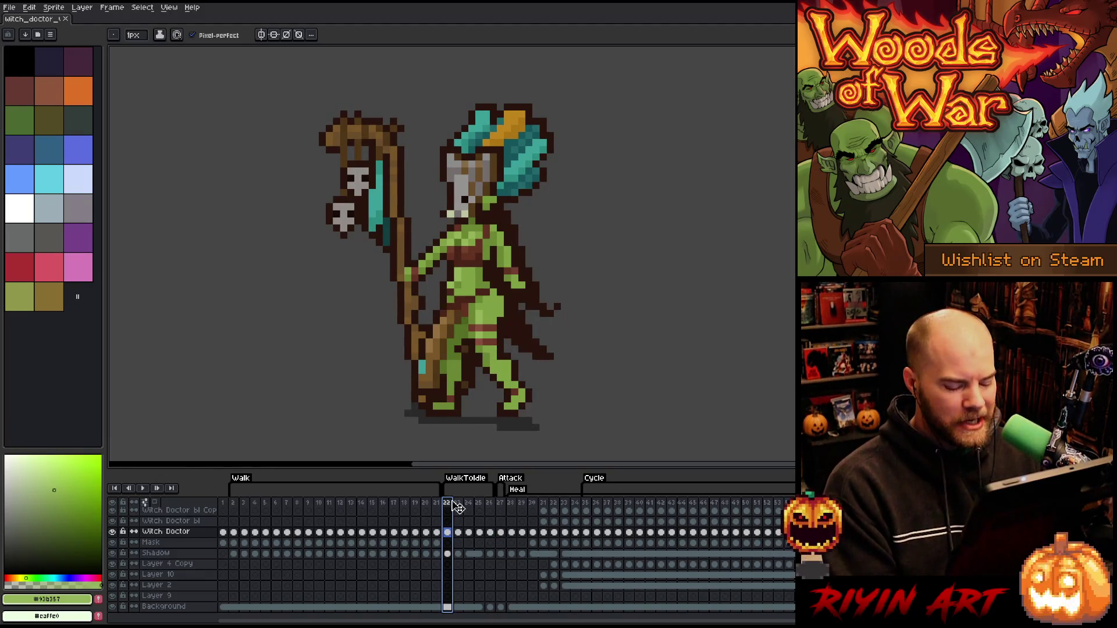
left_click(457, 505)
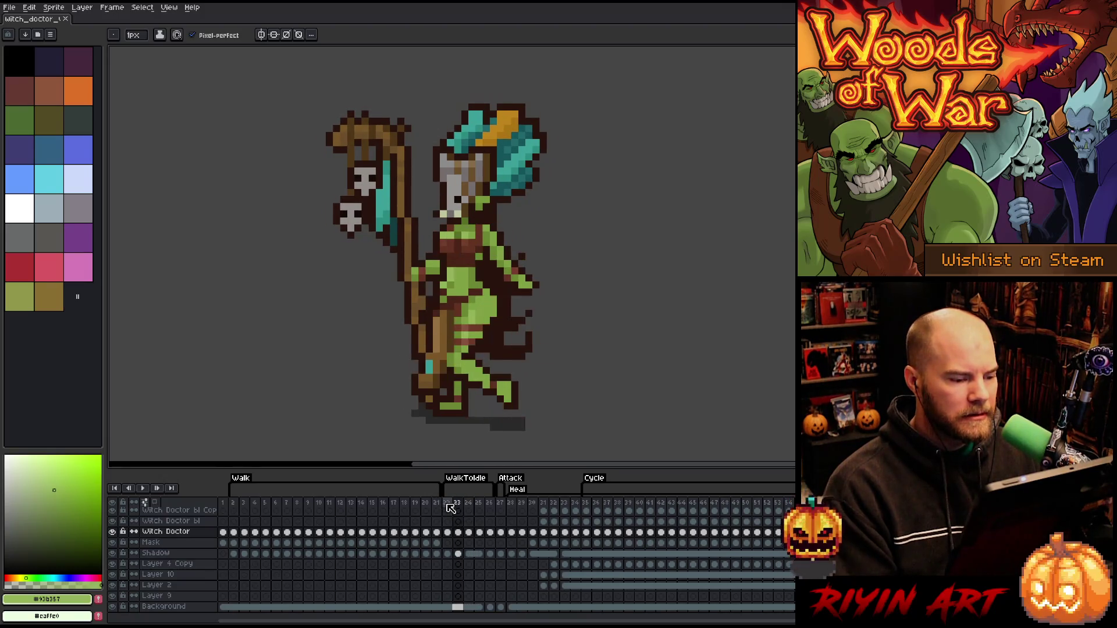
key("Return")
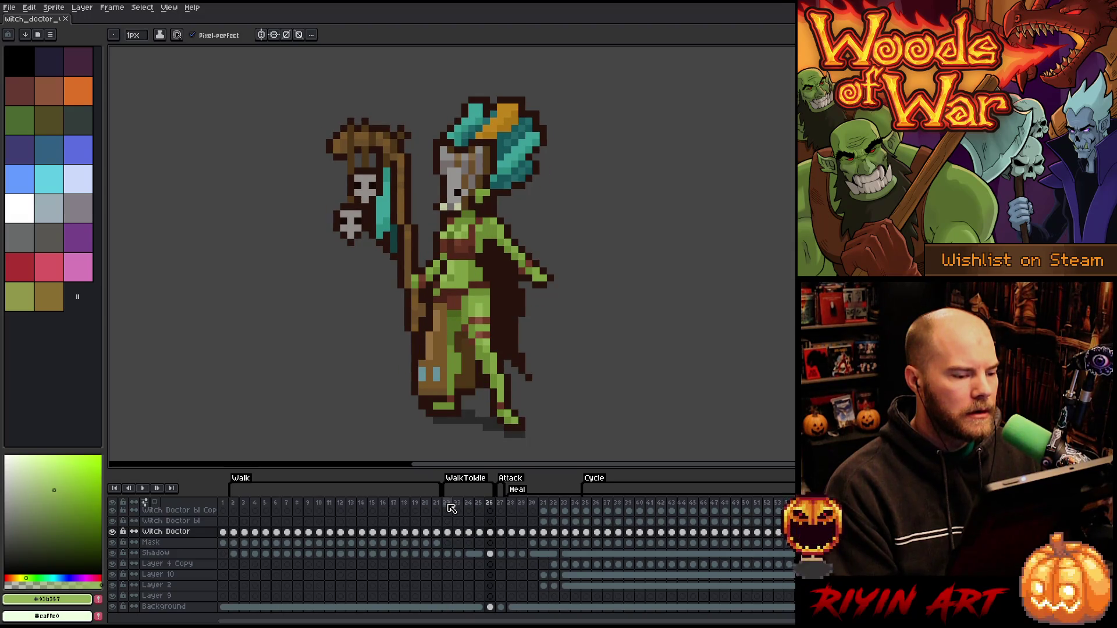
left_click(536, 507)
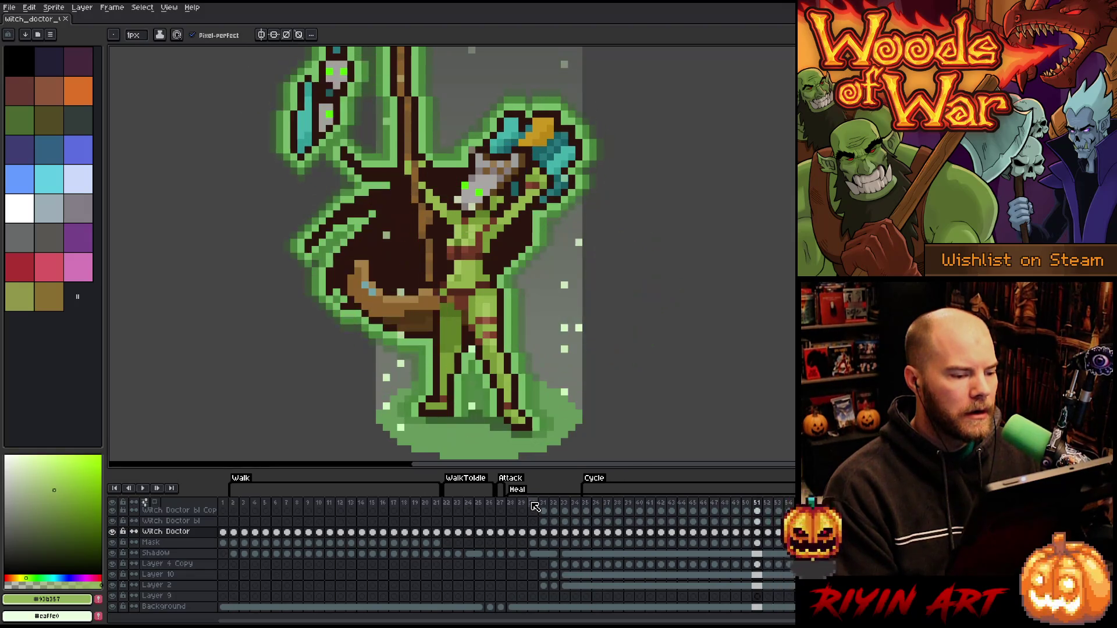
left_click(525, 504)
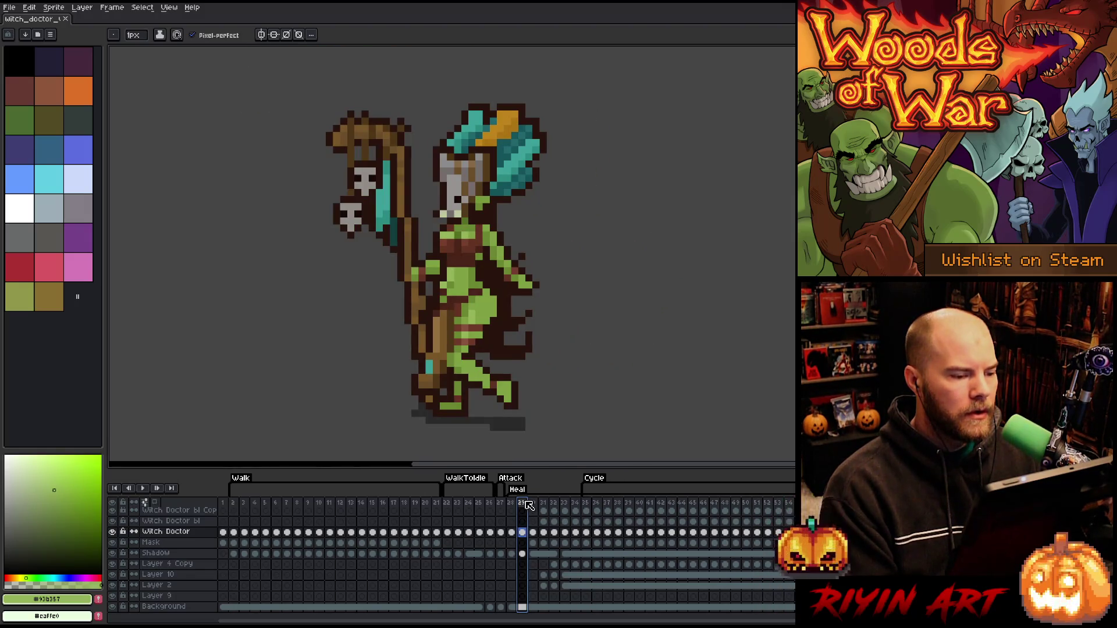
left_click(529, 505)
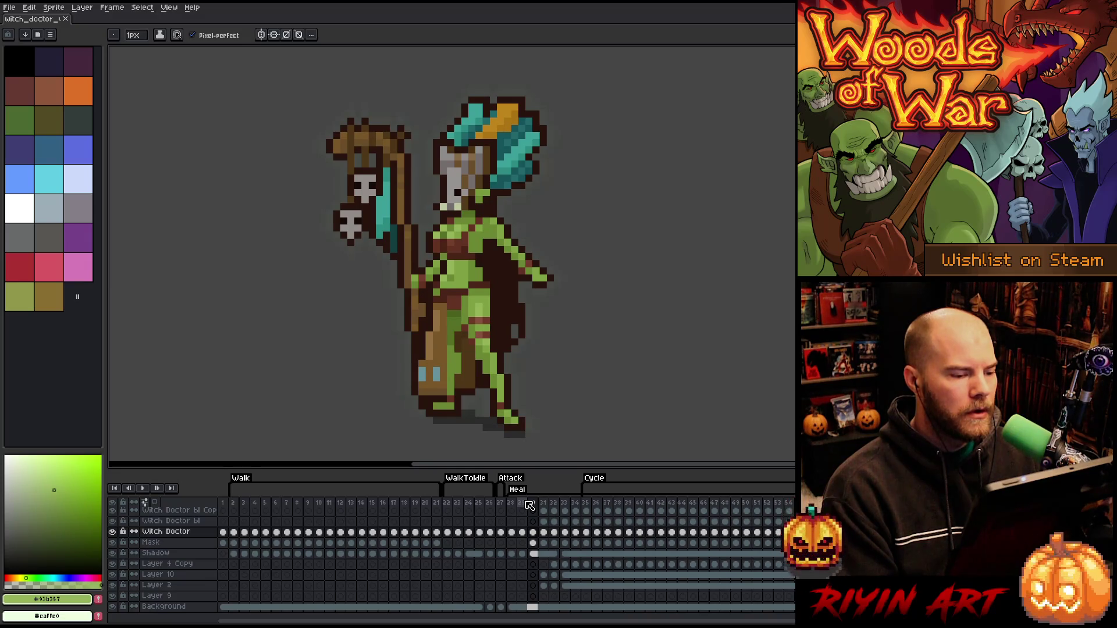
left_click(446, 504)
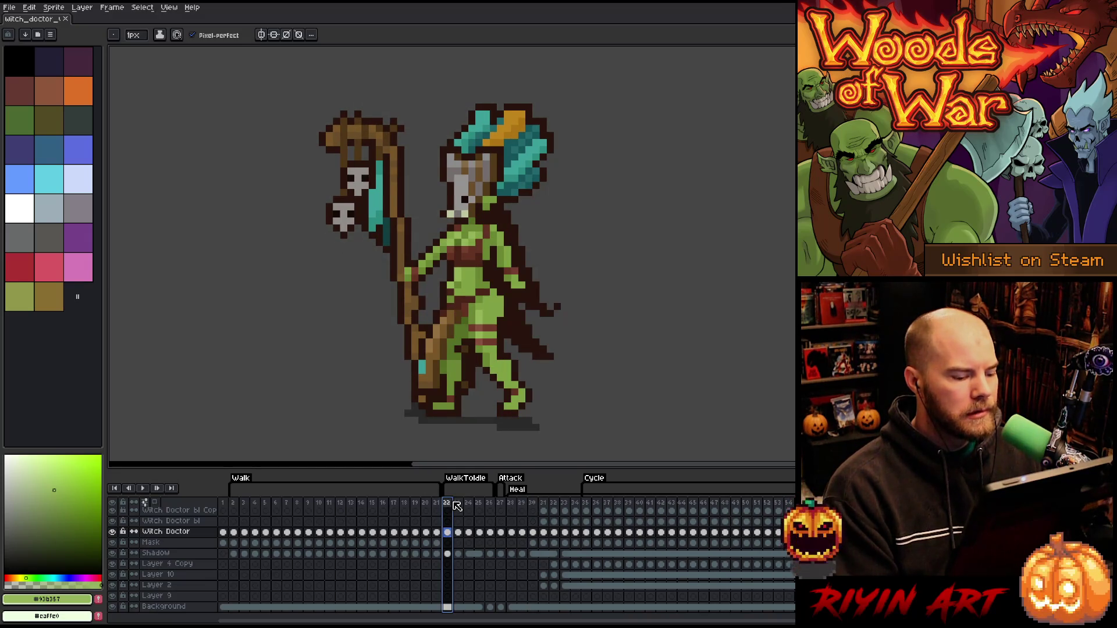
key("Return")
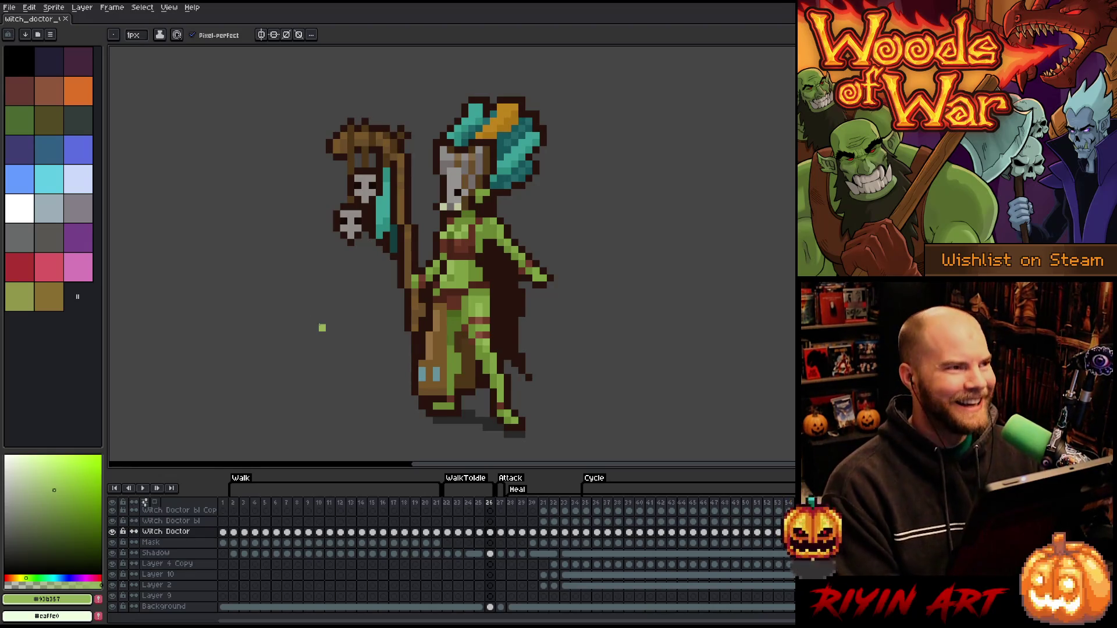
key("Left")
key("Left")
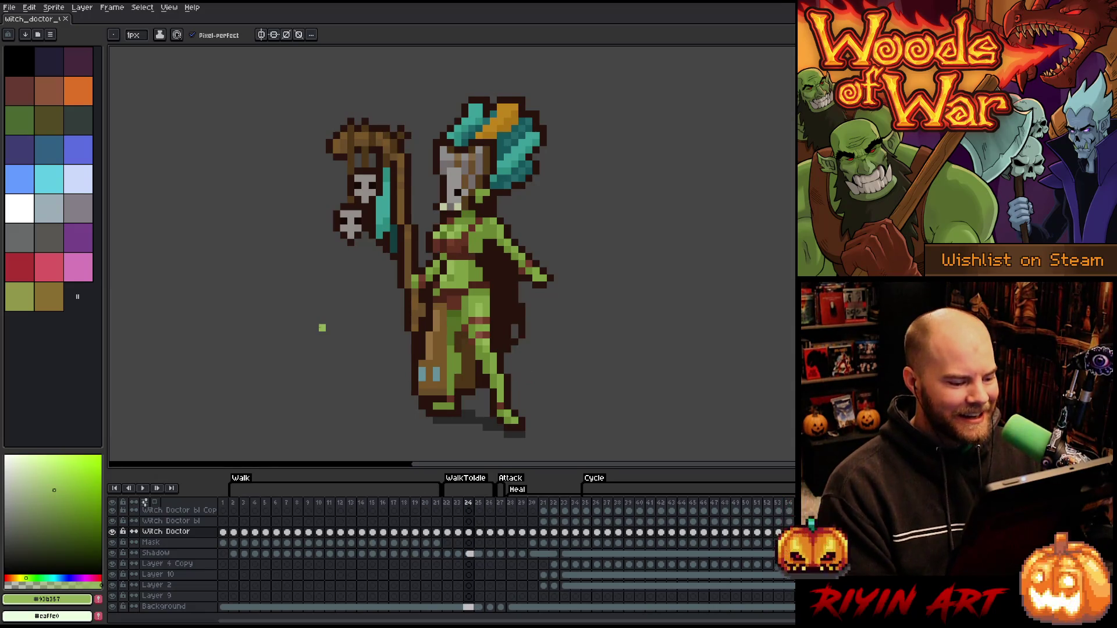
key("Right")
key("Right")
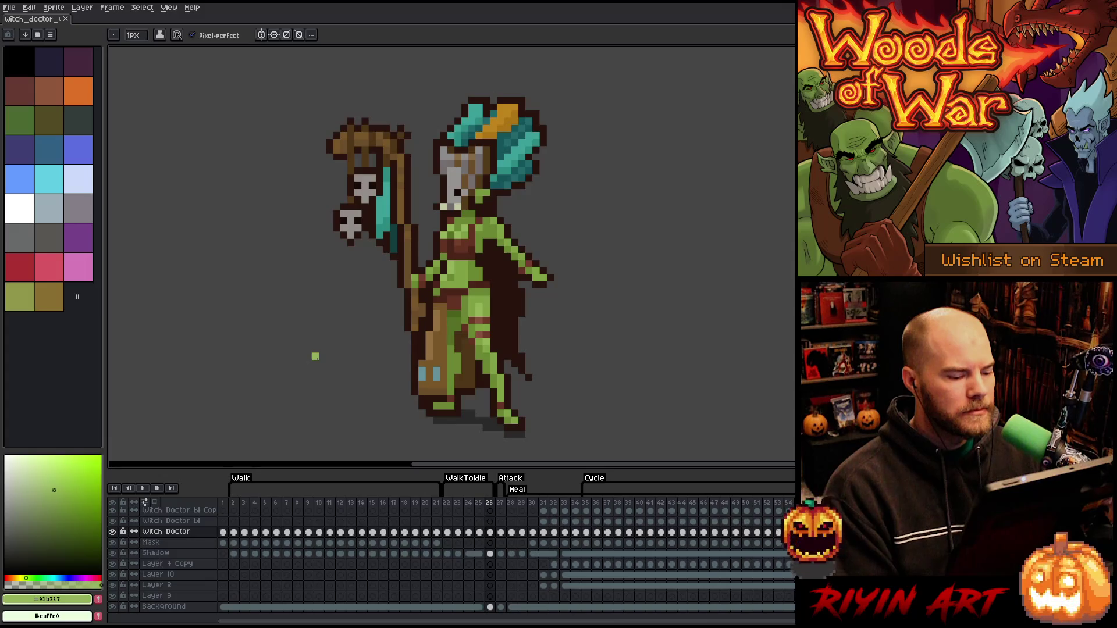
key("Right")
key("Left")
key("Left")
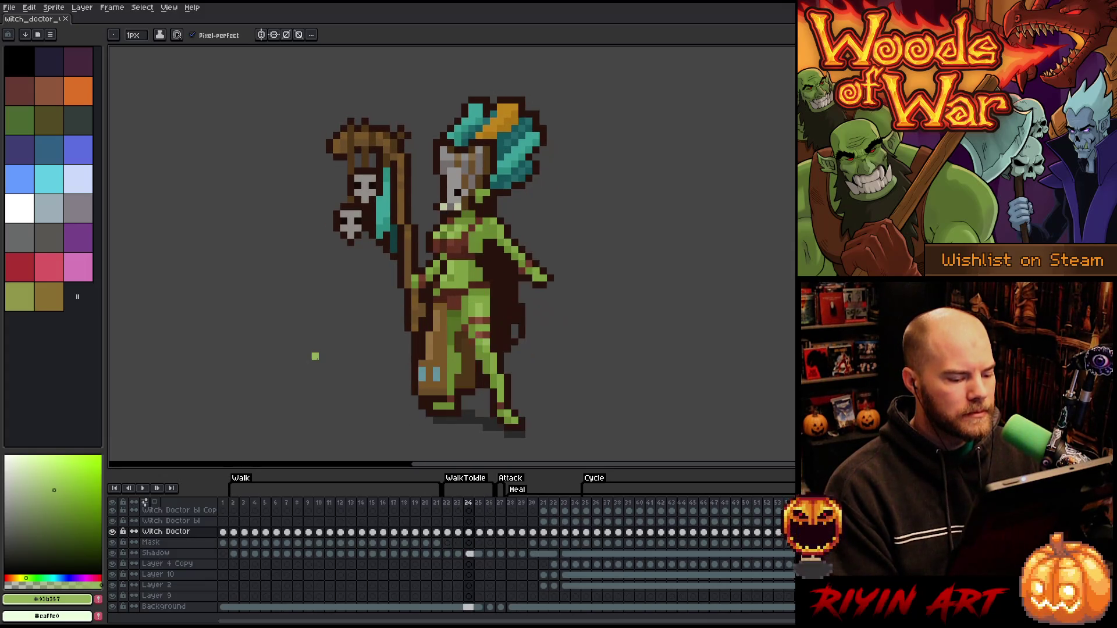
key("Right")
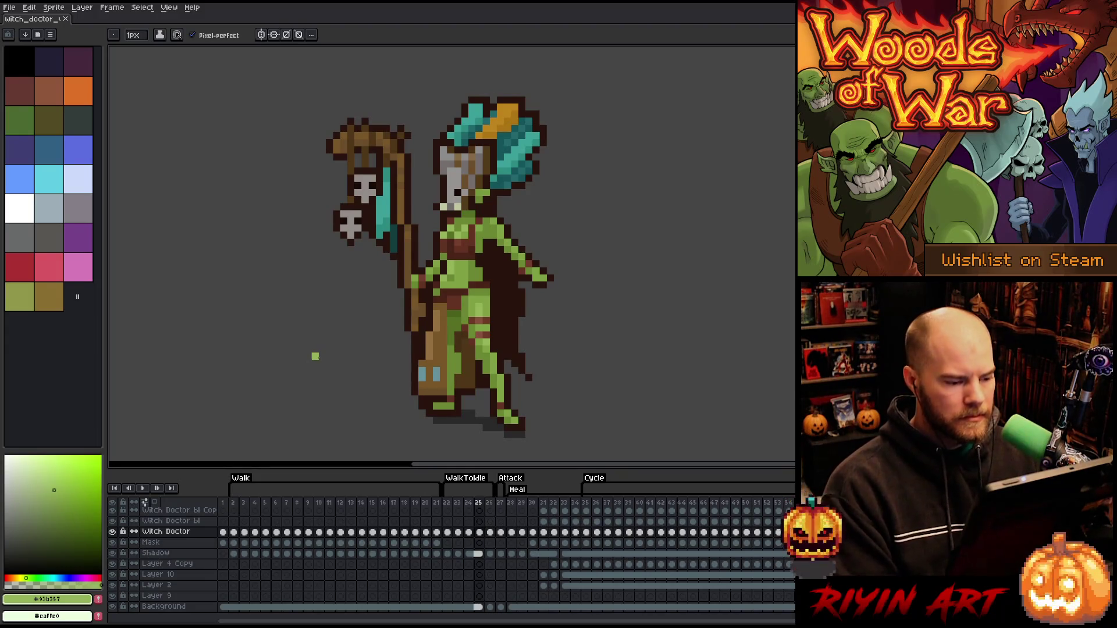
key("Left")
key("Left")
key("Left")
key("Right")
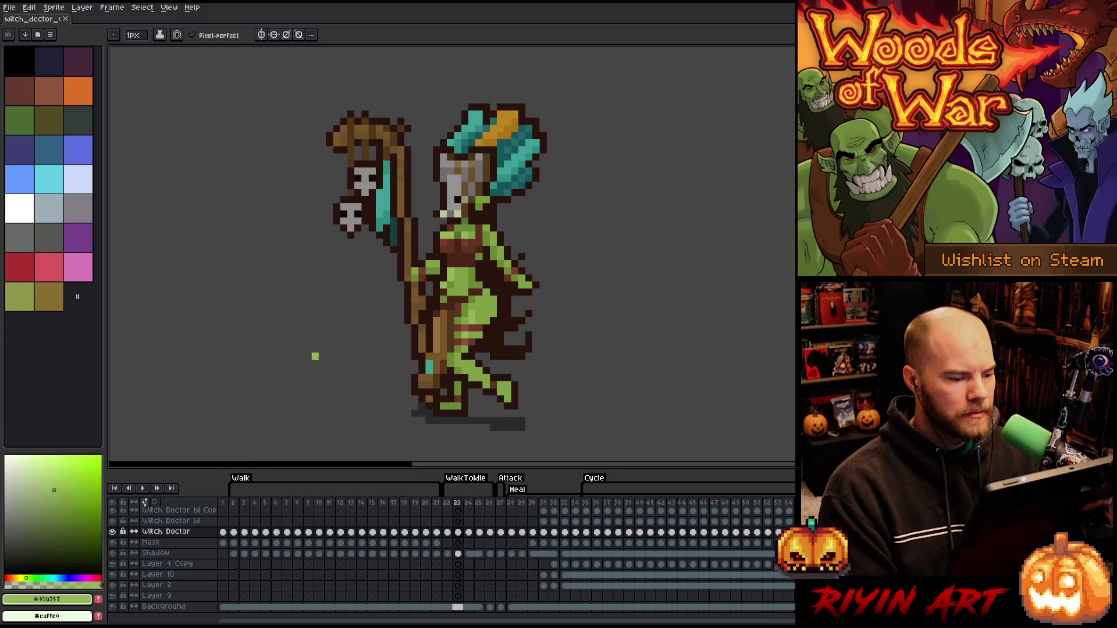
key("Right")
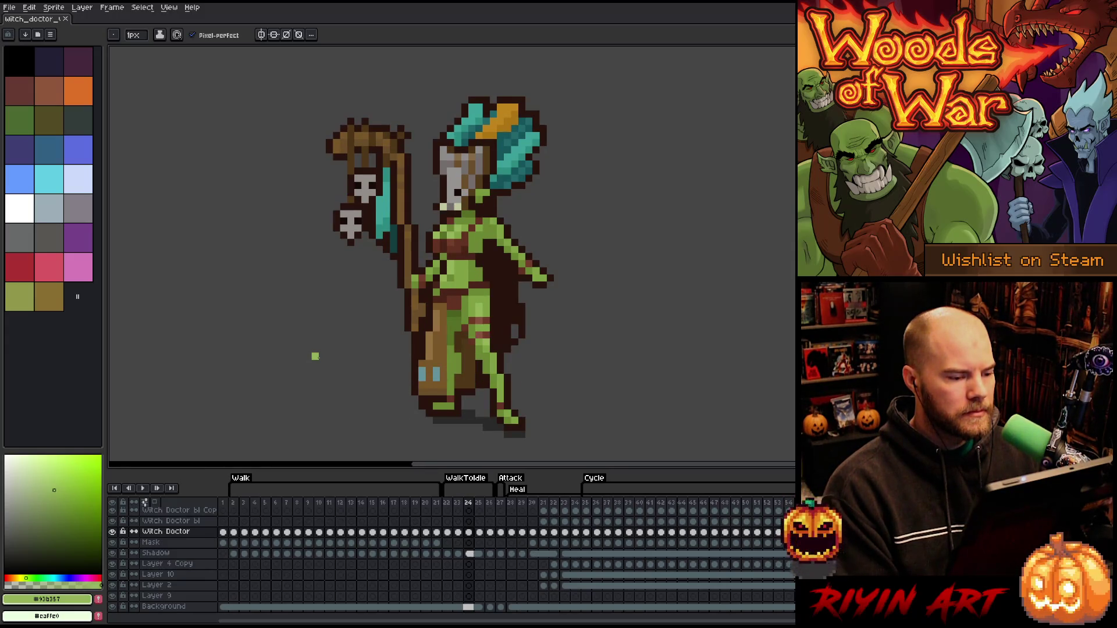
key("Left")
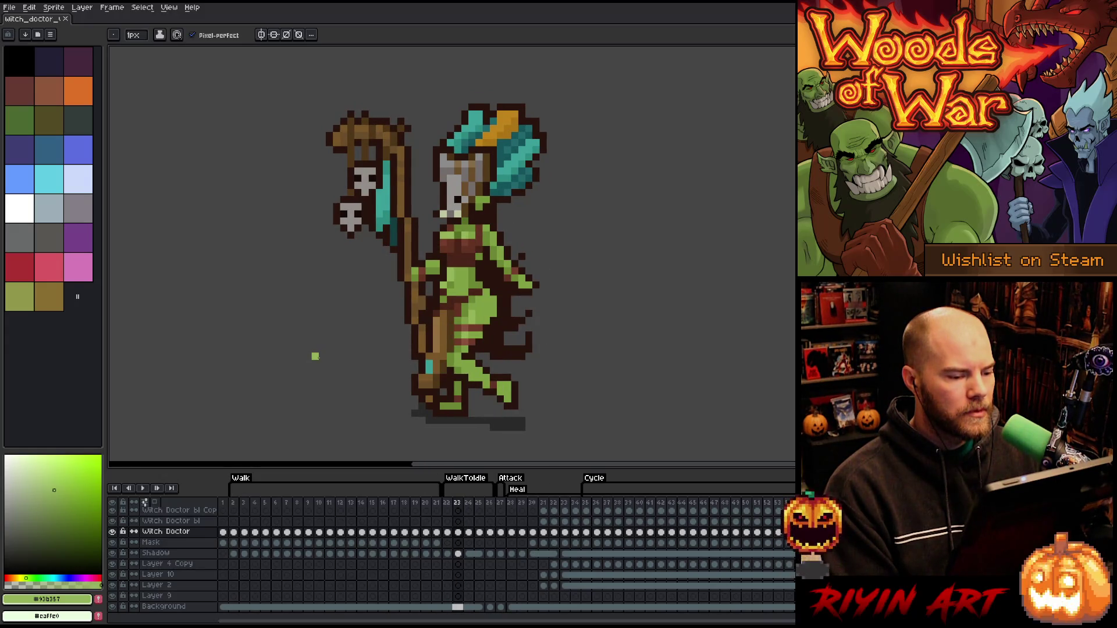
key("Right")
key("Left")
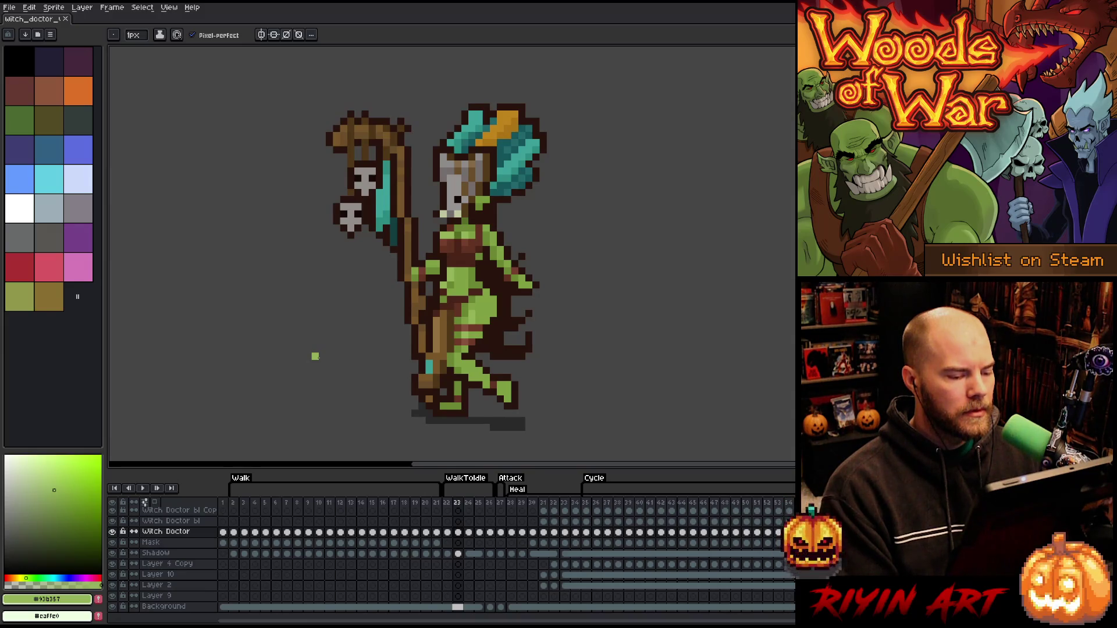
key("Right")
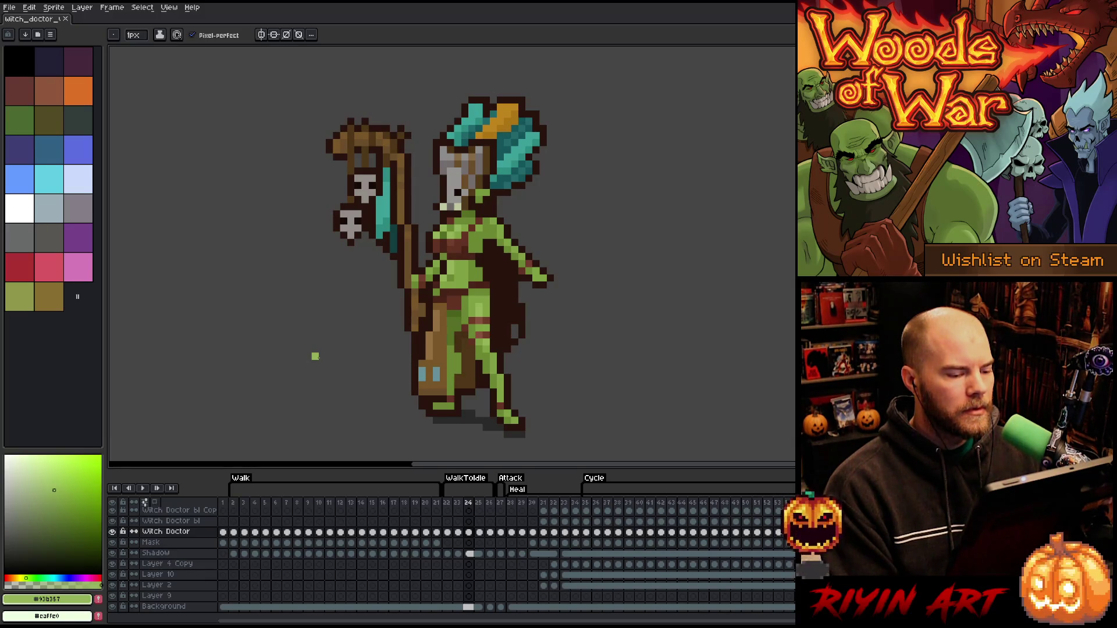
key("Left")
key("Right")
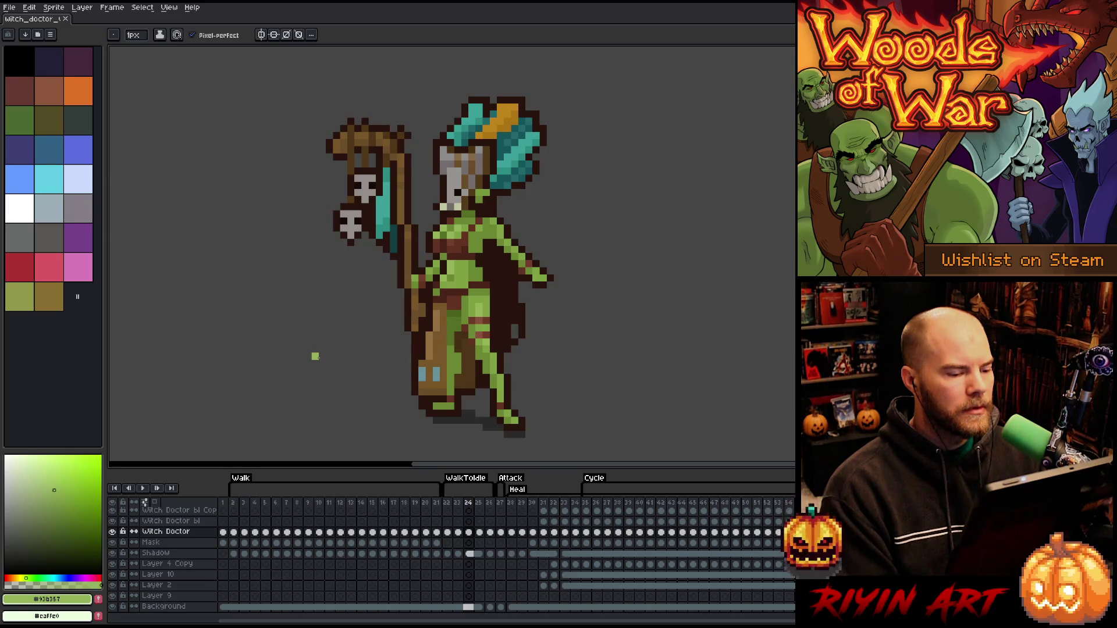
key("Return")
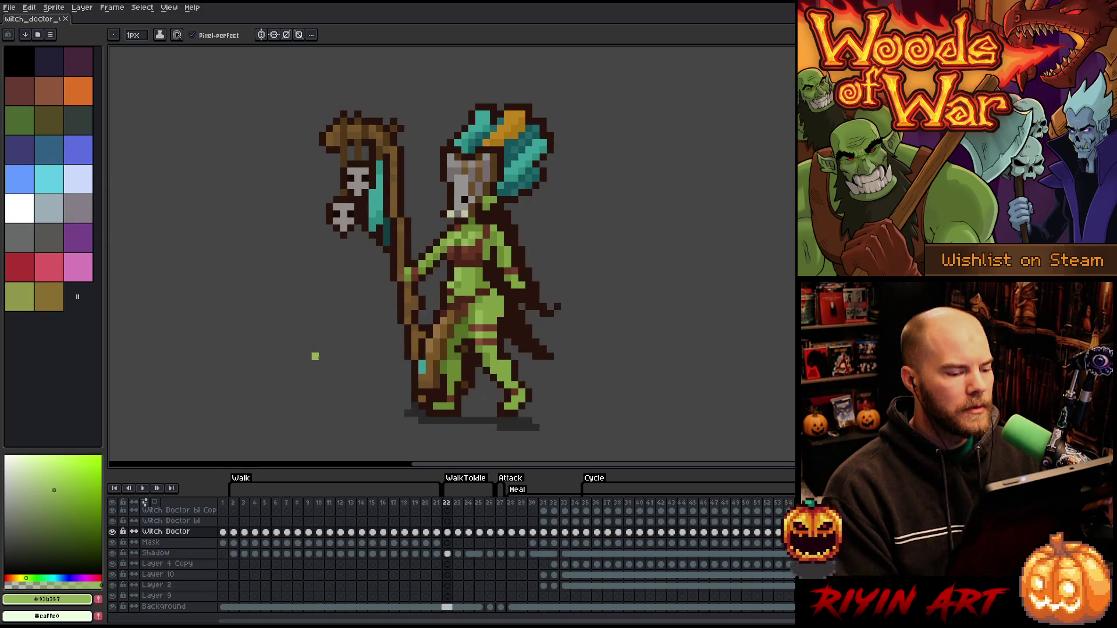
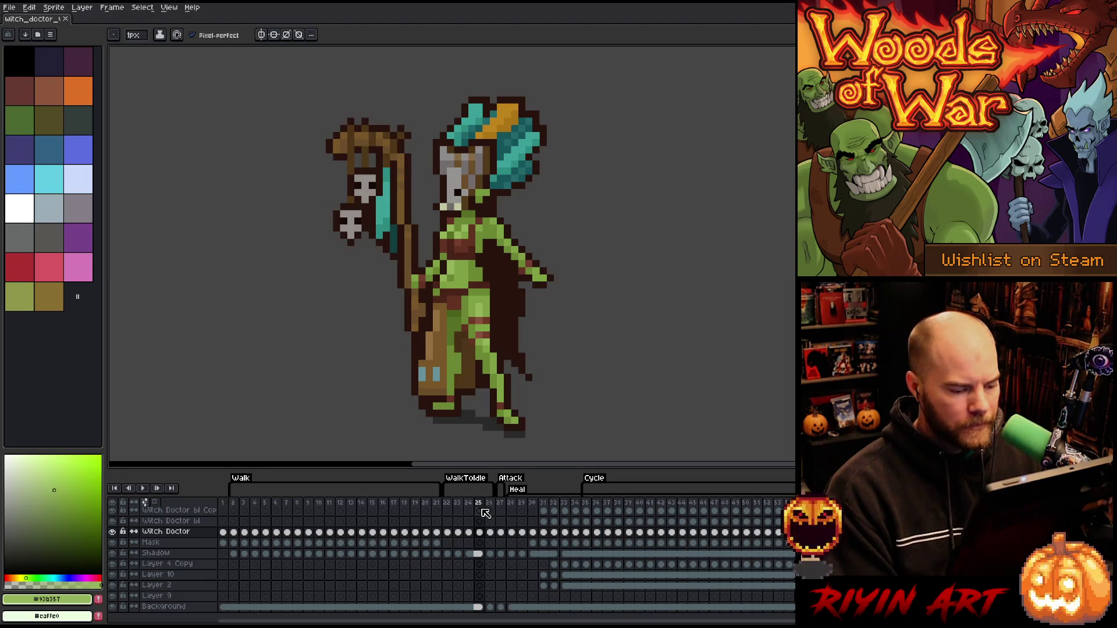
Jump to frame 22 and play the walk-to-idle animation to preview the motion
scroll(358, 264, "up", 1)
scroll(366, 256, "down", 1)
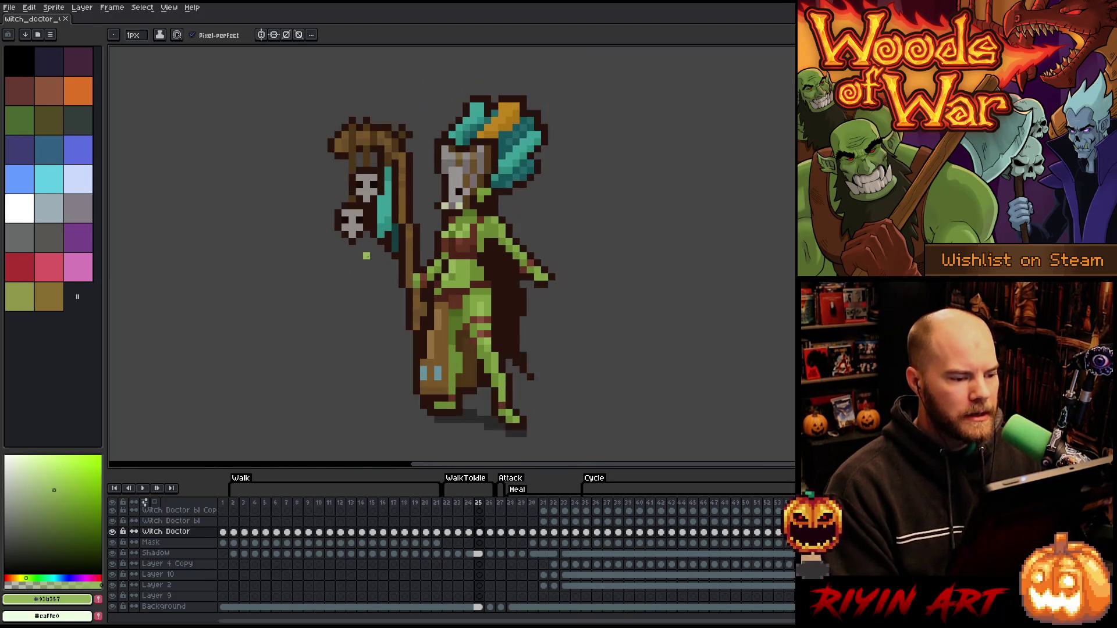
left_click_drag(366, 256, 404, 244)
scroll(499, 243, "up", 1)
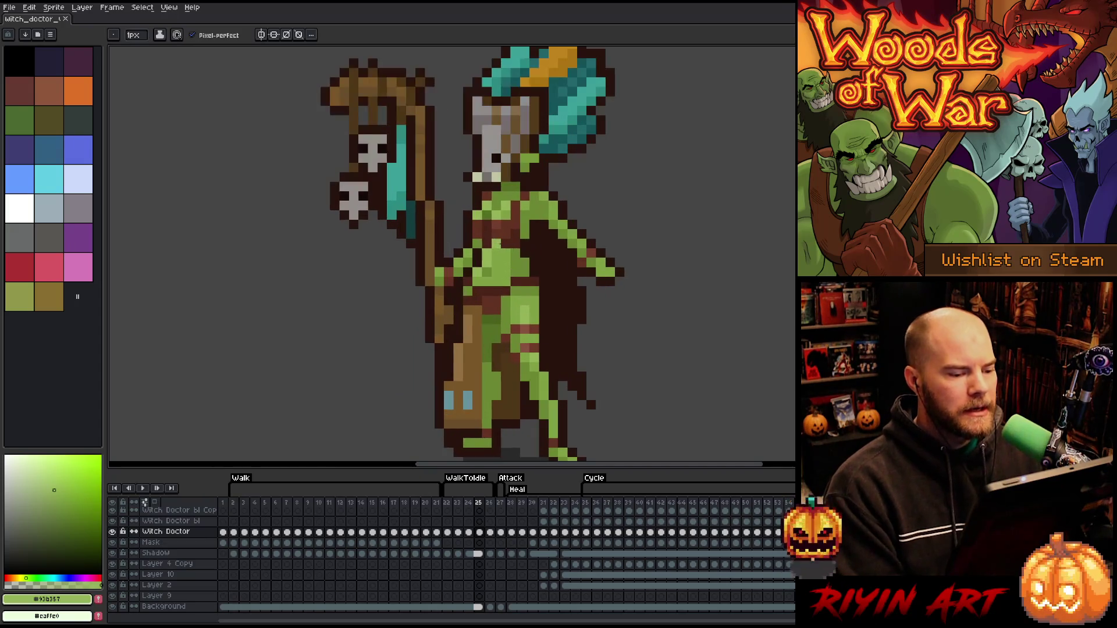
scroll(498, 243, "down", 1)
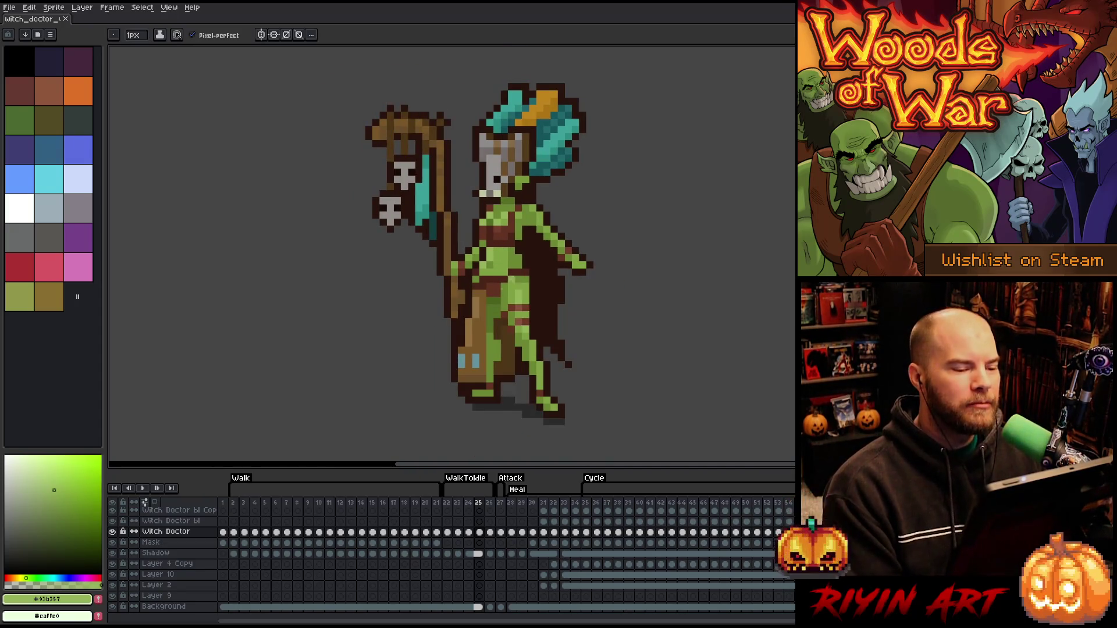
left_click(448, 503)
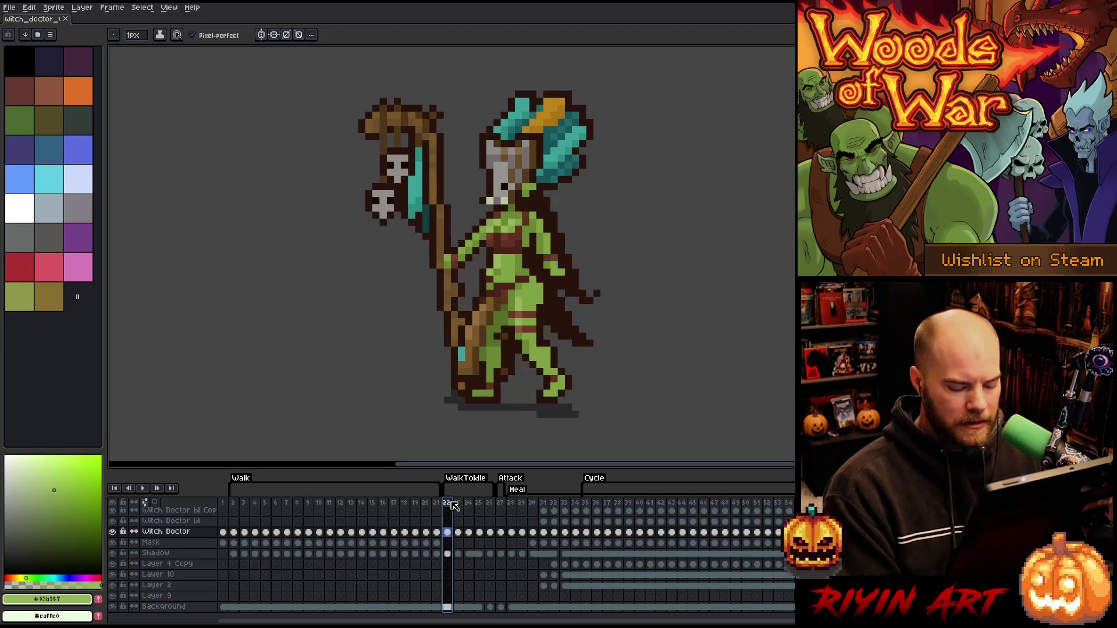
key("Return")
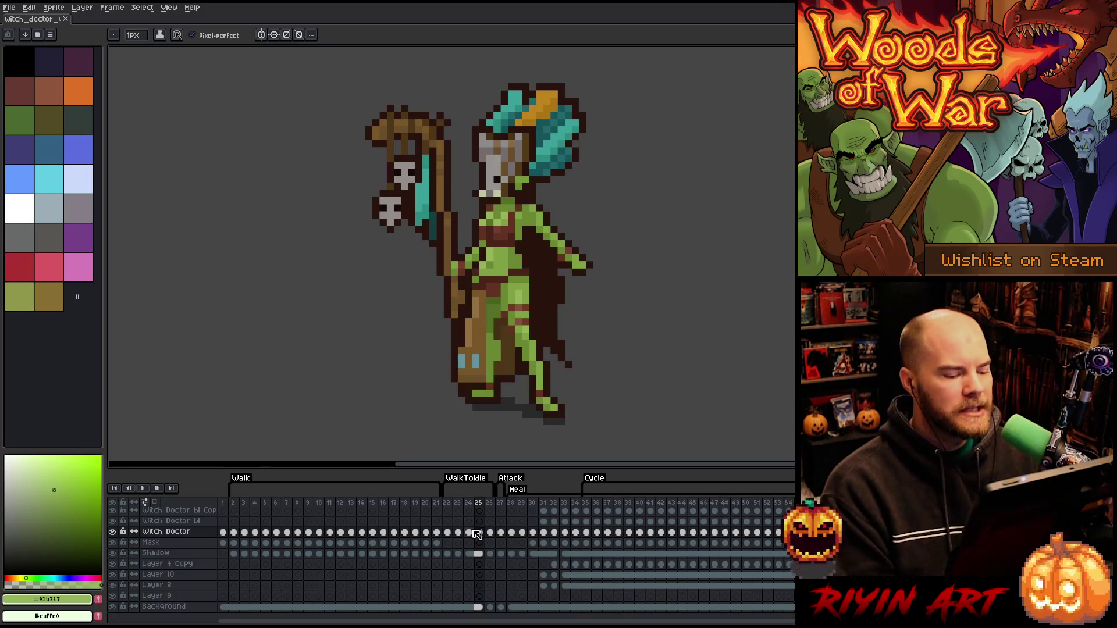
Flip back and forth between frames 24, 25 and 26 to compare the poses
key("Left")
key("Right")
key("Right")
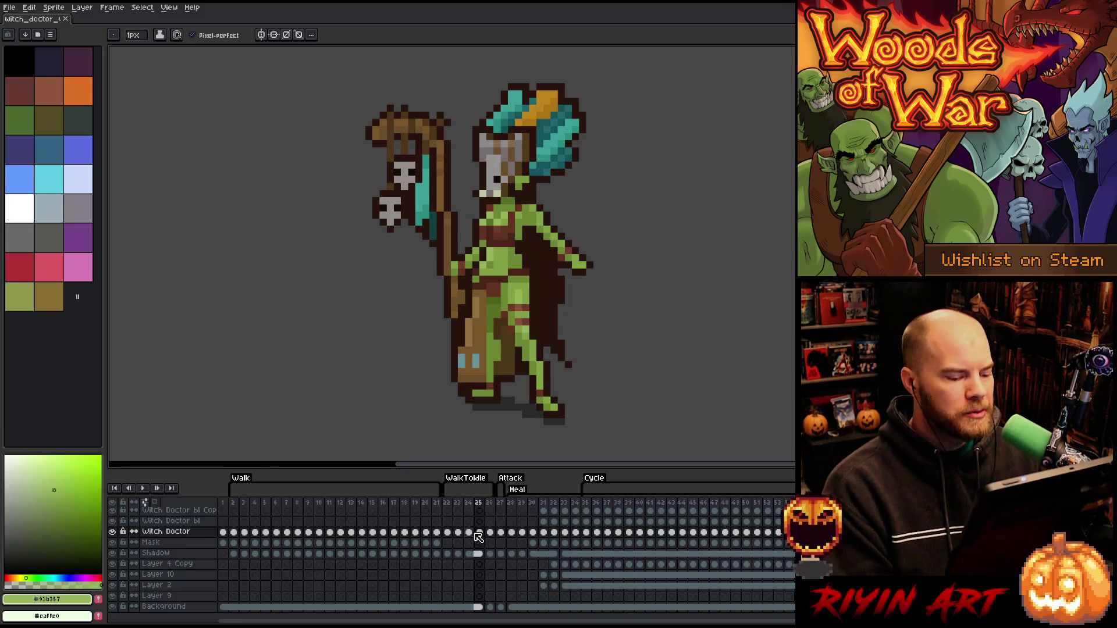
key("Left")
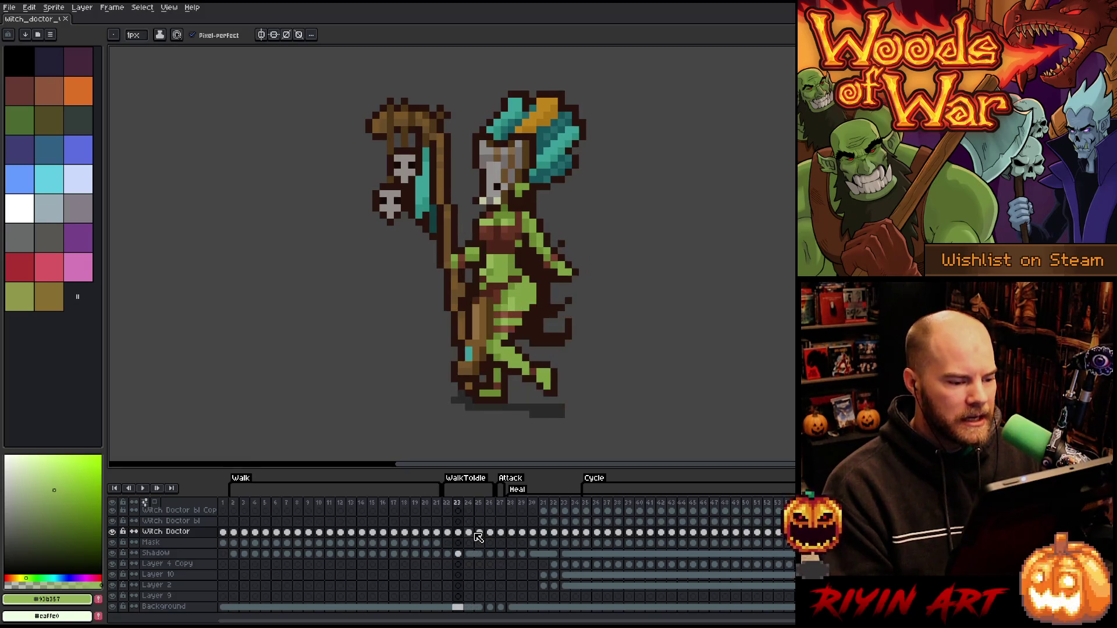
key("Right")
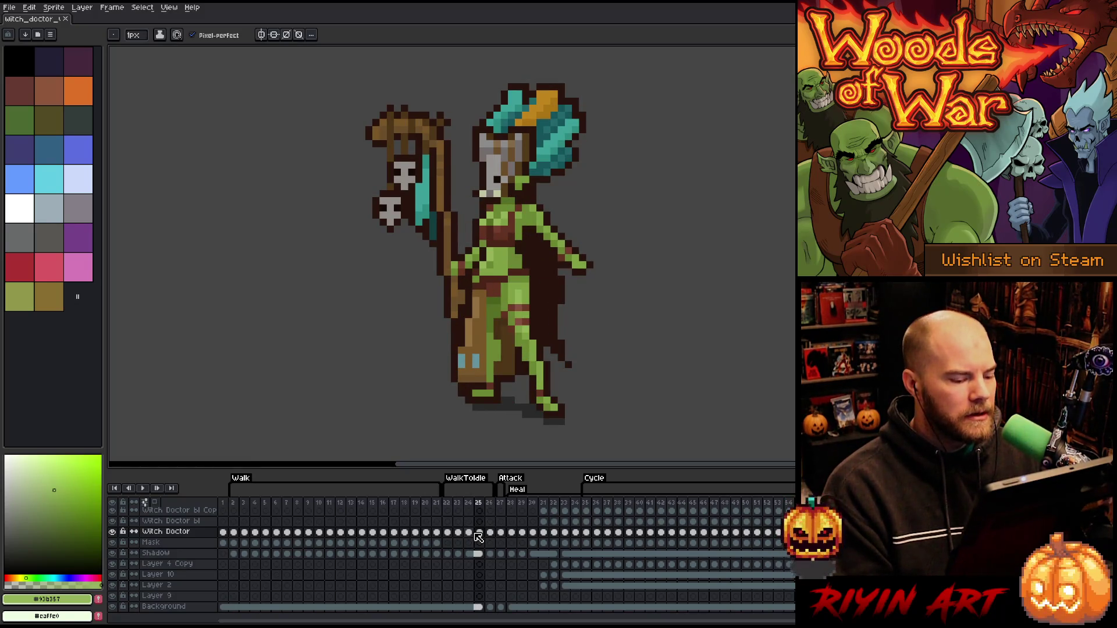
key("Left")
key("Right")
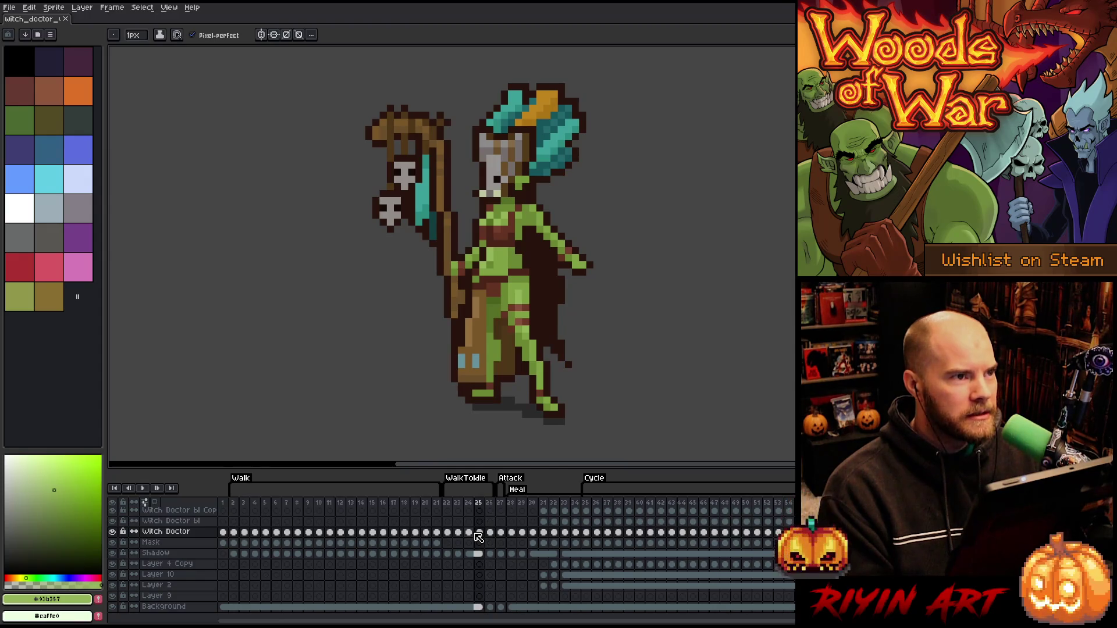
key("Left")
key("Right")
key("Left")
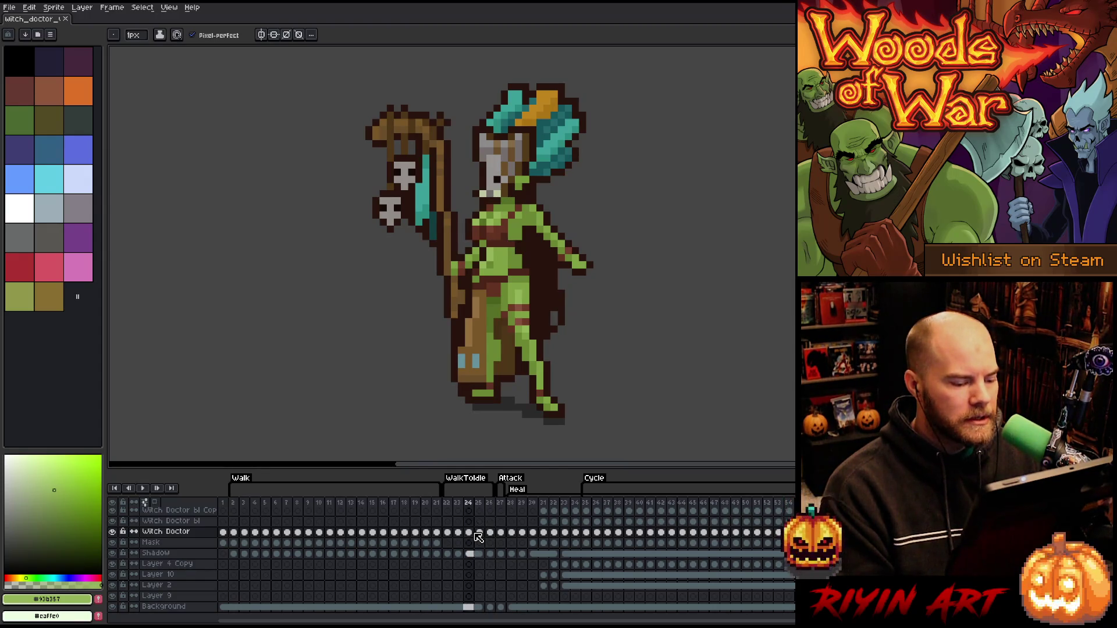
key("Left")
key("Right")
key("Right")
key("Left")
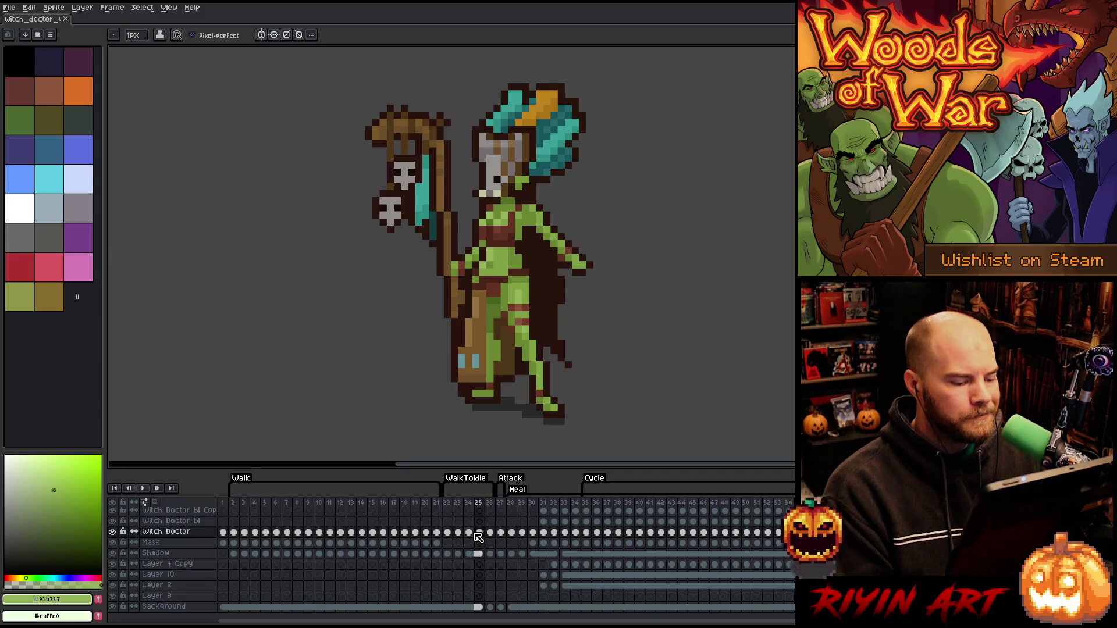
key("Right")
key("Left")
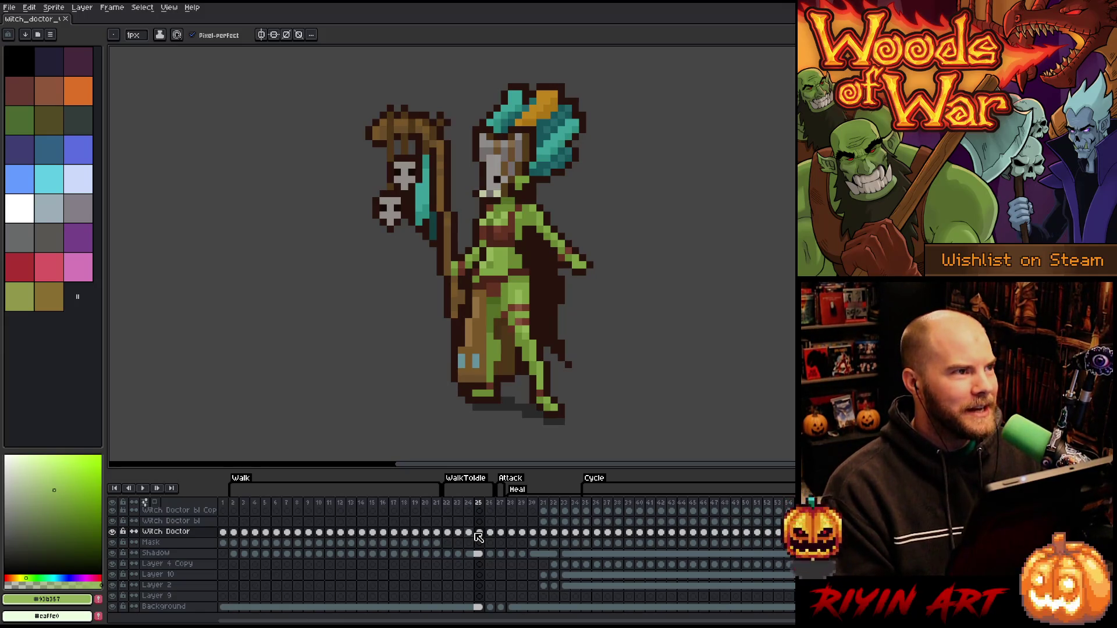
Compare frames 22 and 23, then step forward to frame 26's Witch Doctor cel
key("Left")
key("Left")
key("Left")
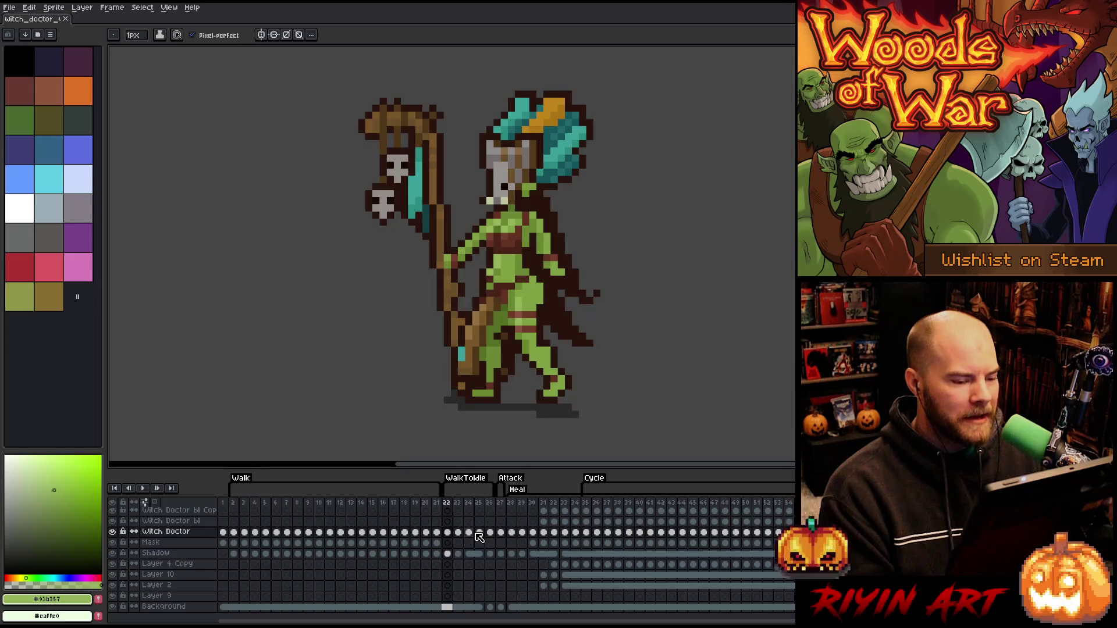
key("Right")
key("Left")
key("Right")
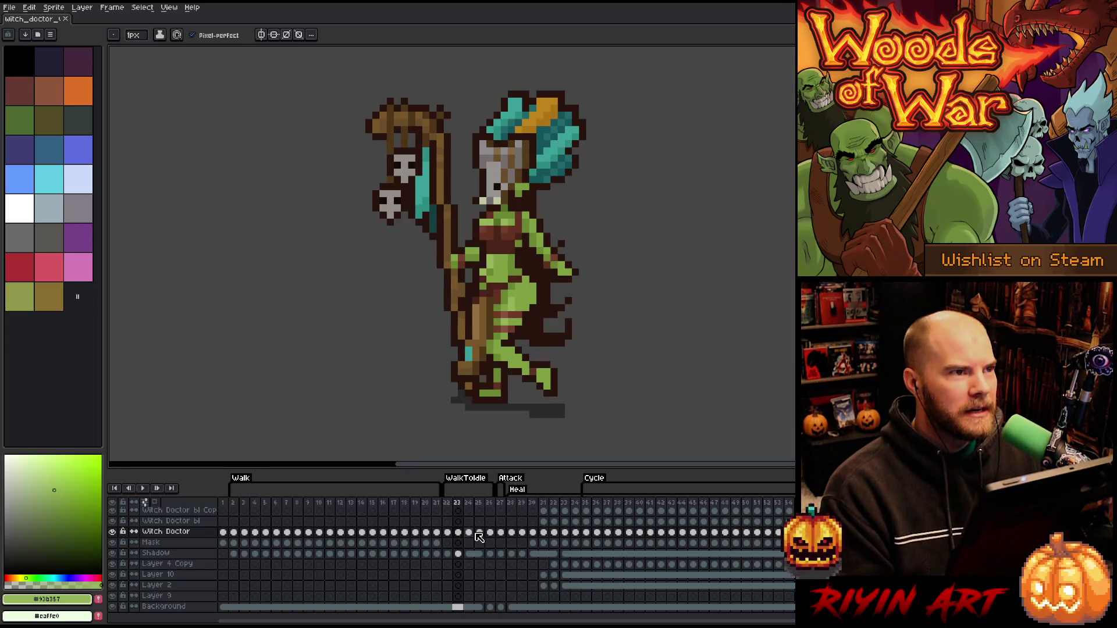
key("Left")
key("Right")
key("Left")
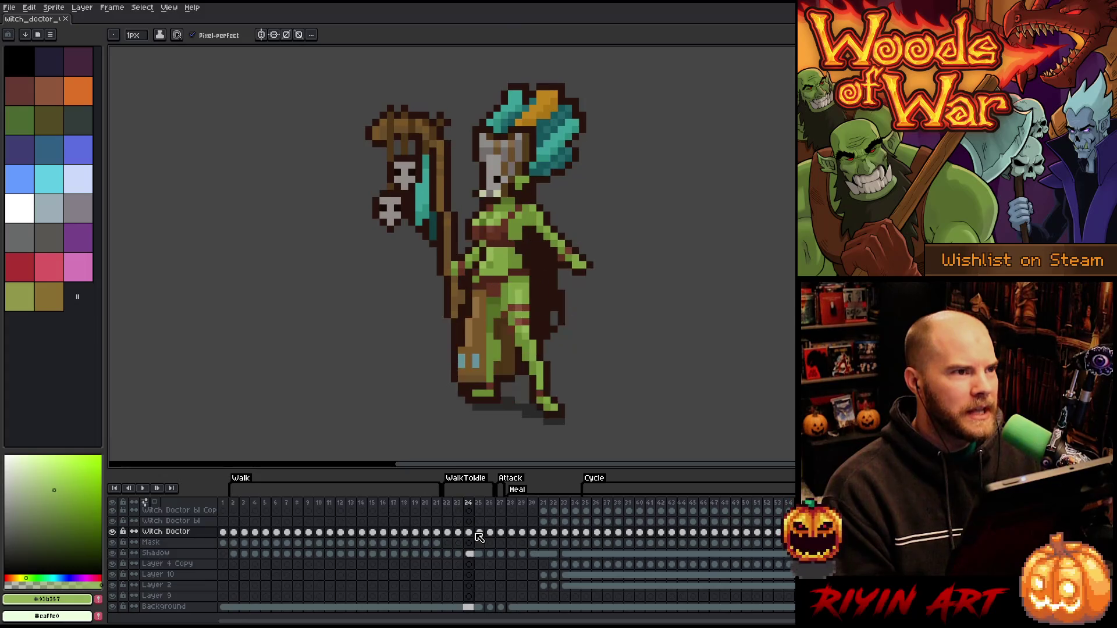
key("Right")
key("Left")
key("Right")
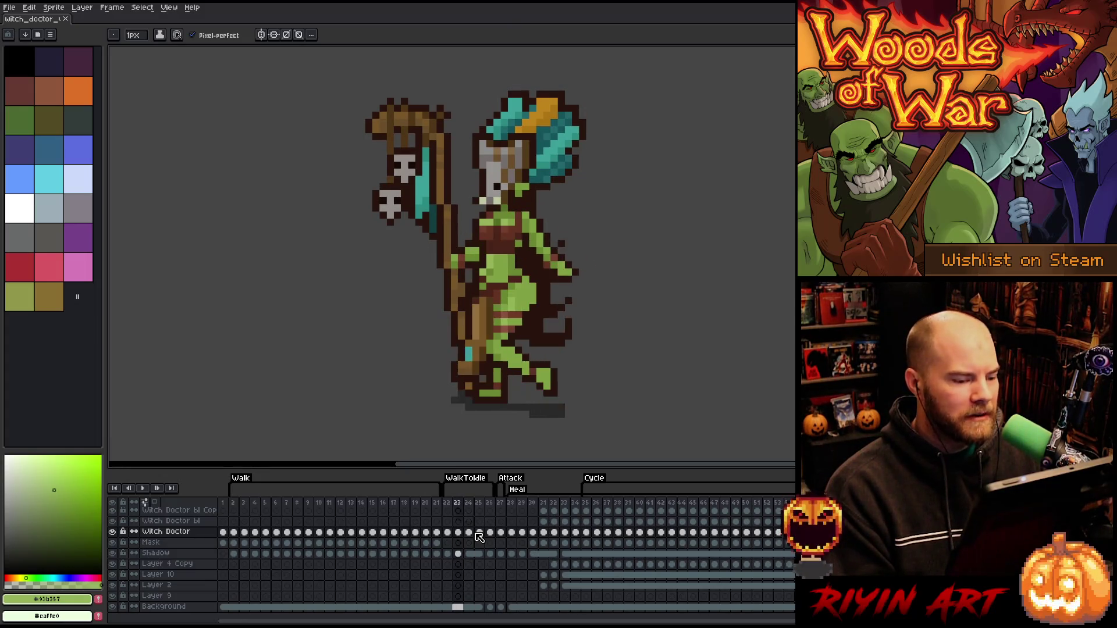
key("Right")
key("Right")
key("Right")
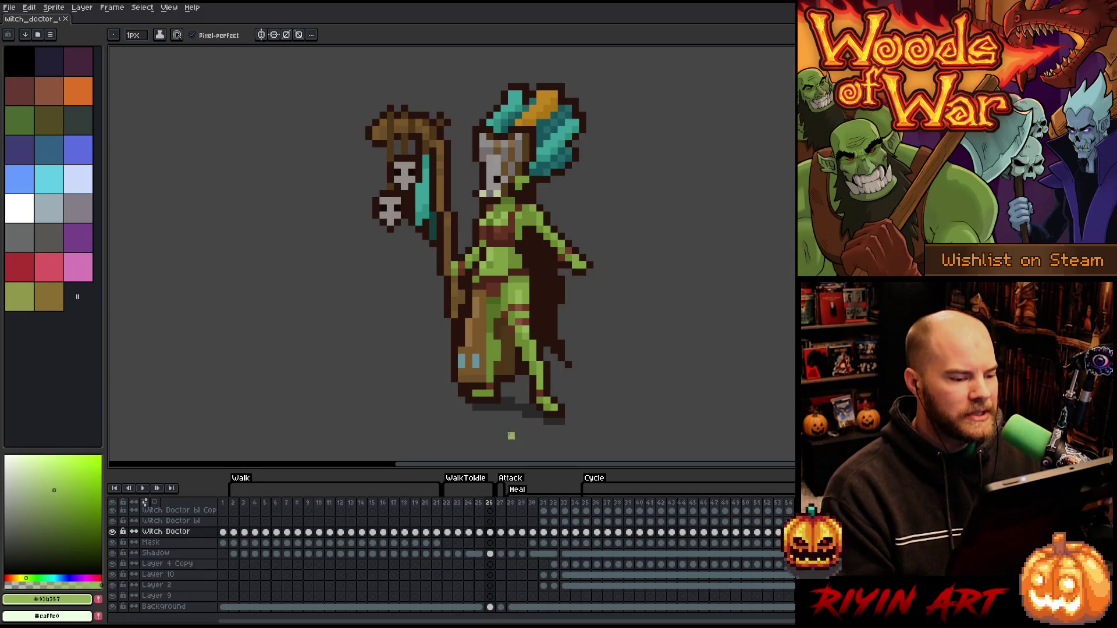
left_click(489, 533)
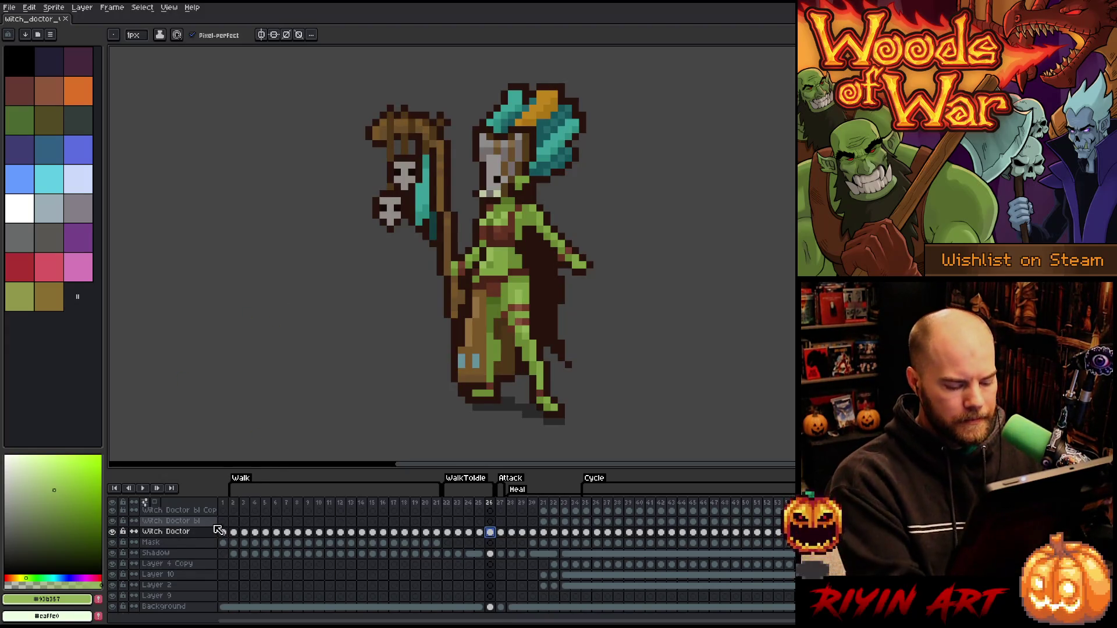
Add a new Layer 13 and lasso-cut the skull staff out of the Witch Doctor layer
key("shift+n")
left_click(490, 543)
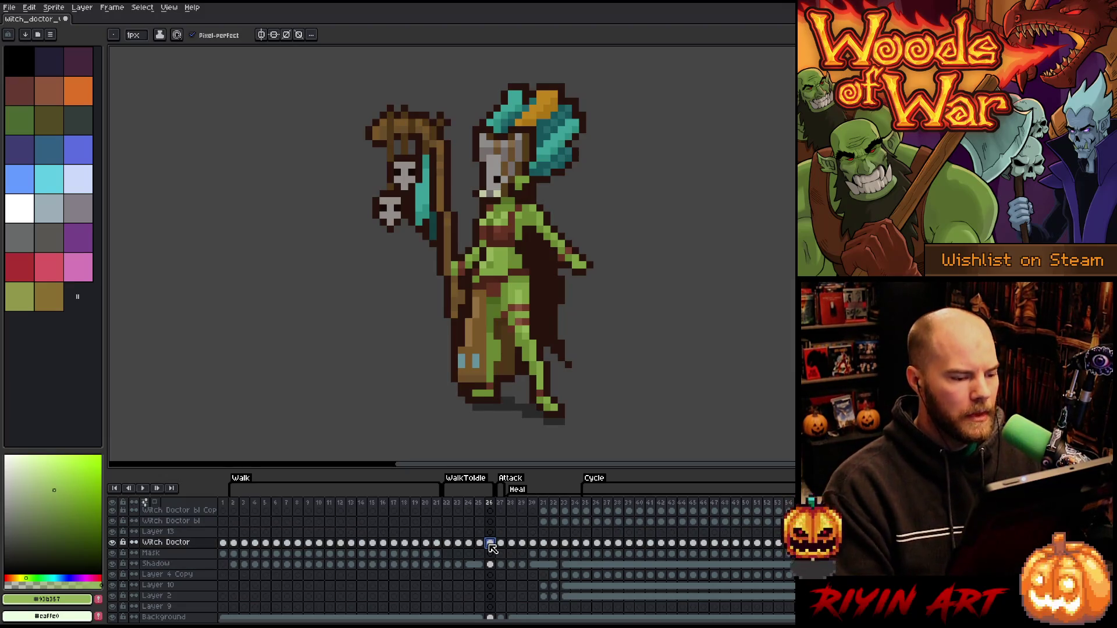
key("q")
left_click_drag(437, 84, 469, 232)
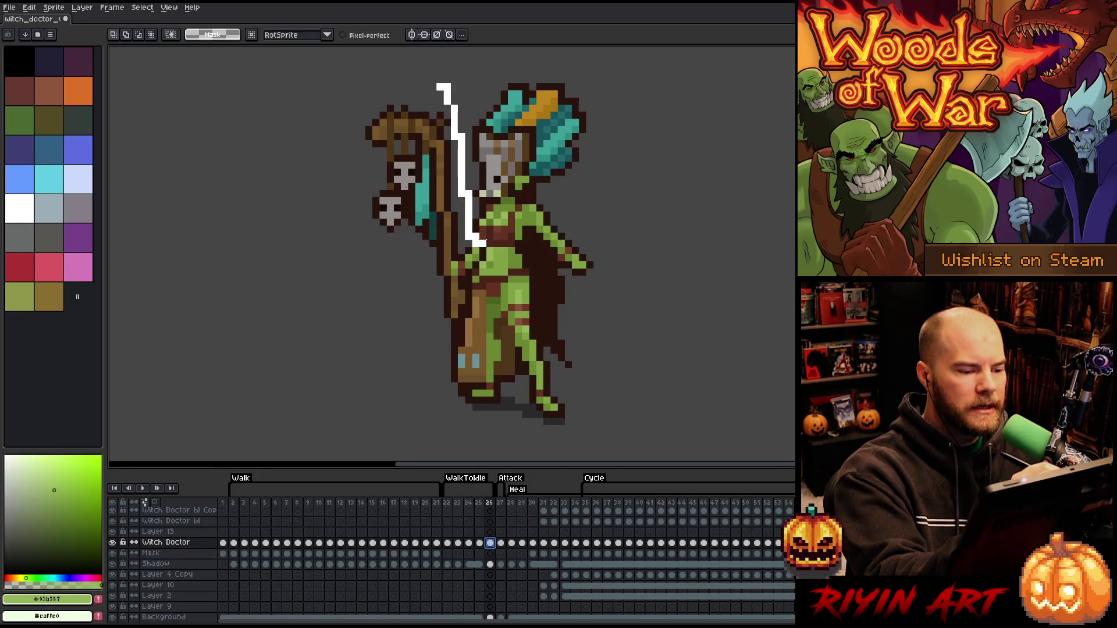
mouse_move(469, 282)
left_mouse_down()
mouse_move(452, 349)
mouse_move(413, 352)
mouse_move(349, 92)
left_mouse_up()
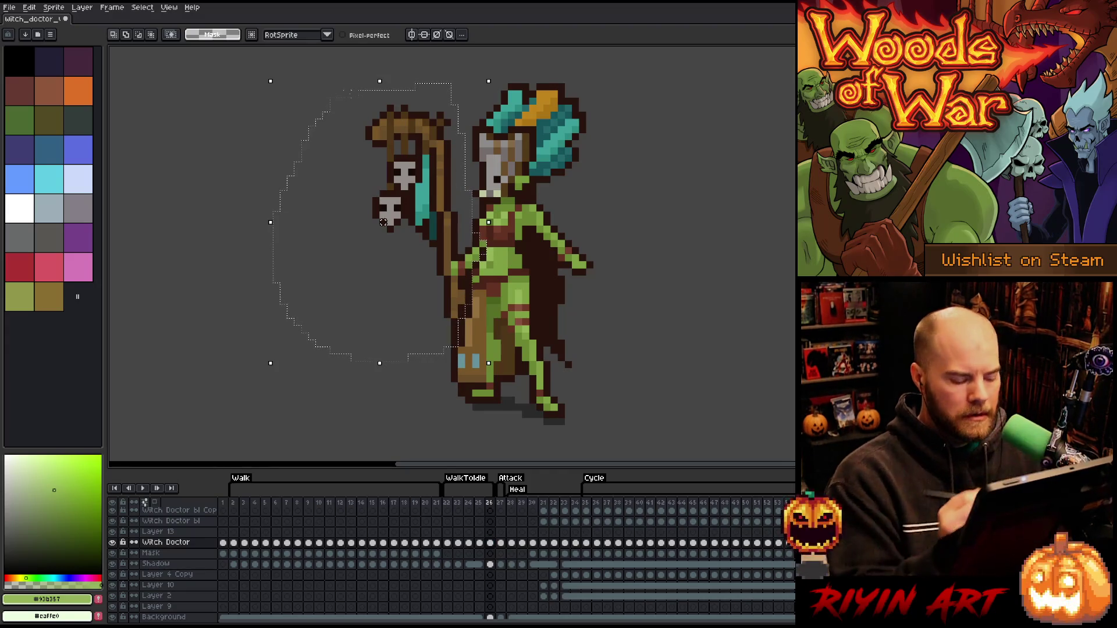
key("Delete")
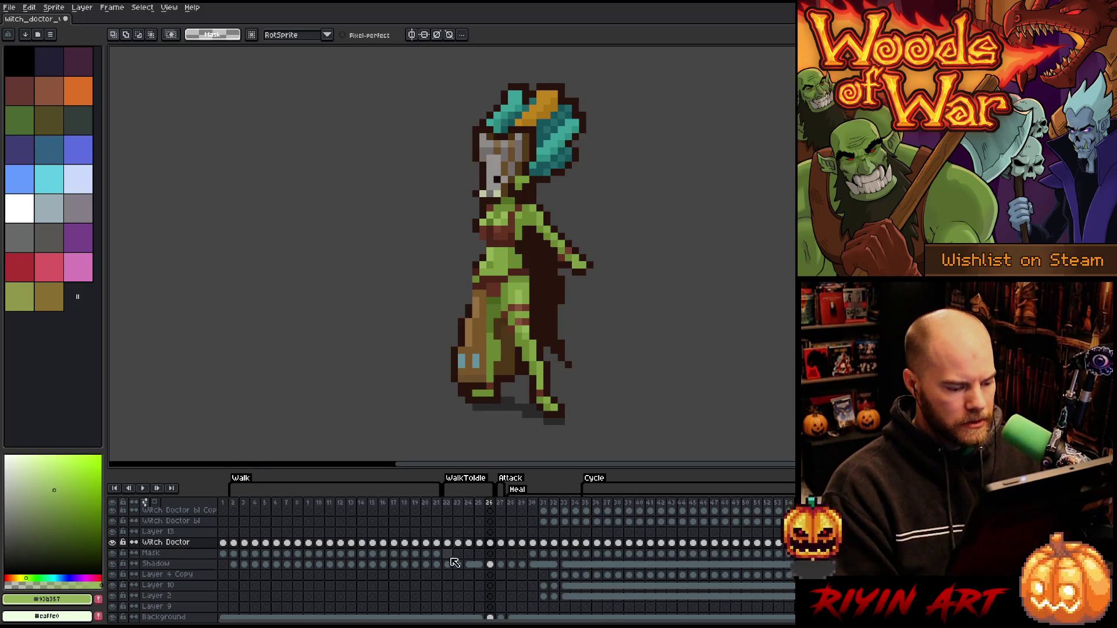
Paste the staff into Layer 13, hide Layer 13, and clear the selection
left_click(490, 532)
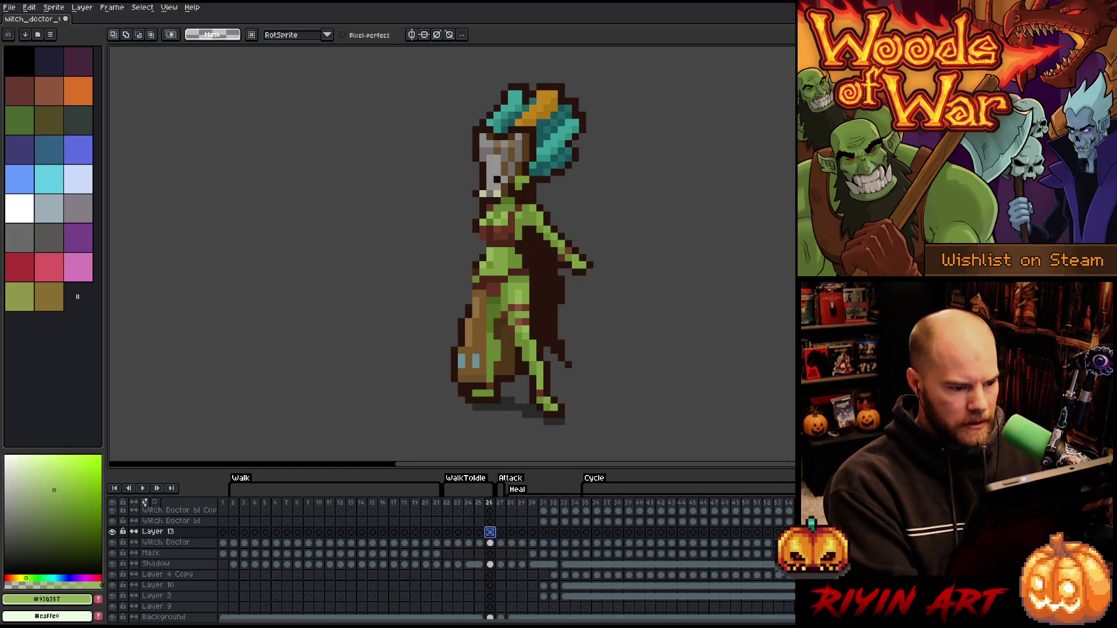
key("ctrl+v")
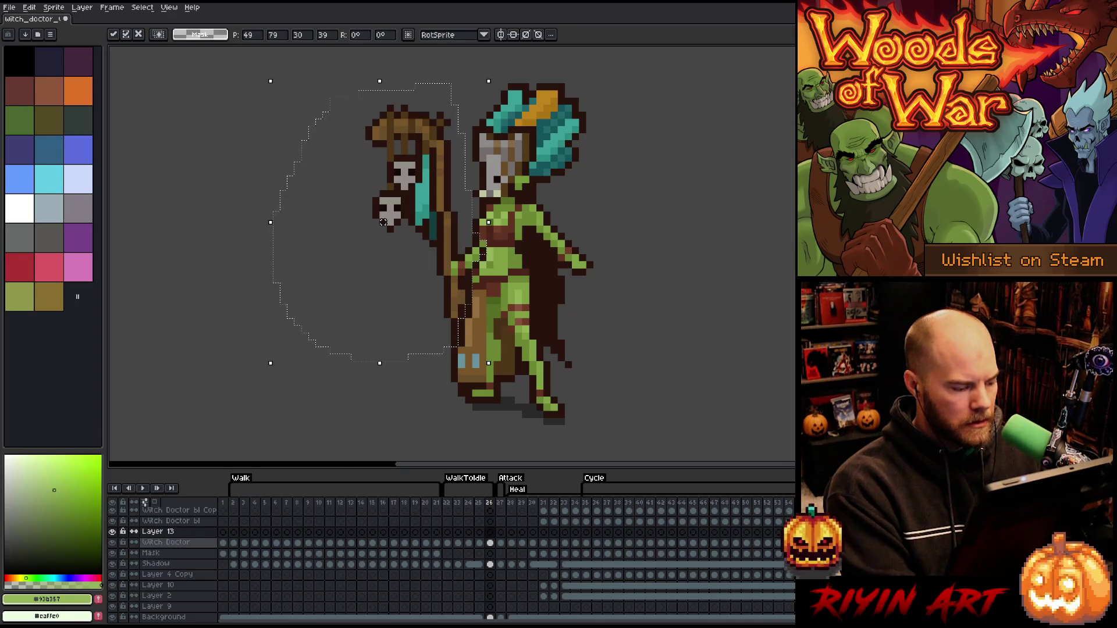
left_click(166, 543)
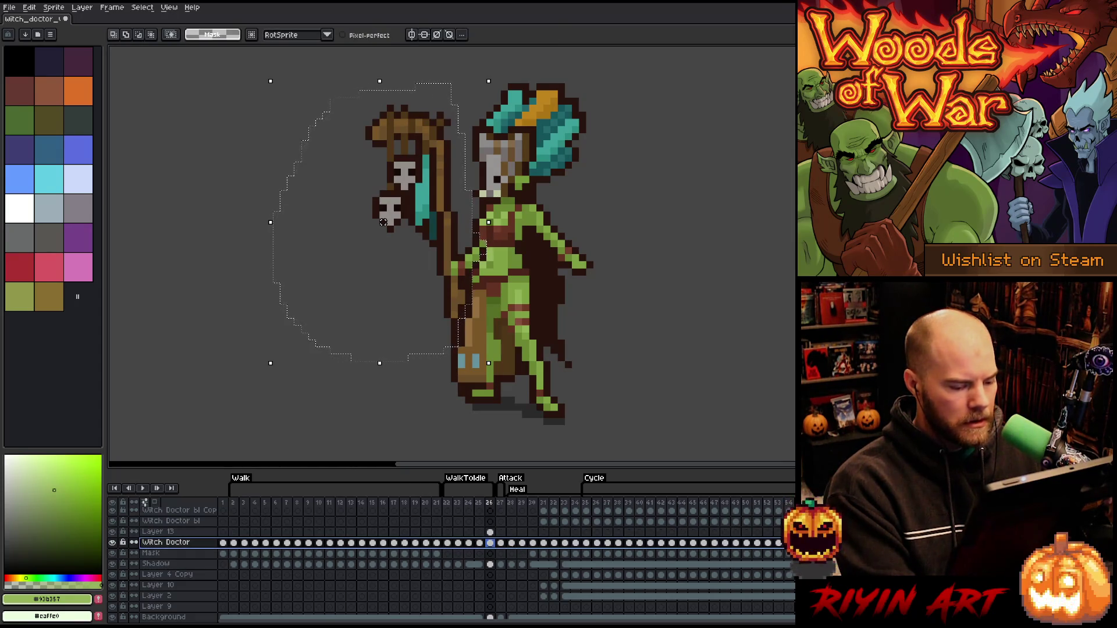
left_click(113, 532)
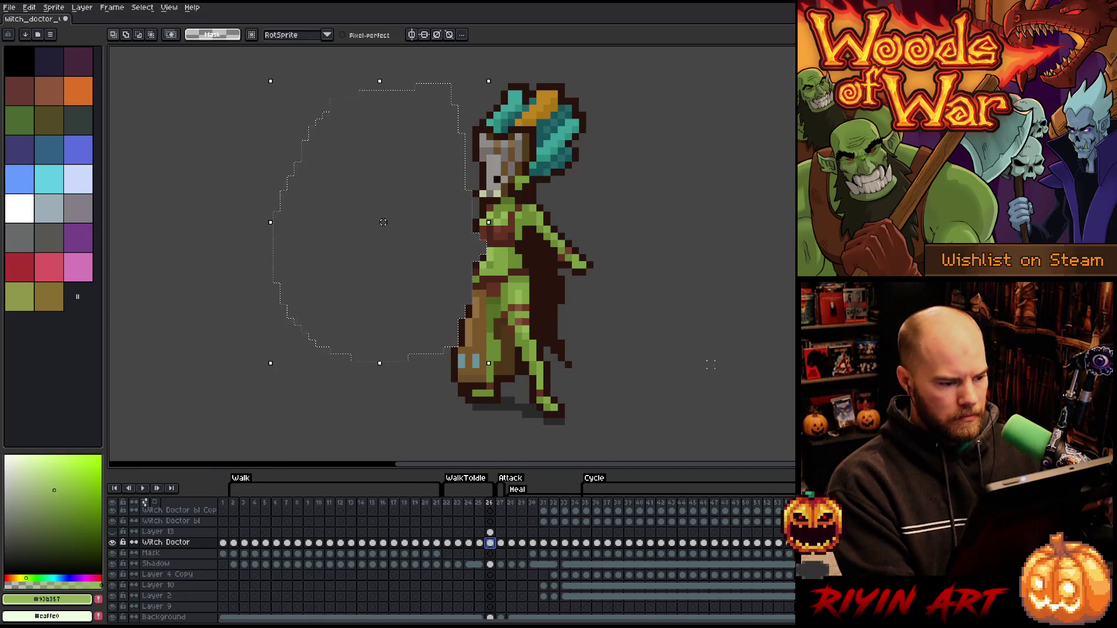
key("ctrl+d")
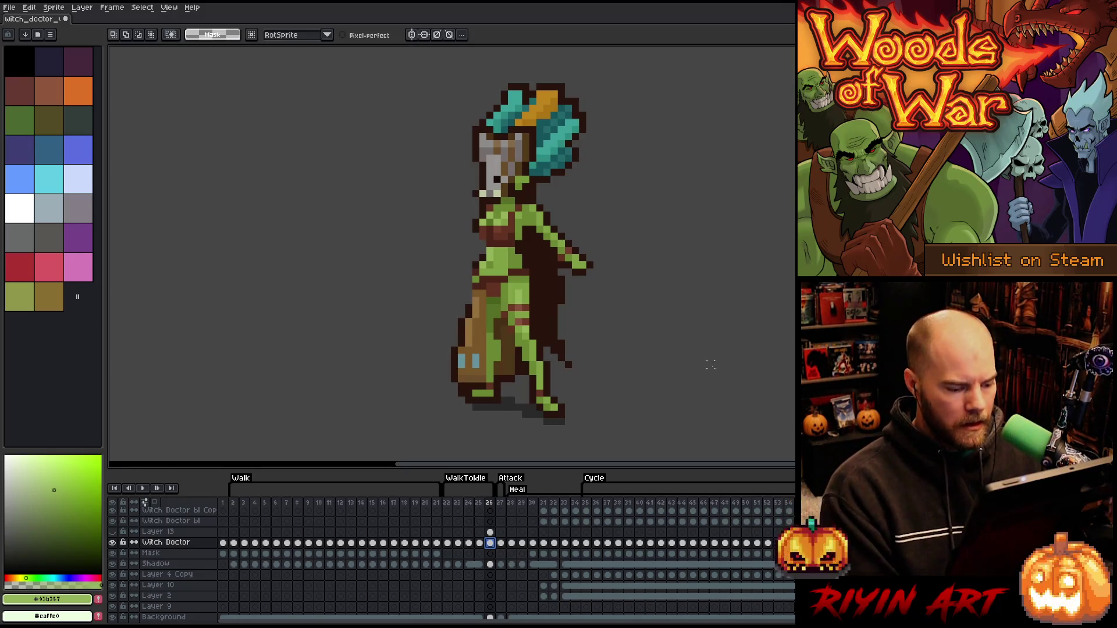
scroll(454, 337, "down", 1)
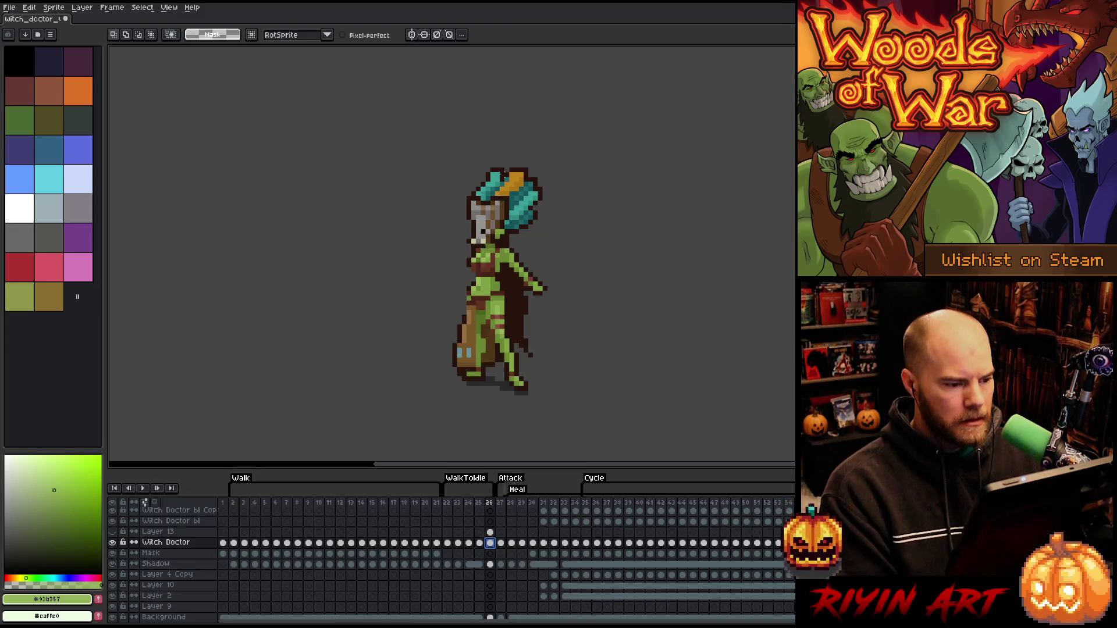
Select frame 26's cels from Witch Doctor down to Shadow and flip the sprite horizontally
key("m")
left_click_drag(555, 150, 435, 398)
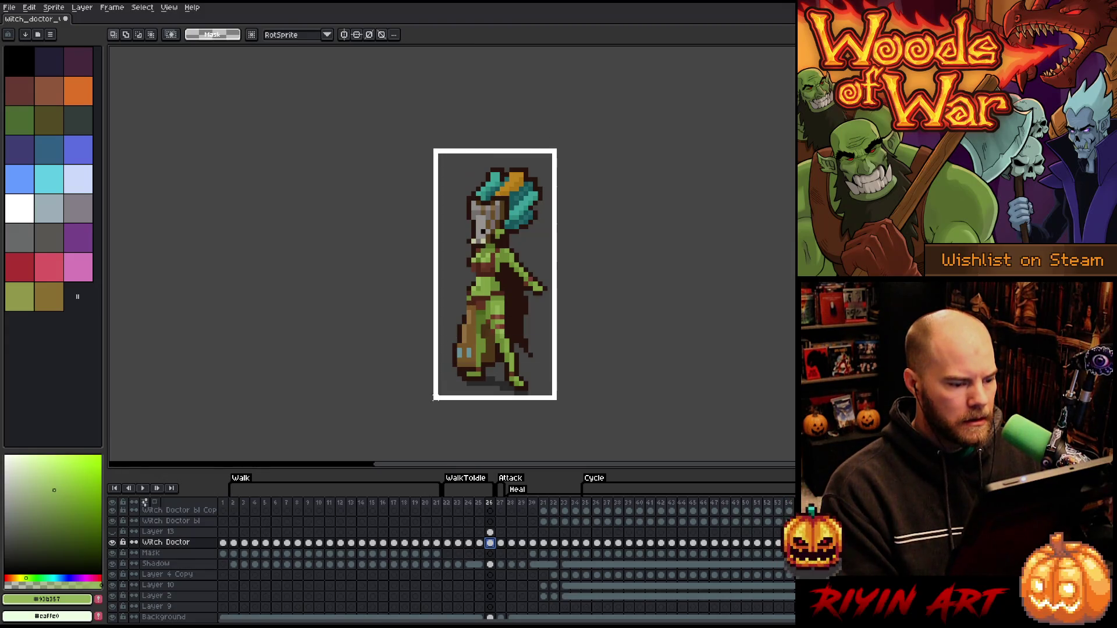
left_click(30, 7)
left_click(32, 9)
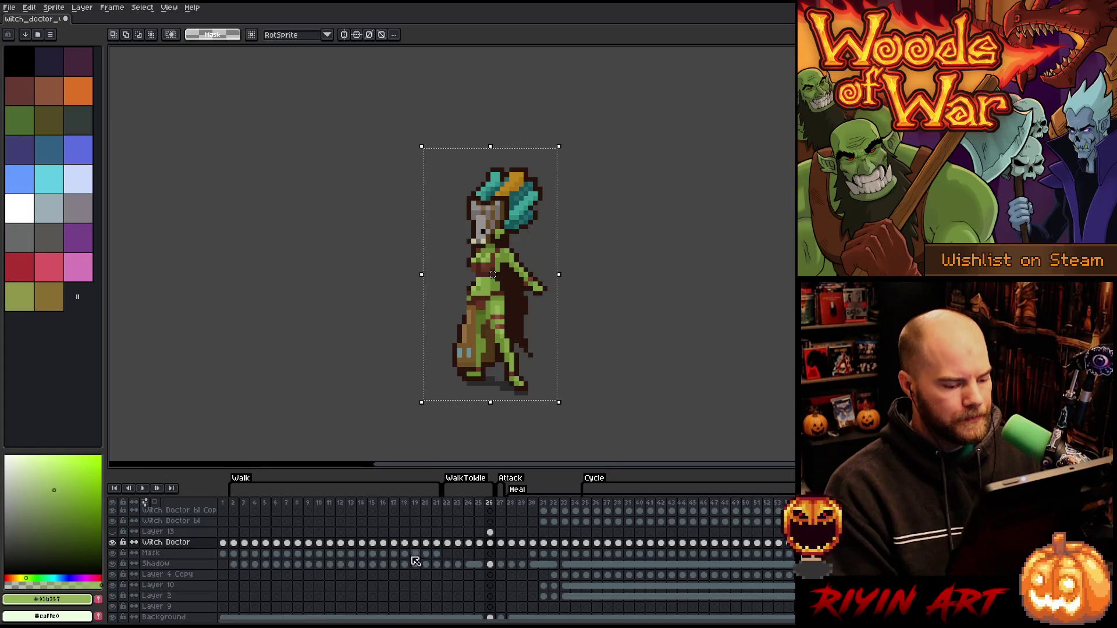
left_click_drag(490, 544, 495, 569)
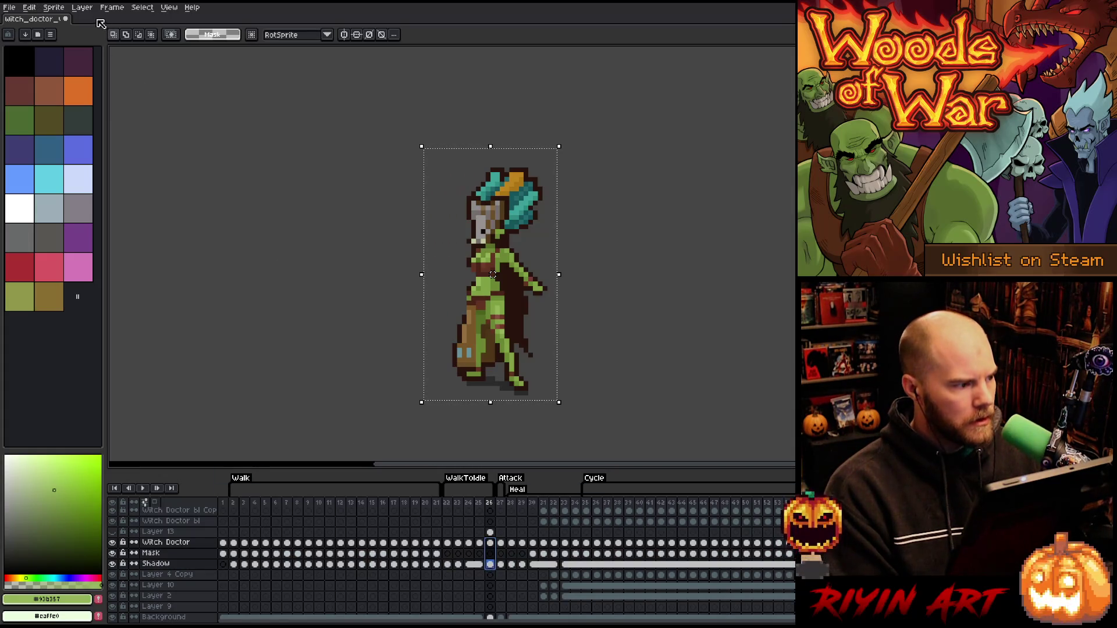
left_click(54, 8)
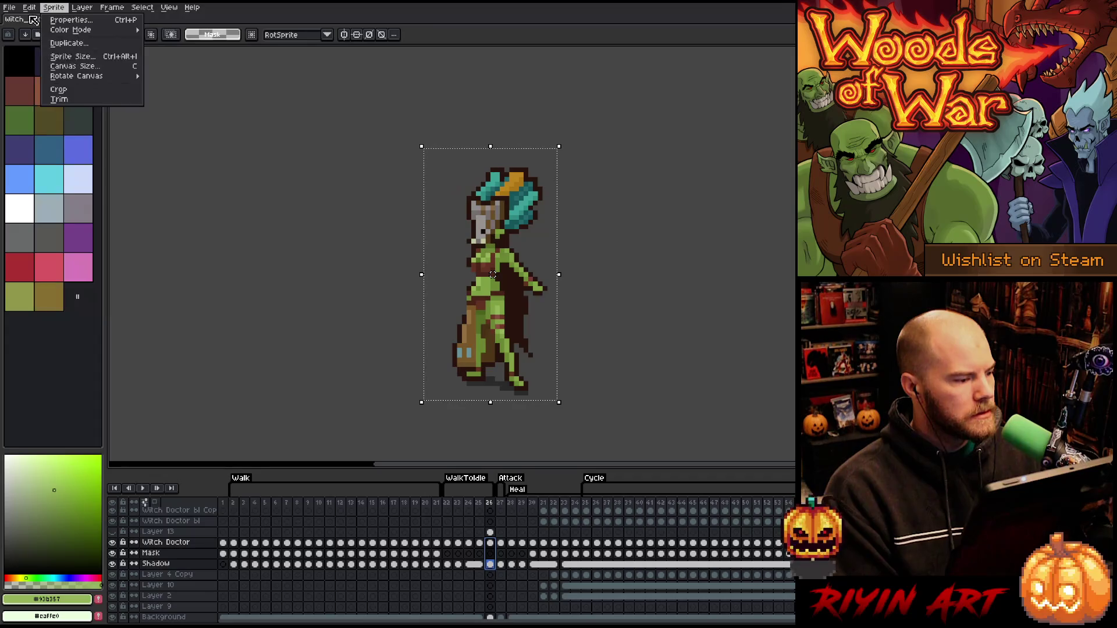
mouse_move(29, 8)
left_click(59, 150)
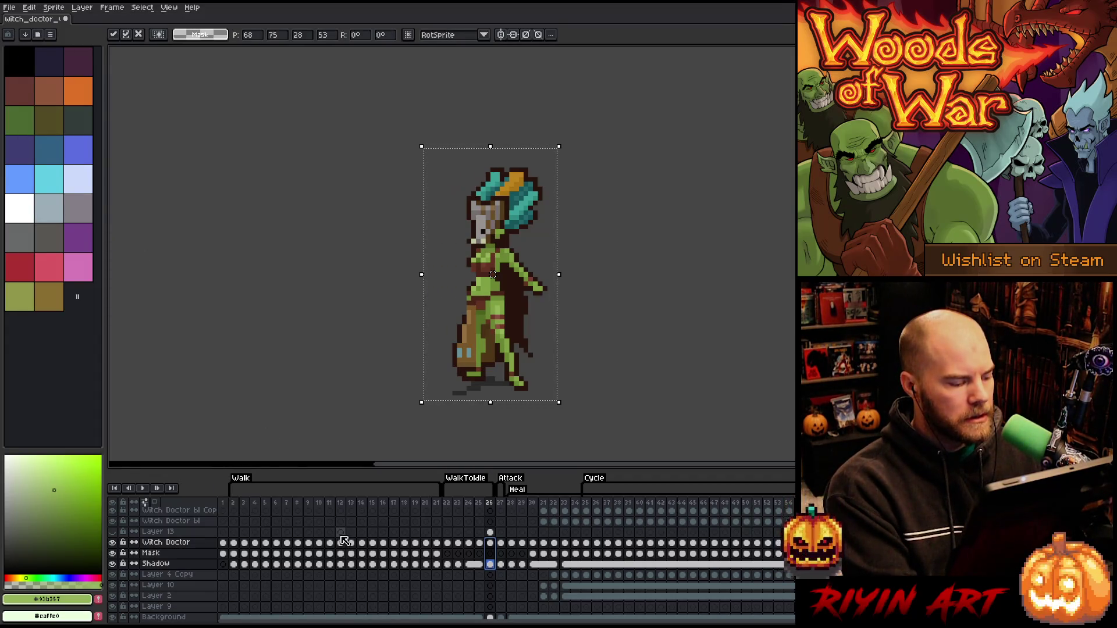
Return to the Witch Doctor cel on frame 26 and marquee-select the head
left_click(490, 532)
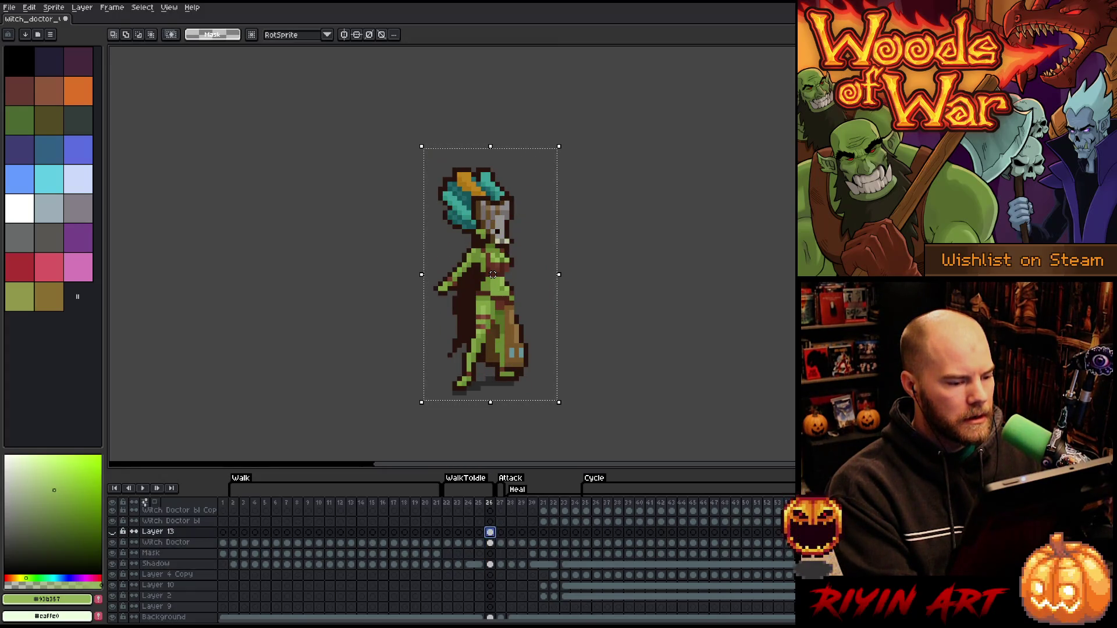
left_click(490, 543)
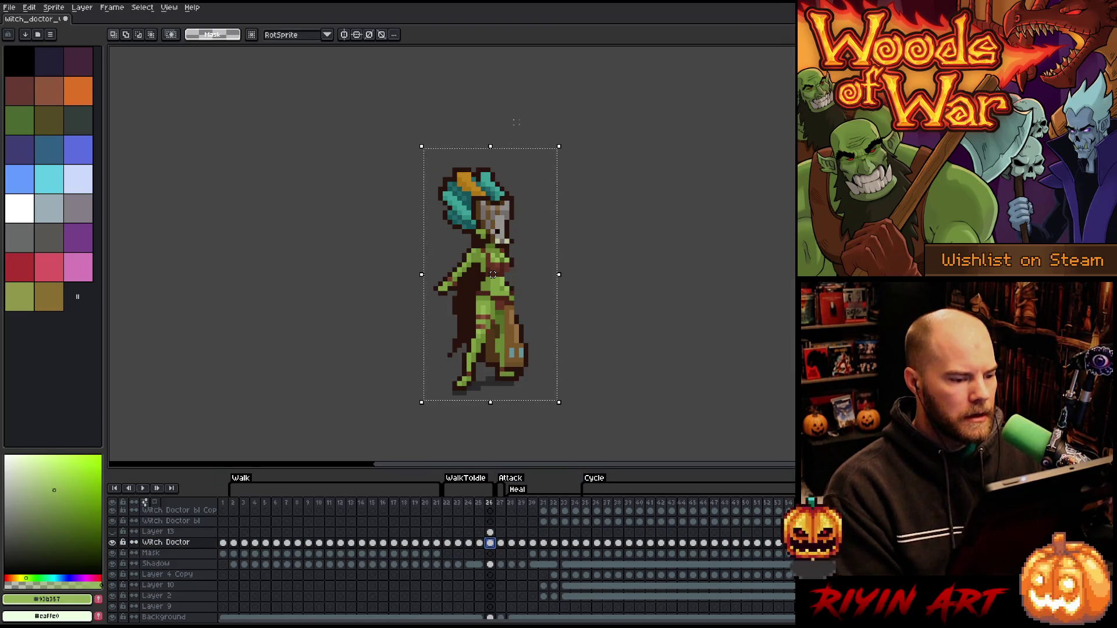
mouse_move(579, 131)
left_mouse_down()
mouse_move(394, 219)
mouse_move(377, 243)
left_mouse_up()
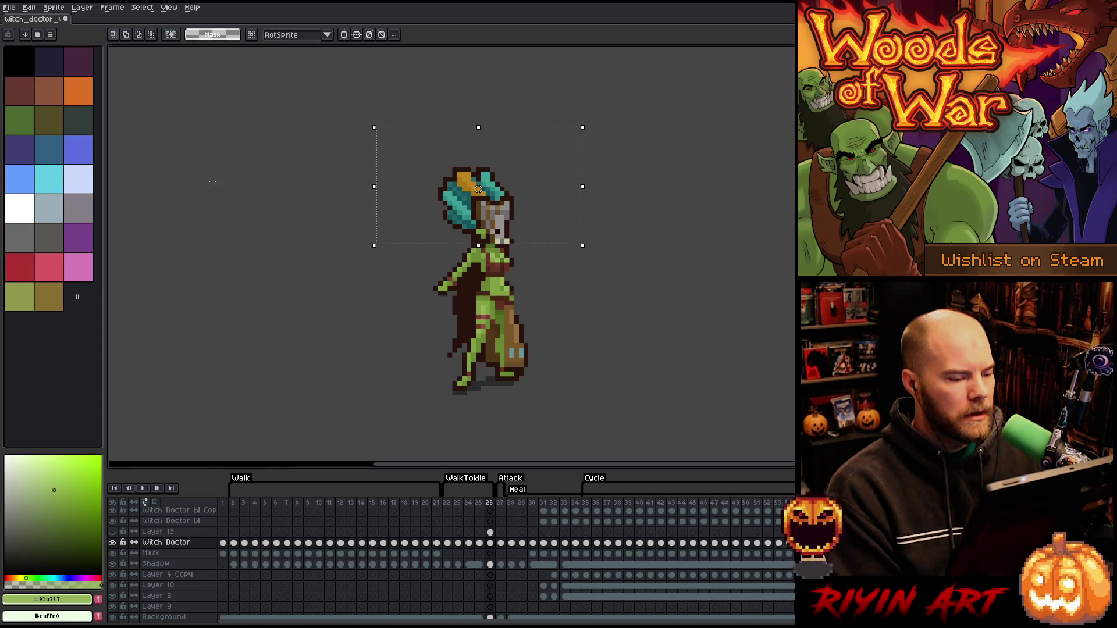
Flip only the selected head horizontally with Edit > Flip Horizontal and commit it
left_click(29, 7)
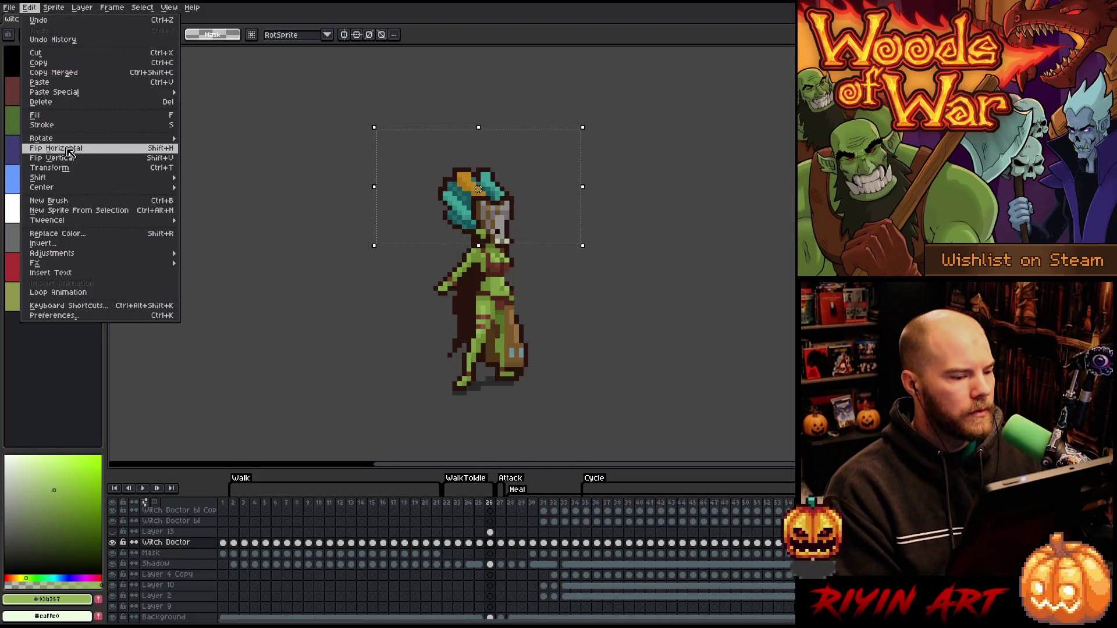
left_click(70, 153)
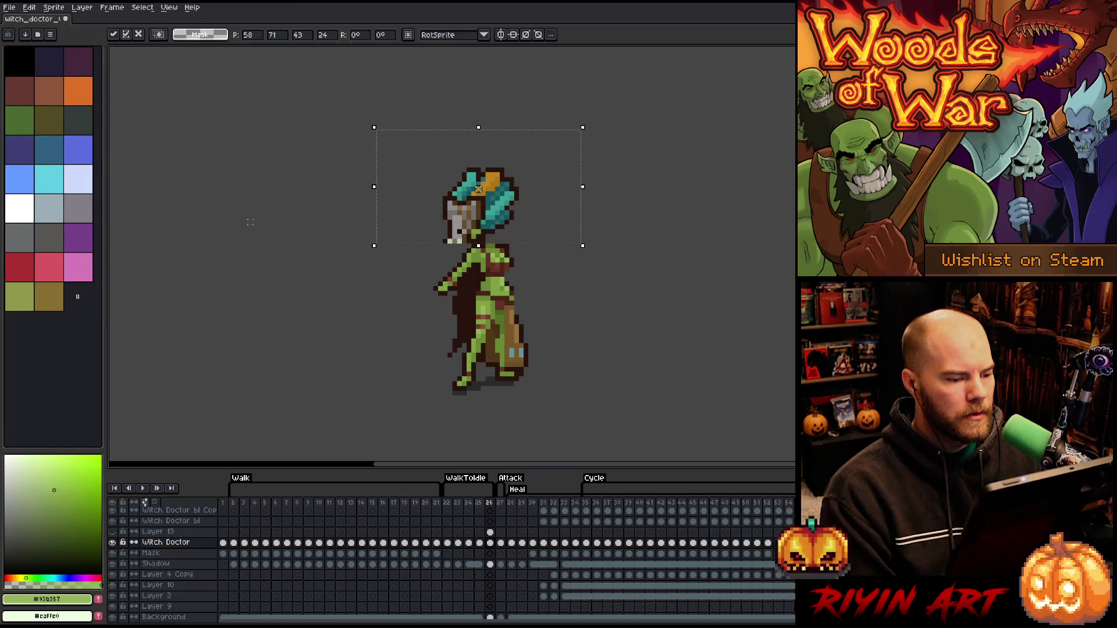
left_click(654, 133)
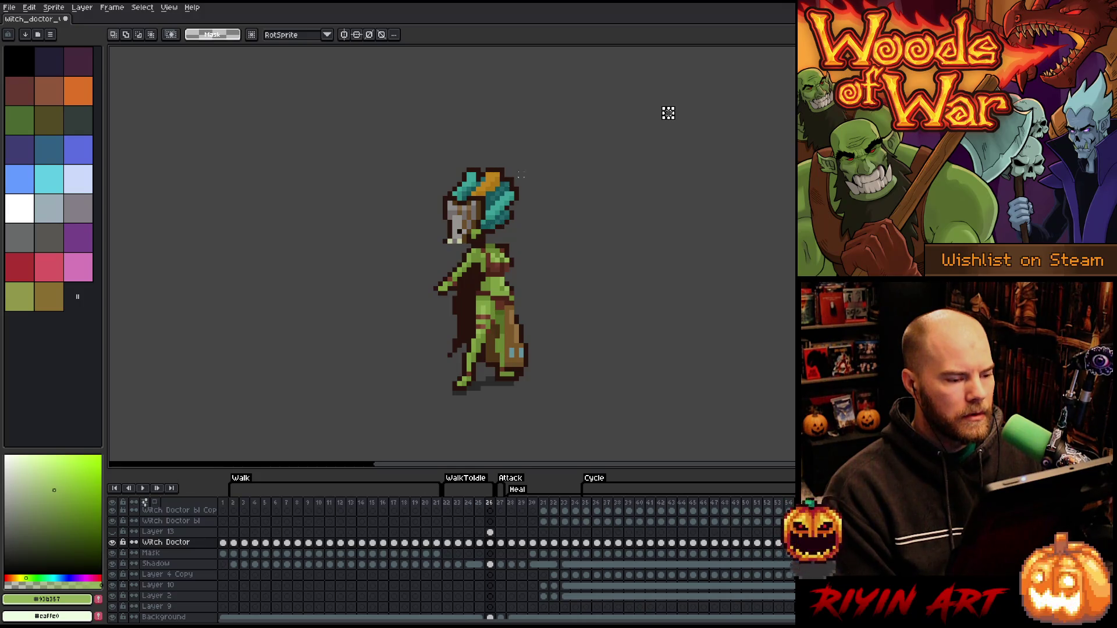
Select a thin 1×11-pixel strip at the front edge of the mask
mouse_move(579, 136)
left_mouse_down()
mouse_move(415, 242)
mouse_move(600, 172)
left_mouse_up()
key("ctrl+d")
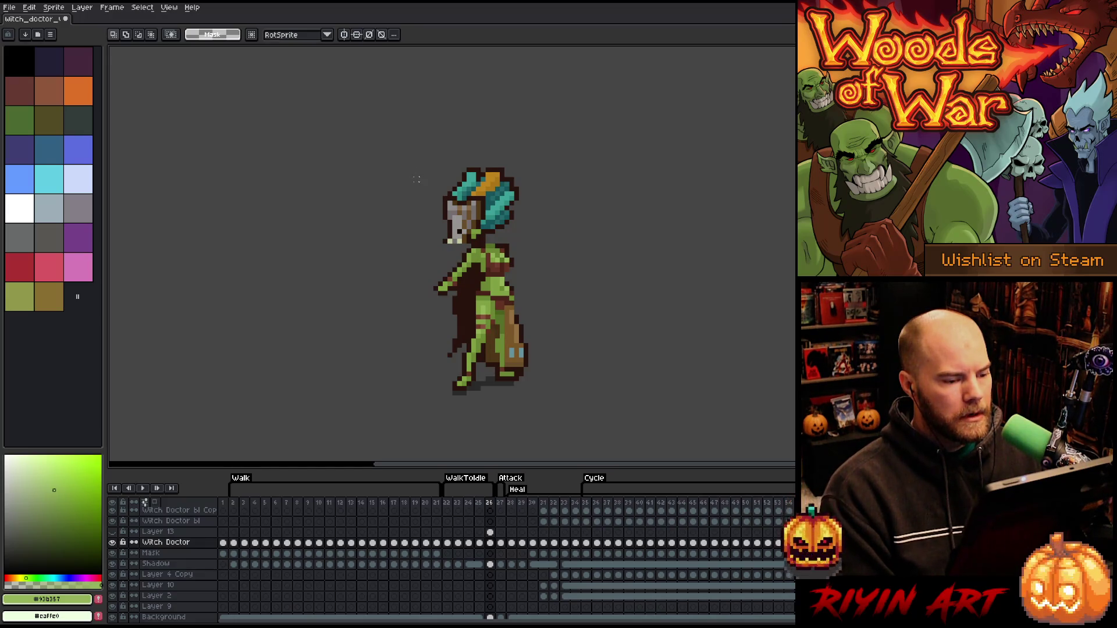
mouse_move(417, 177)
left_mouse_down()
mouse_move(422, 253)
mouse_move(448, 263)
mouse_move(459, 223)
mouse_move(461, 255)
left_mouse_up()
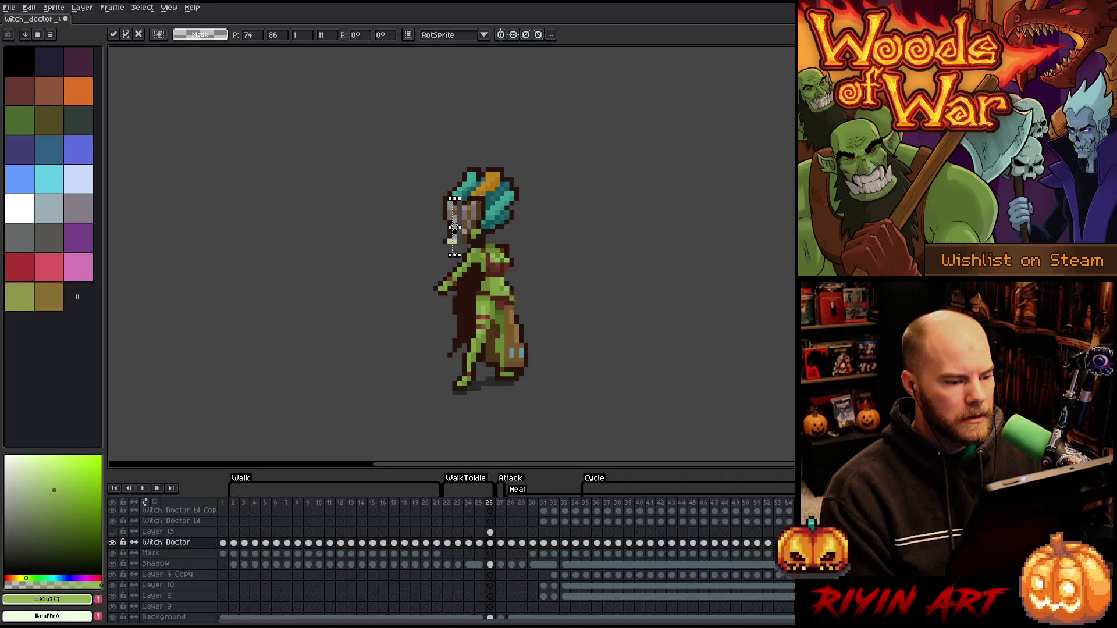
Select the narrow 3×9-pixel brown strip on the front of the mask's face
key("ctrl+d")
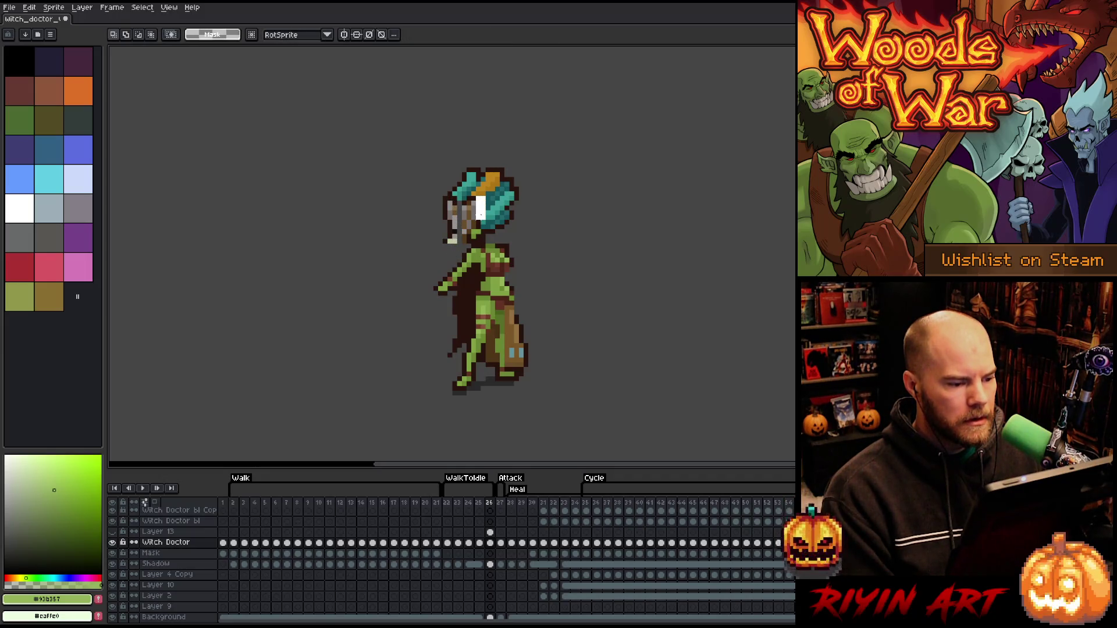
left_click(481, 215)
key("ctrl+d")
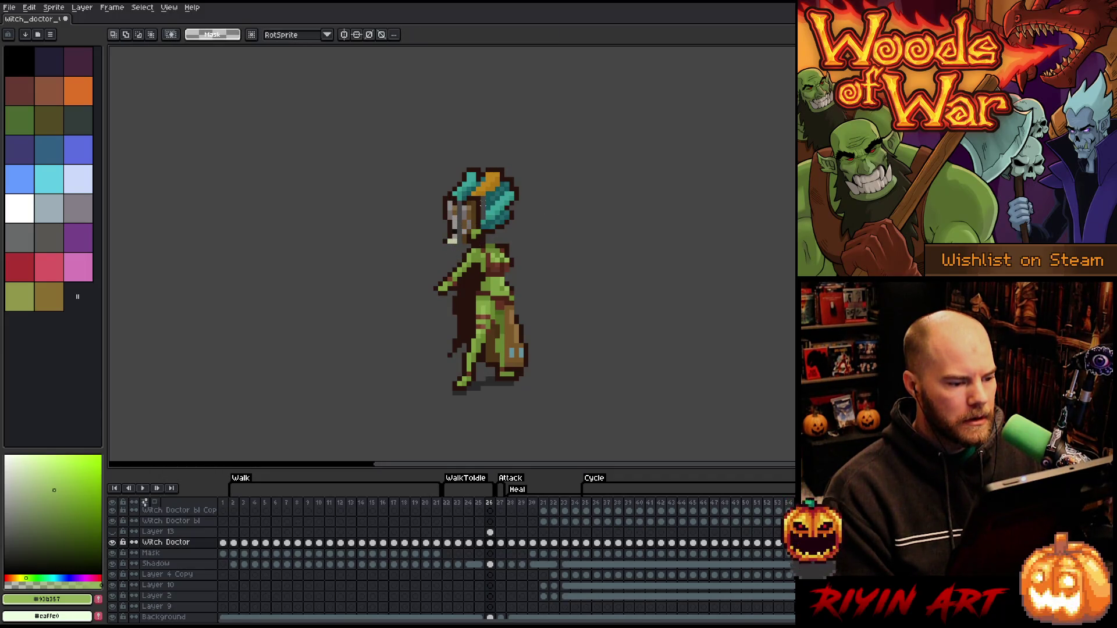
left_click_drag(479, 194, 465, 231)
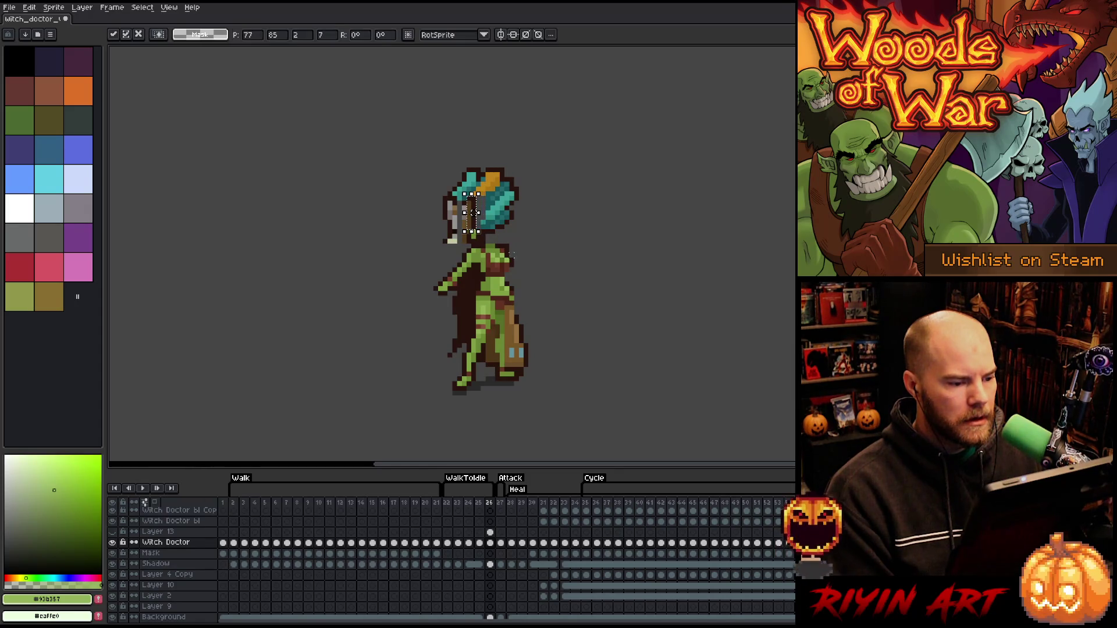
key("ctrl+d")
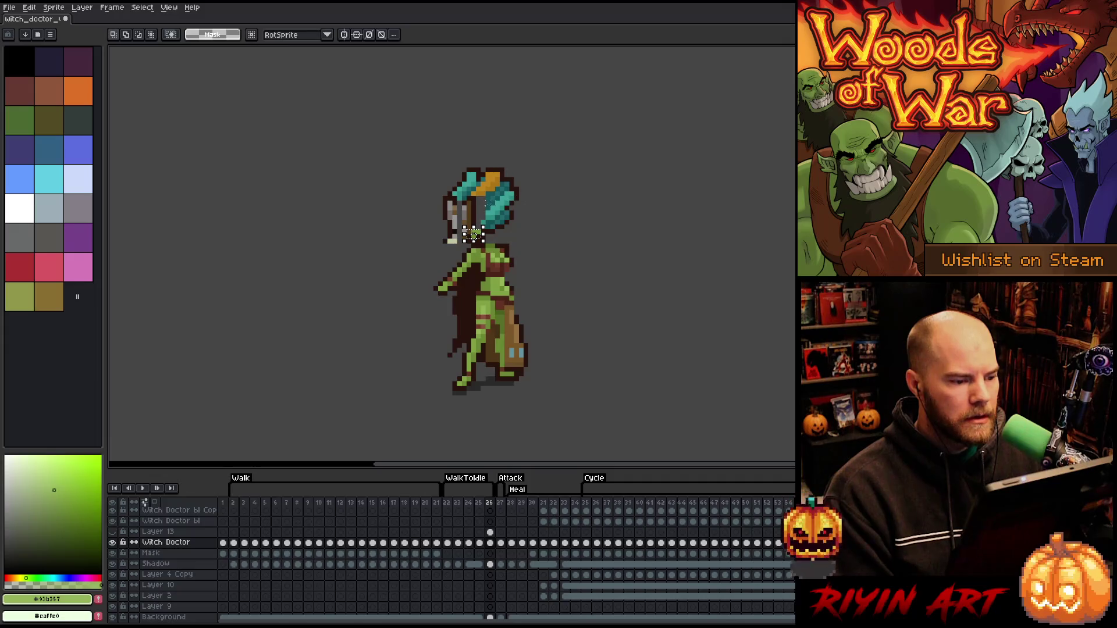
left_click_drag(471, 201, 472, 224)
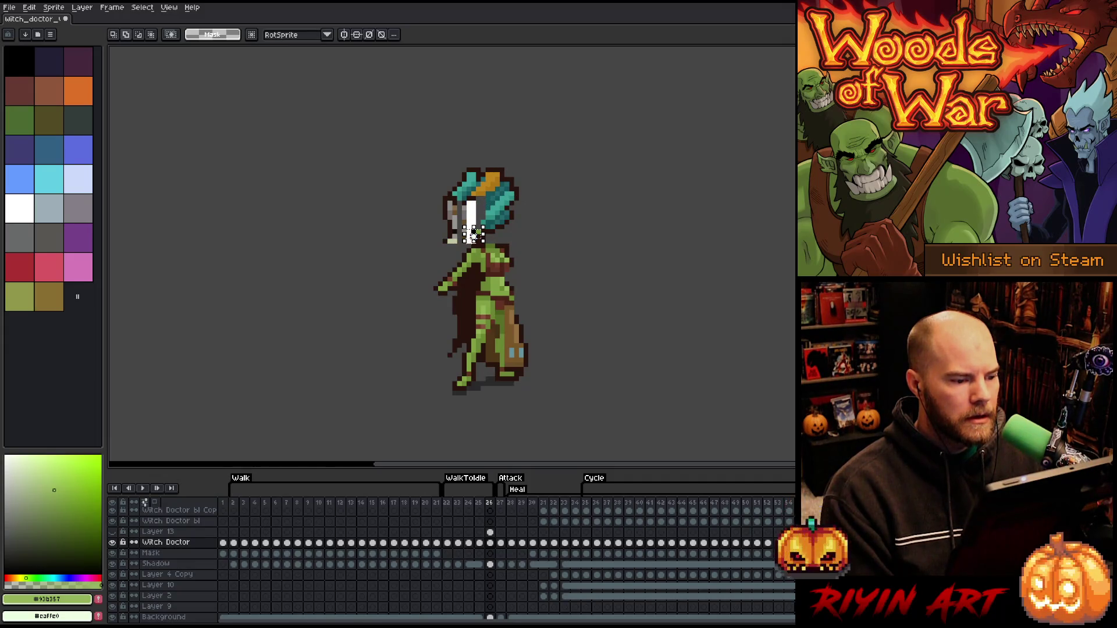
key("ctrl+z")
key("ctrl+y")
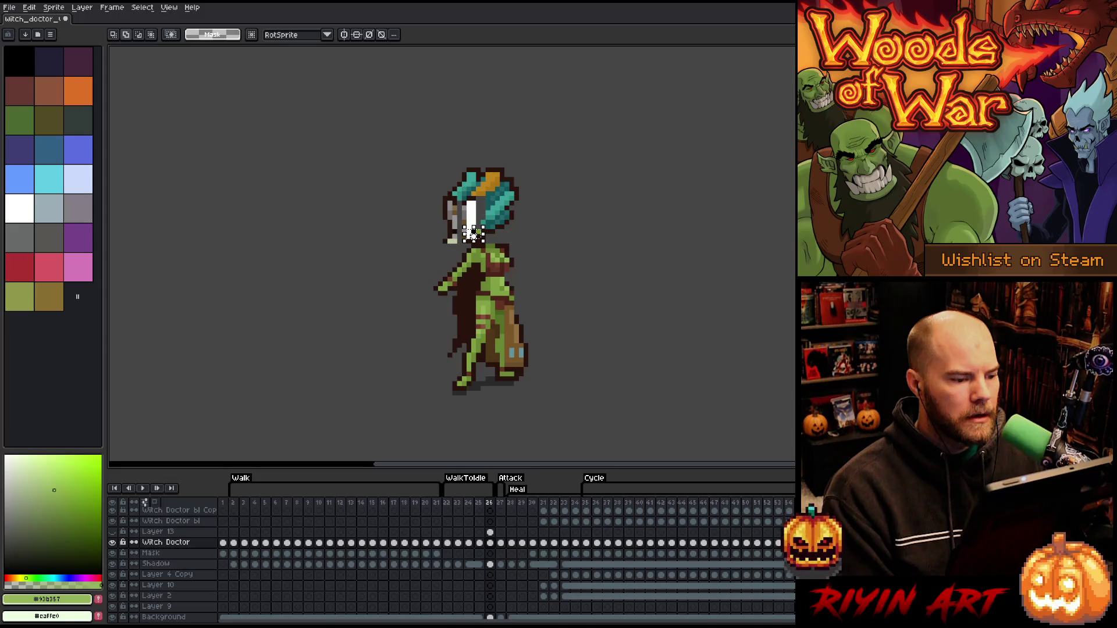
key("ctrl+z")
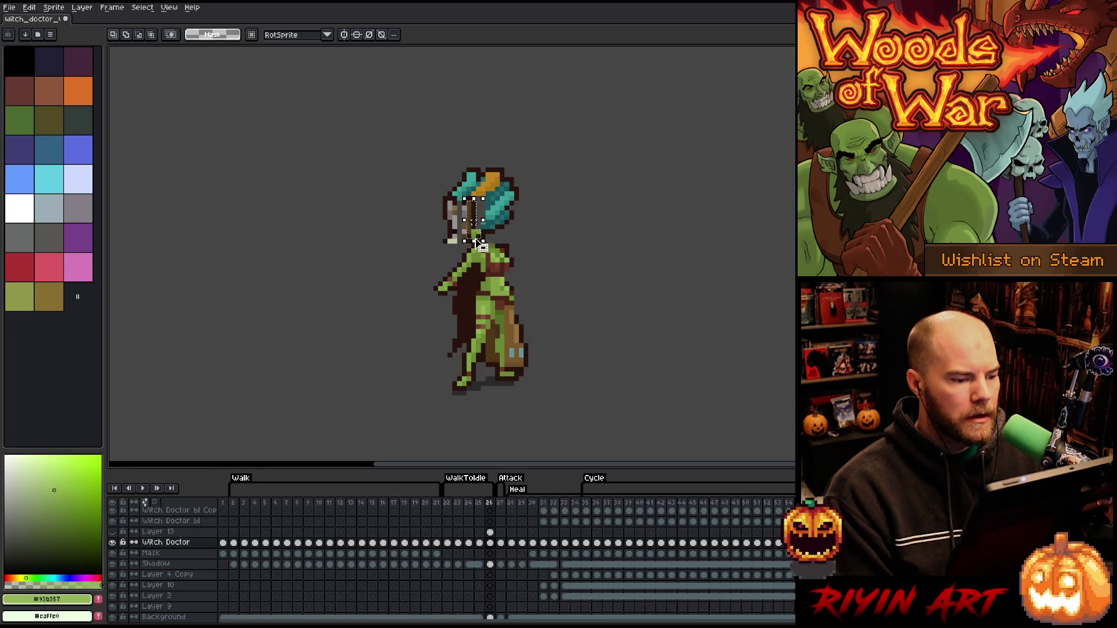
Nudge the strip two pixels left and commit the move
scroll(474, 221, "up", 3)
key("Left")
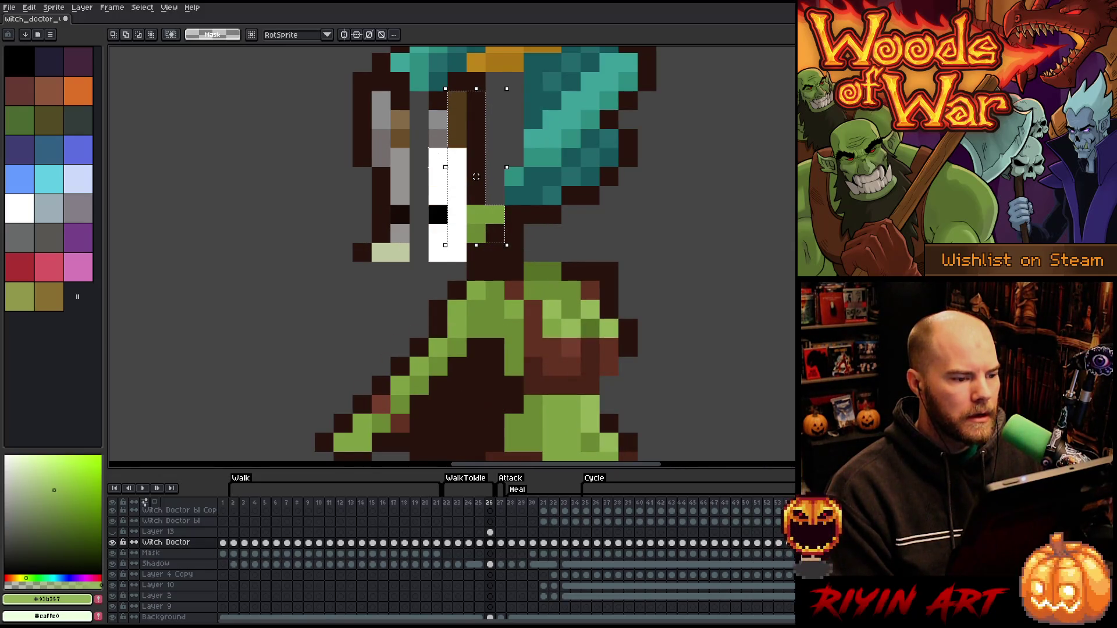
left_click_drag(496, 245, 497, 264)
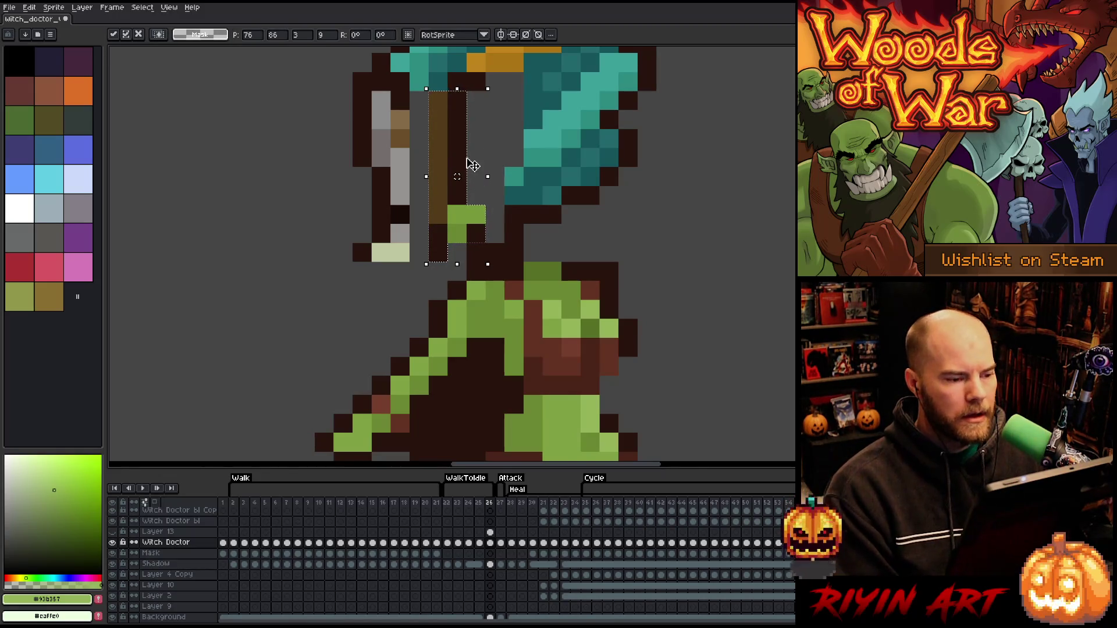
key("Return")
key("Left")
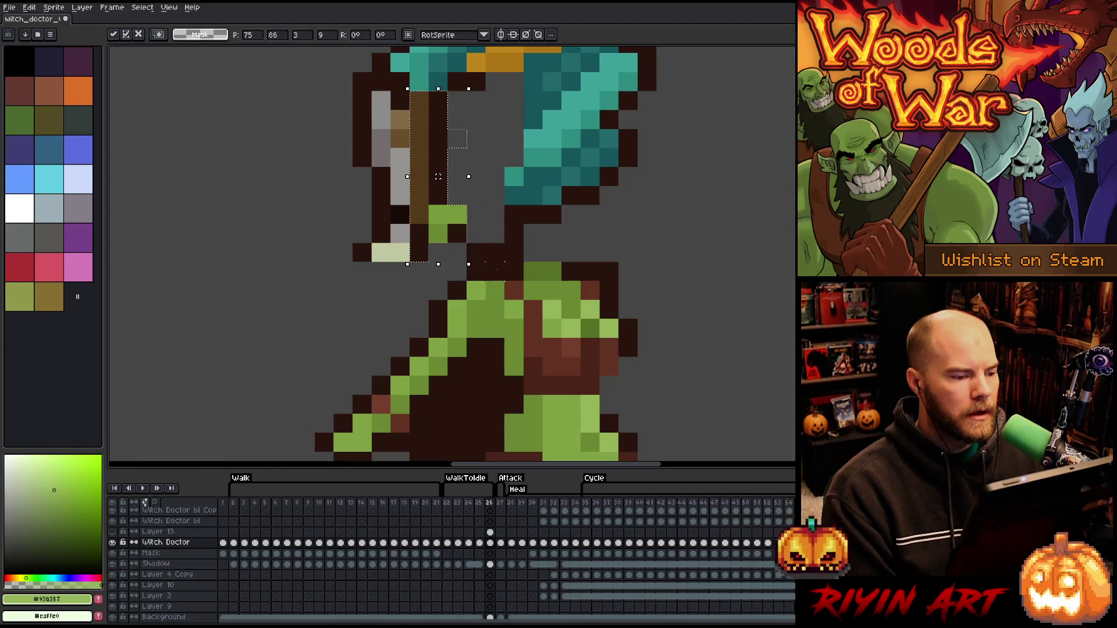
scroll(515, 258, "down", 3)
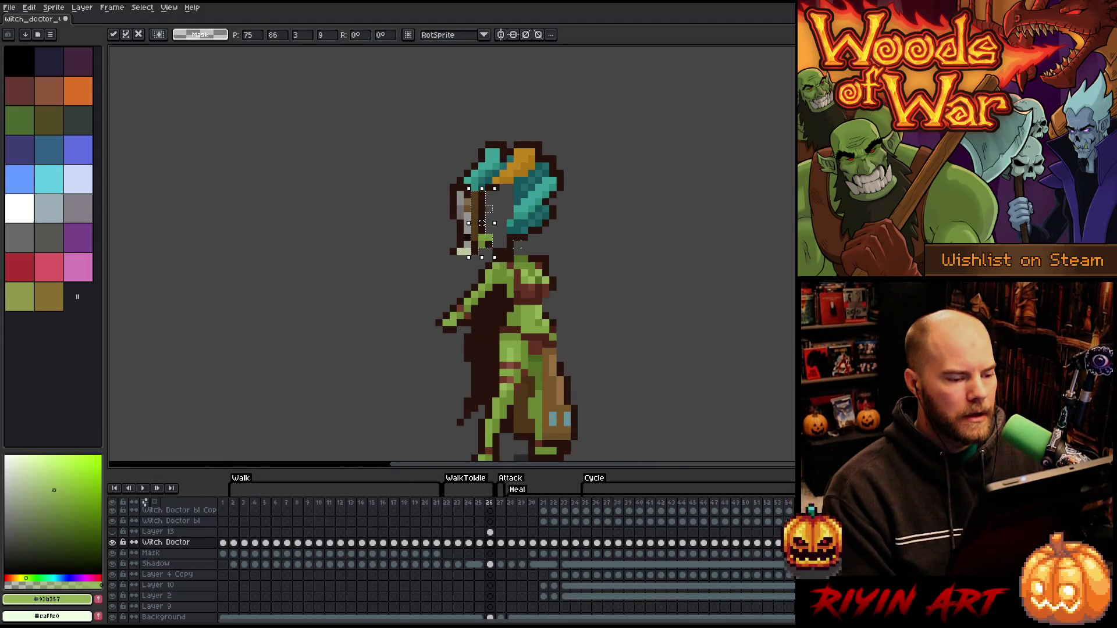
left_click(592, 152)
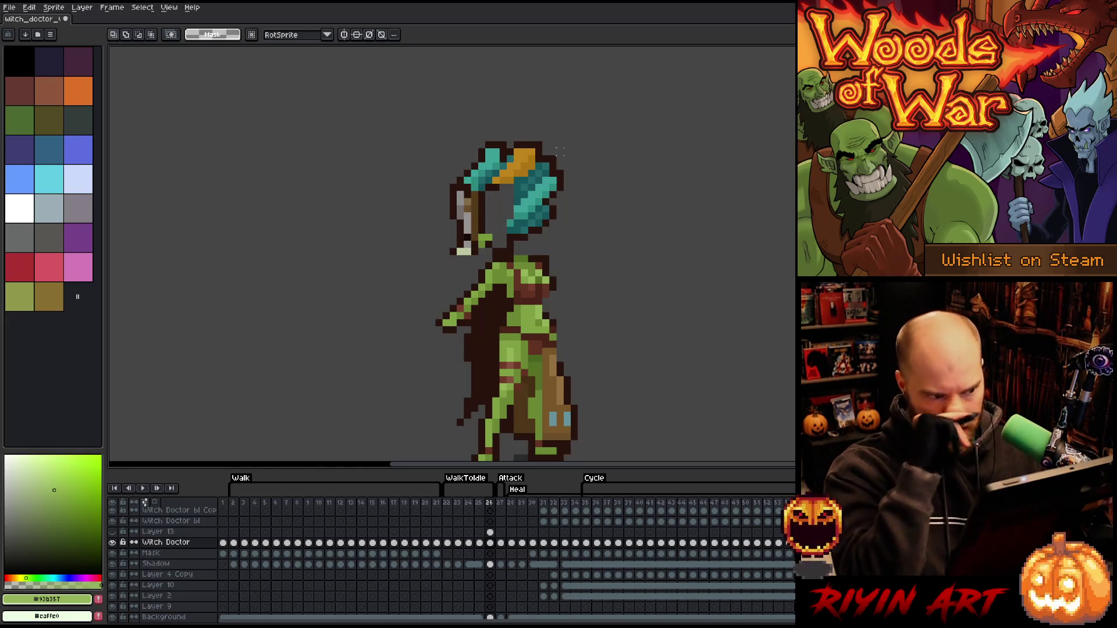
scroll(483, 157, "up", 1)
scroll(482, 157, "up", 1)
Fill the upper-left hair area with orange and paint several pixels darker orange #ac7514
scroll(482, 156, "up", 1)
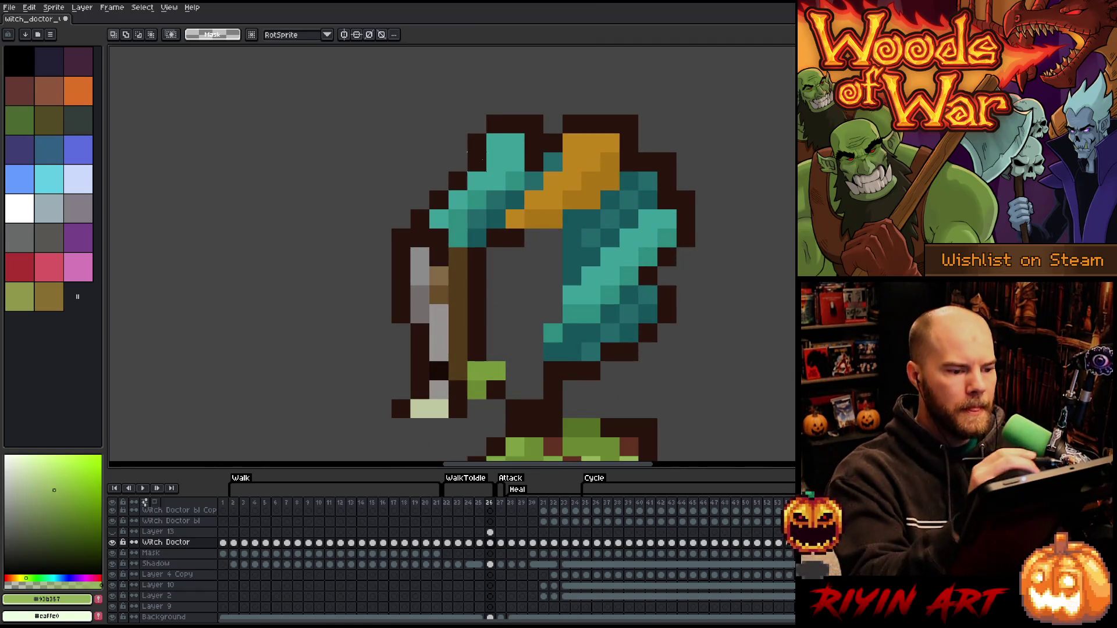
key("b")
left_click(572, 163)
key("ctrl+z")
left_click(572, 163, "alt")
key("g")
left_click(435, 217)
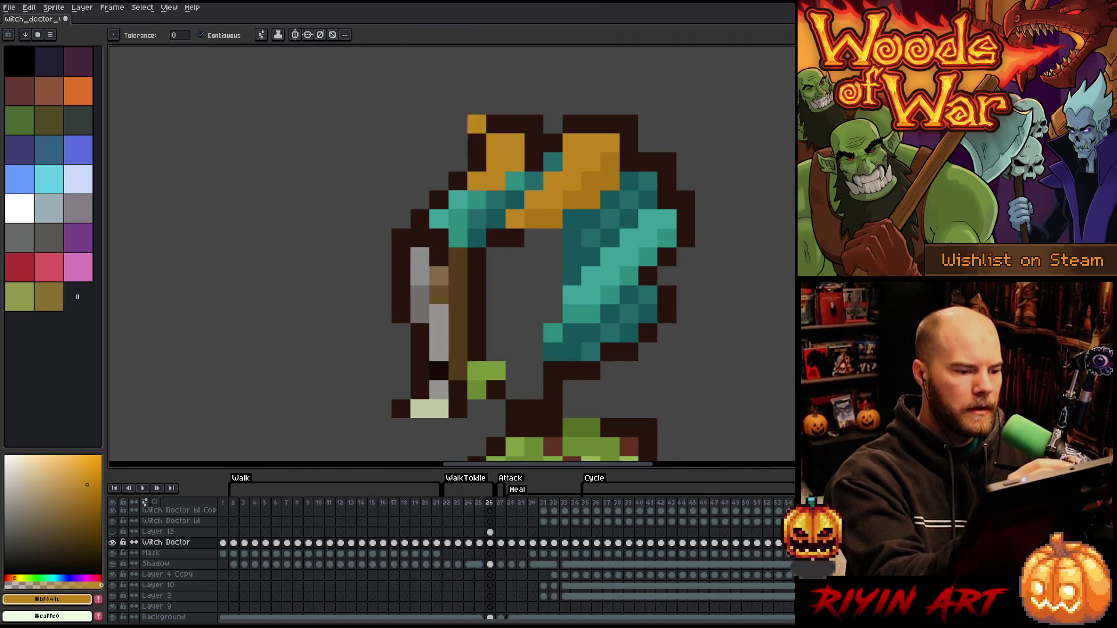
key("b")
left_click(610, 162, "alt")
left_click(515, 180)
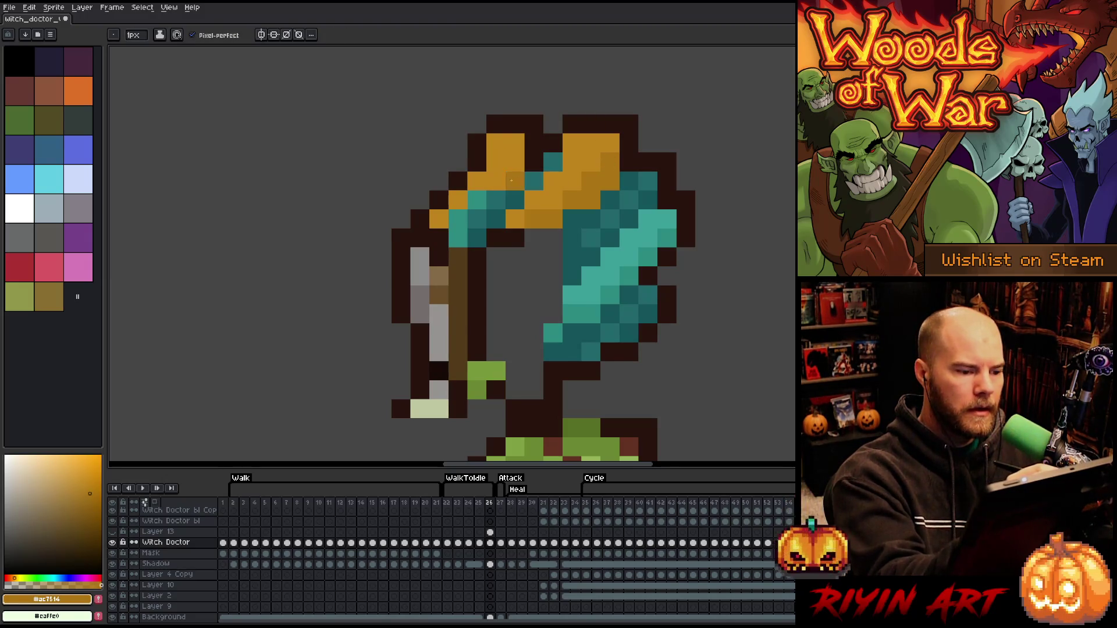
left_click(496, 219)
key("ctrl+z")
left_click(496, 200)
left_click(458, 239)
left_click(477, 200)
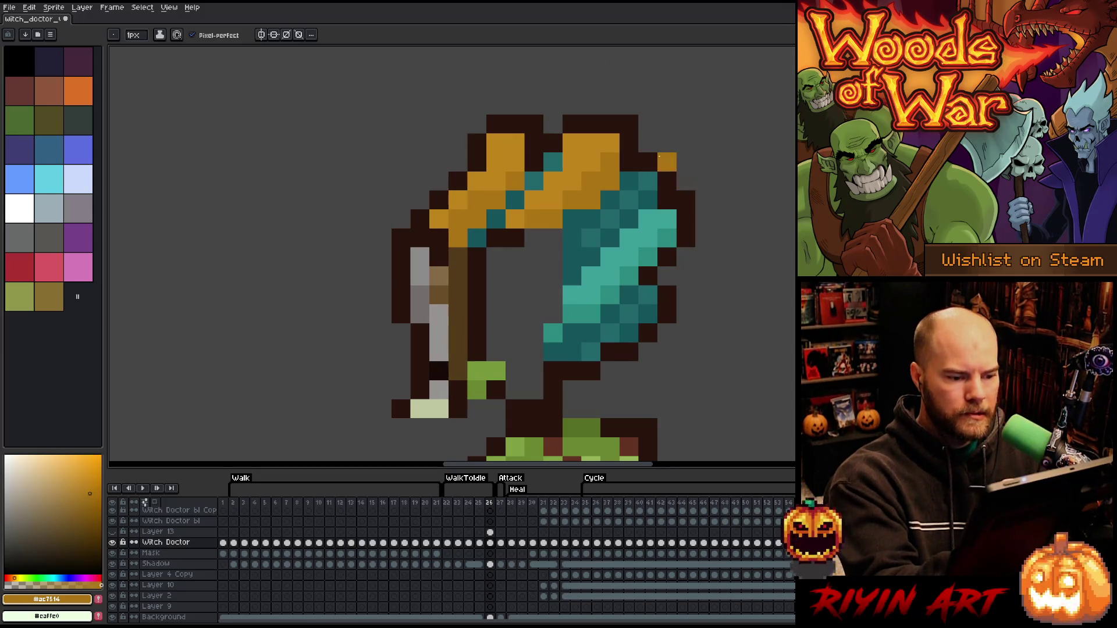
Recolour the orange hair band with mid teal #22676c and dark teal #155459, adding a dark diagonal
left_click(610, 200, "alt")
key("g")
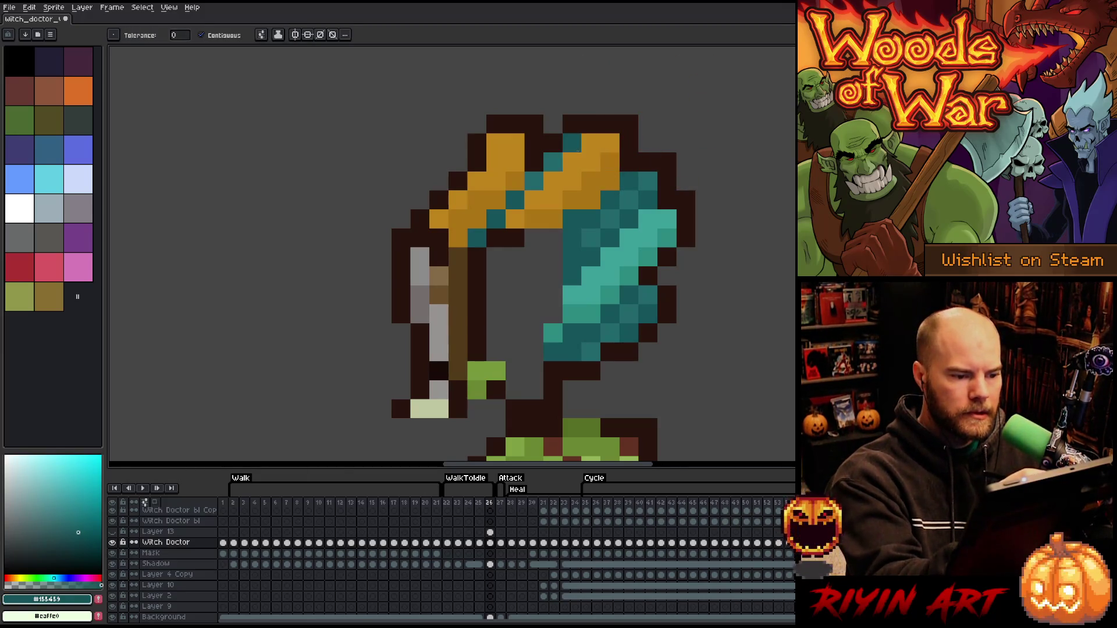
left_click(576, 145)
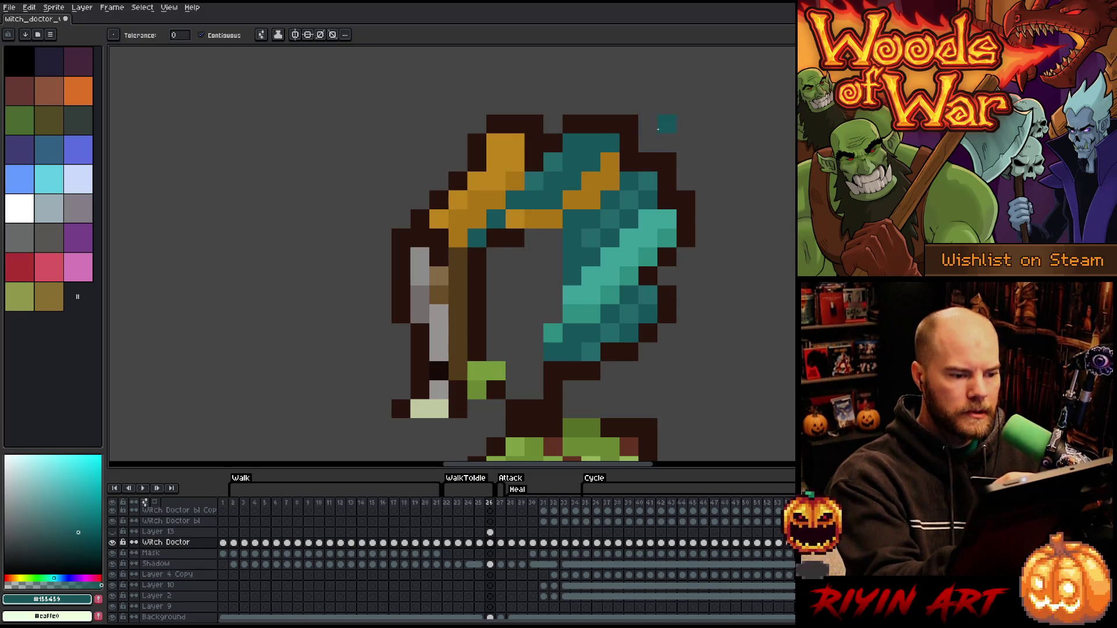
key("ctrl+z")
left_click(590, 142, "alt")
left_click(582, 145)
key("ctrl+z")
key("ctrl+z")
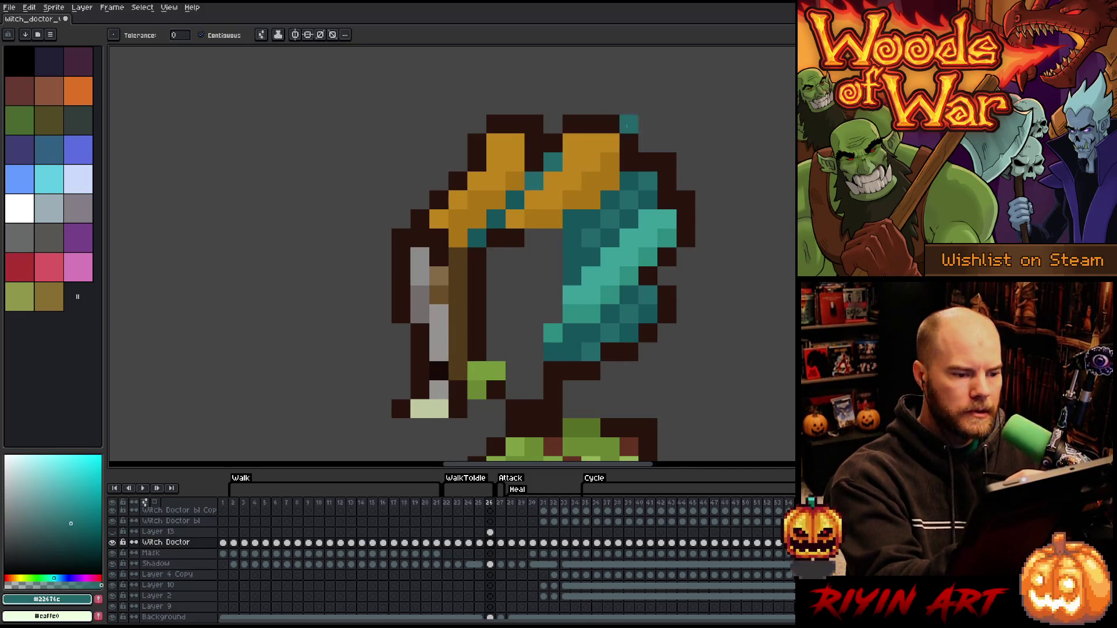
left_click(628, 187, "alt")
key("b")
left_click_drag(553, 142, 533, 181)
left_click(590, 227, "alt")
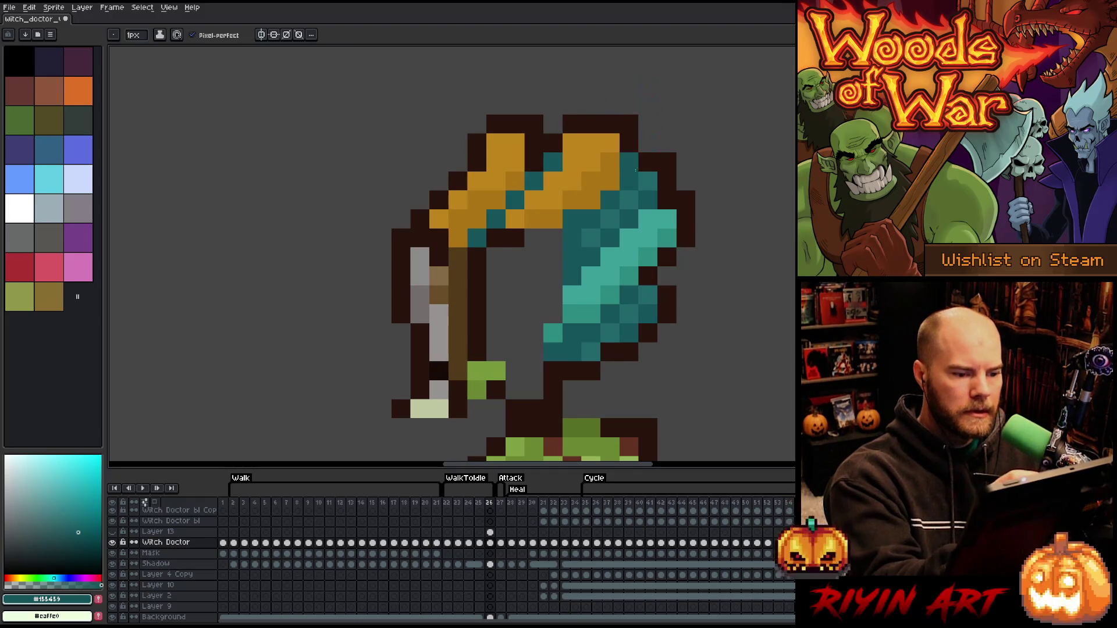
key("g")
left_click(568, 144)
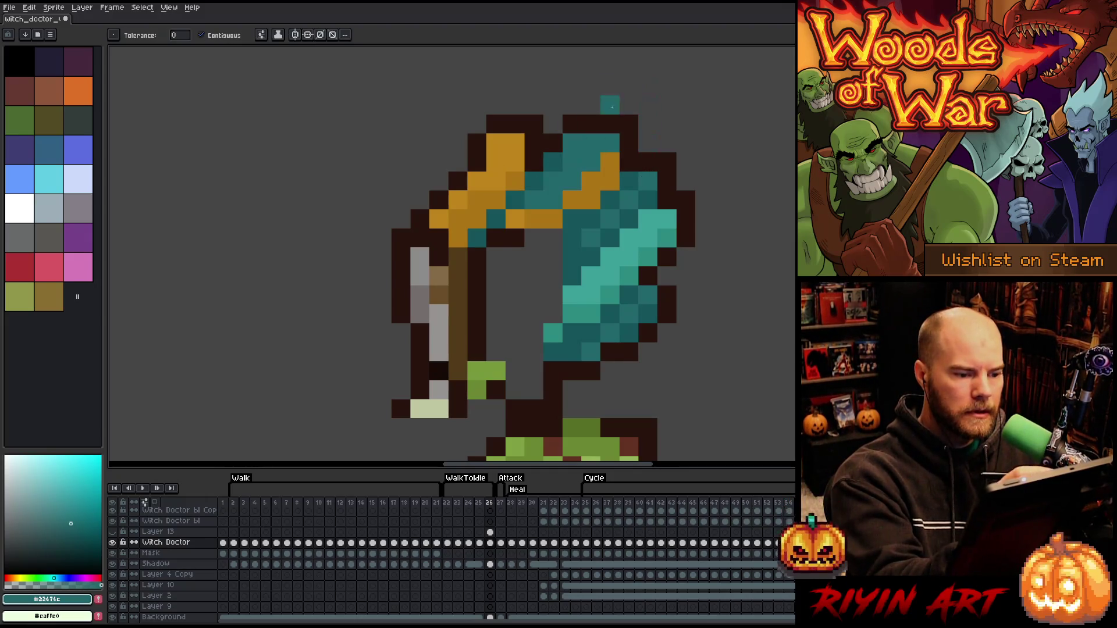
left_click(606, 225, "alt")
left_click(593, 192)
left_click(648, 162)
Add light teal #3ba098 highlight pixels and a light strand across the hair
left_click(657, 218, "alt")
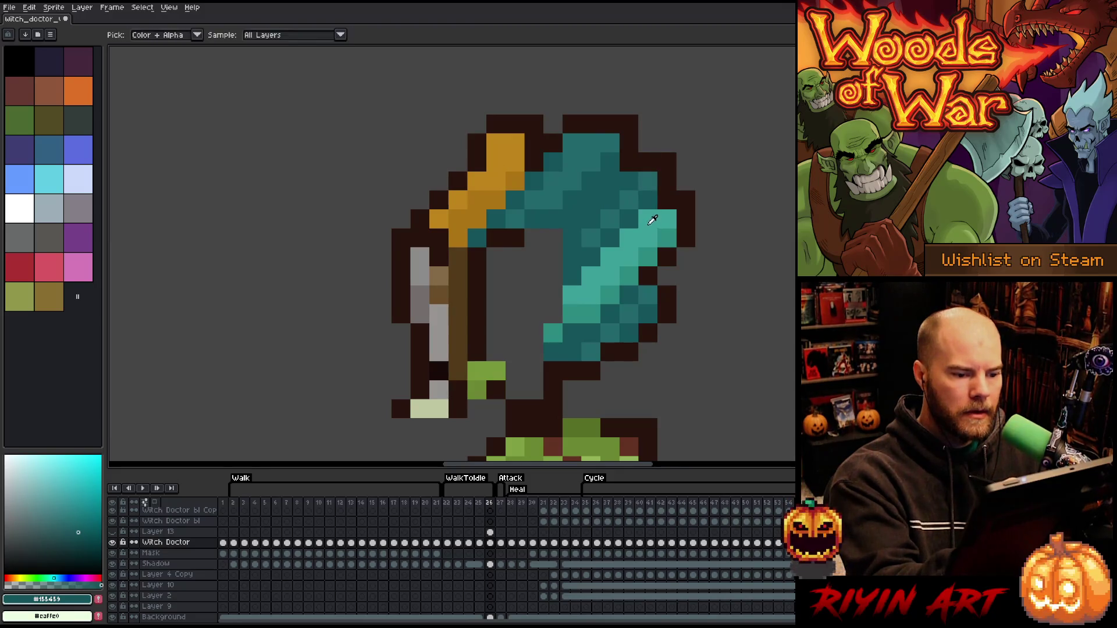
key("b")
left_click(590, 219)
left_click(572, 238)
left_click(609, 200)
left_click(667, 124)
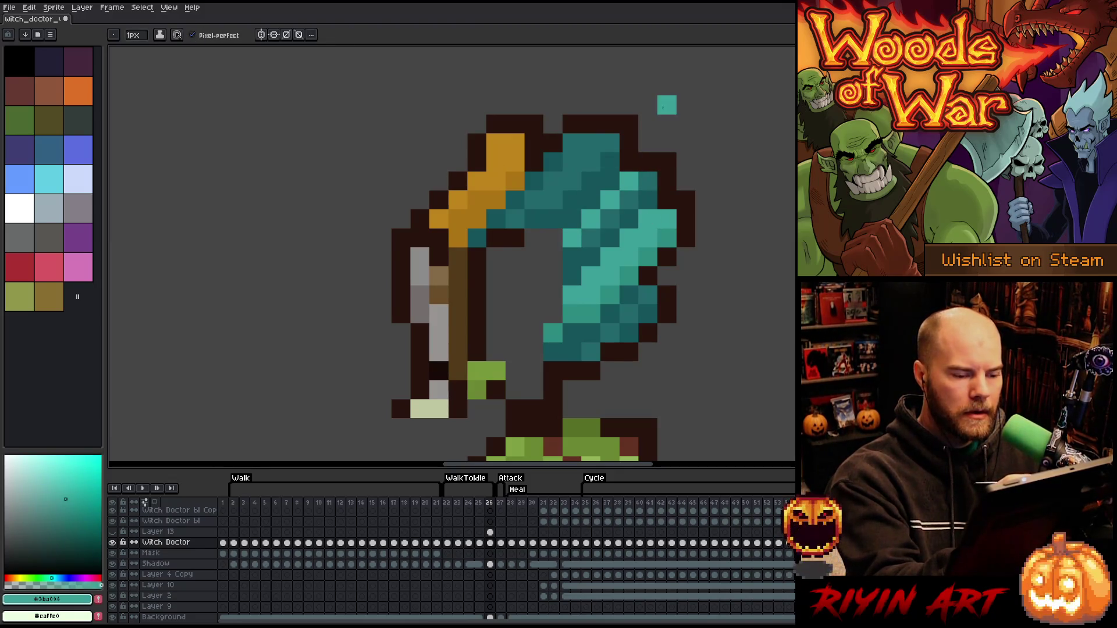
left_click_drag(591, 199, 535, 258)
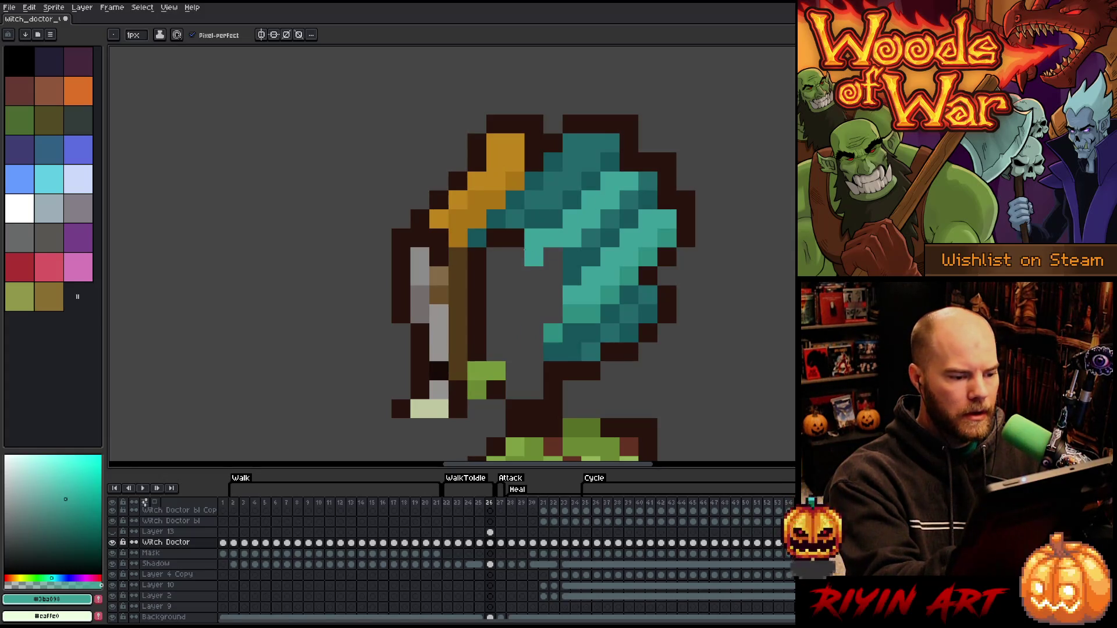
Fill the gap below the hair and its edge with dark teal pixels
left_click(539, 217, "alt")
left_click_drag(514, 256, 496, 257)
left_click(496, 238)
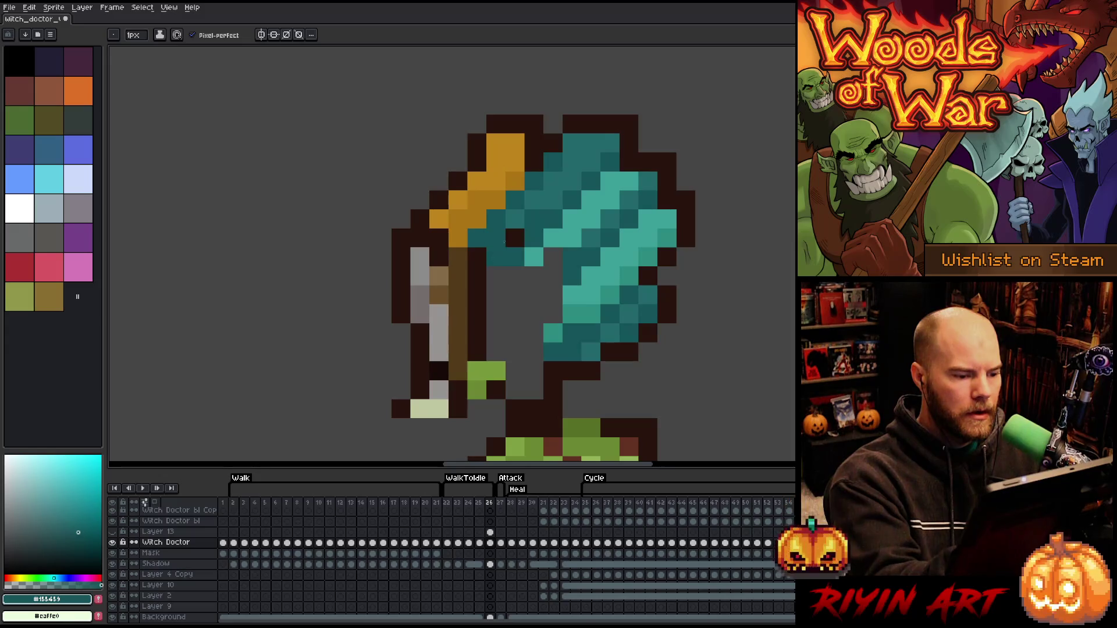
left_click(515, 238)
left_click(477, 257)
left_click(477, 275)
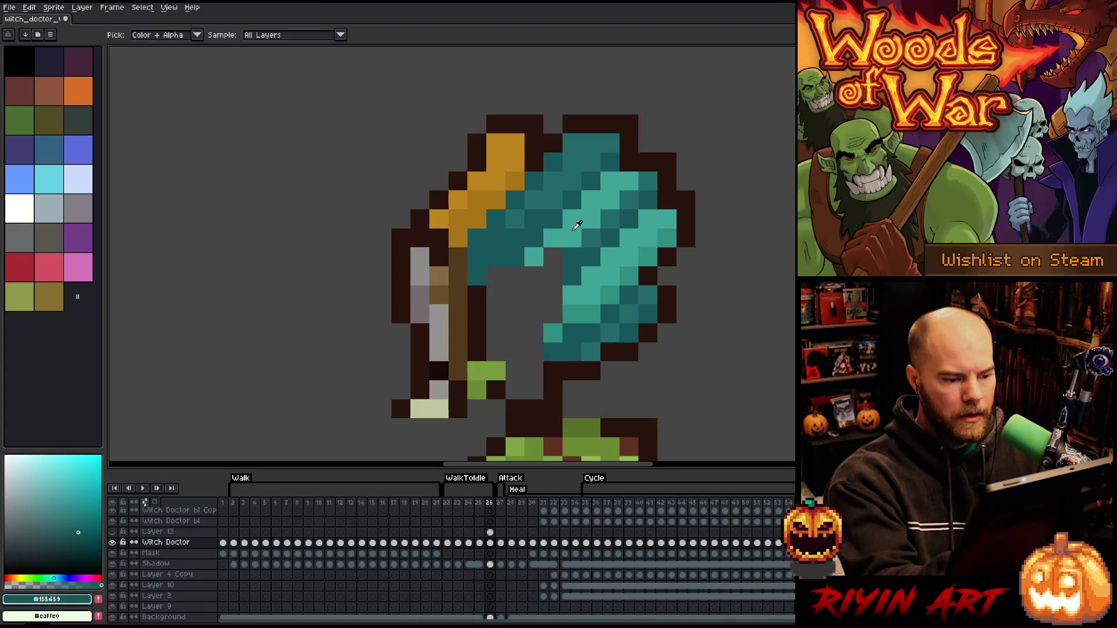
Add light teal highlight pixels to the lower hair
left_click(574, 225, "alt")
left_click(534, 276)
left_click(515, 276)
left_click(495, 295)
left_click(515, 295)
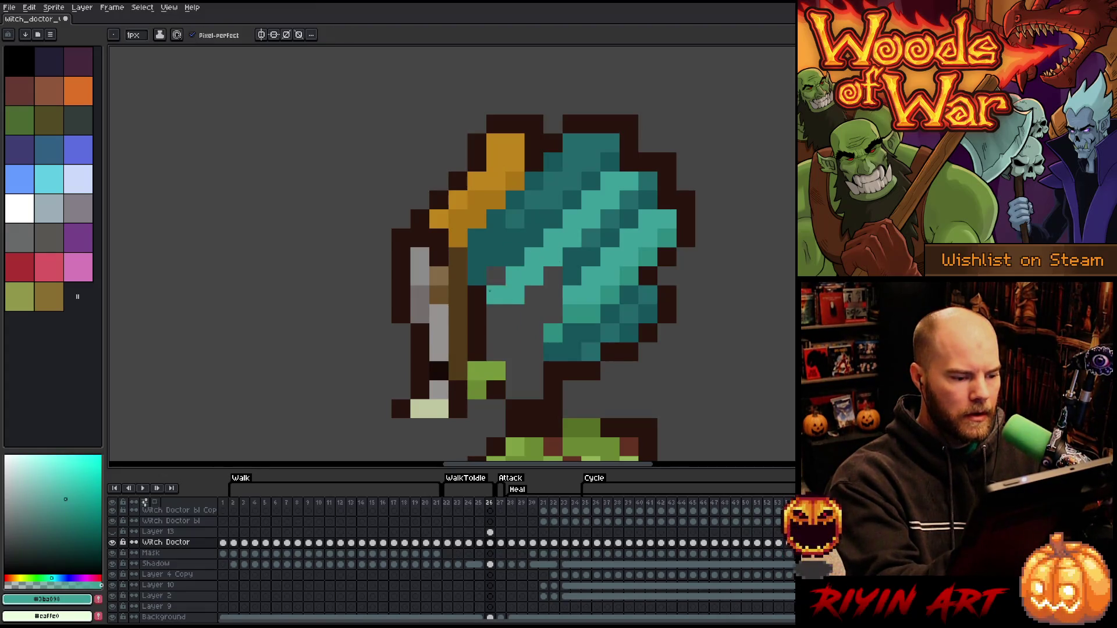
Shade the hair's lower left with mid-dark teal and refine those pixels
left_click(525, 237, "alt")
left_click(496, 276)
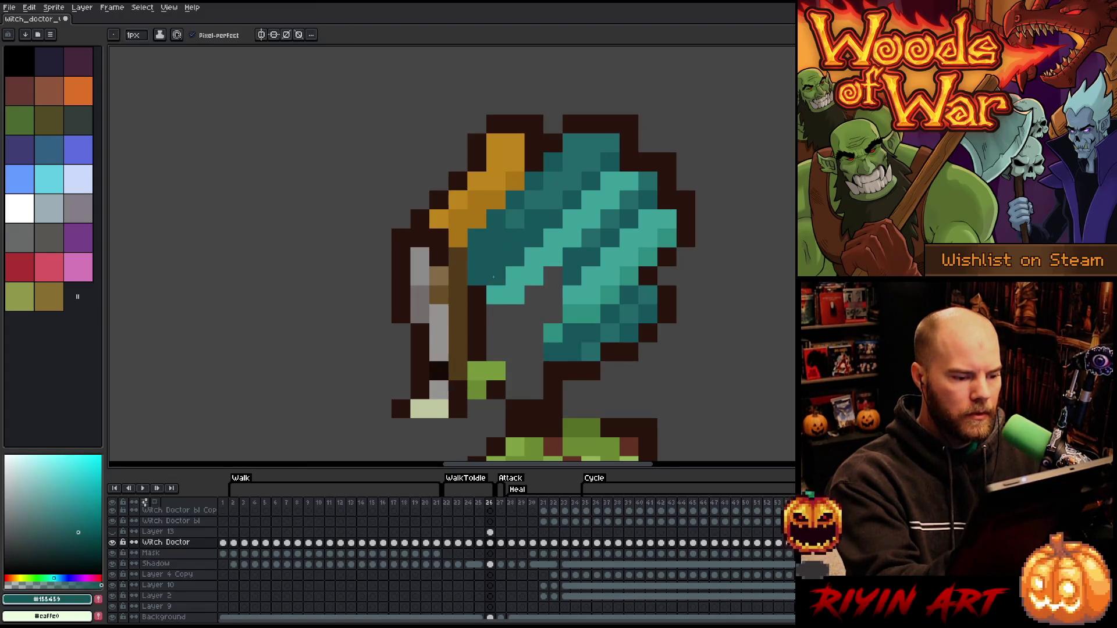
left_click(477, 295)
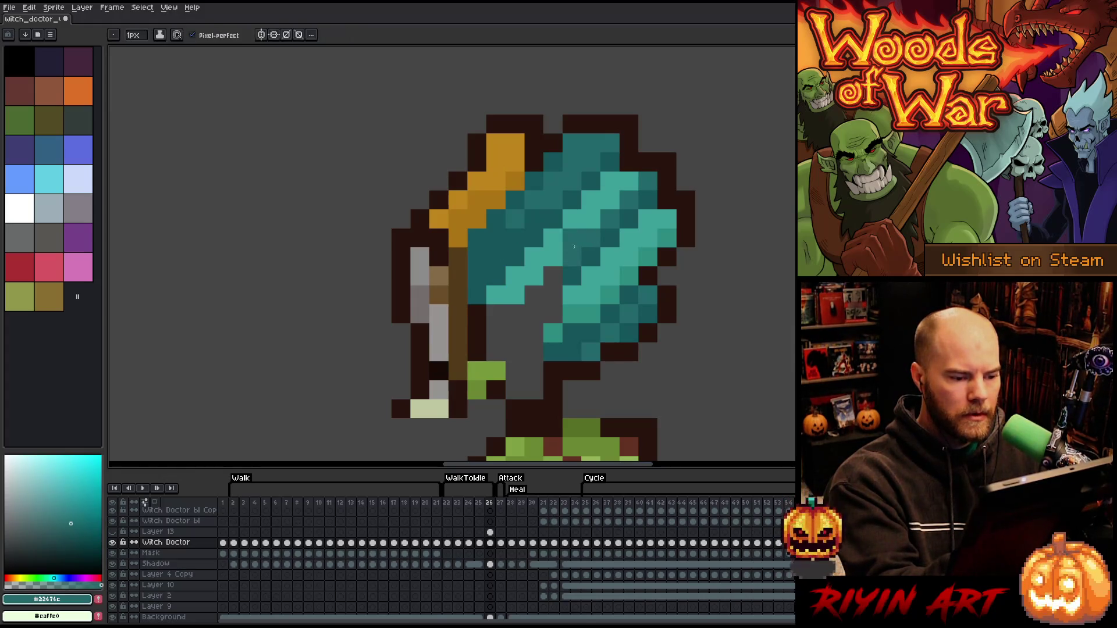
left_click_drag(535, 295, 499, 321)
left_click(515, 313)
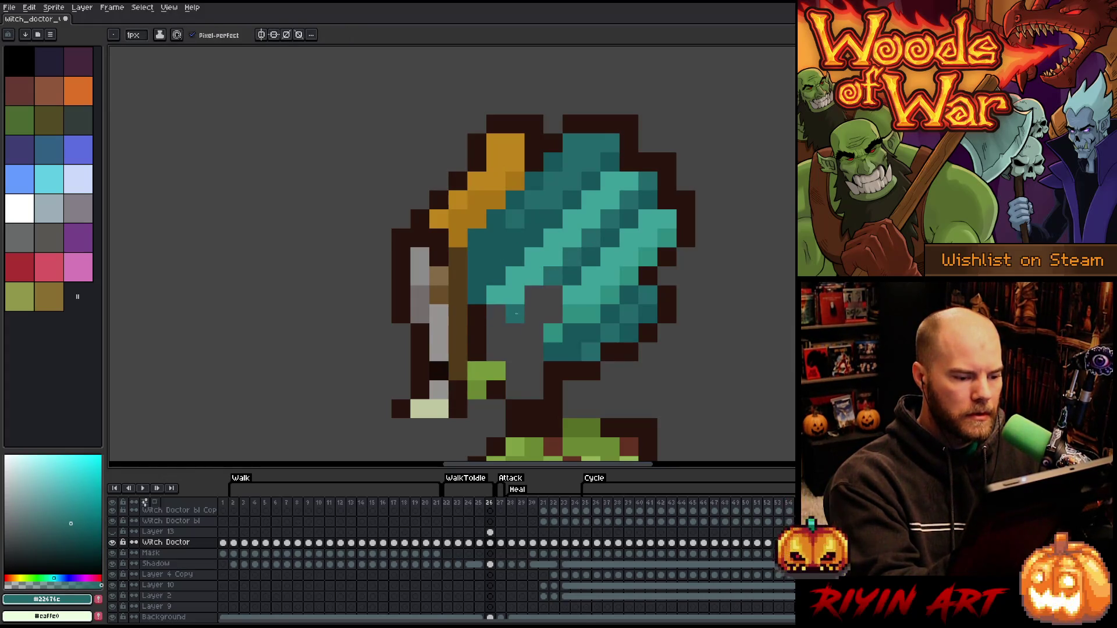
left_click(534, 295)
left_click(495, 313)
left_click(477, 313)
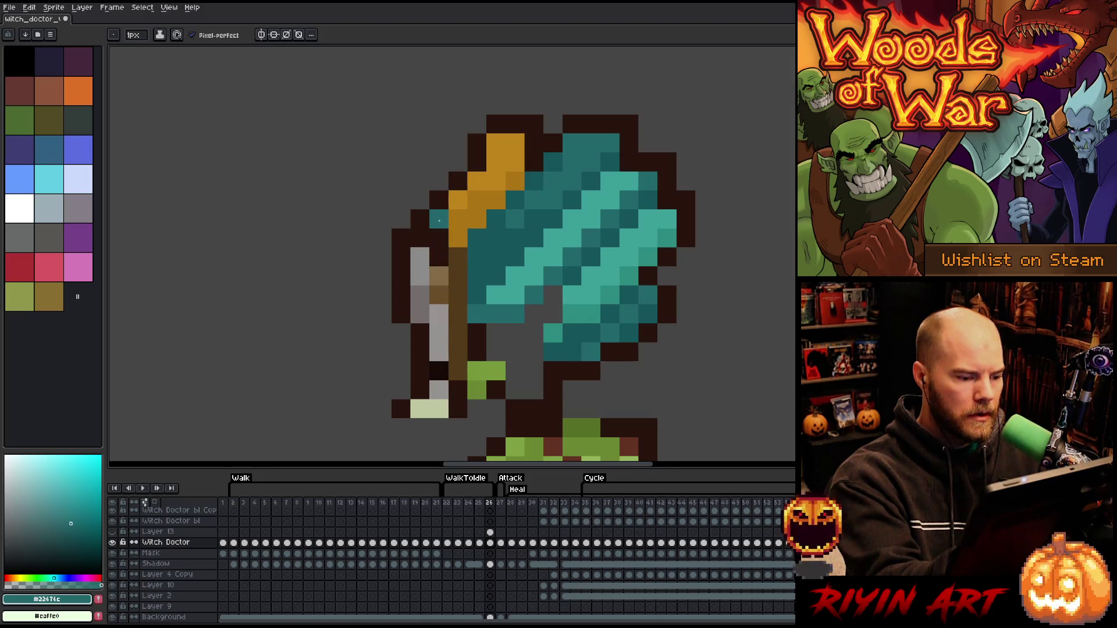
Paint the teal column beside the hair dark brown (#28130d), darkening the leftover pixels
key("i")
left_click(452, 238)
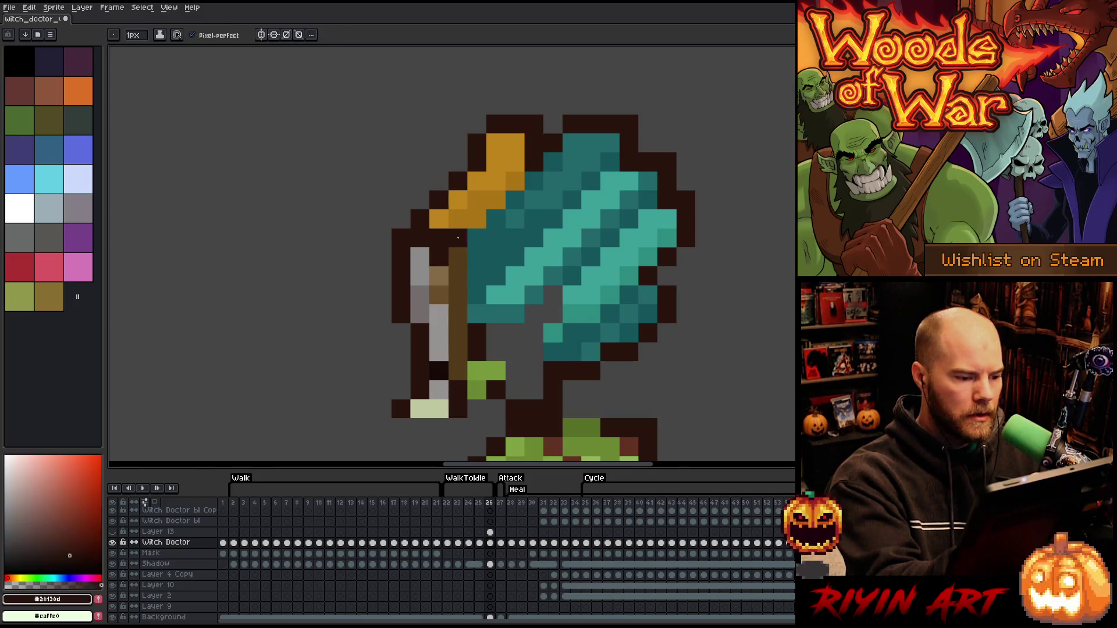
key("b")
left_click_drag(477, 233, 474, 317)
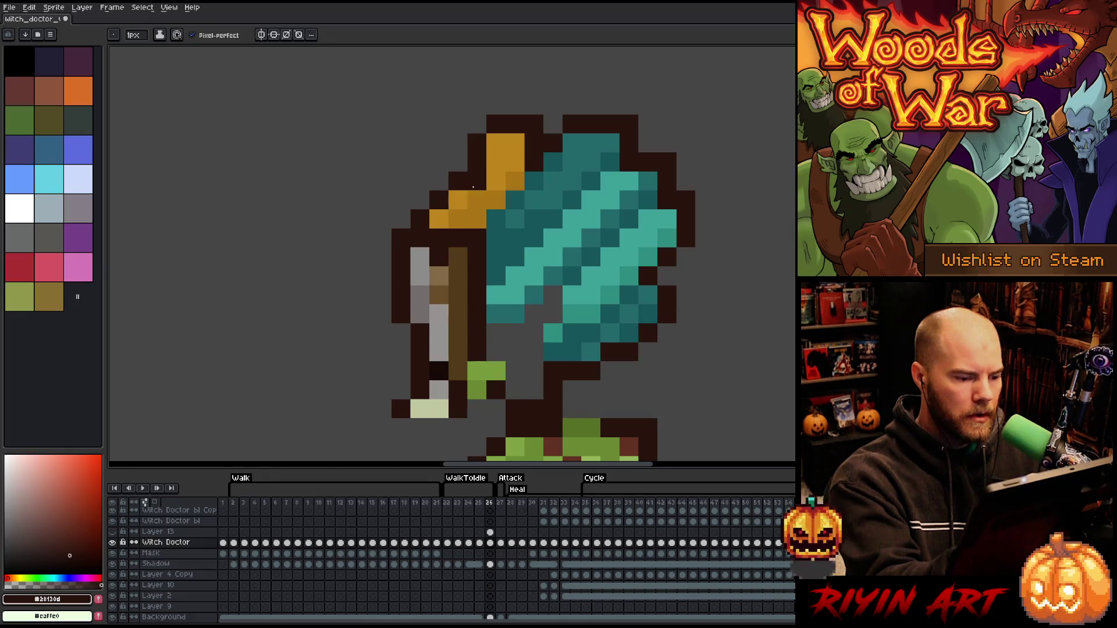
key("i")
left_click(439, 275)
key("b")
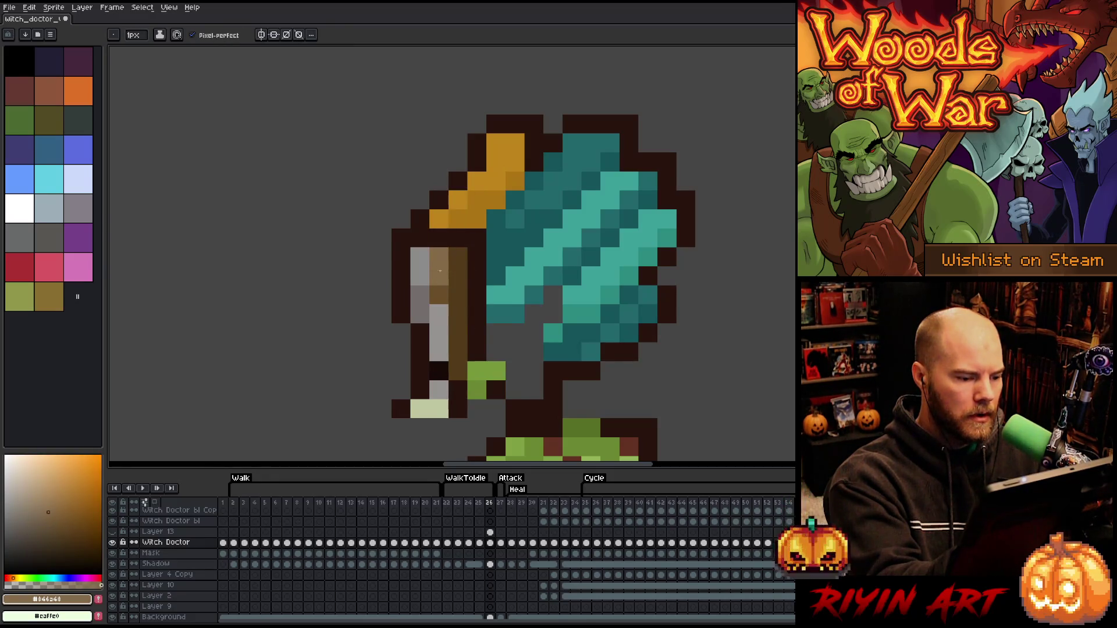
key("i")
left_click(439, 294)
key("b")
left_click(440, 276)
Fill the grey spots in the hair with light teal, discarding a trial grey pixel
key("i")
left_click(420, 261)
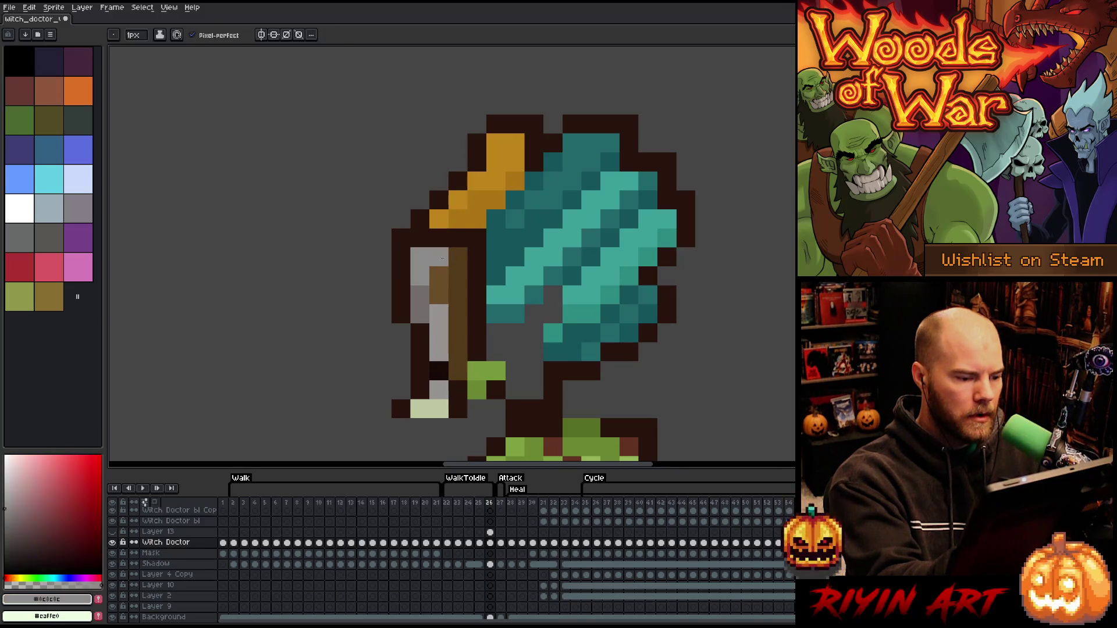
key("b")
left_click(628, 200)
key("ctrl+z")
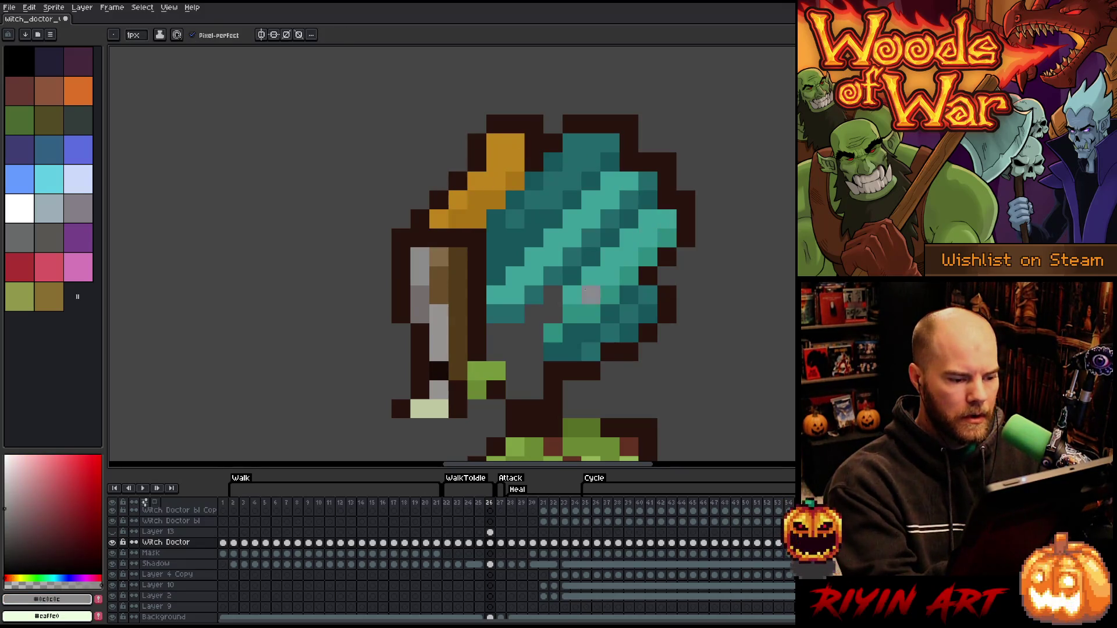
key("i")
left_click(576, 294)
key("b")
left_click(534, 313)
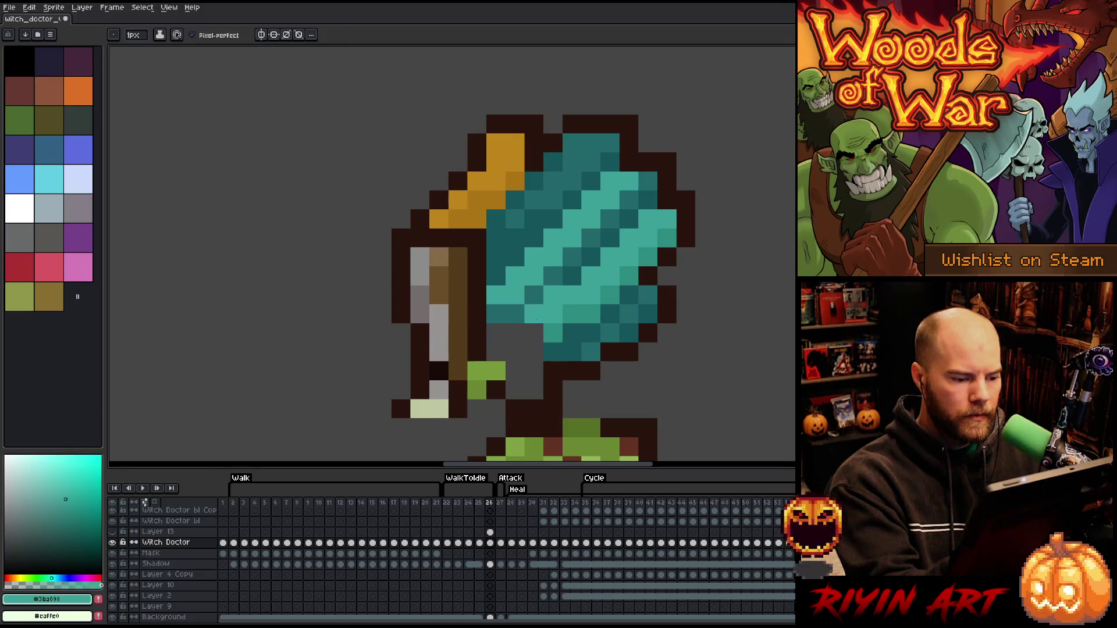
left_click(534, 333)
left_click(515, 333)
left_click(591, 256)
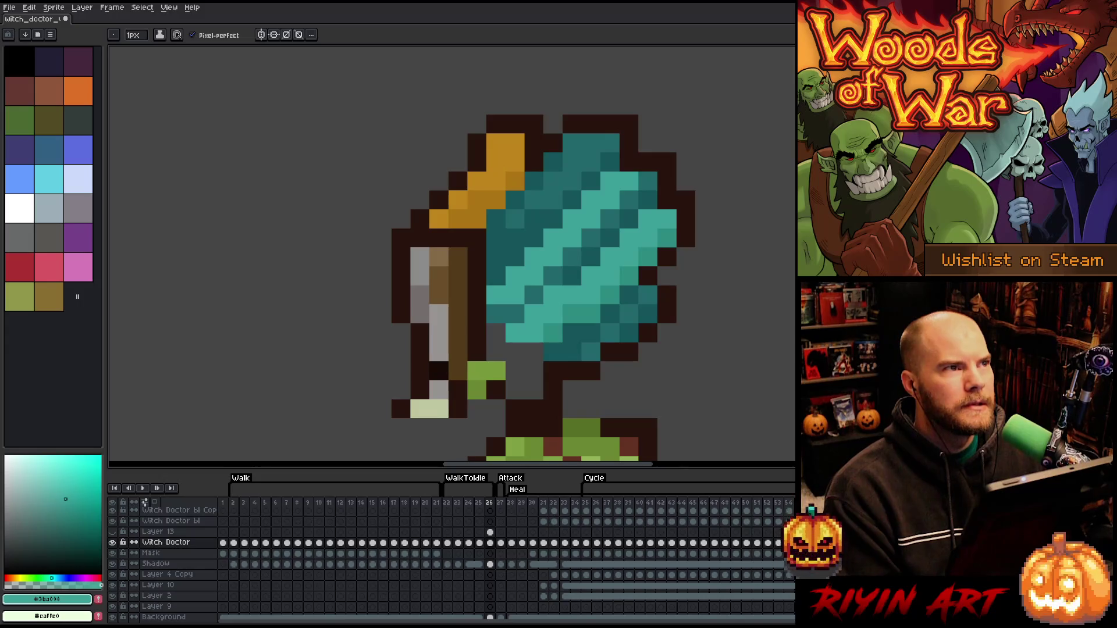
Extend the hair's bottom edge in mid teal #2d8a81 and shade its bottom row #155459
left_click(610, 371)
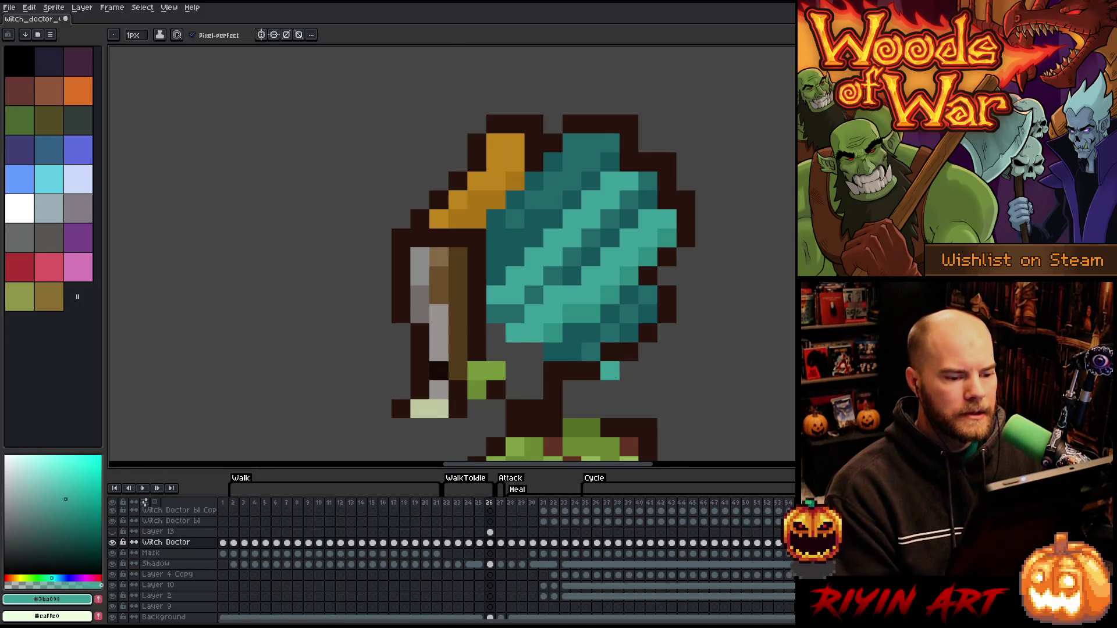
left_click(545, 338, "alt")
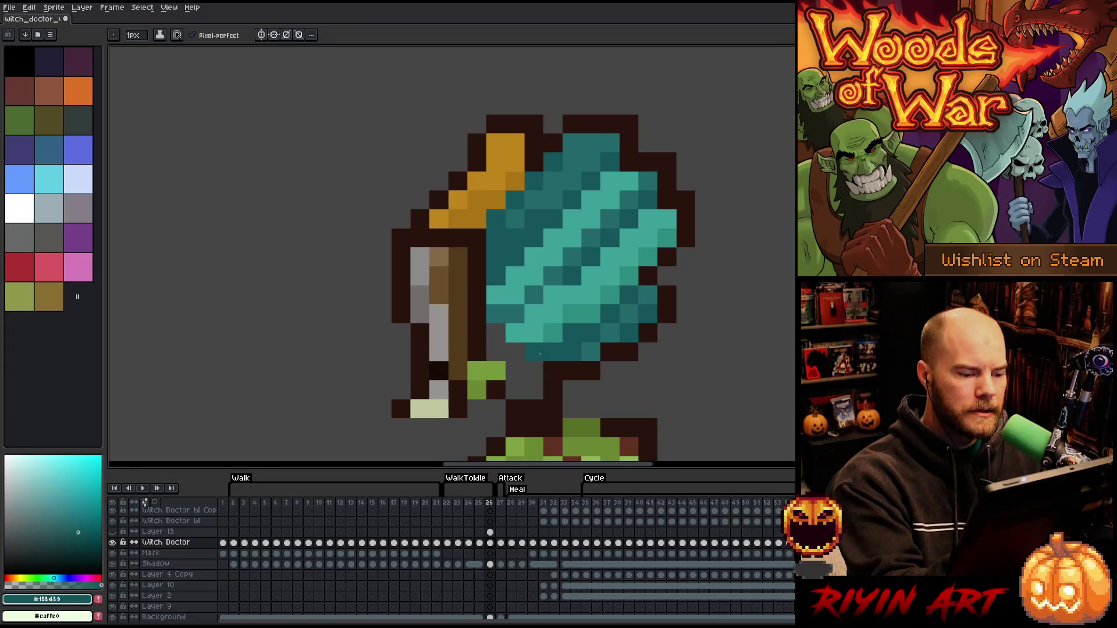
left_click(515, 351)
left_click(495, 352)
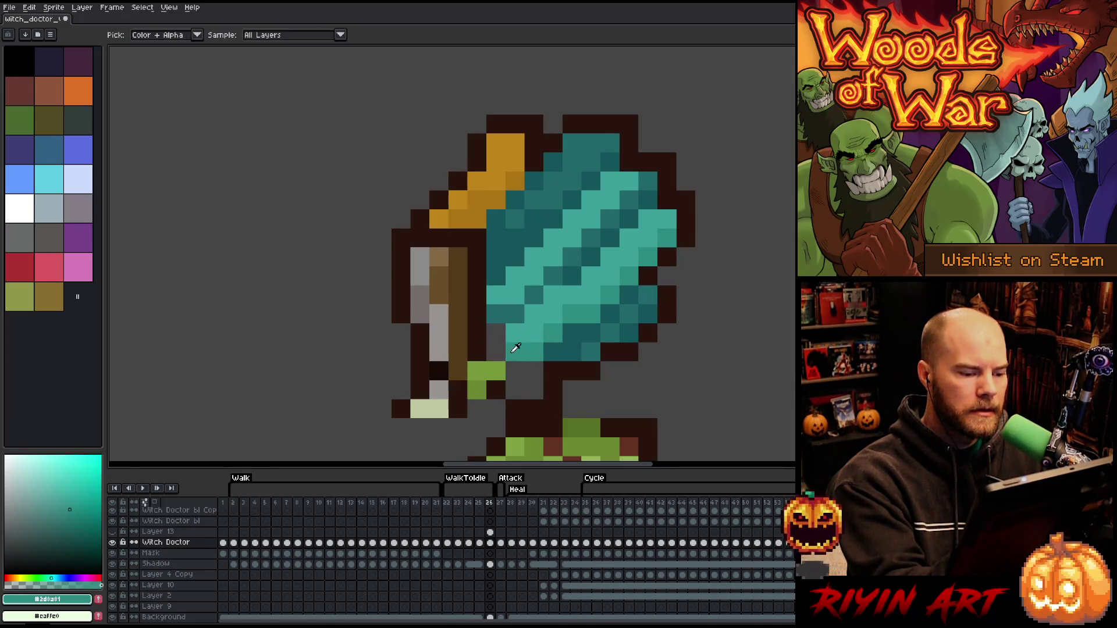
left_click(569, 182, "alt")
left_click(553, 371)
left_click(571, 346, "alt")
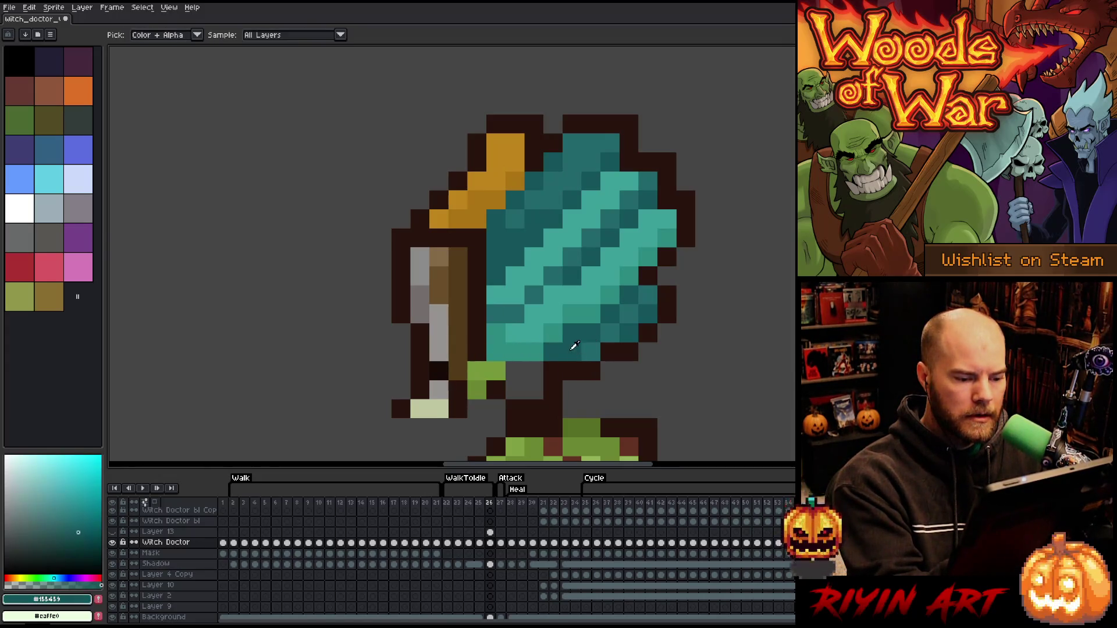
left_click(514, 371)
left_click(534, 371)
left_click(572, 371)
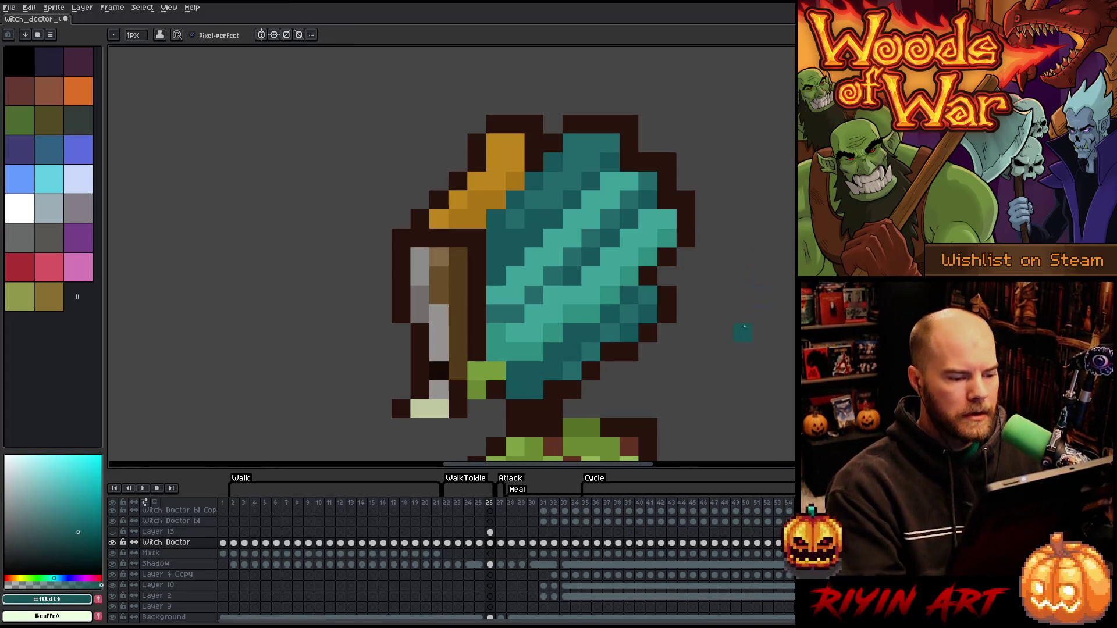
Box-select the head and teal hair, shift it right, and commit the move
scroll(740, 331, "down", 5)
key("space")
left_click_drag(583, 282, 472, 228)
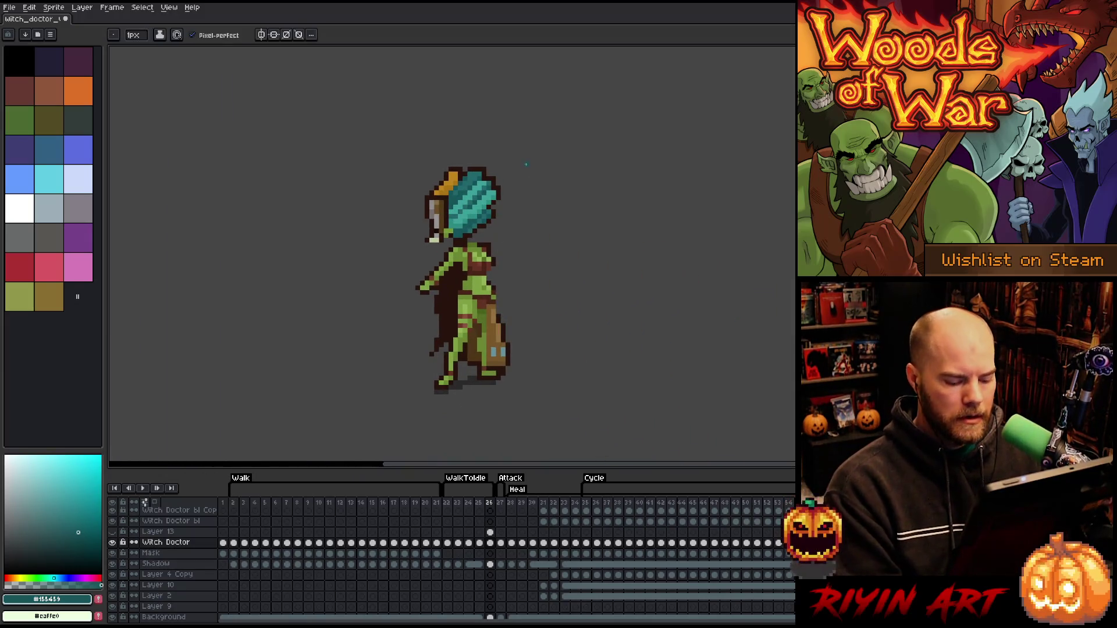
key("m")
left_click_drag(561, 111, 359, 230)
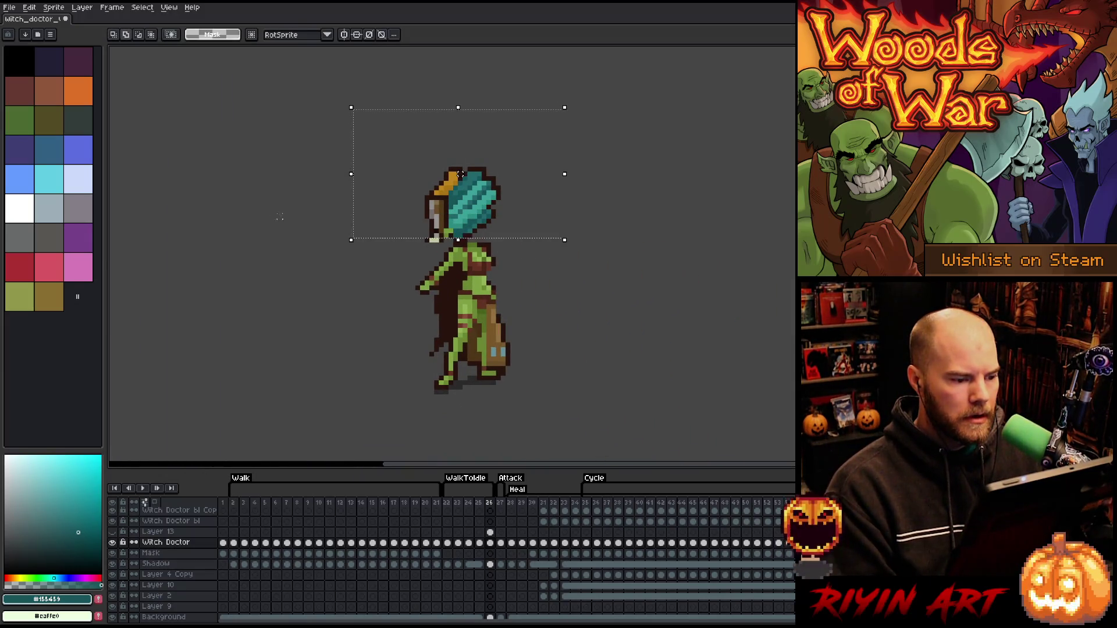
mouse_move(240, 202)
left_mouse_down()
mouse_move(443, 237)
mouse_move(394, 244)
mouse_move(461, 244)
mouse_move(441, 245)
left_mouse_up()
left_click_drag(403, 178, 427, 179)
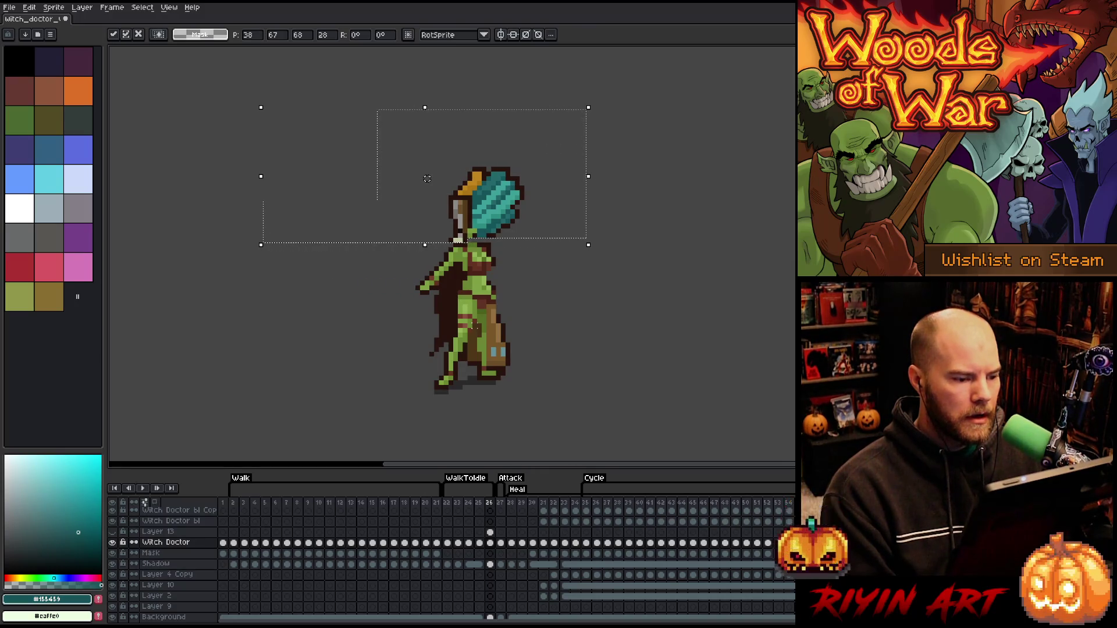
scroll(536, 264, "up", 2)
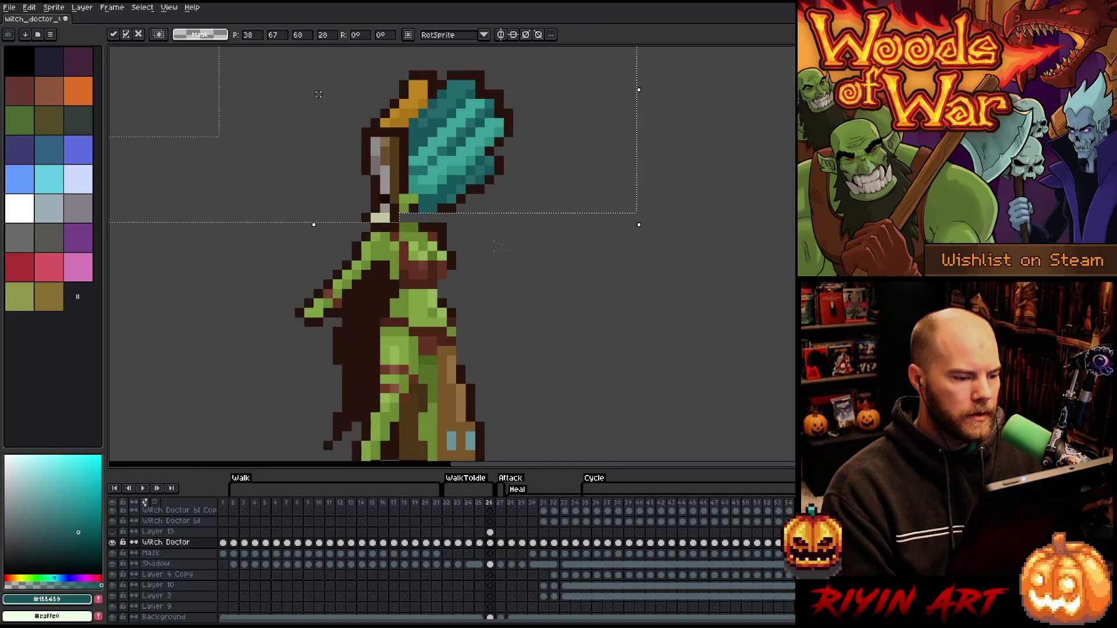
key("Return")
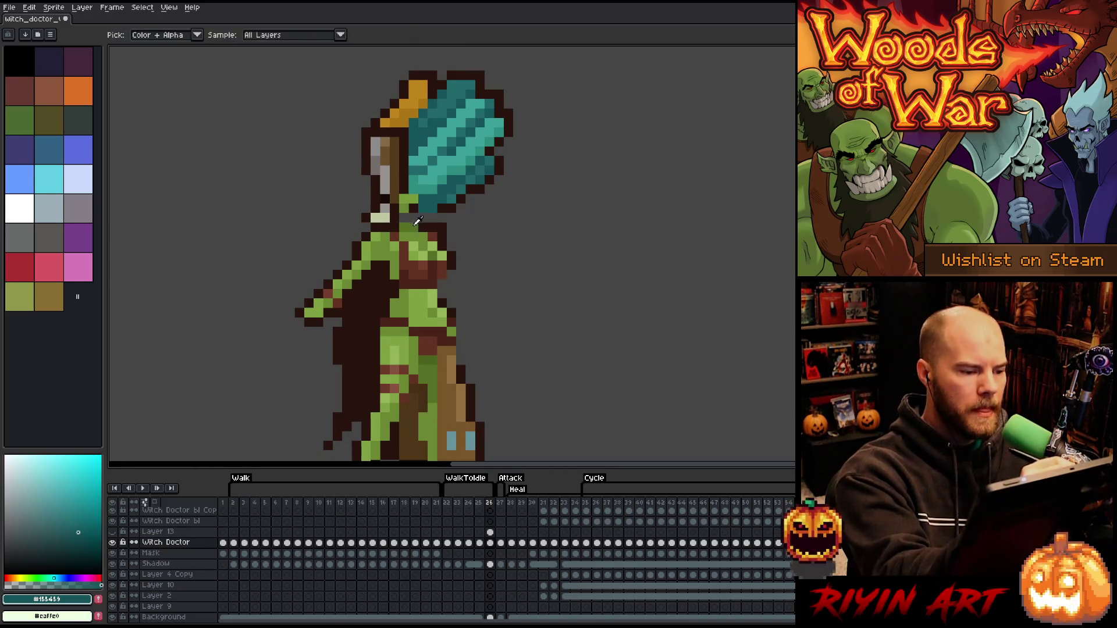
left_click(412, 218, "alt")
key("space")
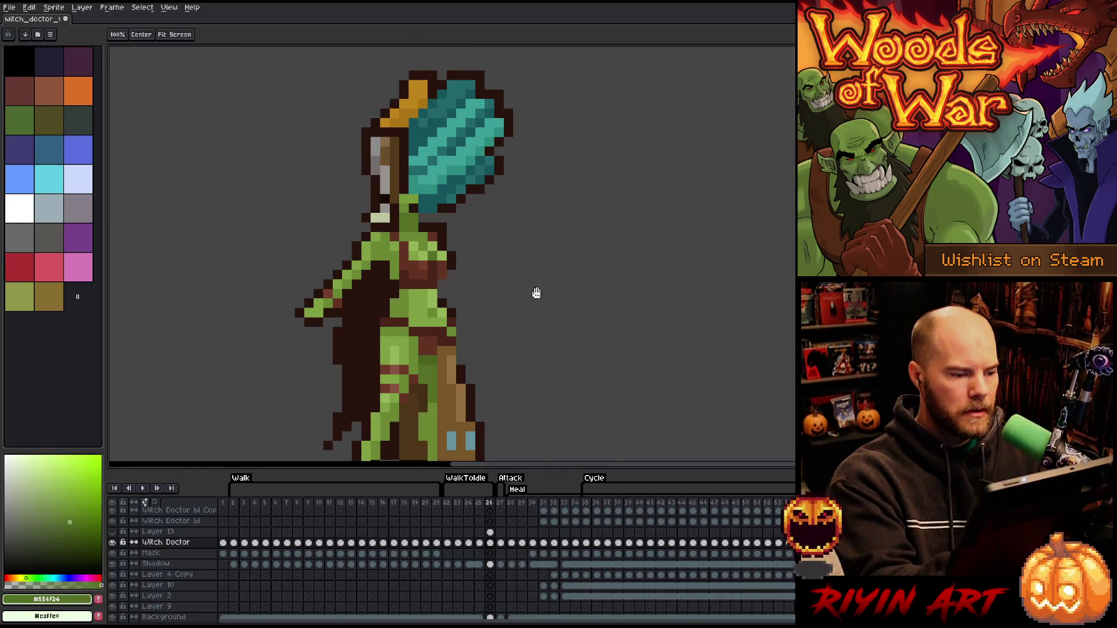
left_click_drag(533, 291, 639, 246)
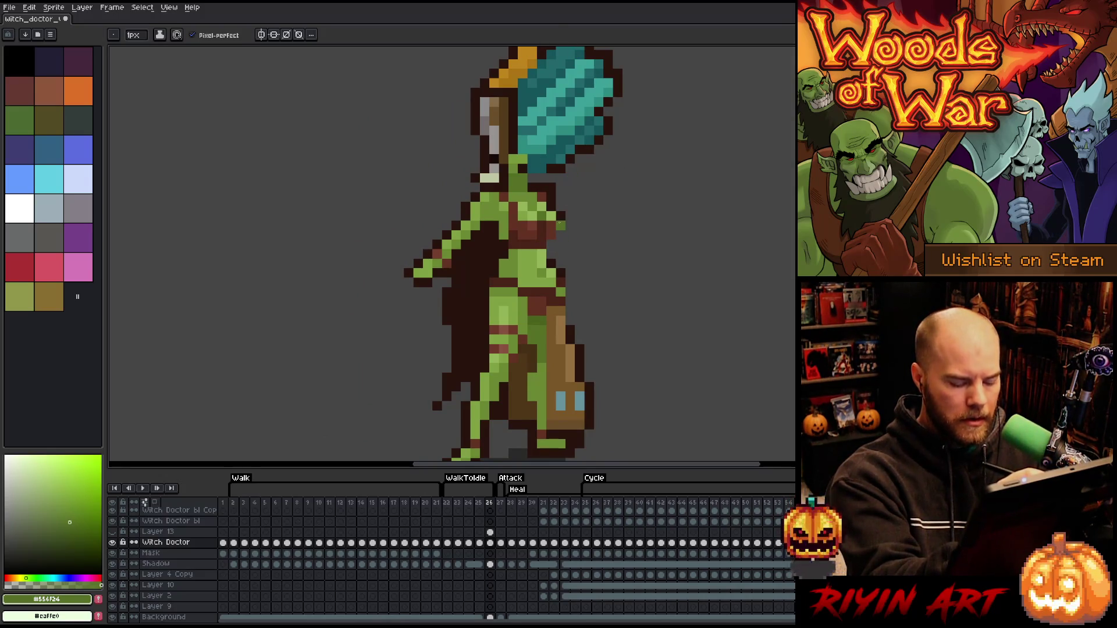
Select the brown chest band and mirror it with Edit > Flip Horizontal
key("m")
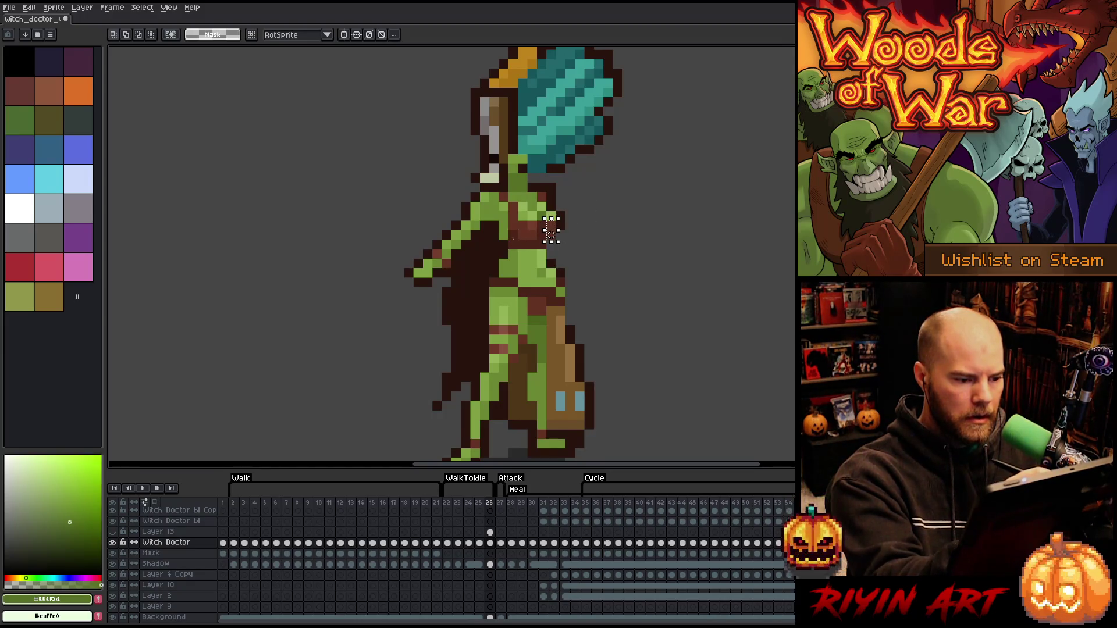
key("b")
left_click(551, 231, "alt")
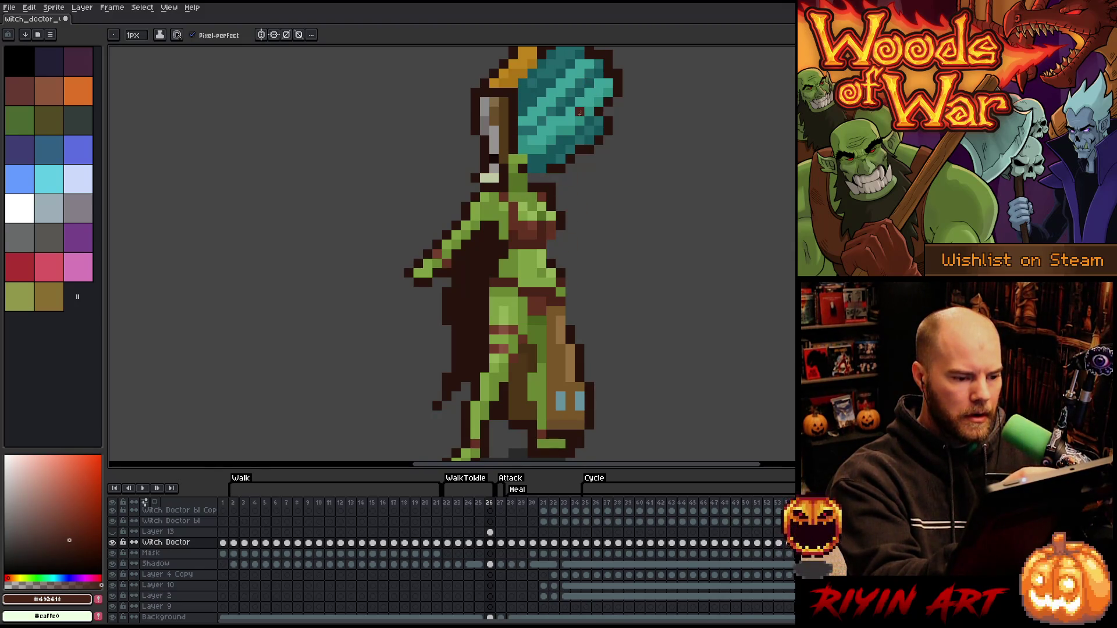
key("m")
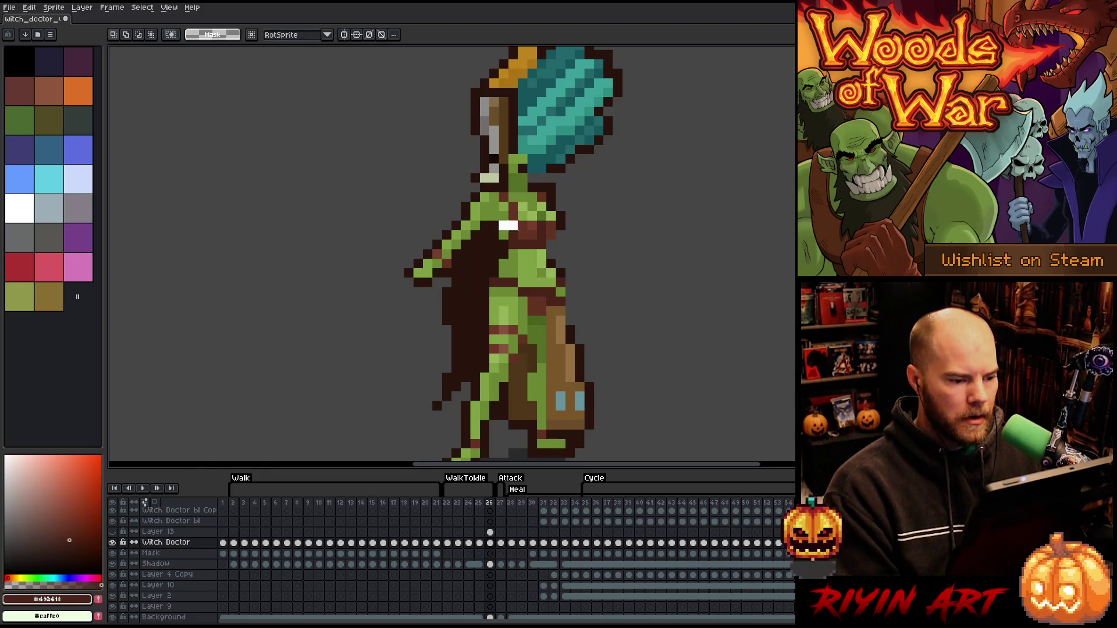
left_click_drag(518, 230, 556, 239)
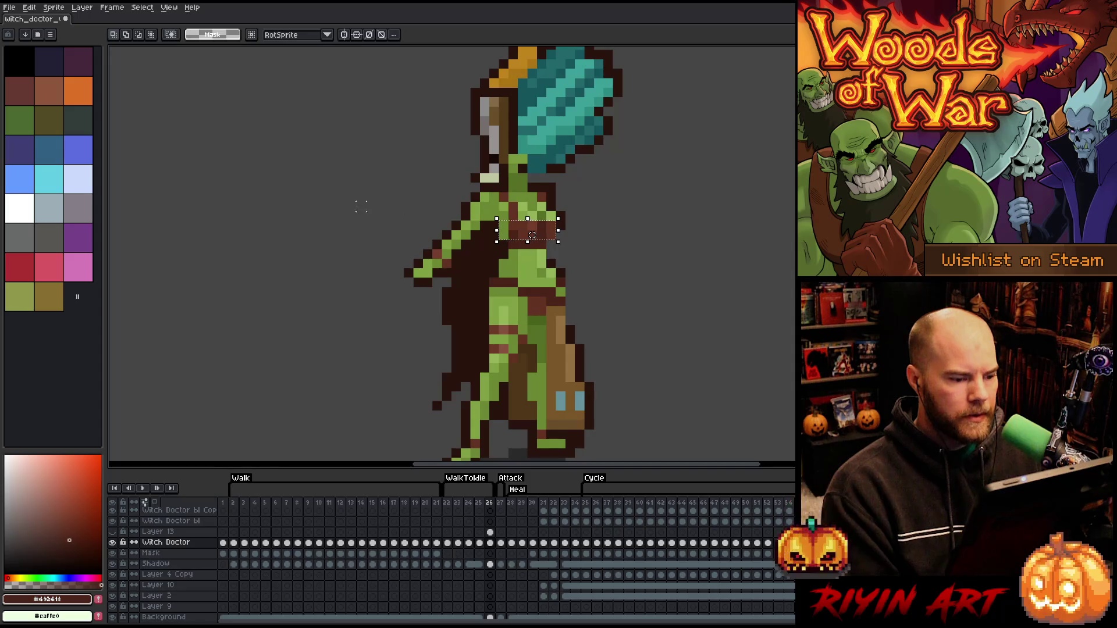
left_click(54, 7)
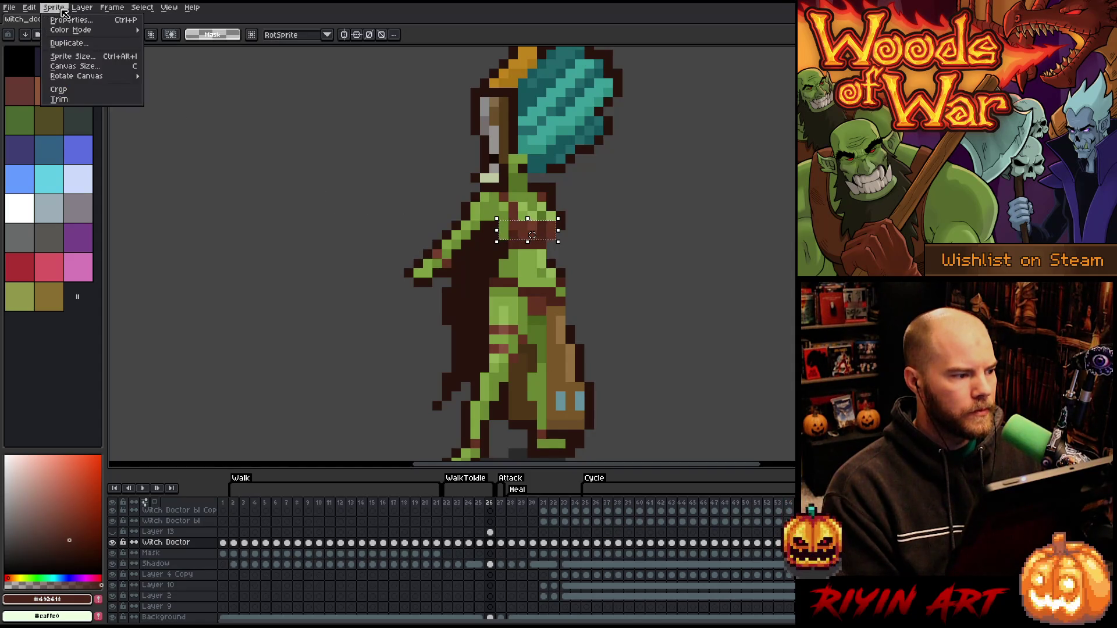
mouse_move(33, 11)
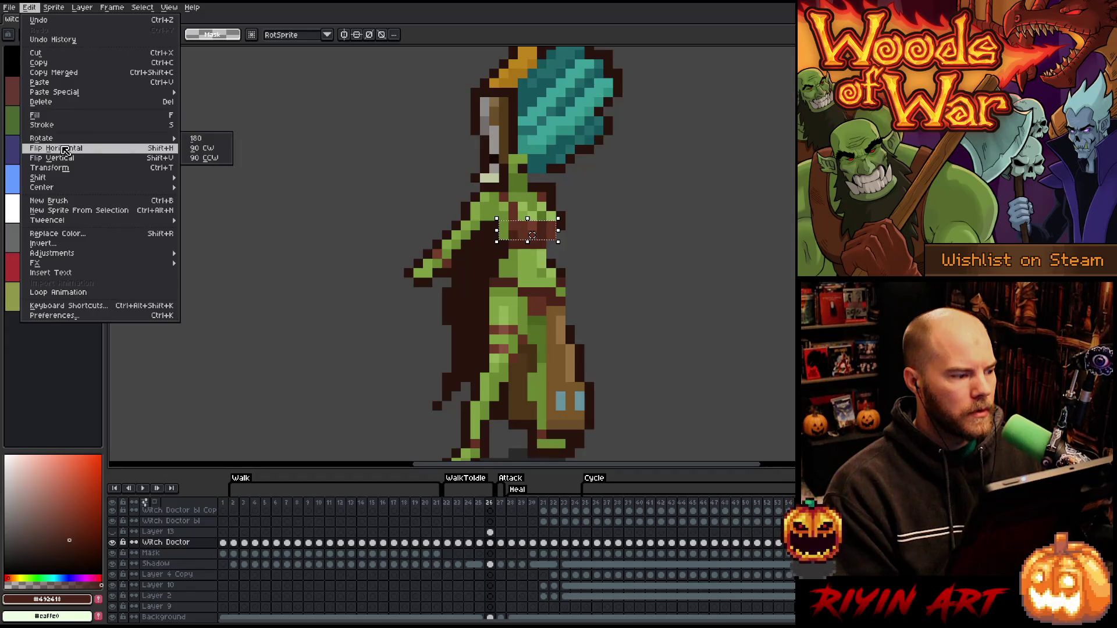
left_click(50, 167)
key("ctrl+d")
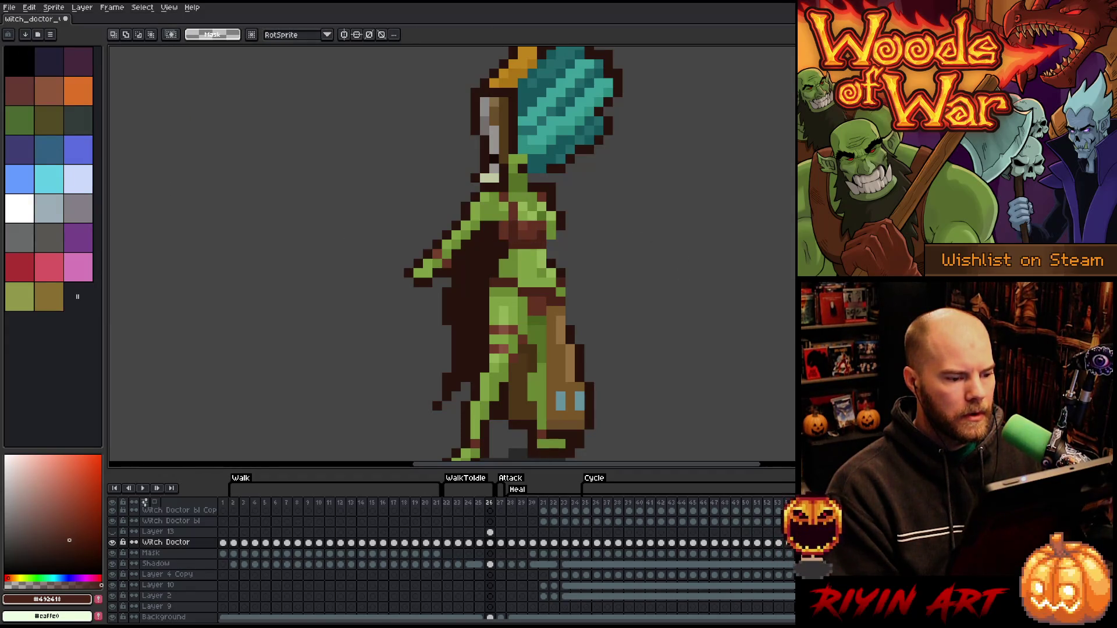
key("b")
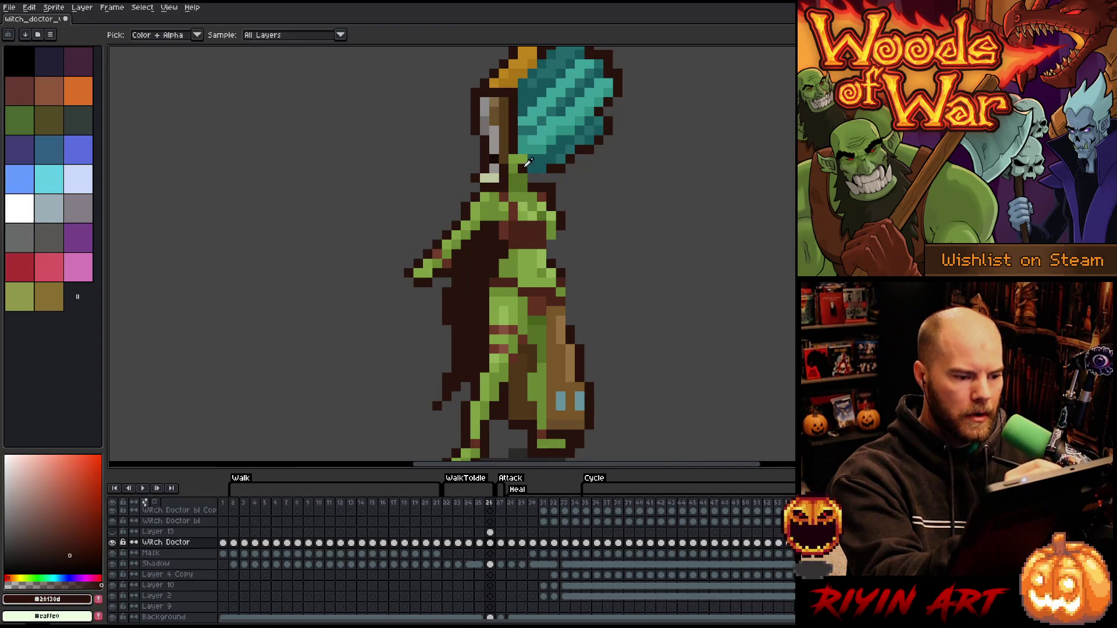
Paint a brown strap down over the witch doctor's shoulder
left_click(523, 152, "alt")
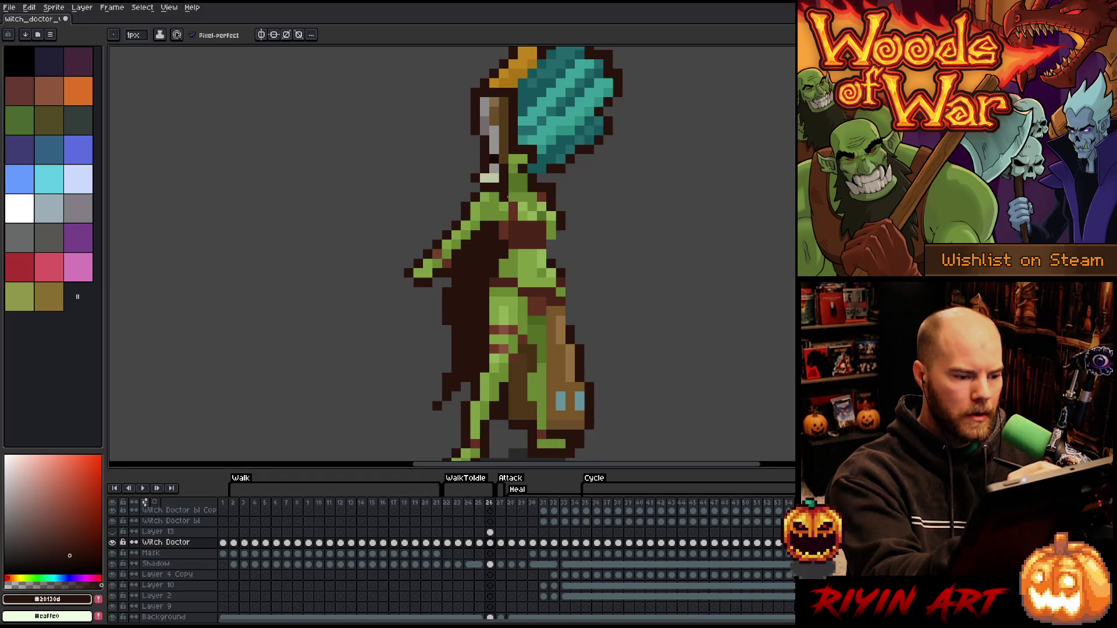
key("alt")
left_click(512, 196, "alt")
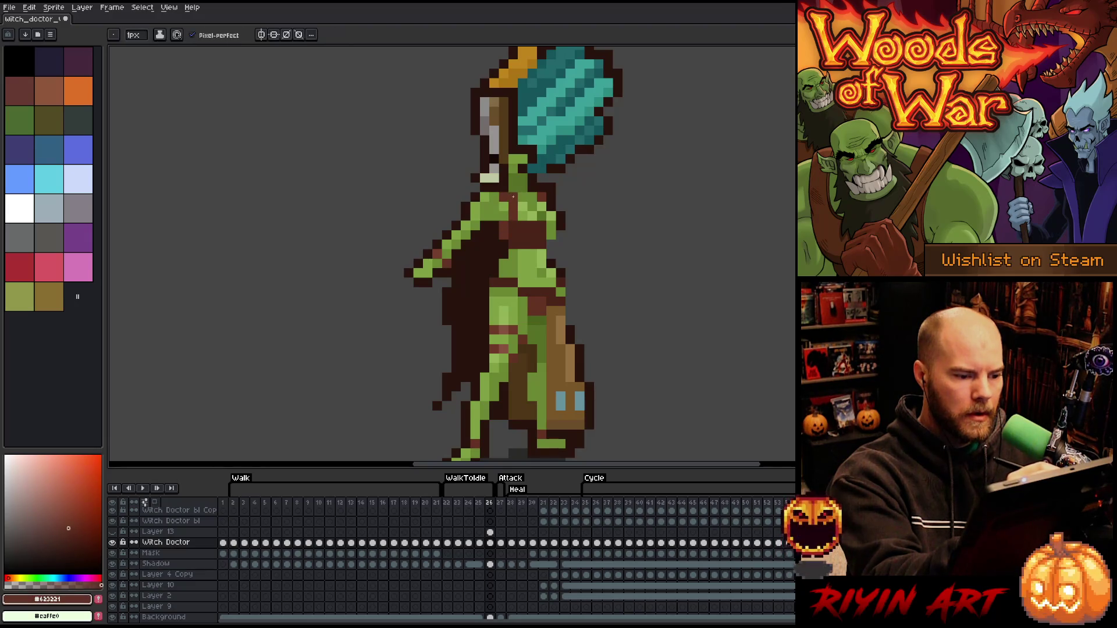
left_click(504, 216, "alt")
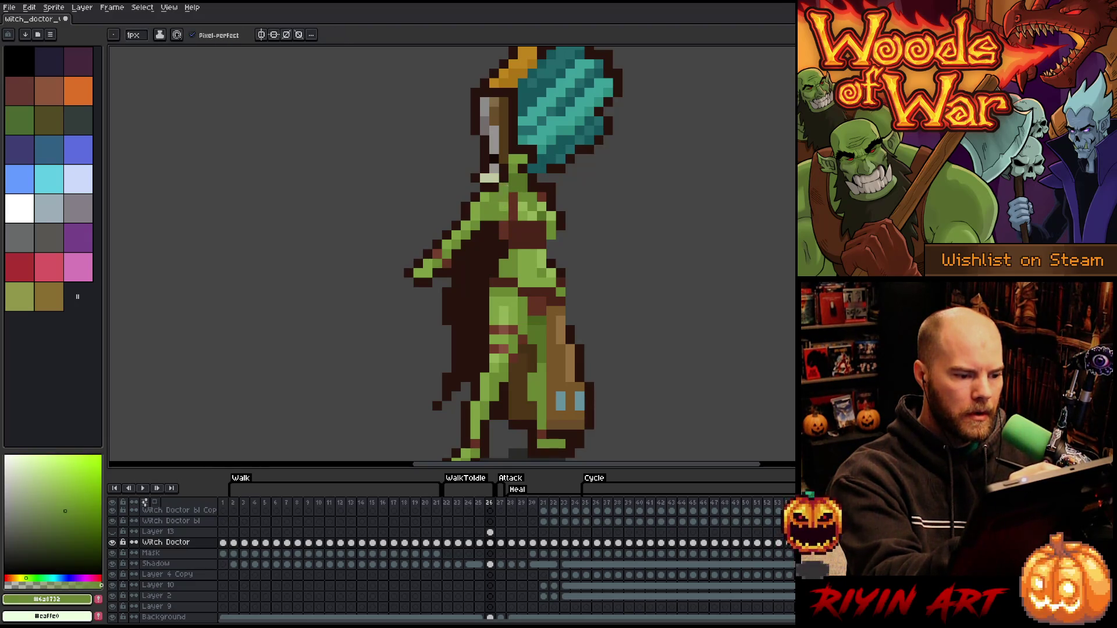
key("alt")
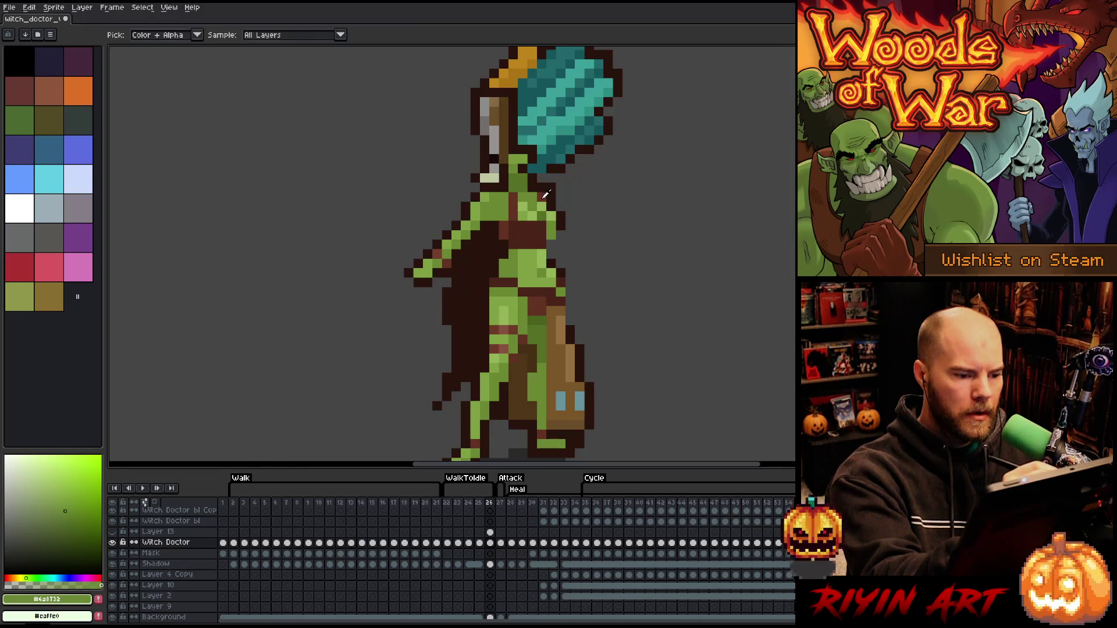
left_click(542, 207, "alt")
left_click_drag(546, 189, 550, 207)
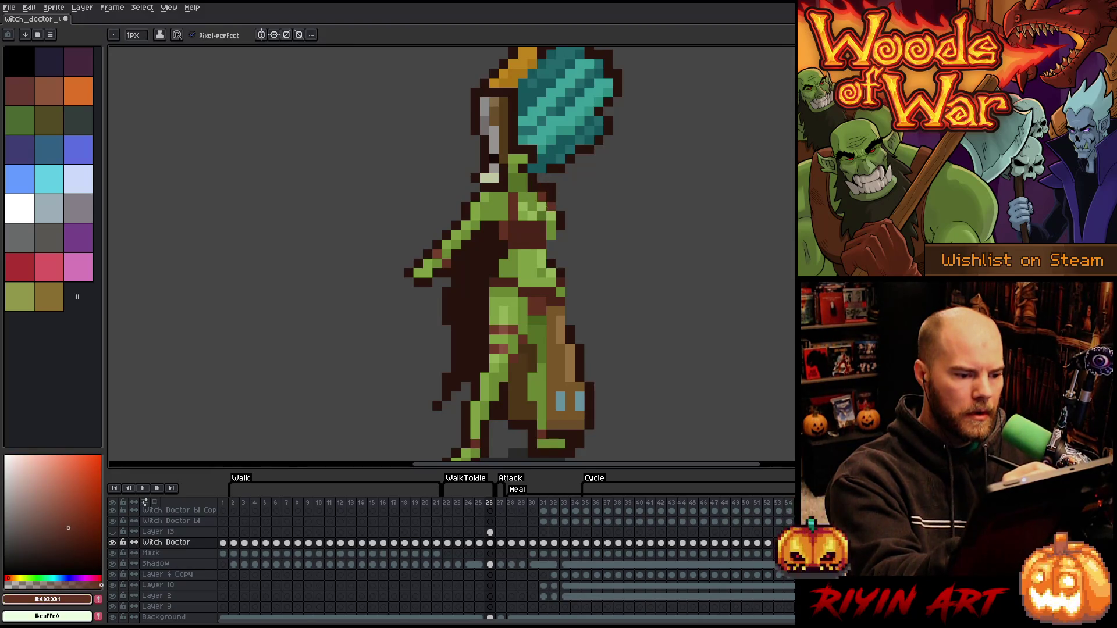
Add light green highlights to the chest and neck, then sample darker and brighter greens
left_click(526, 209, "alt")
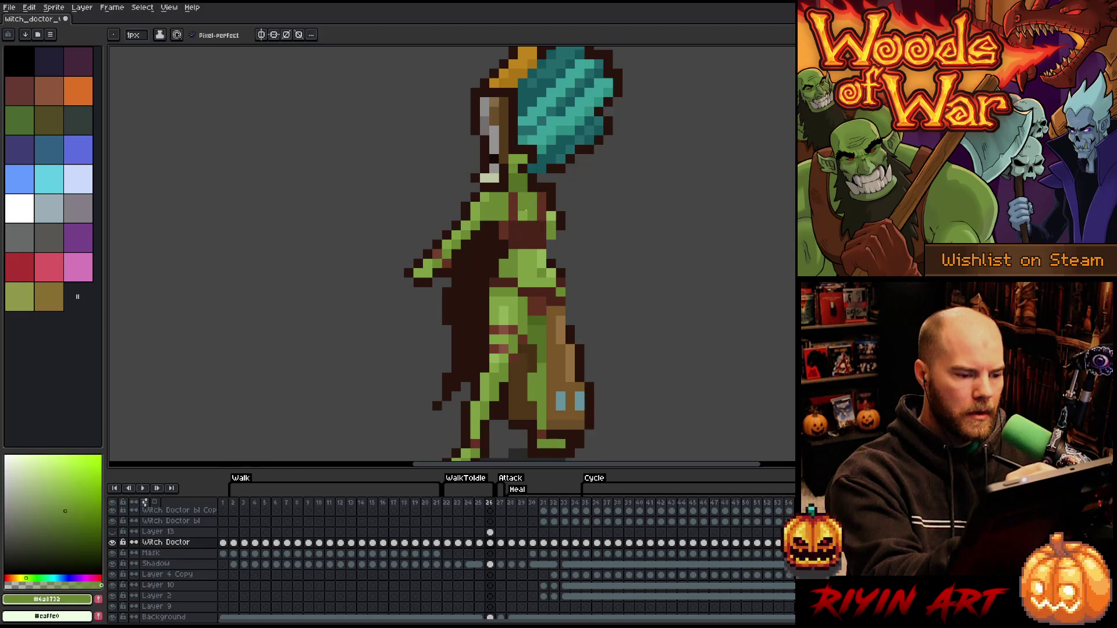
key("alt")
left_click(527, 251, "alt")
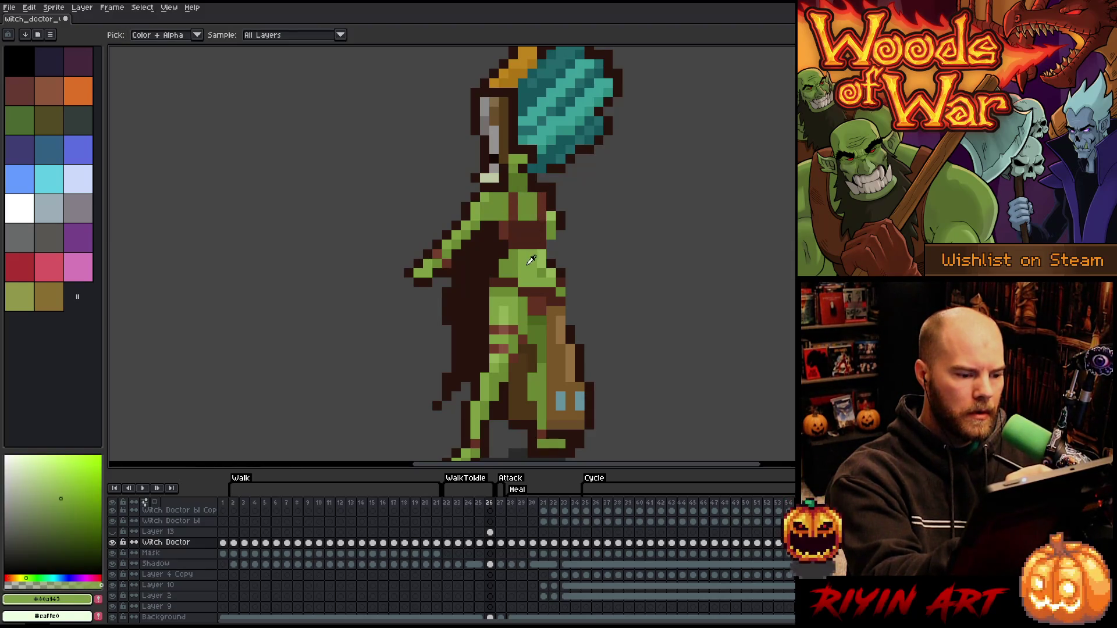
left_click(522, 216)
left_click(533, 159)
left_click(503, 220)
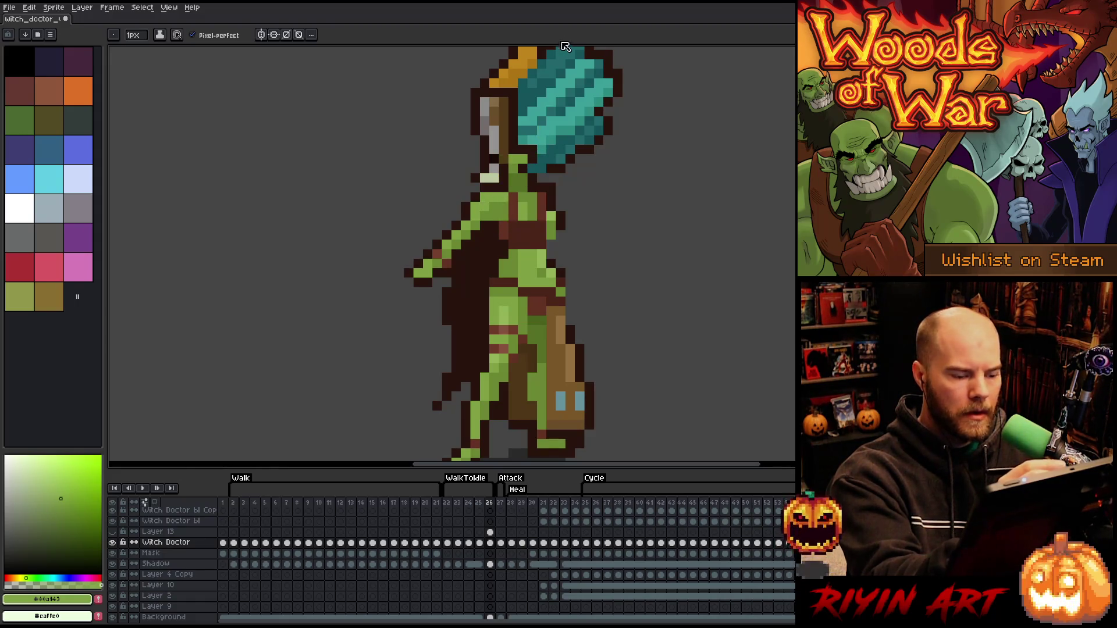
left_click(532, 215, "alt")
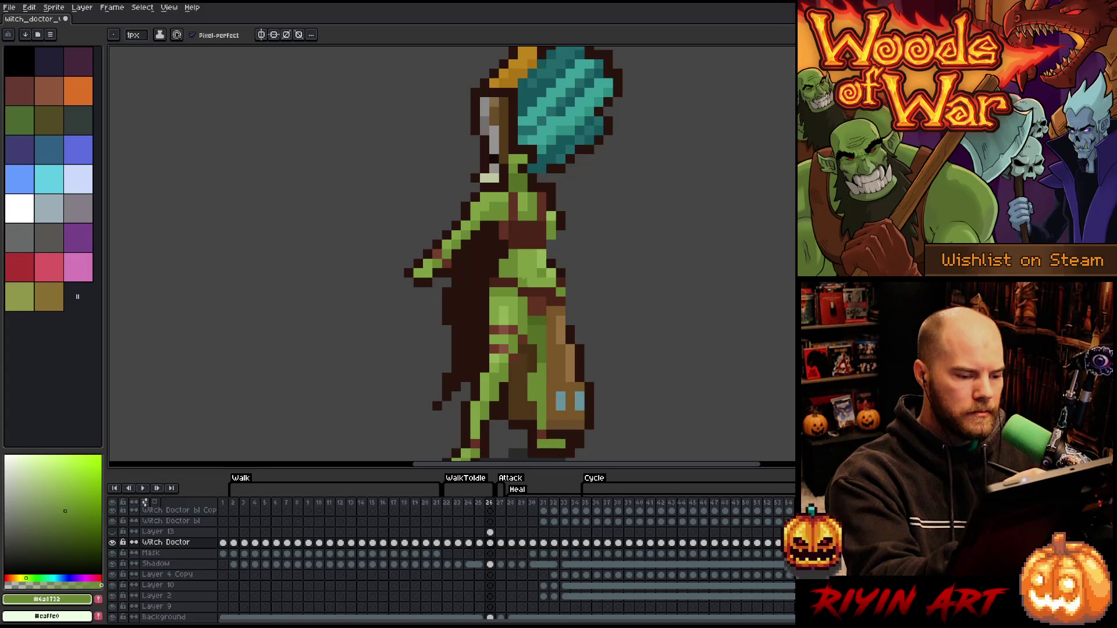
left_click(522, 261, "alt")
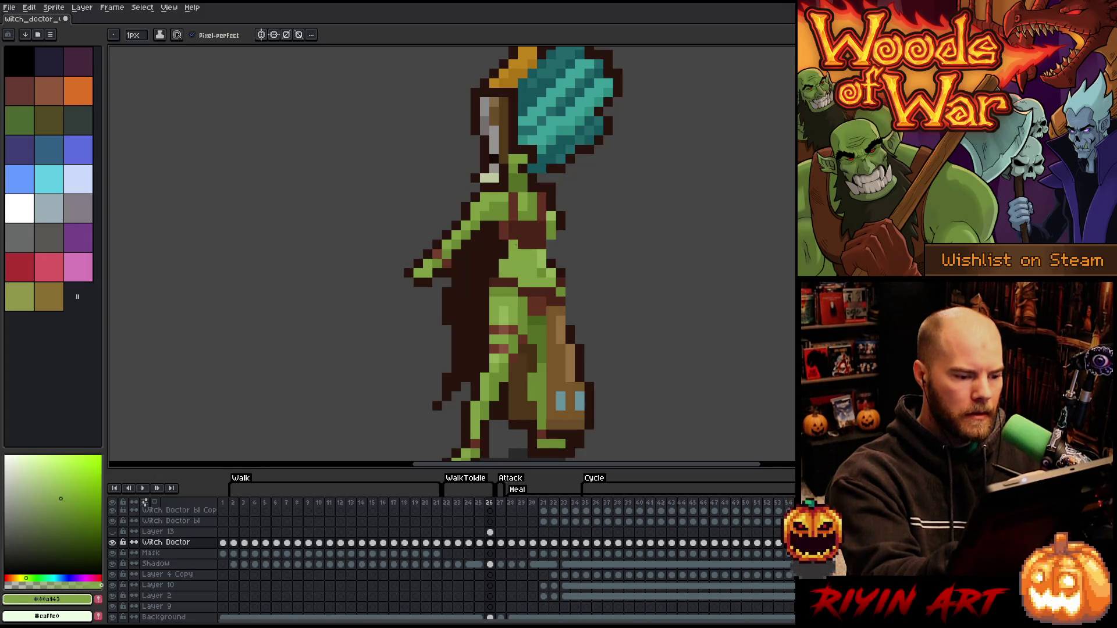
left_click(531, 257, "alt")
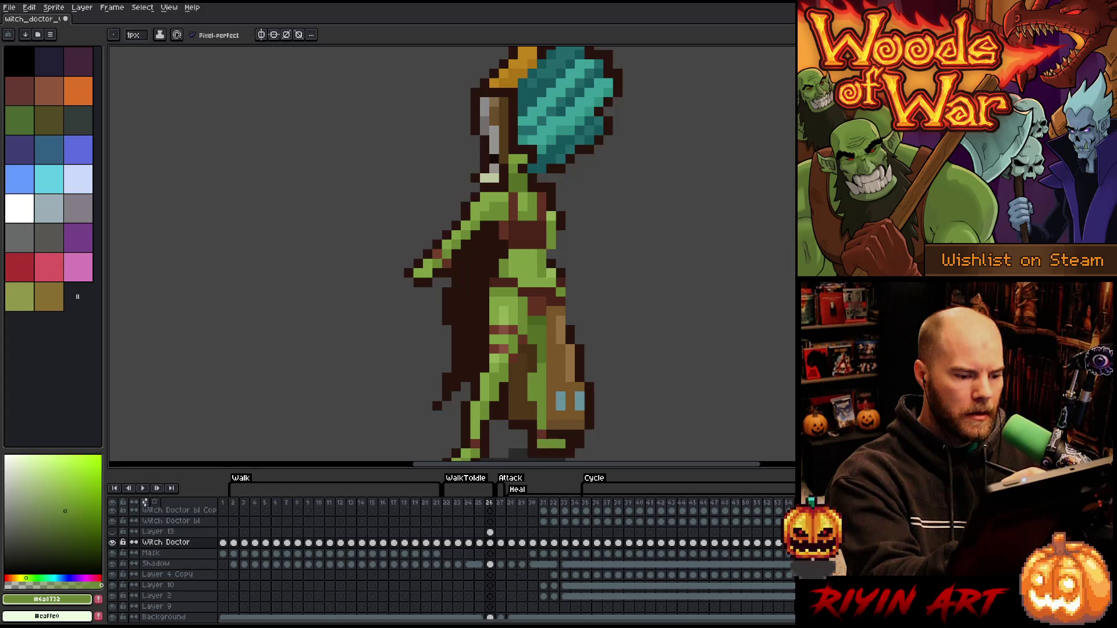
left_click(513, 254, "alt")
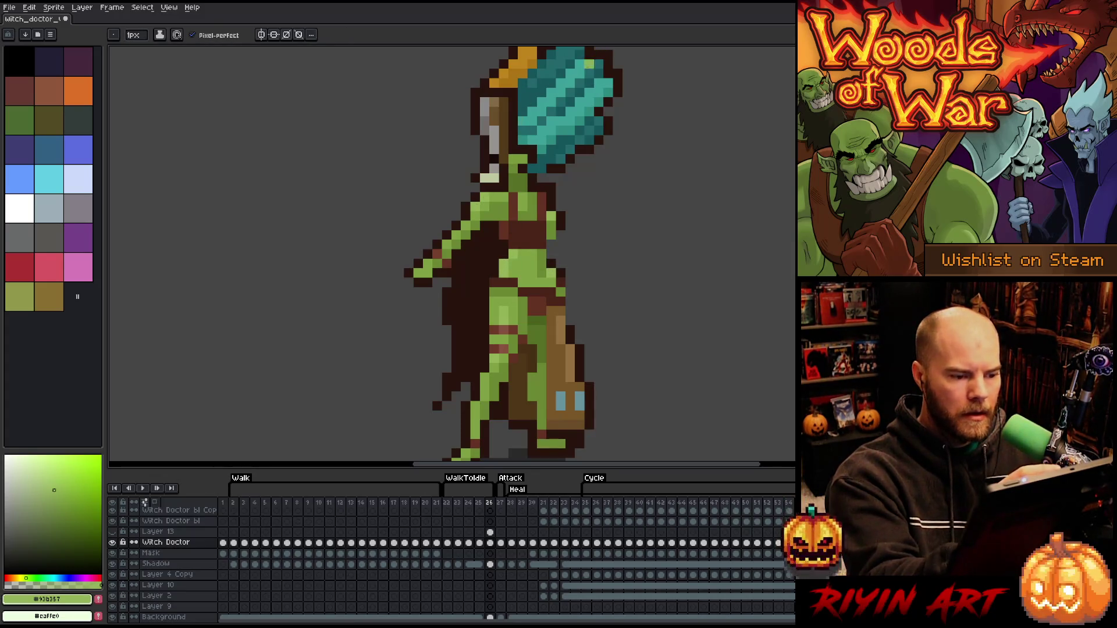
key("m")
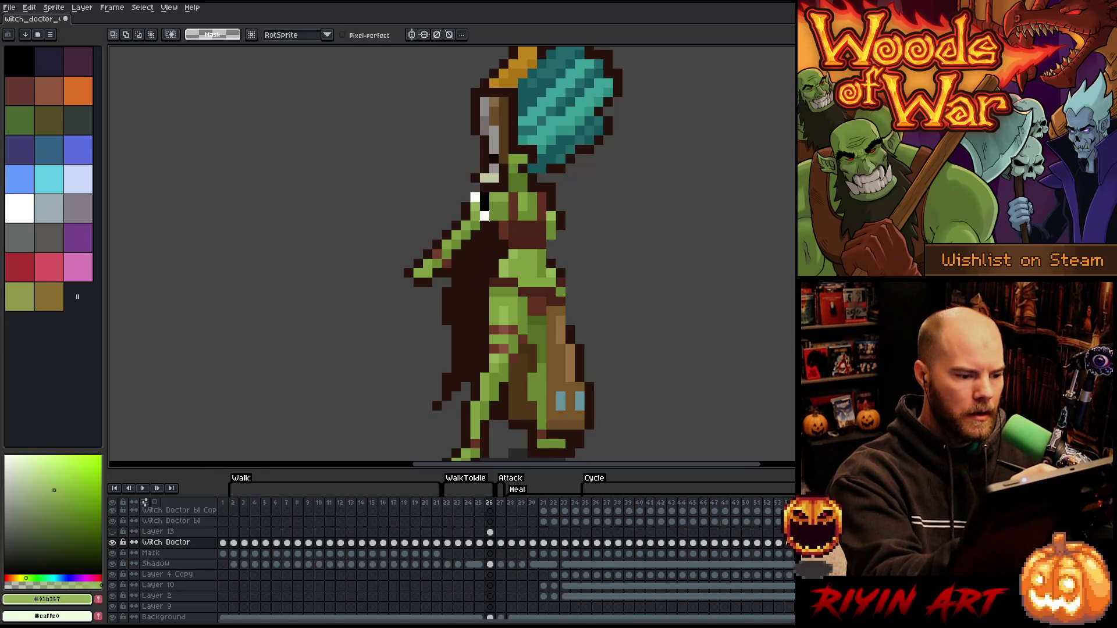
Lasso the raised left arm and nudge it into place
mouse_move(476, 231)
left_mouse_down()
mouse_move(451, 259)
mouse_move(408, 215)
mouse_move(442, 192)
left_mouse_up()
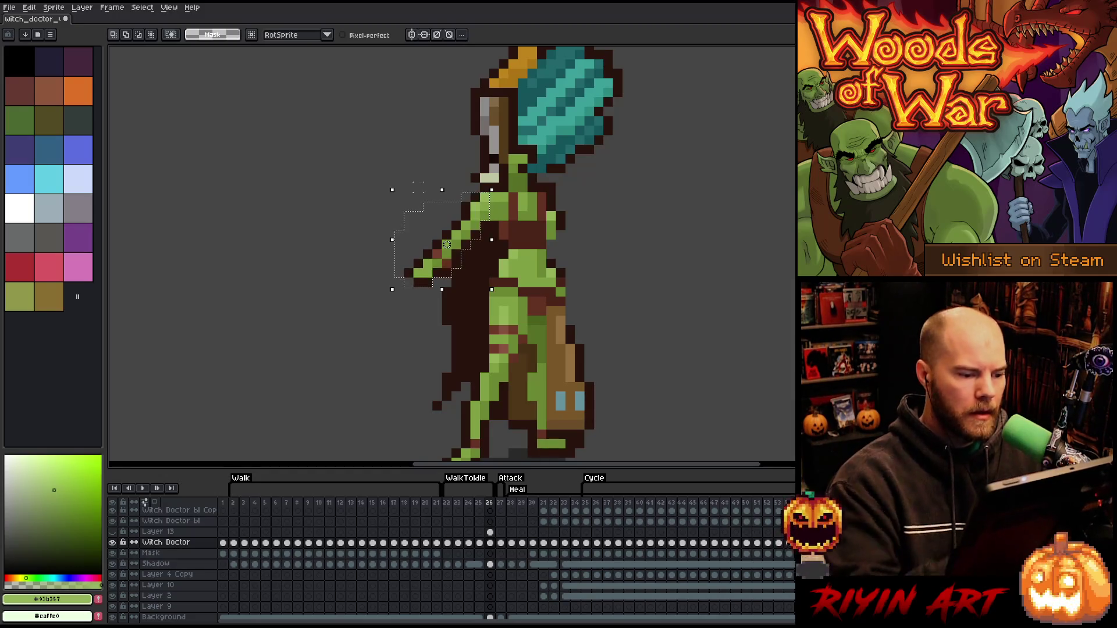
key("ctrl+d")
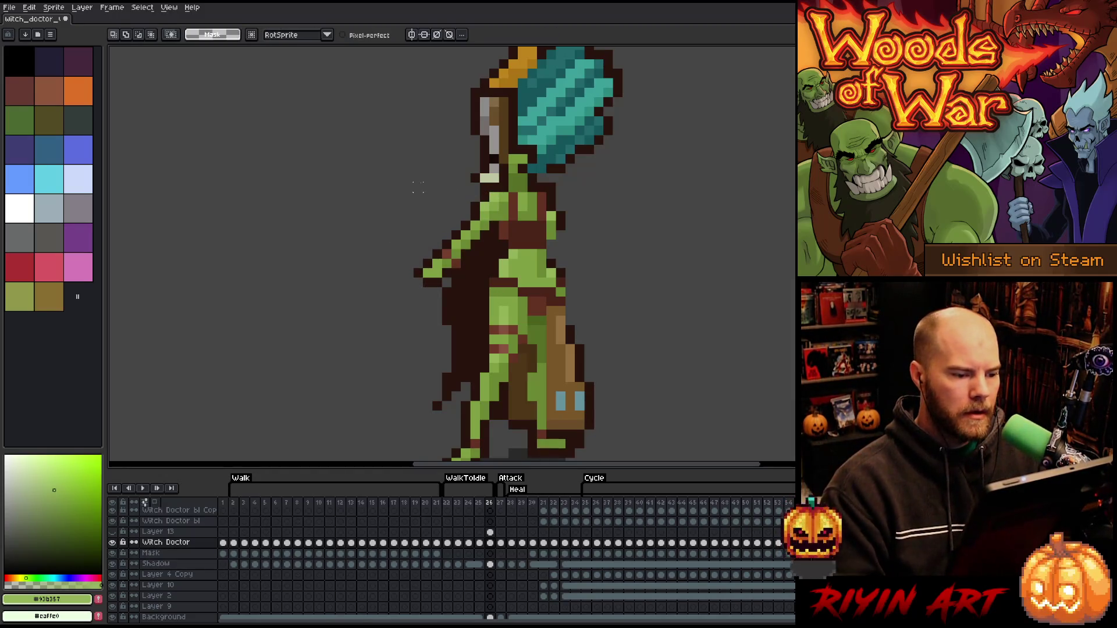
key("b")
Redraw the right arm reaching outward in greens and outline the hand in dark brown
left_click(541, 206, "alt")
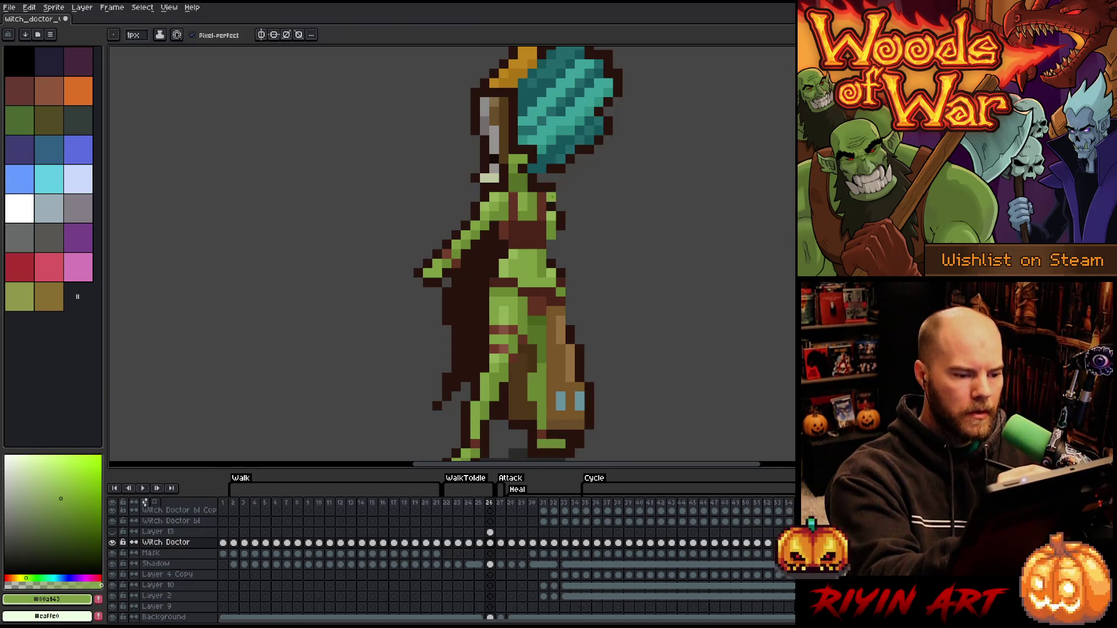
left_click(555, 198, "alt")
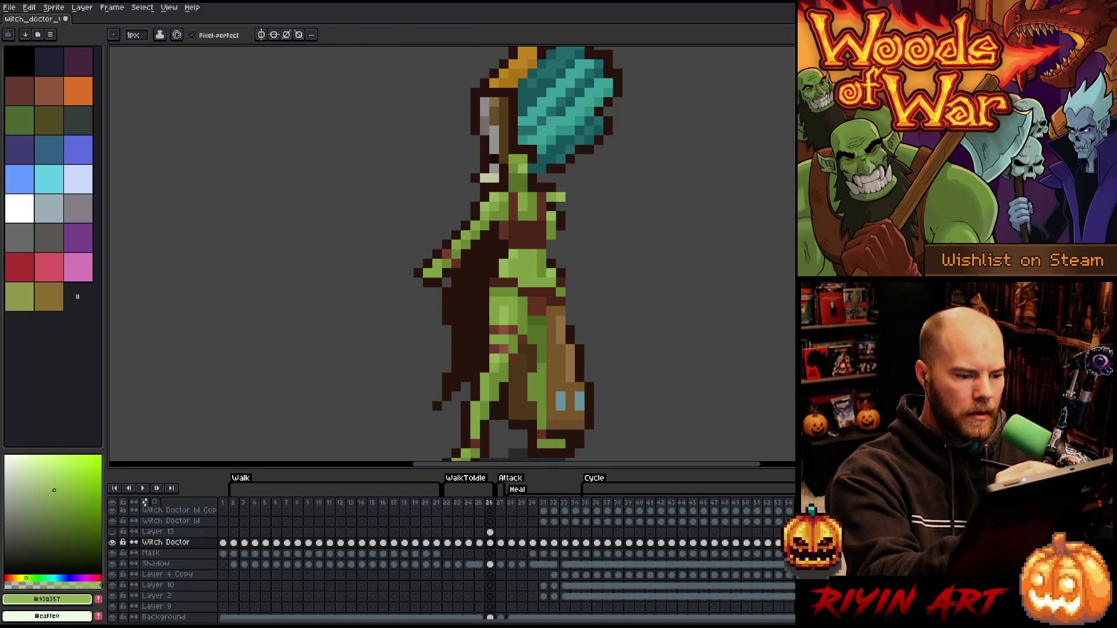
left_click(561, 187, "alt")
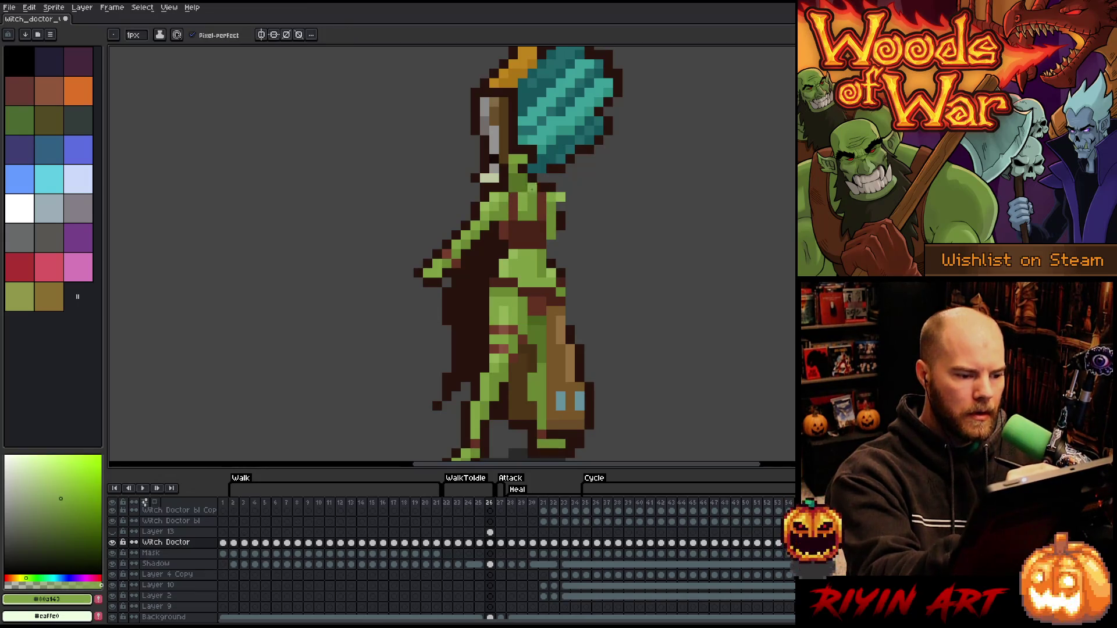
left_click(561, 206, "alt")
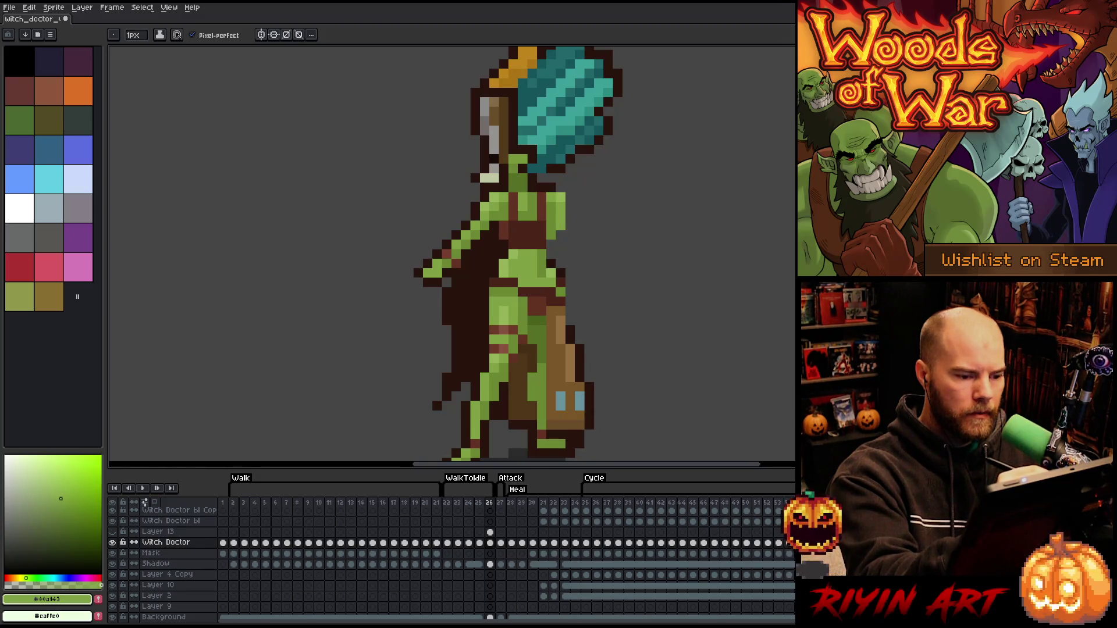
left_click(558, 229, "alt")
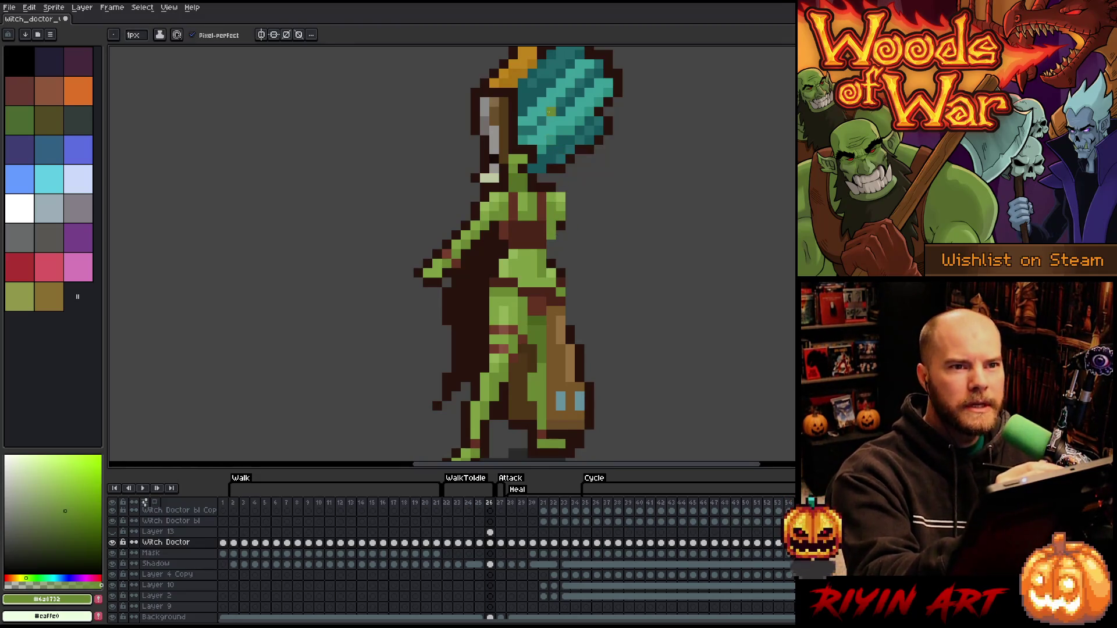
left_click(560, 207, "alt")
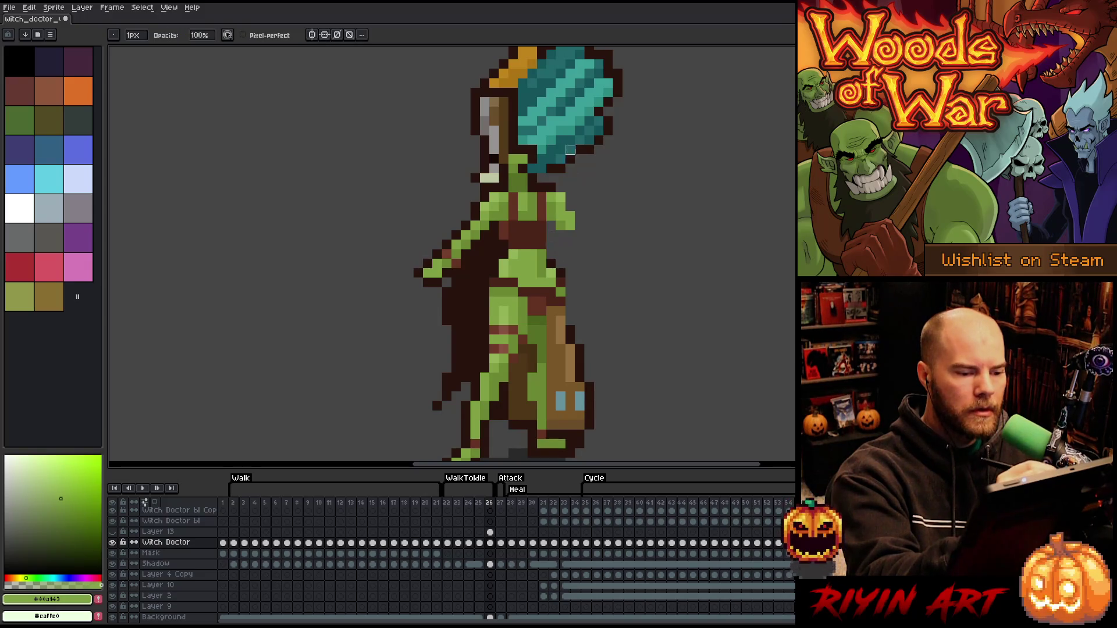
left_click(570, 235, "alt")
left_click(559, 209)
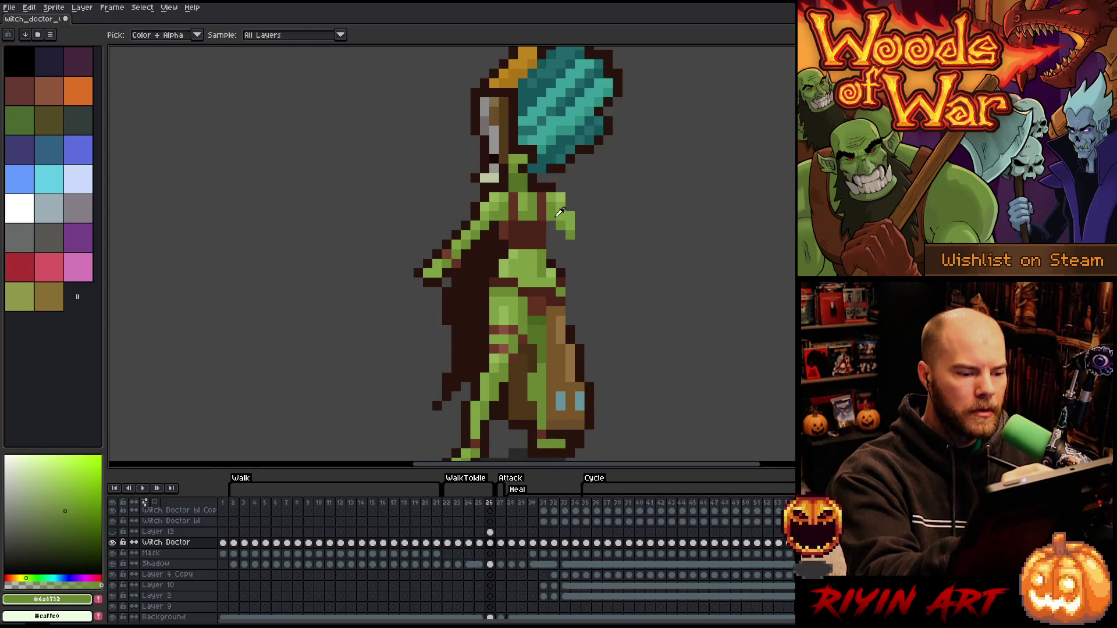
left_click(569, 217, "alt")
left_click_drag(559, 212, 582, 220)
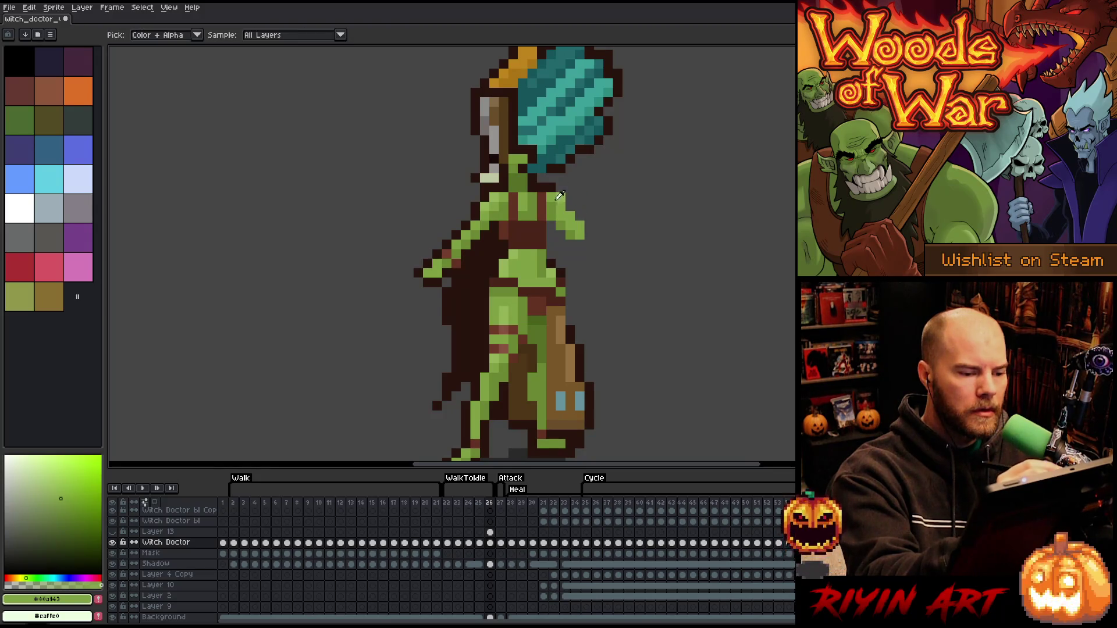
left_click(583, 232, "alt")
left_click(561, 188, "alt")
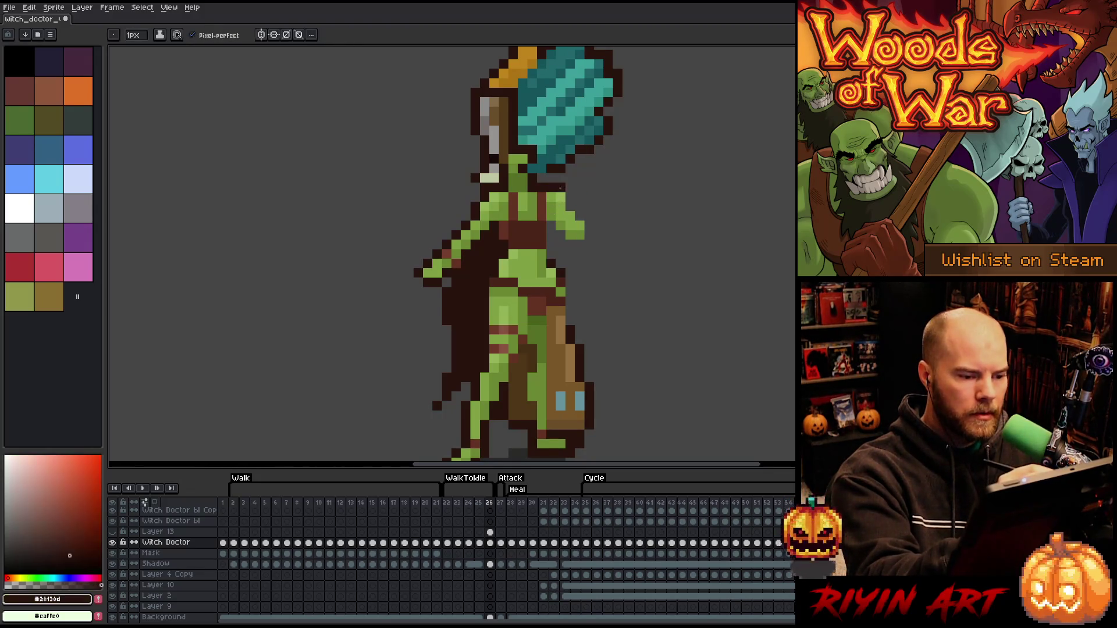
left_click(579, 217)
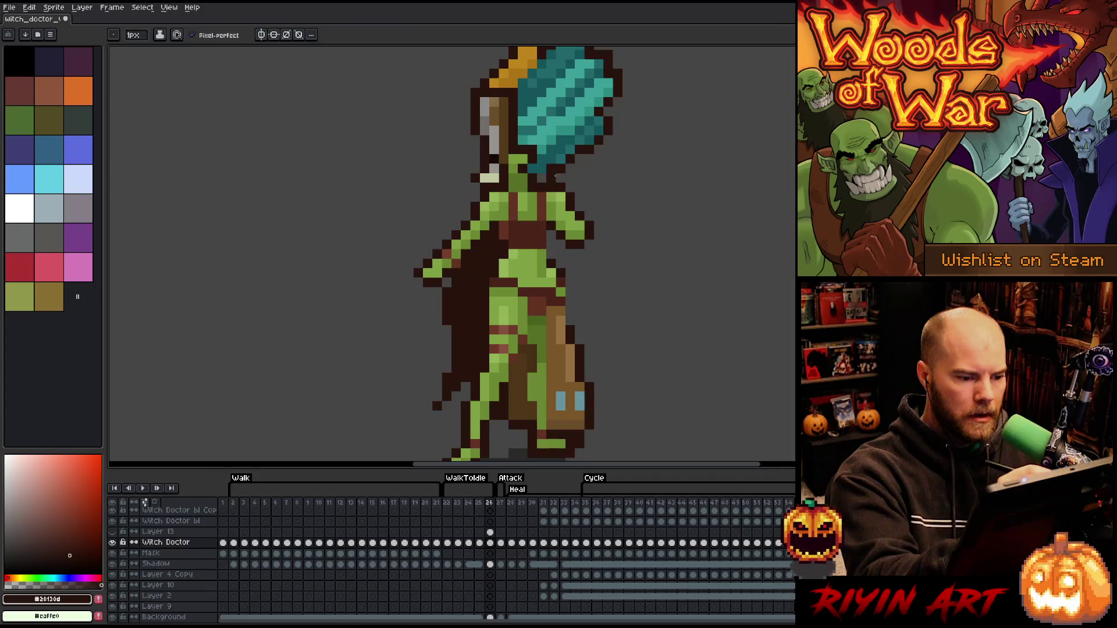
Move a narrow strip of chest pixels up into a new position
key("m")
mouse_move(541, 198)
left_mouse_down()
mouse_move(541, 250)
mouse_move(551, 254)
left_mouse_up()
mouse_move(541, 192)
left_mouse_down()
mouse_move(541, 231)
mouse_move(554, 214)
left_mouse_up()
key("Return")
Add a green pixel just under the hair and sample the body's greens and browns
key("i")
left_click(541, 205)
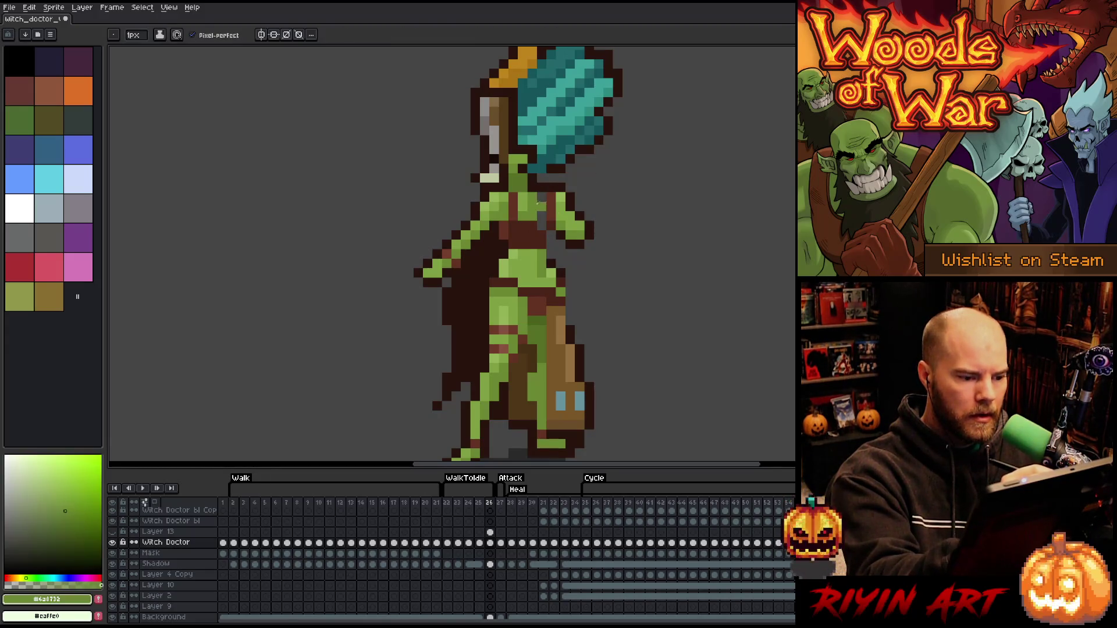
left_click(541, 199)
key("b")
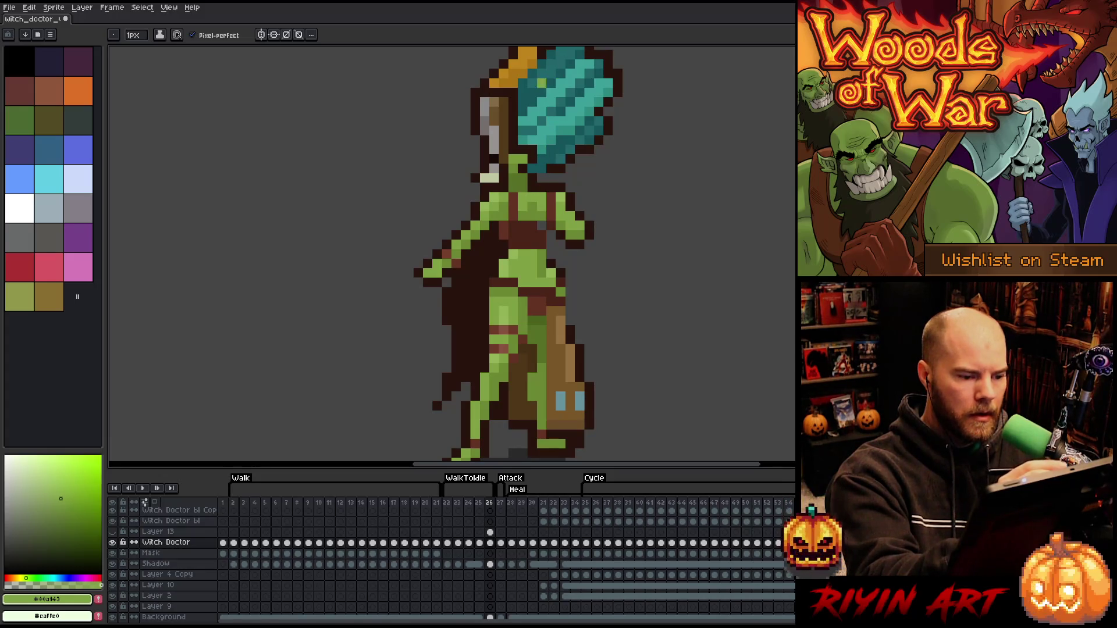
left_click(551, 168)
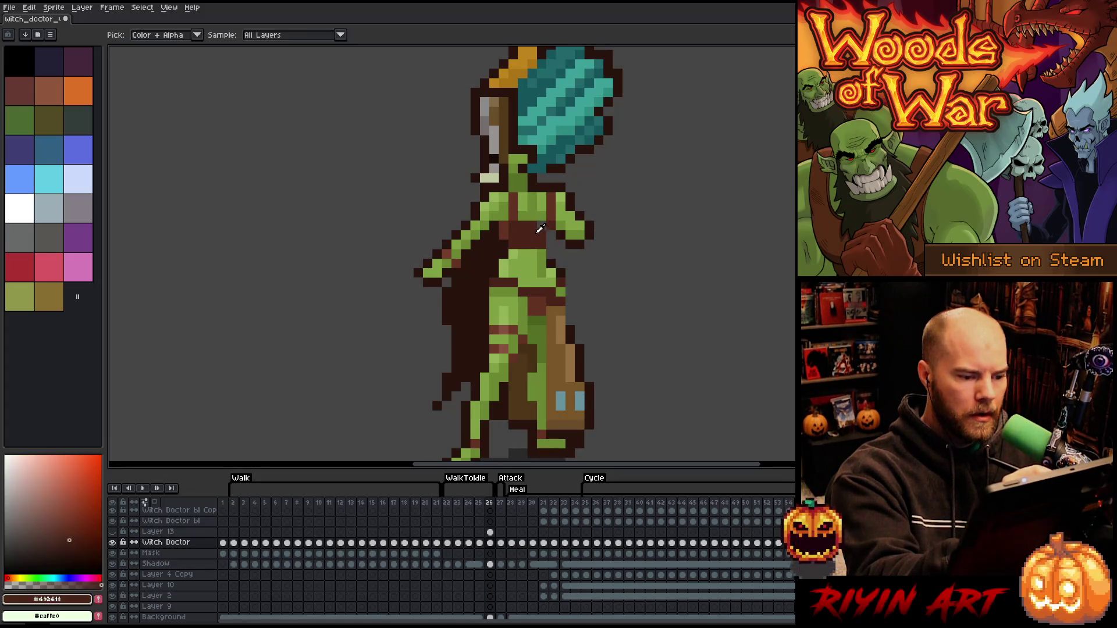
left_click(556, 169, "alt")
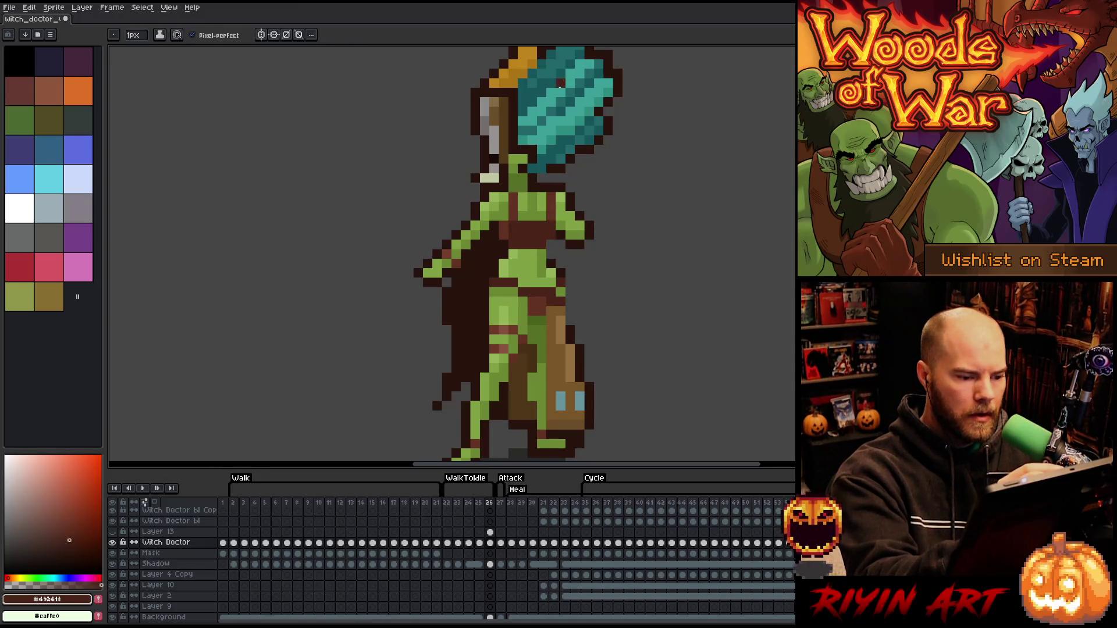
left_click(551, 272, "alt")
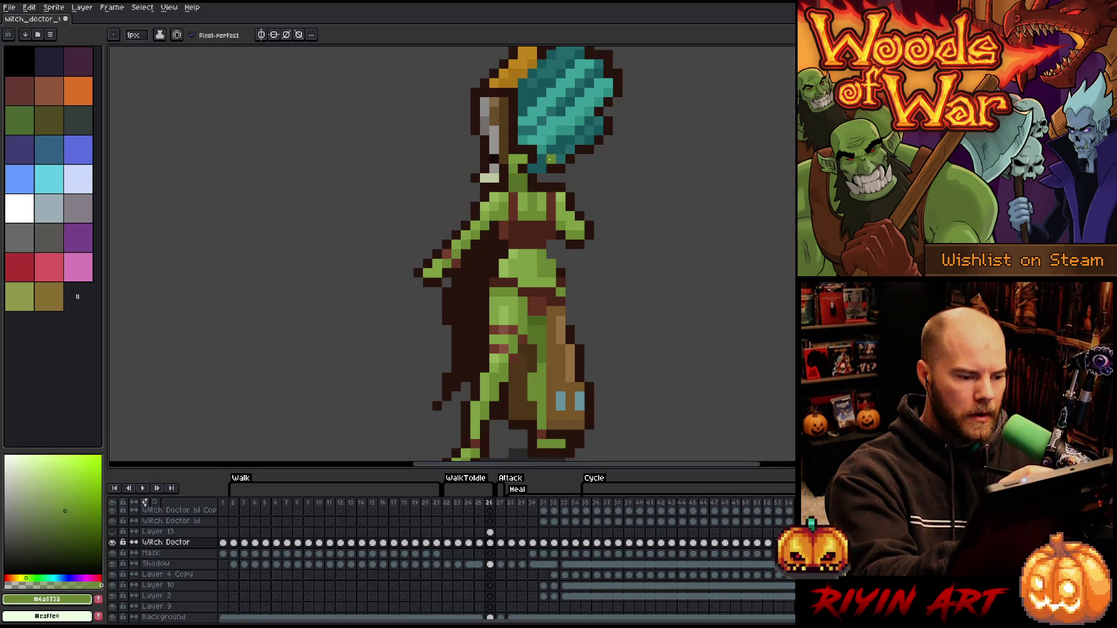
left_click(503, 282, "alt")
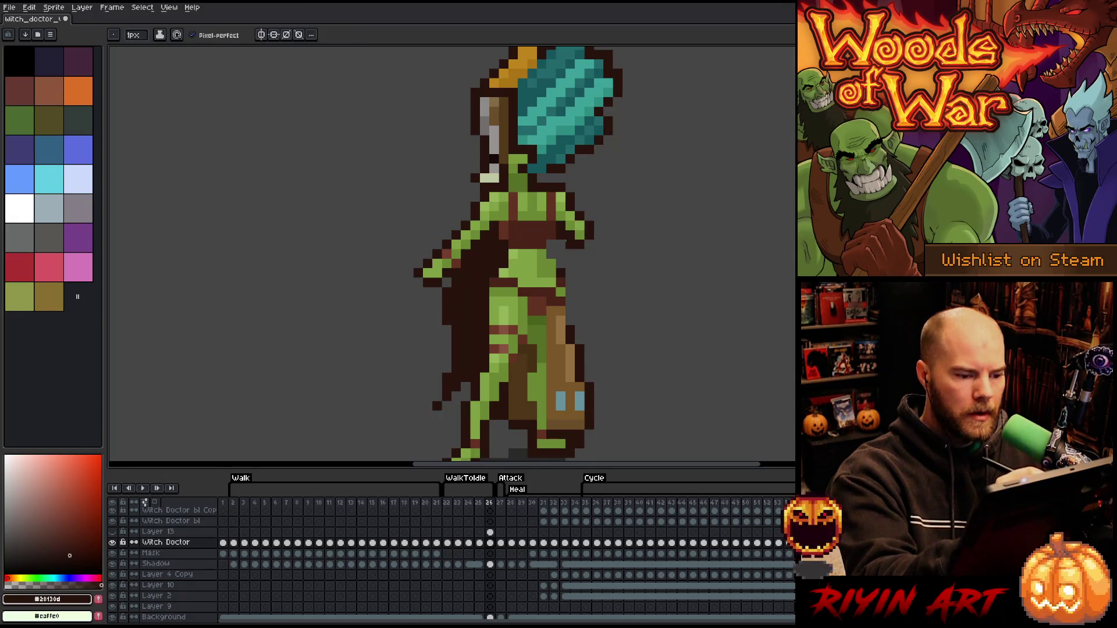
key("e")
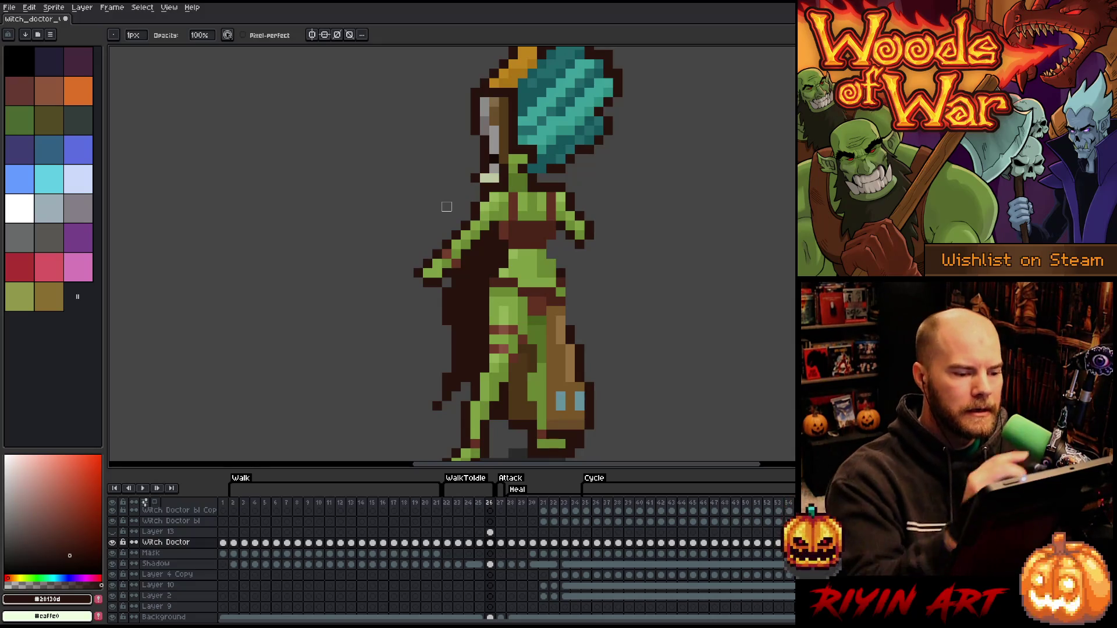
Paint dark brown #492413 shading pixels across the belly
key("i")
left_click(566, 221)
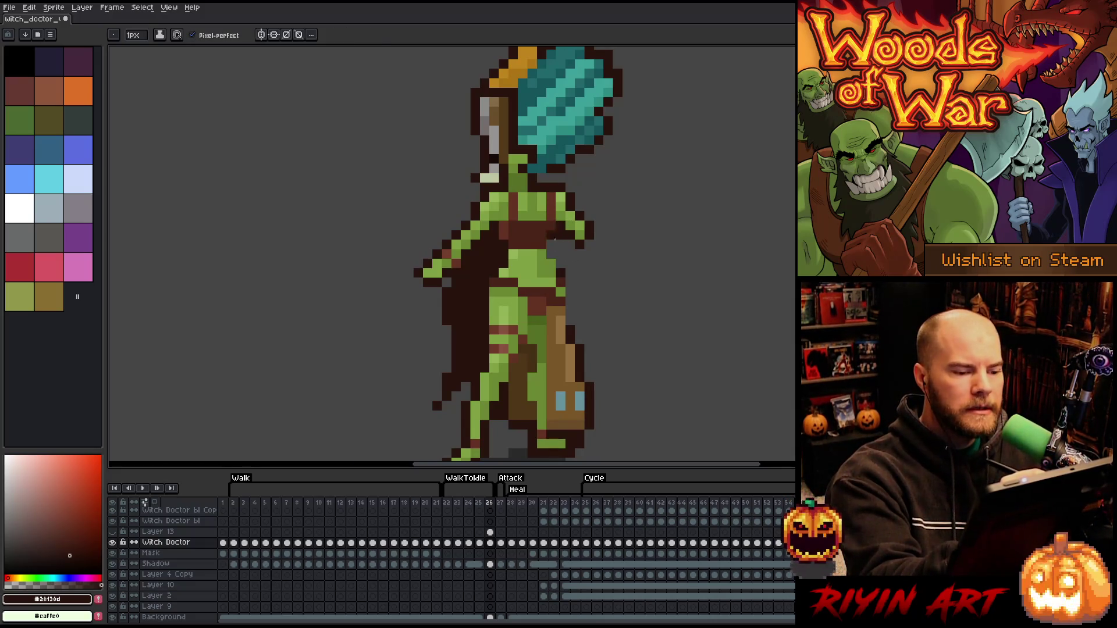
left_click(552, 254, "alt")
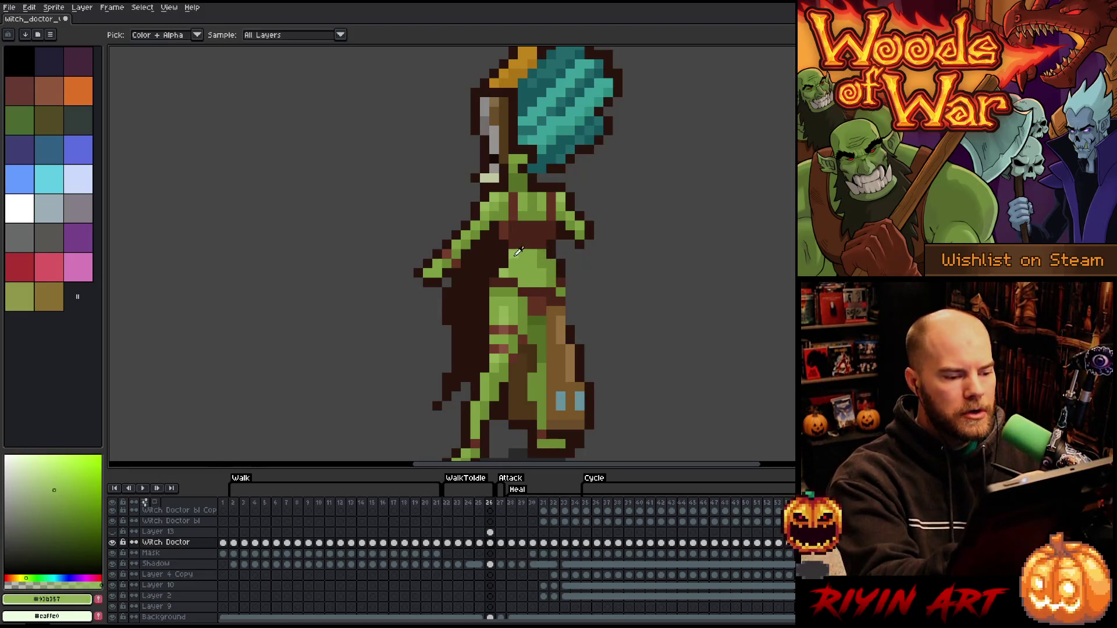
left_click(513, 254, "alt")
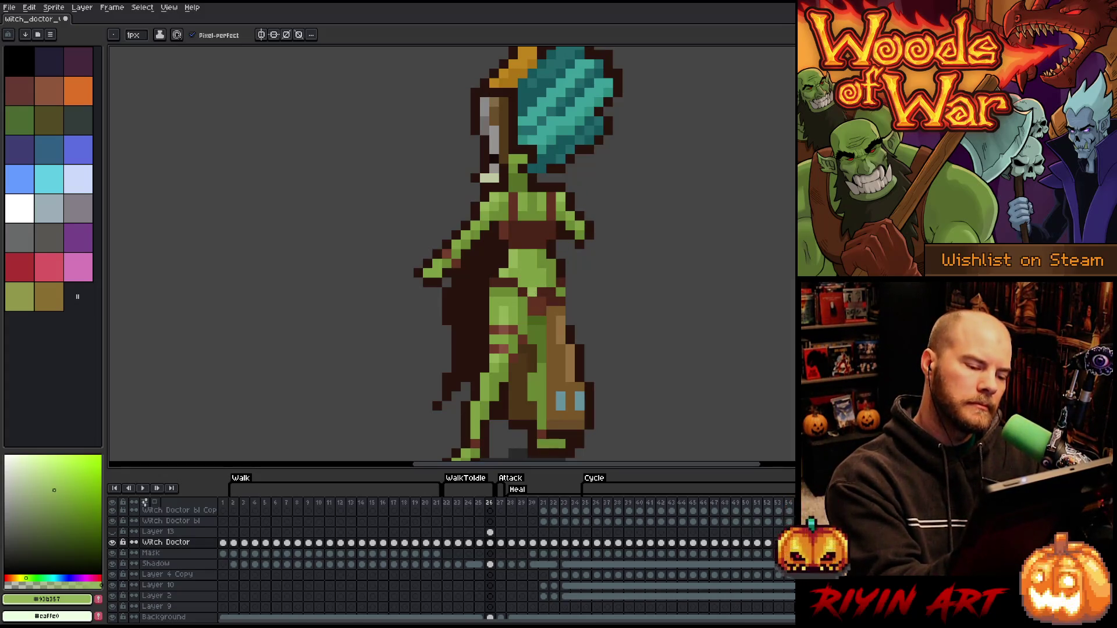
left_click(523, 290, "alt")
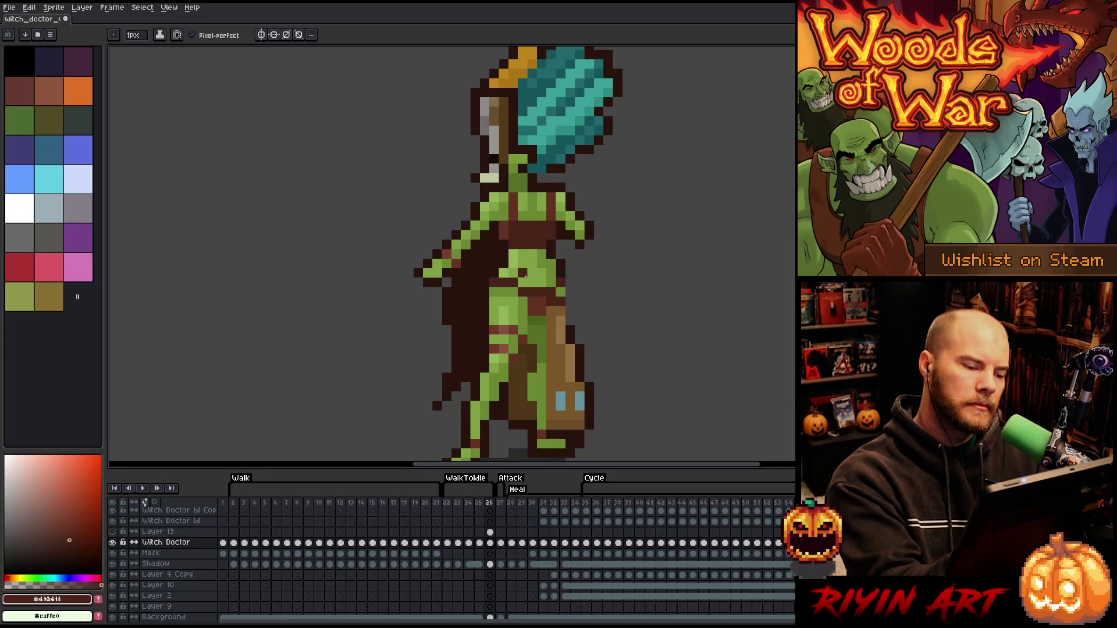
left_click(507, 273)
left_click(531, 273)
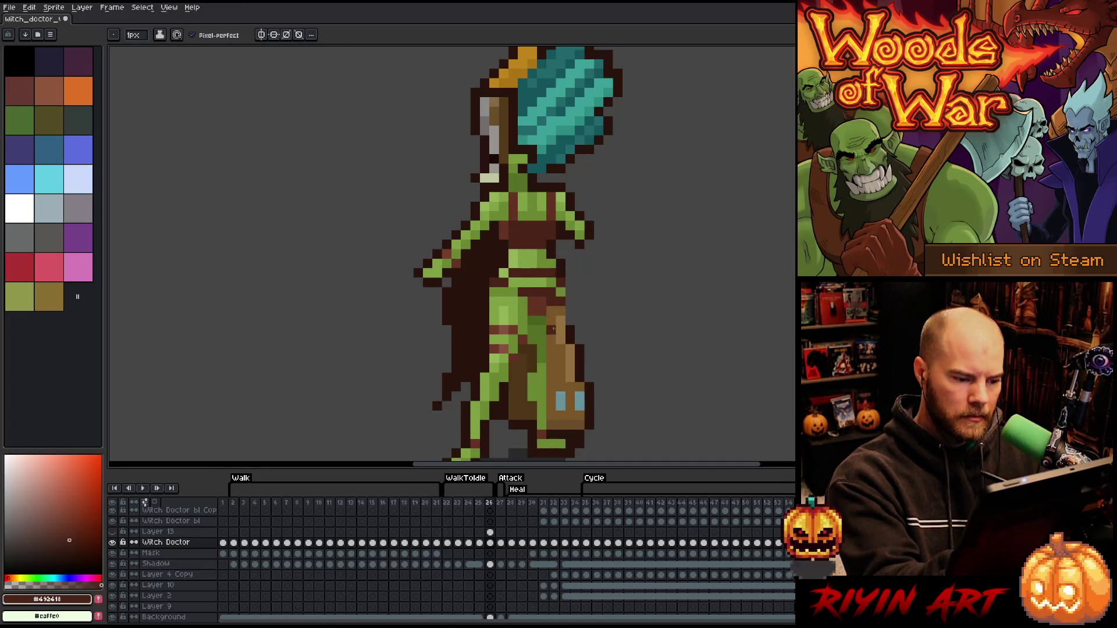
Sample the staff's orange-brown and tan plus the #623221 cloth brown, panning to the hip
left_click(552, 317, "alt")
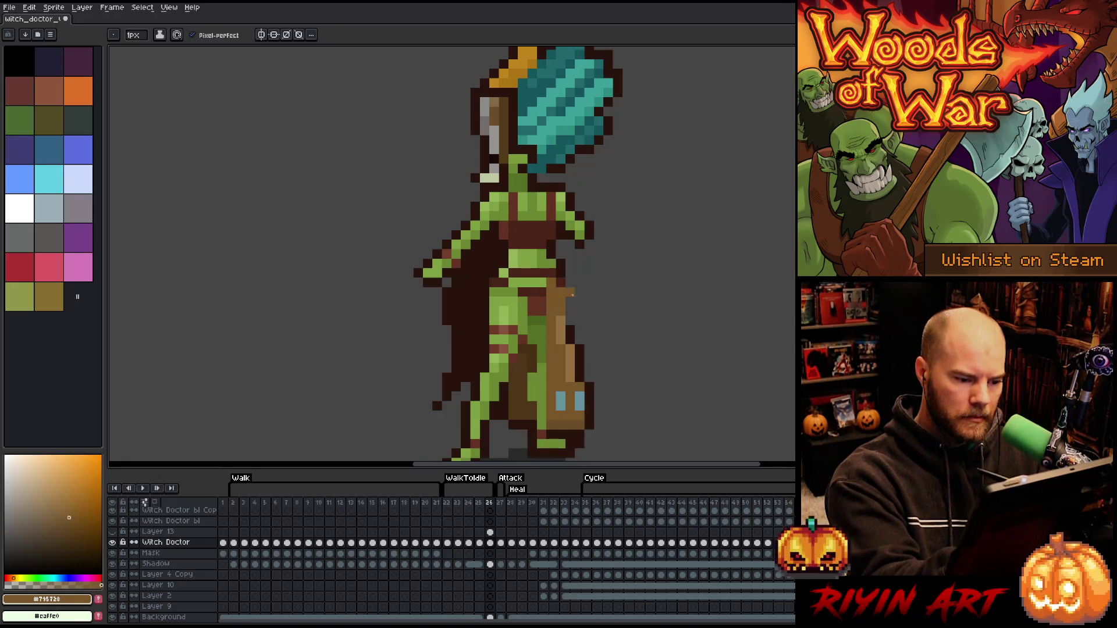
left_click(573, 296, "alt")
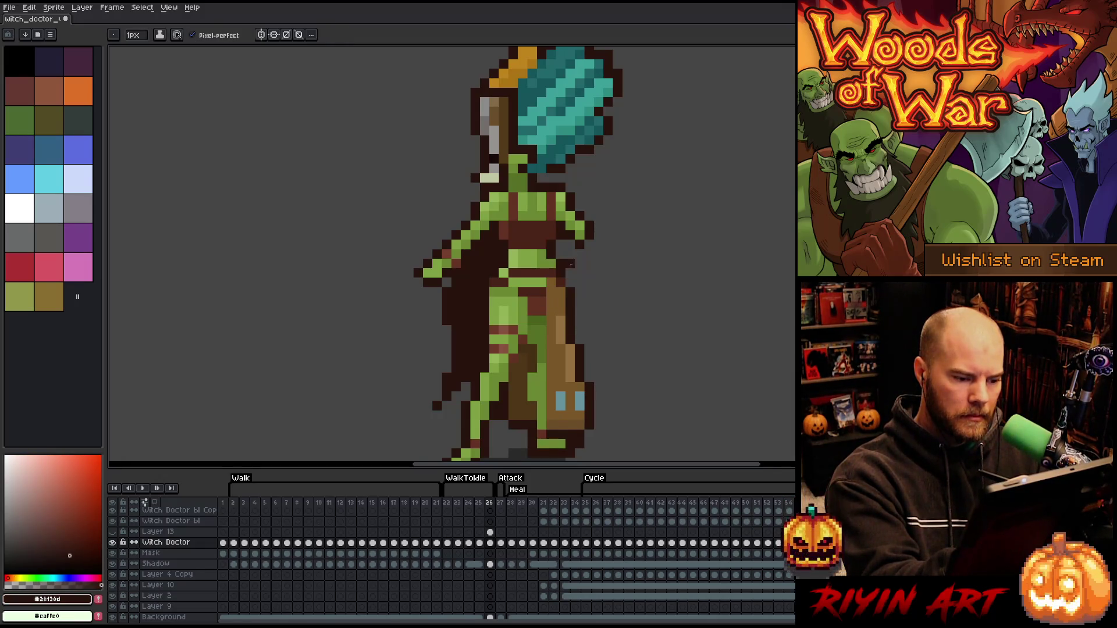
left_click(561, 302, "alt")
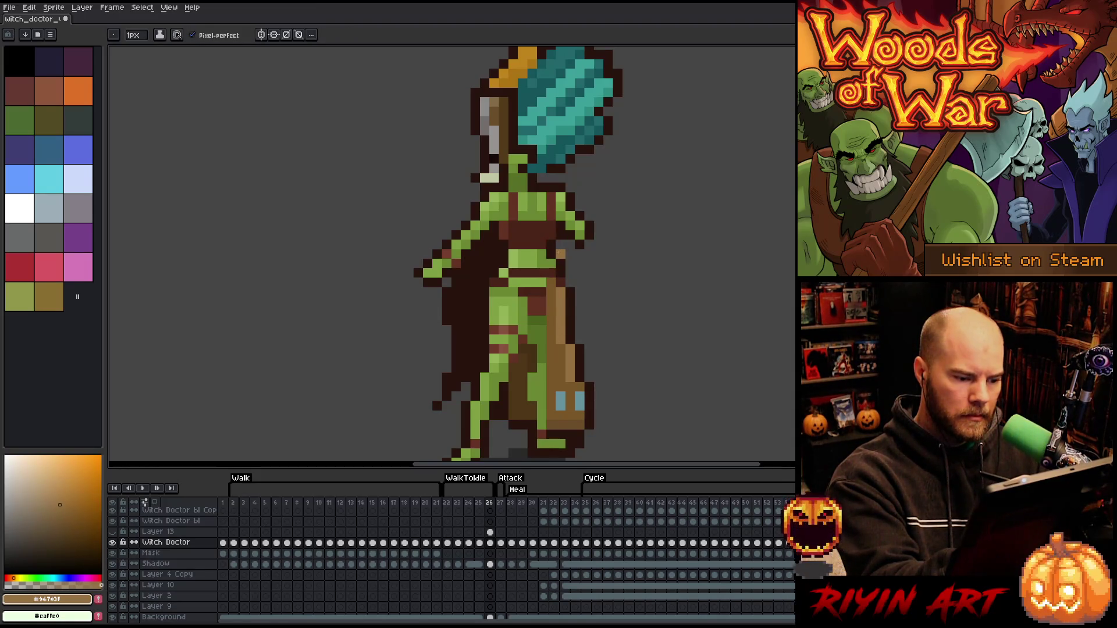
left_click_drag(614, 279, 635, 256)
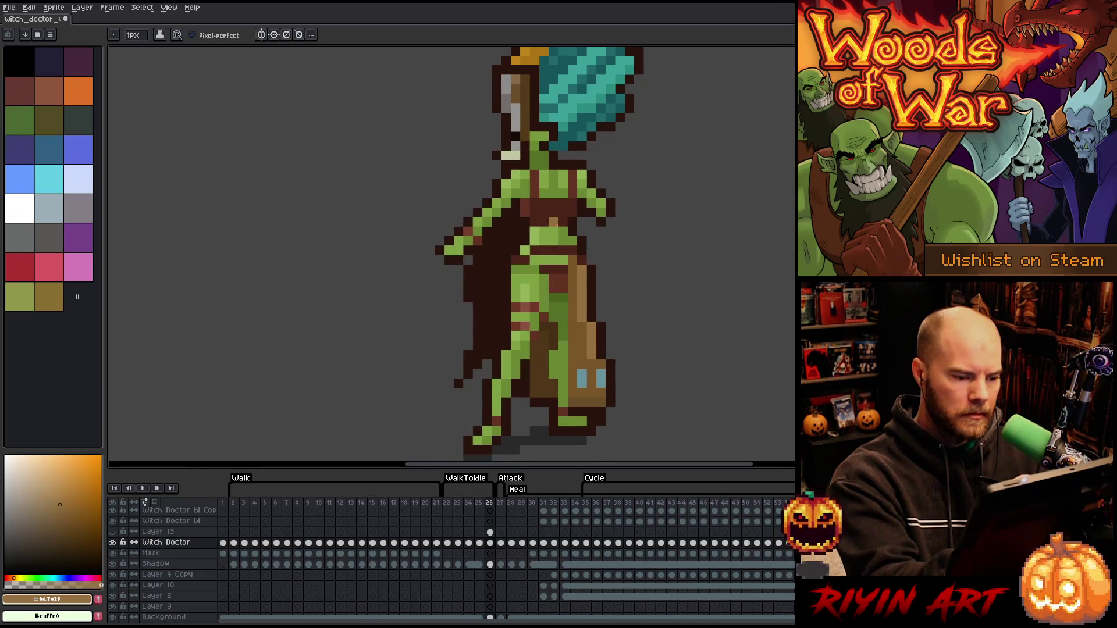
left_click(547, 269, "alt")
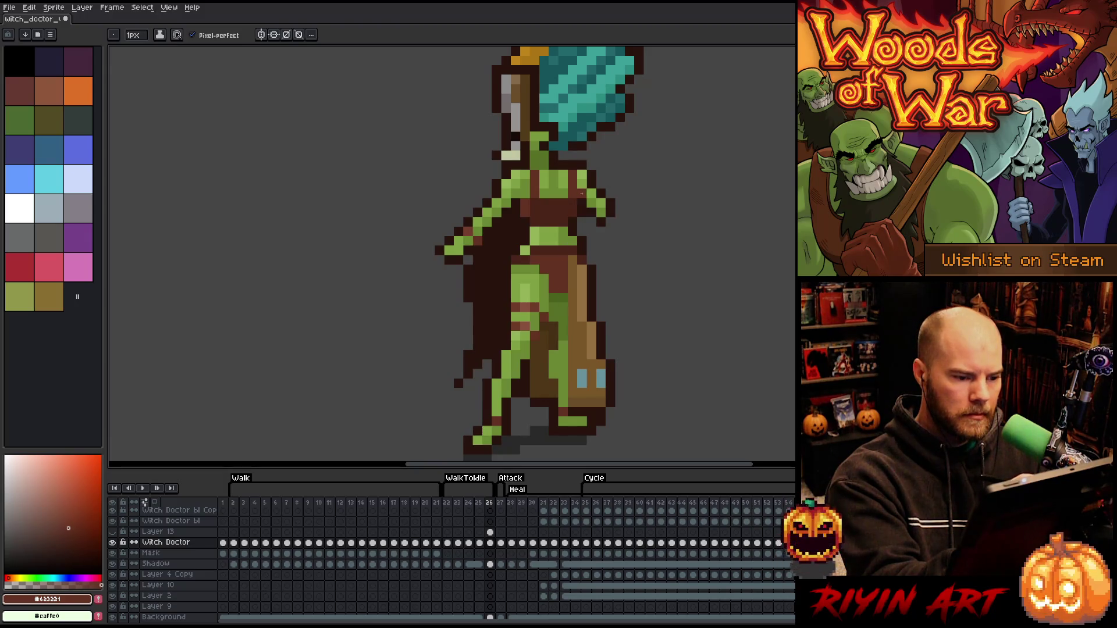
left_click(561, 287, "alt")
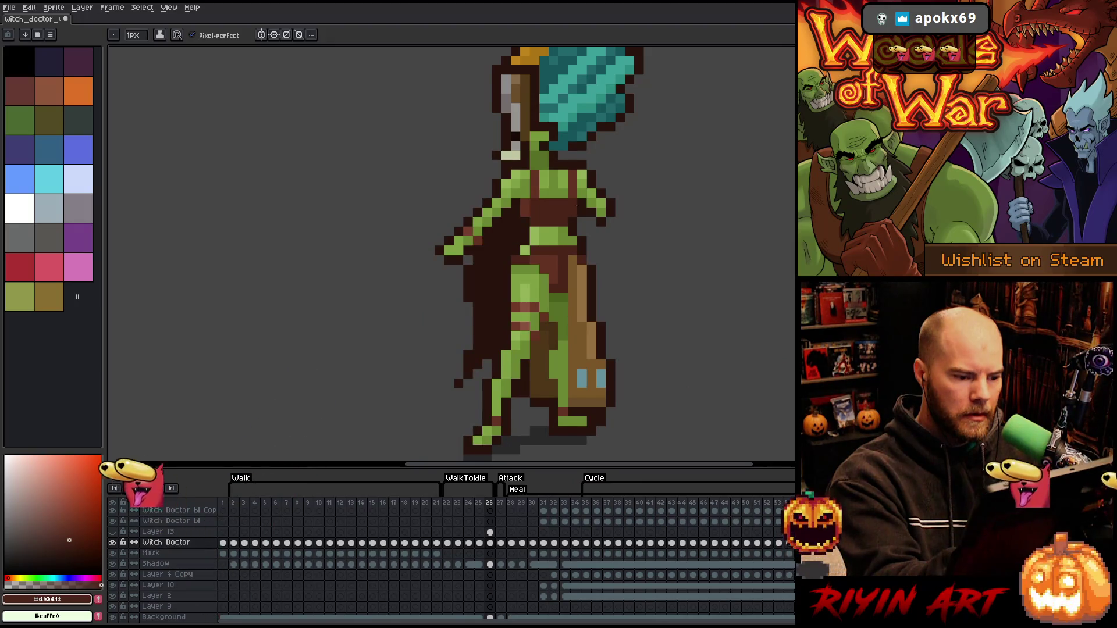
left_click(548, 279, "alt")
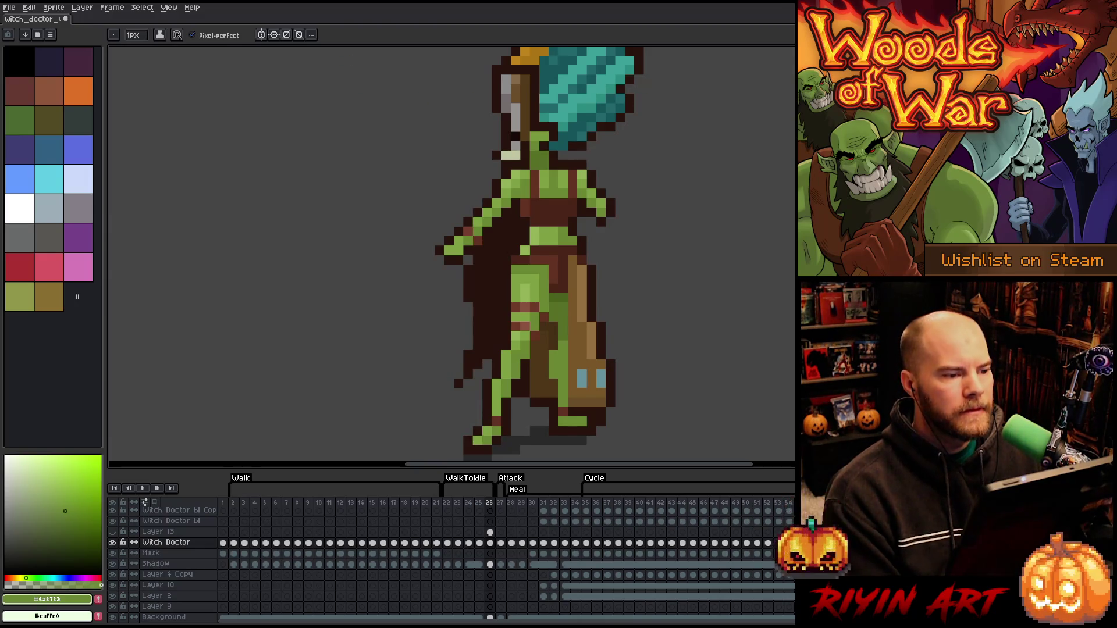
scroll(472, 186, "down", 2)
scroll(465, 194, "up", 2)
mouse_move(465, 194)
left_mouse_down()
mouse_move(448, 230)
mouse_move(442, 218)
left_mouse_up()
key("b")
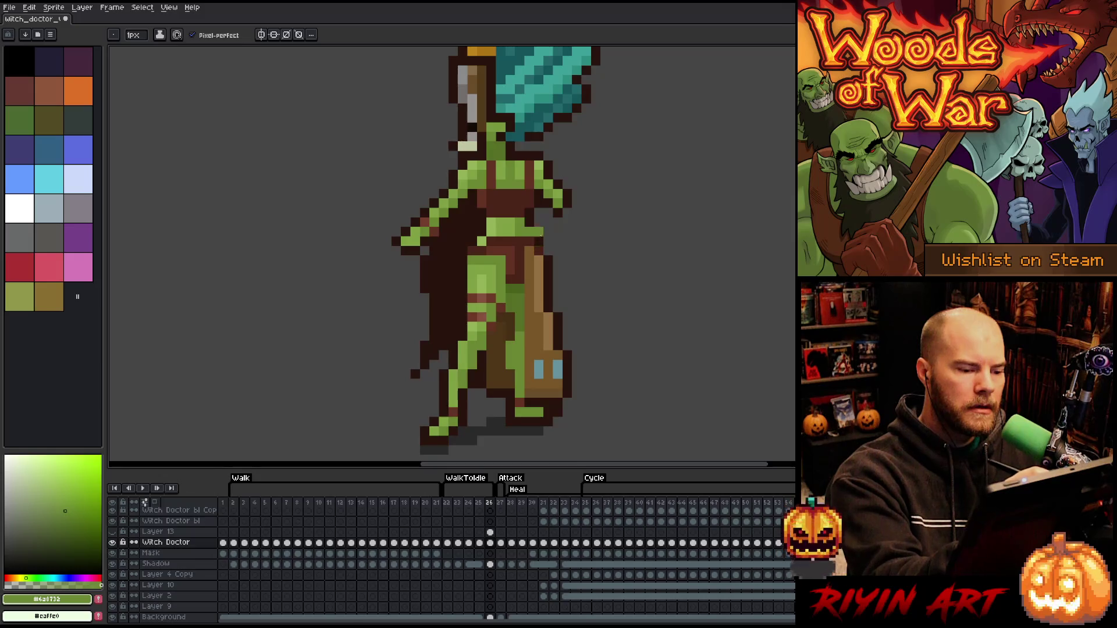
Reshade the staff in browns: lighten its right column, darken a few pixels, add a green stroke
left_click(549, 272, "alt")
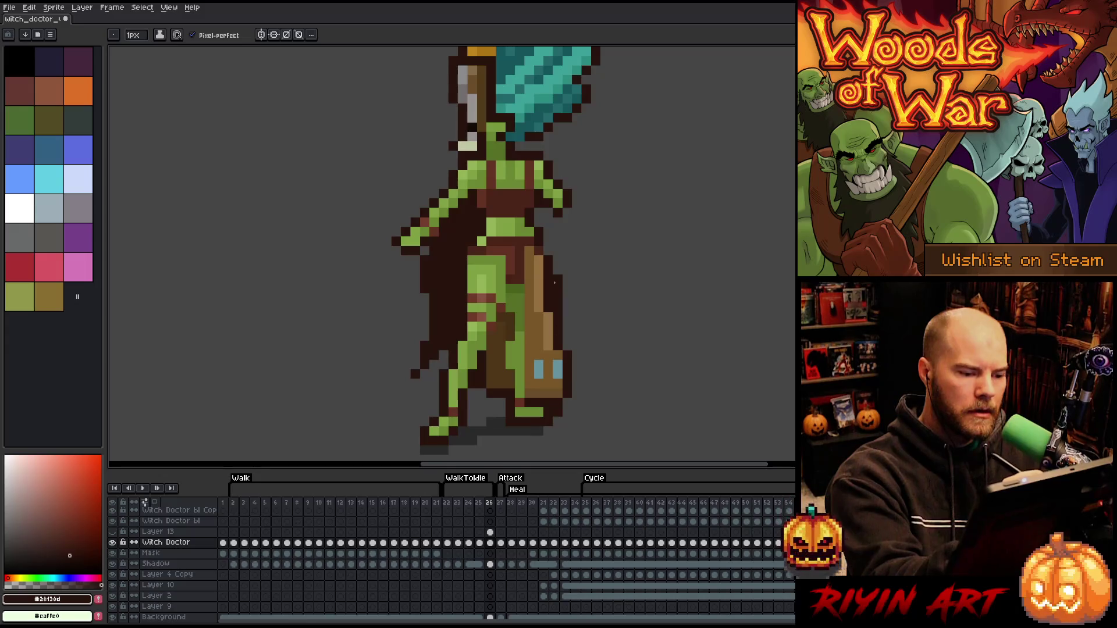
key("alt")
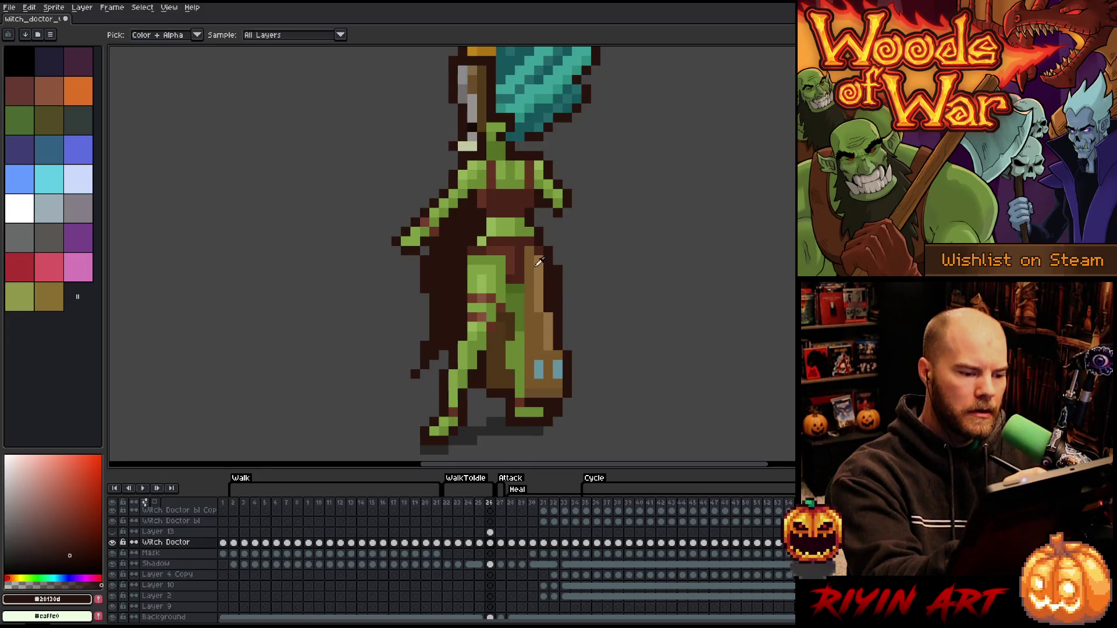
left_click(535, 259, "alt")
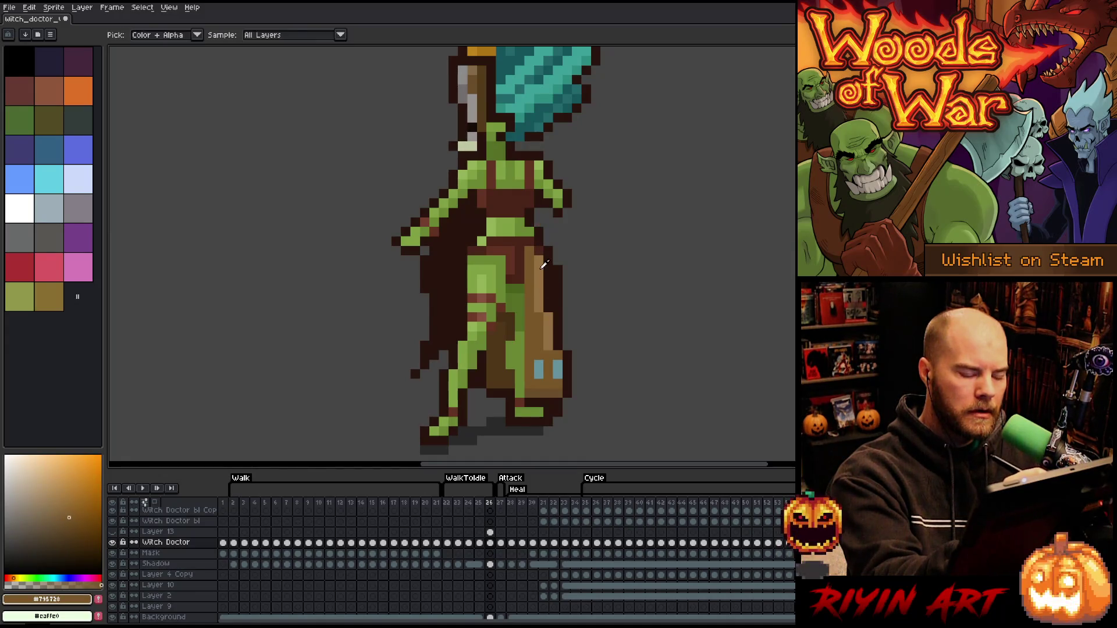
left_click(539, 288, "alt")
left_click_drag(548, 267, 539, 311)
left_click(535, 297, "alt")
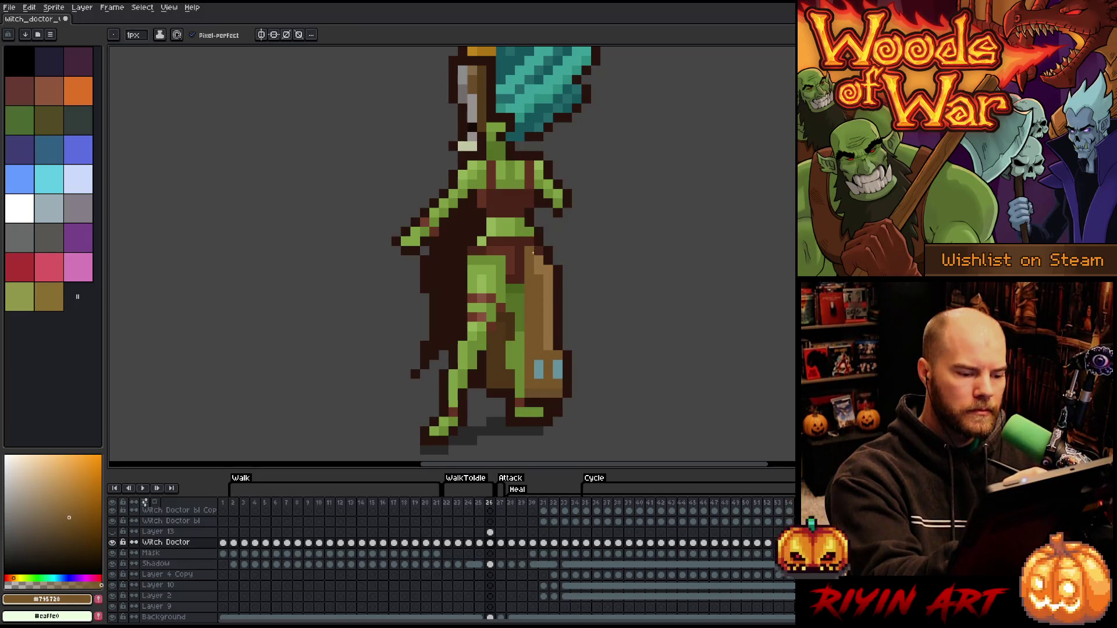
left_click(523, 303, "alt")
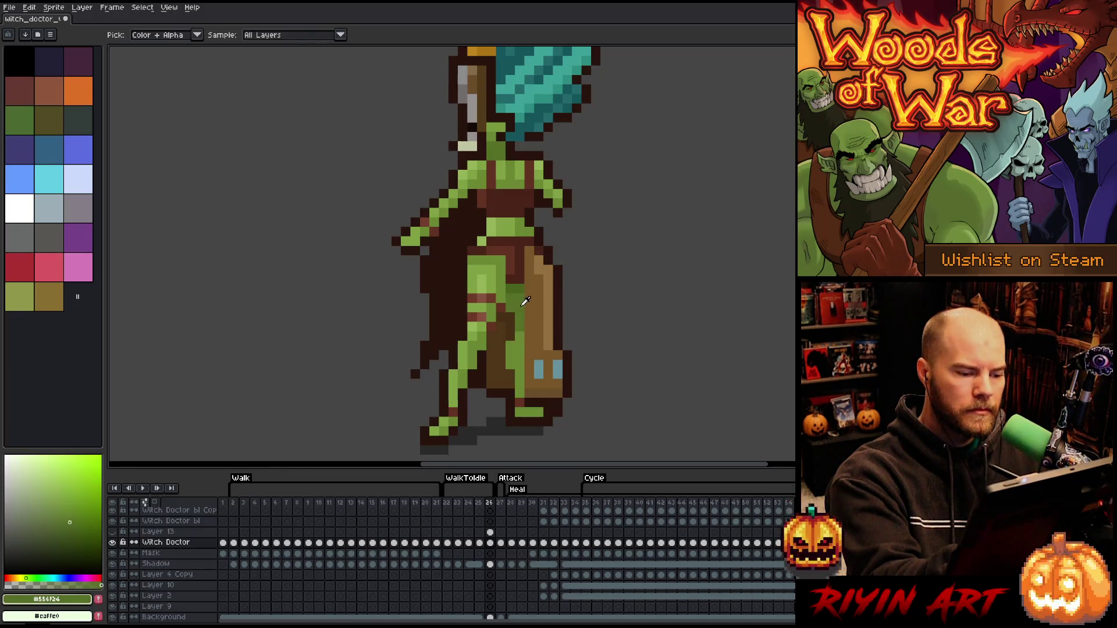
left_click_drag(527, 304, 529, 330)
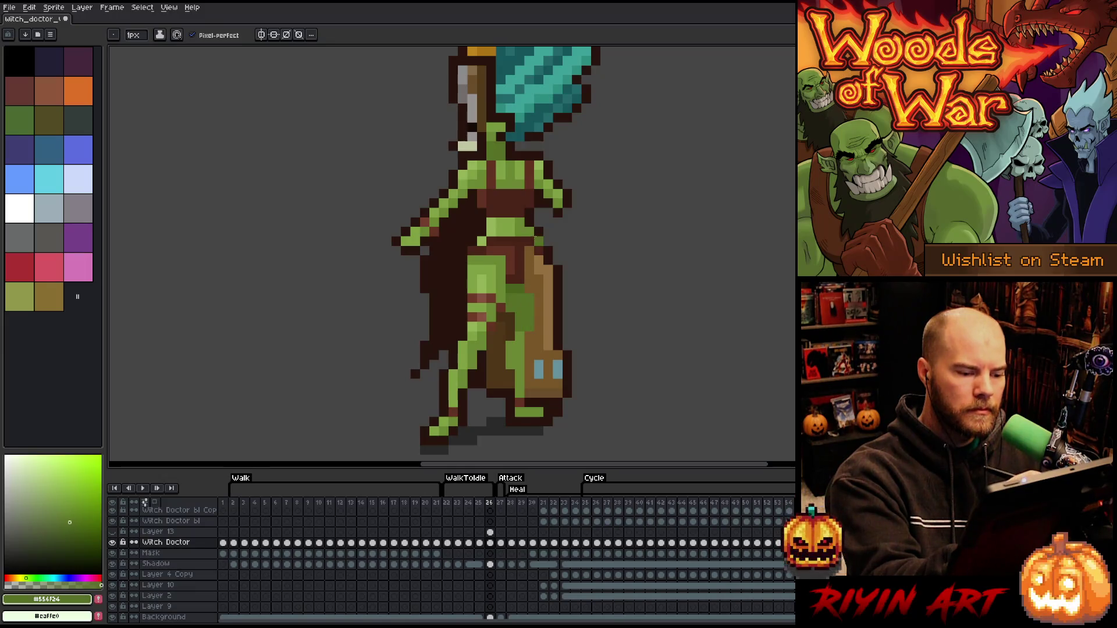
left_click(529, 231, "alt")
left_click_drag(528, 269, 529, 279)
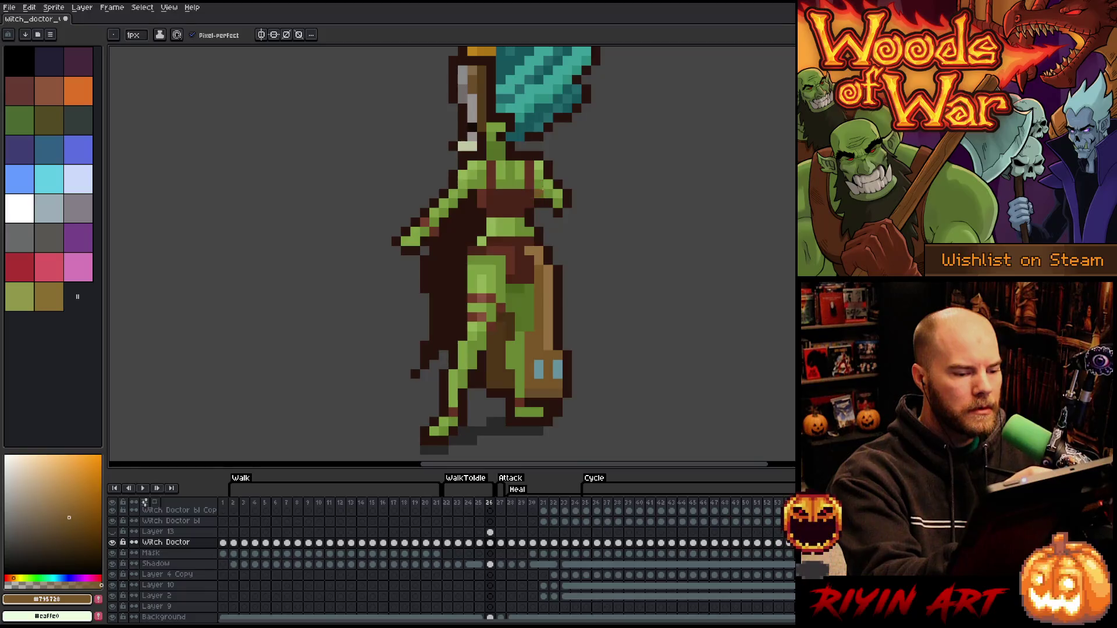
Add dark brown pixels along the right edge of the teal hair
left_click(536, 235, "alt")
left_click(536, 235, "alt")
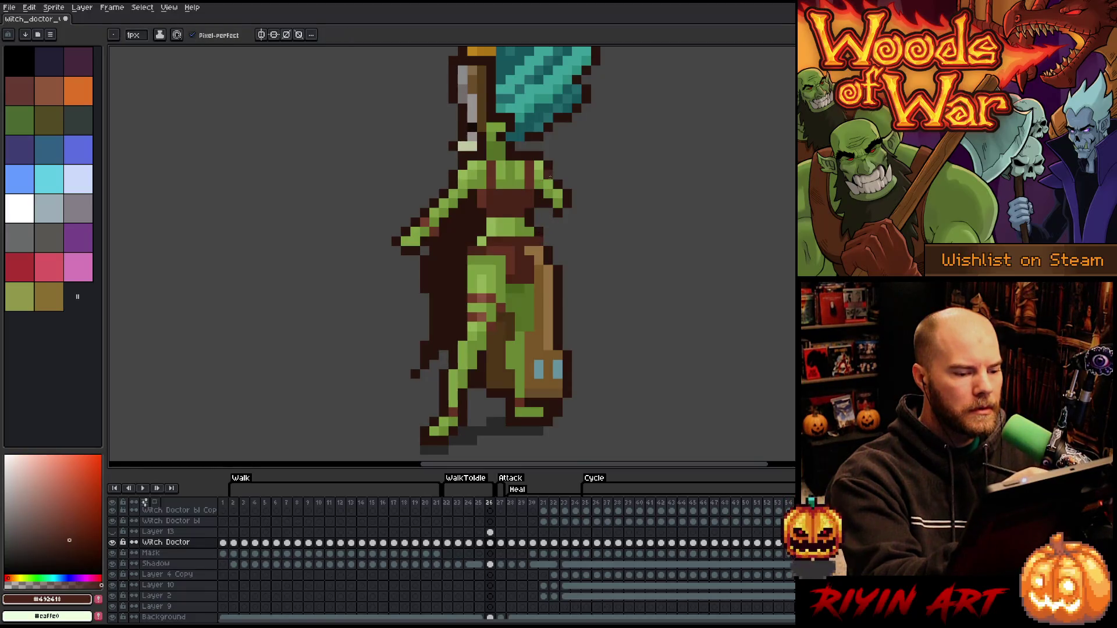
left_click(558, 147)
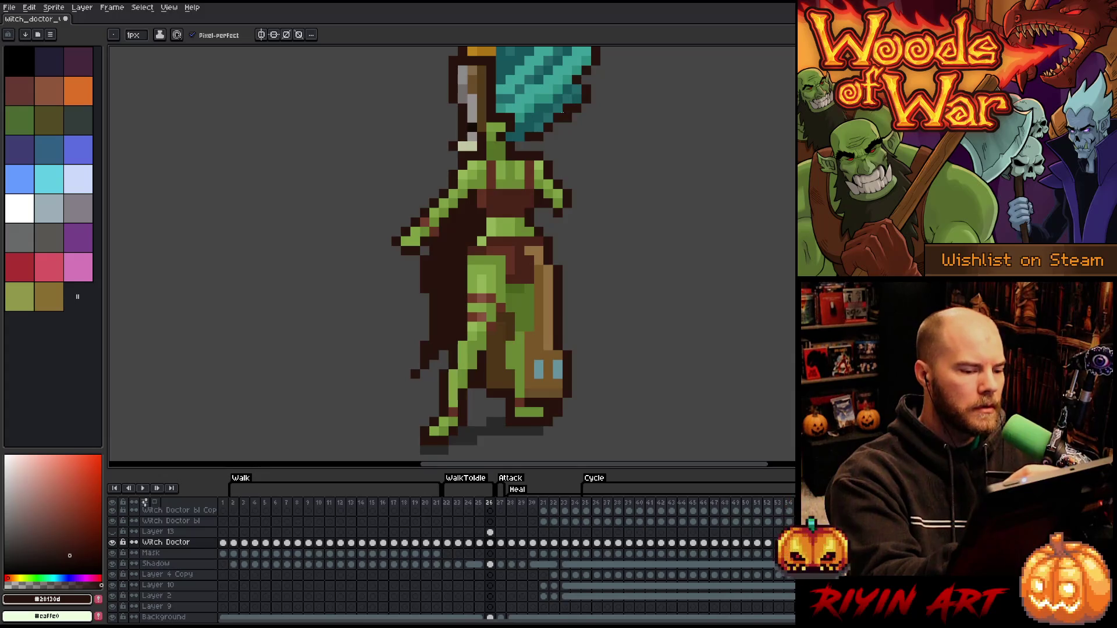
left_click(541, 277, "alt")
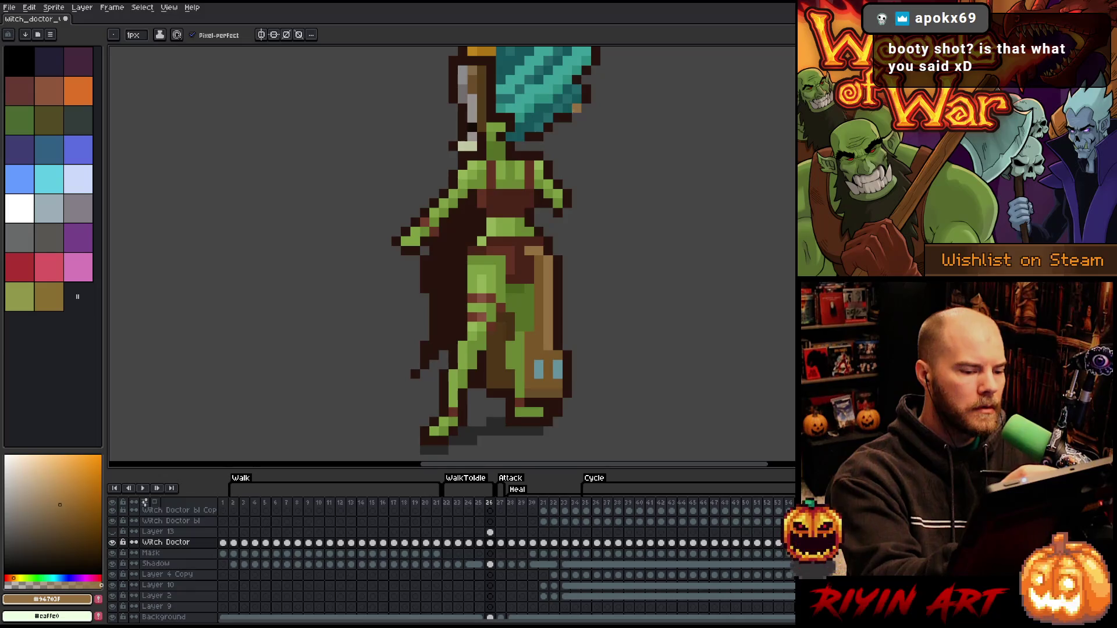
left_click(538, 232, "alt")
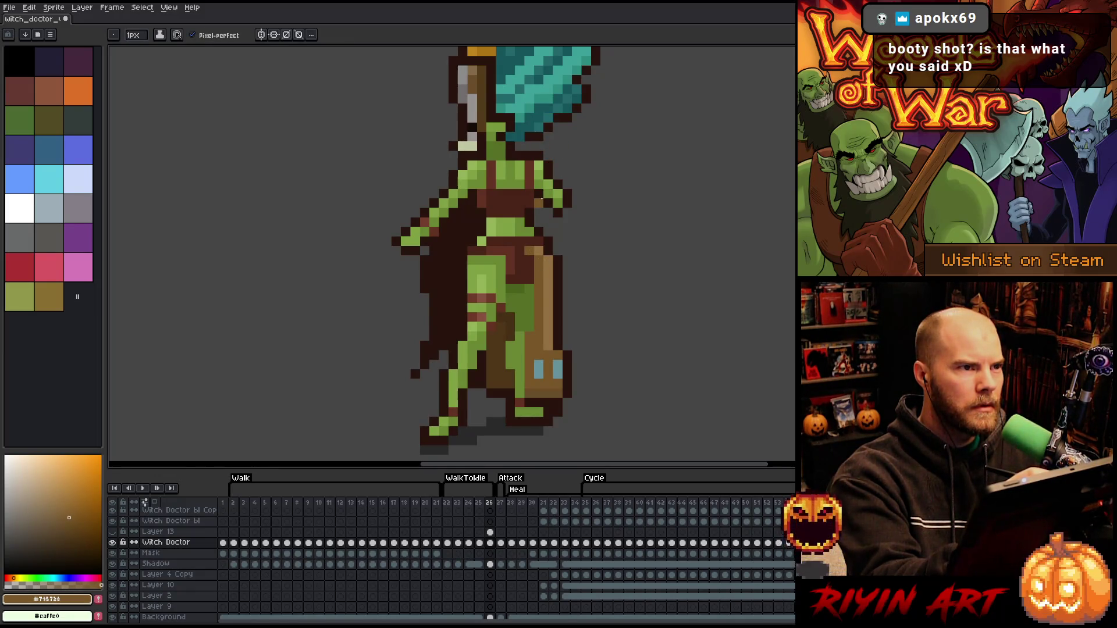
Extend the boot's green block leftward, add a dark brown pixel, and erase the stray tip pixel
left_click(527, 340, "alt")
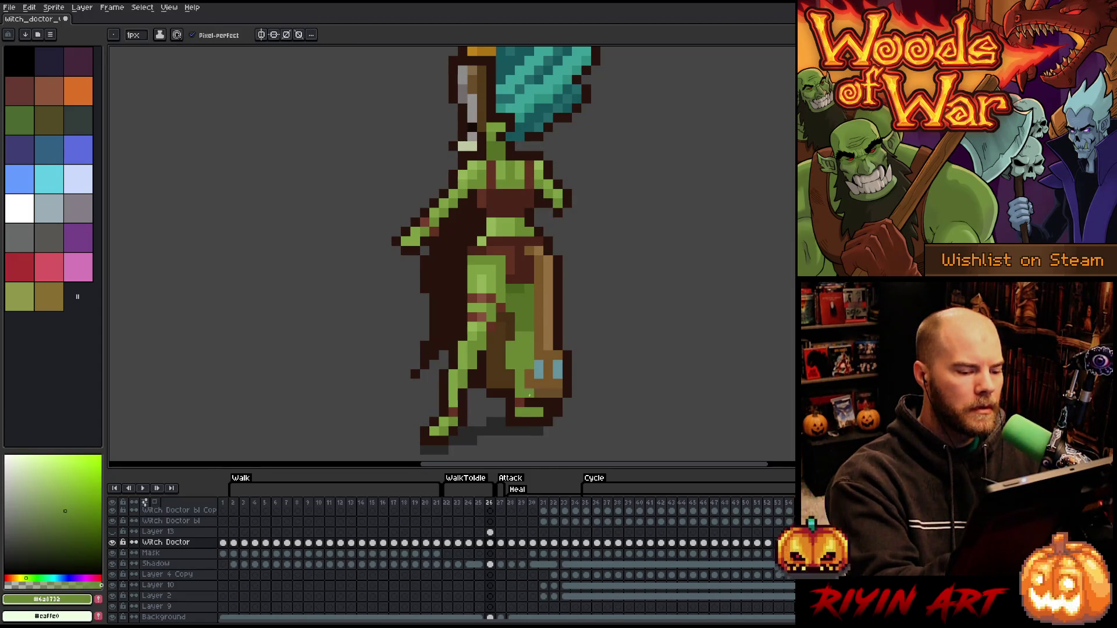
left_click(510, 412)
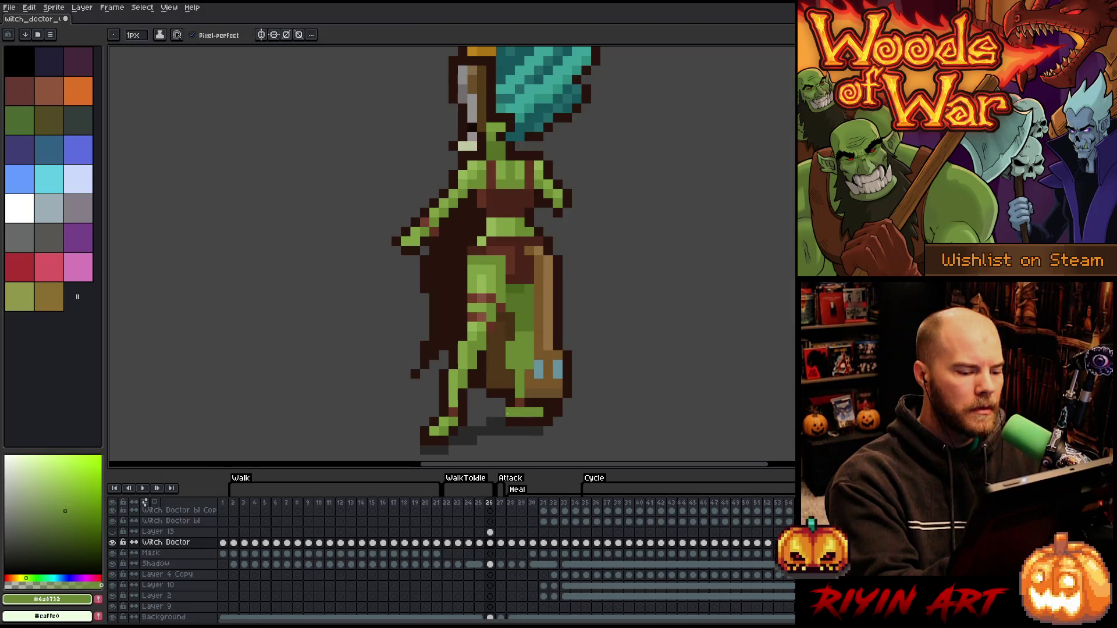
left_click(532, 421, "alt")
left_click(532, 412)
key("e")
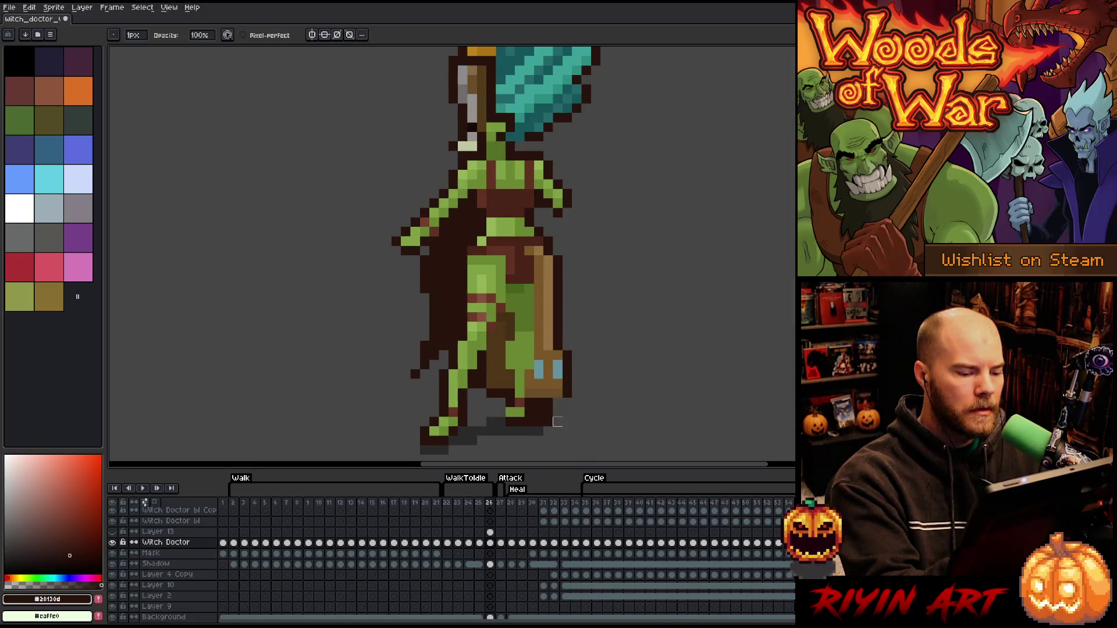
left_click(547, 421)
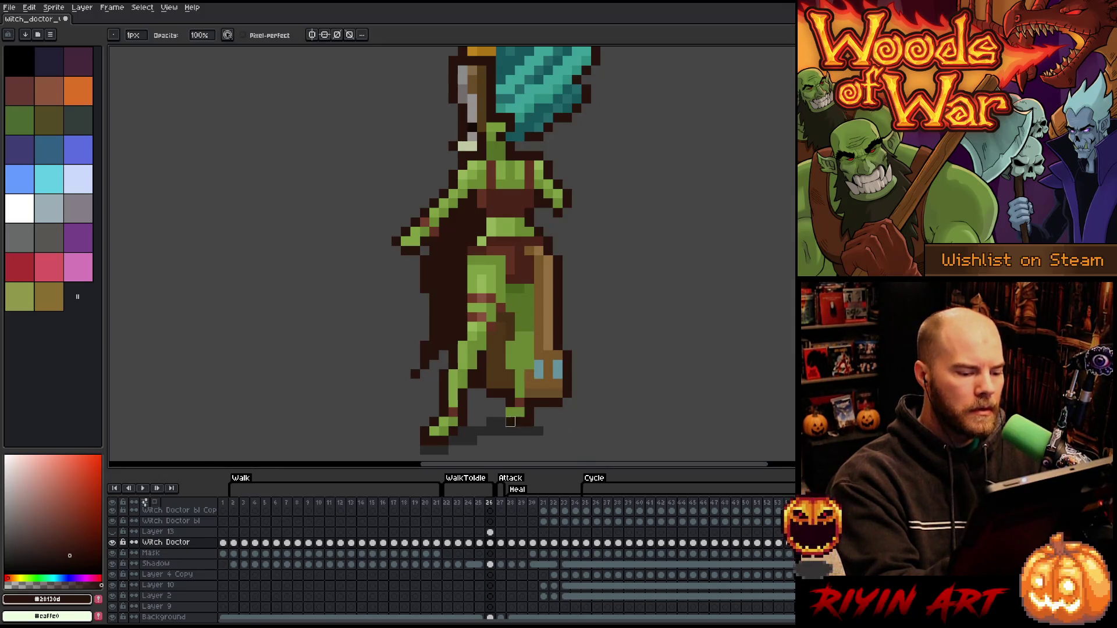
key("b")
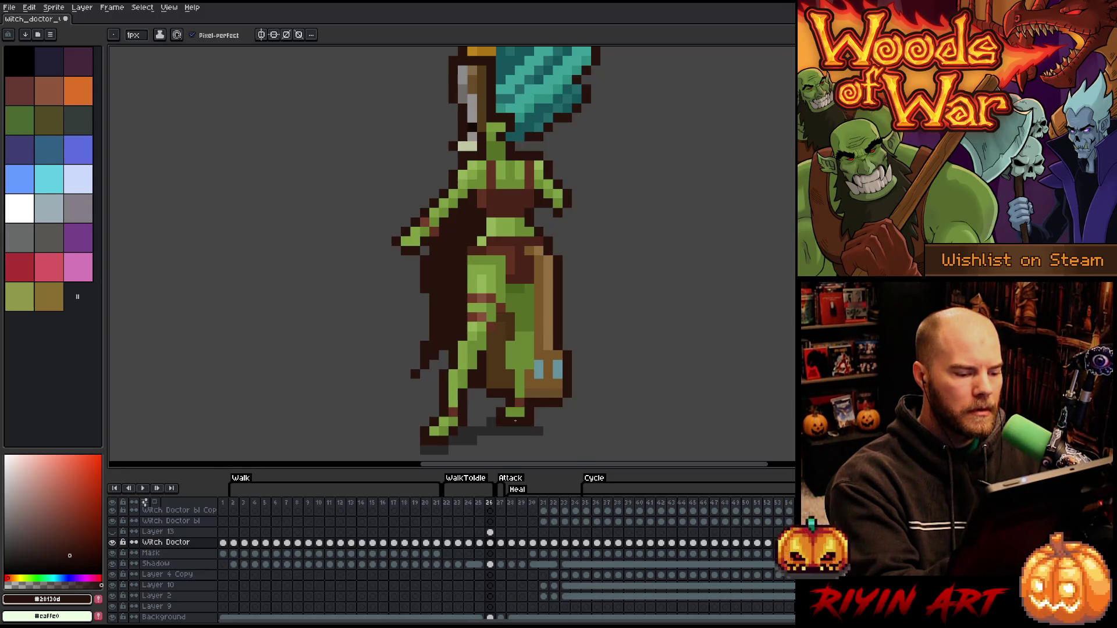
left_click(444, 429, "alt")
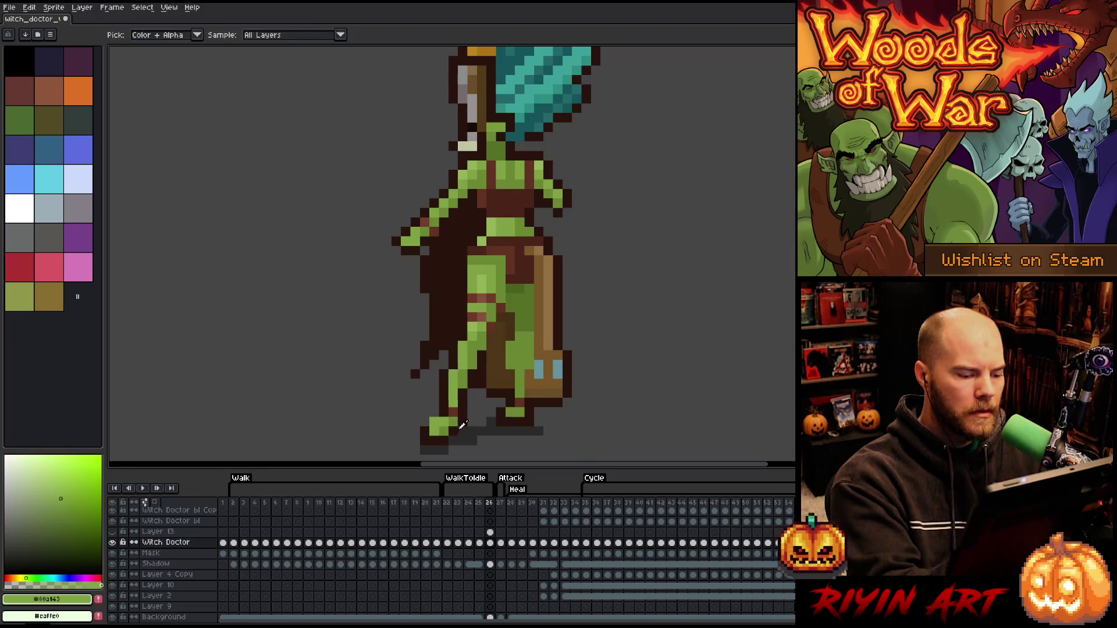
left_click(460, 429, "alt")
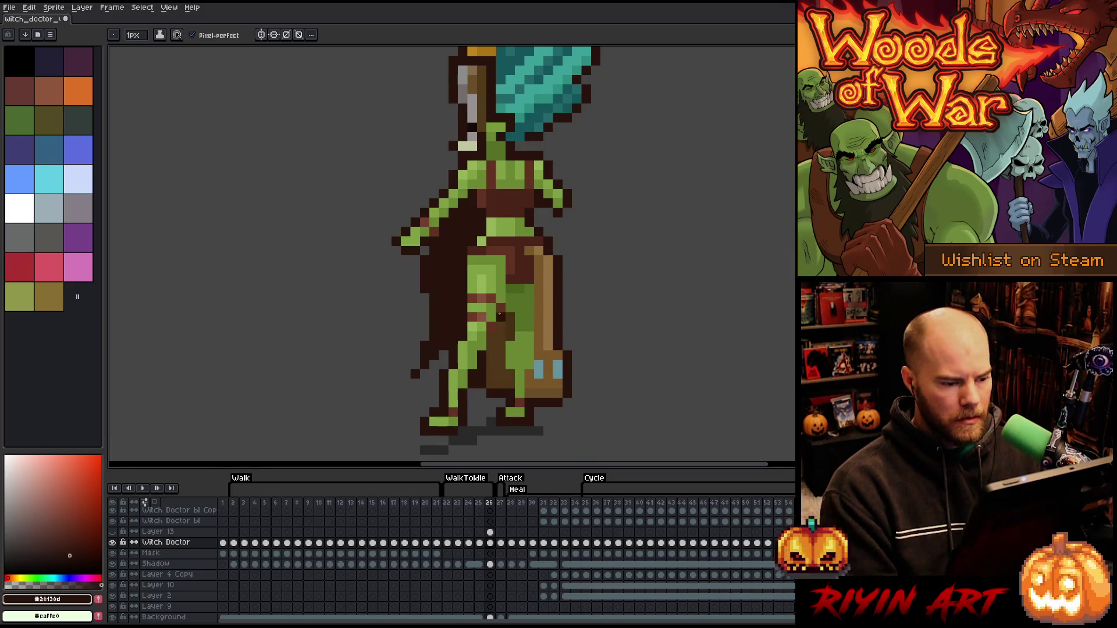
key("m")
scroll(568, 224, "down", 2)
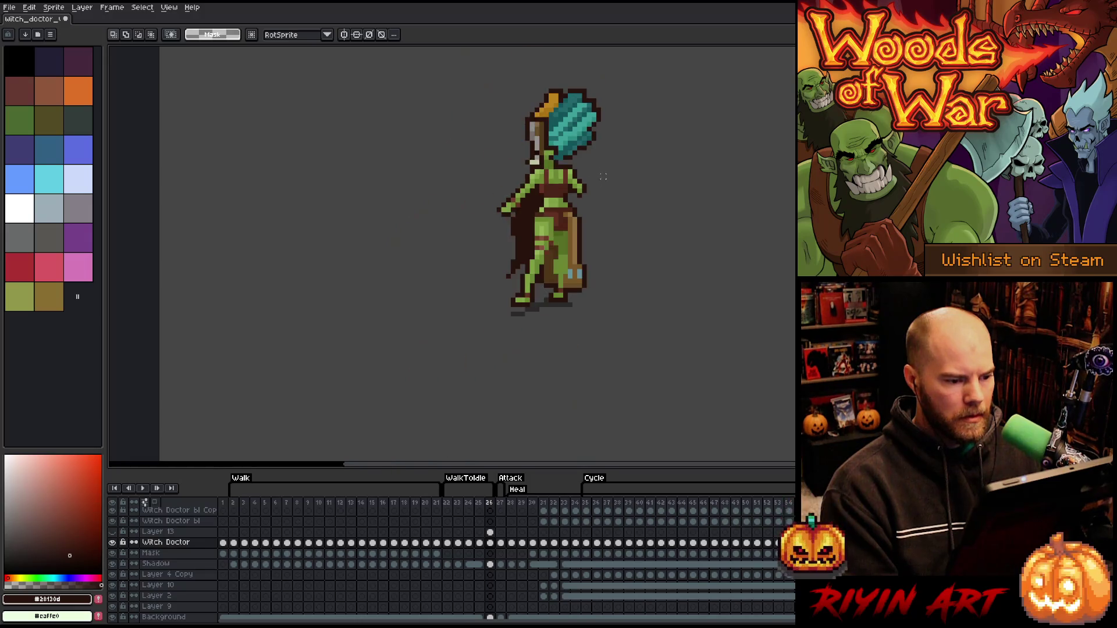
Marquee-select the upper body, nudge it one pixel left, and commit the move
scroll(570, 246, "up", 2)
left_click_drag(571, 246, 569, 234)
left_click_drag(573, 81, 276, 299)
left_click_drag(277, 316, 282, 317)
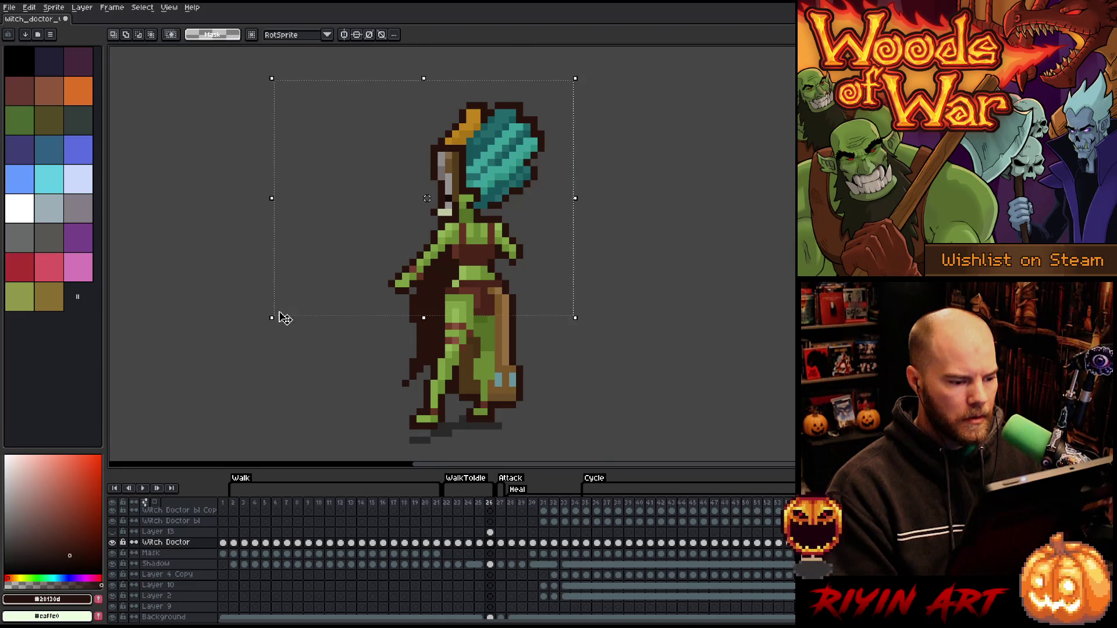
key("Left")
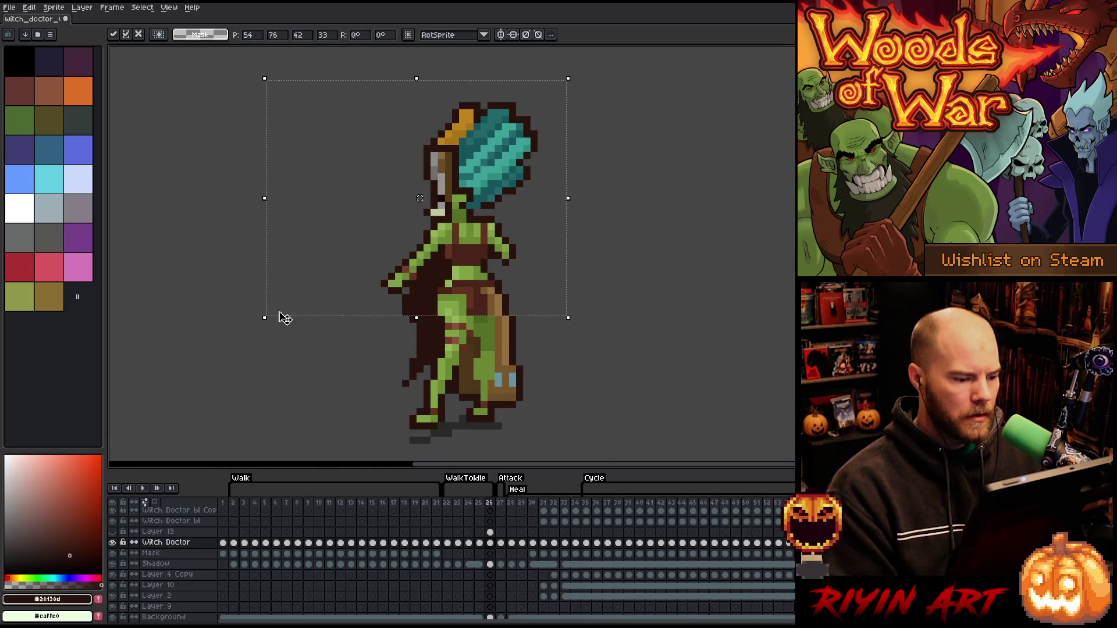
key("Right")
left_click_drag(629, 174, 340, 322)
key("Left")
mouse_move(708, 139)
left_mouse_down()
mouse_move(569, 237)
mouse_move(312, 356)
left_mouse_up()
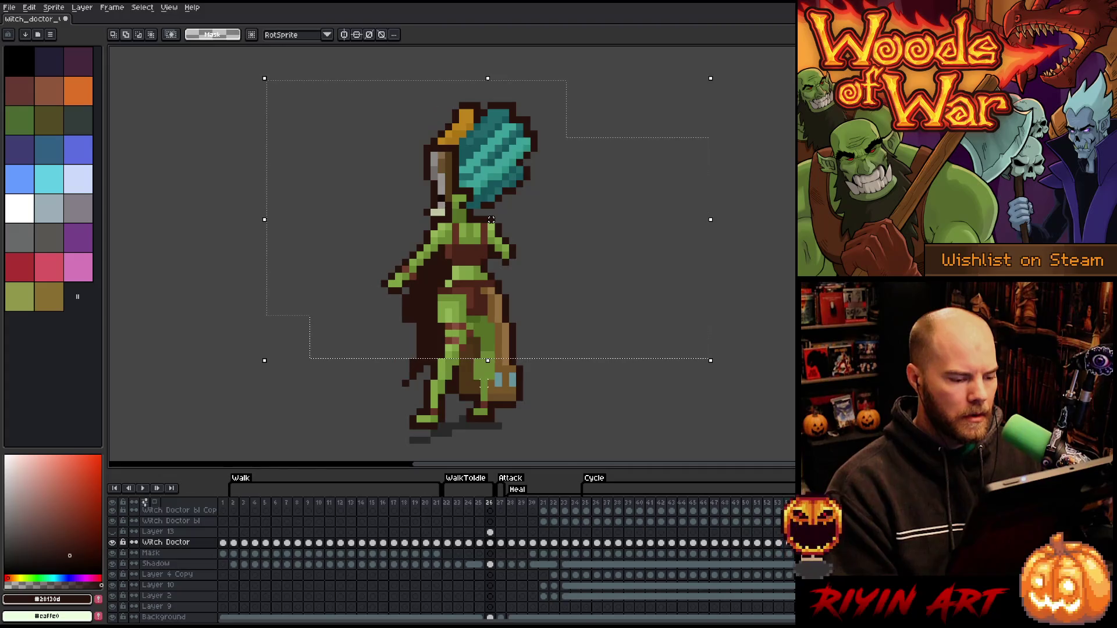
left_click(647, 391)
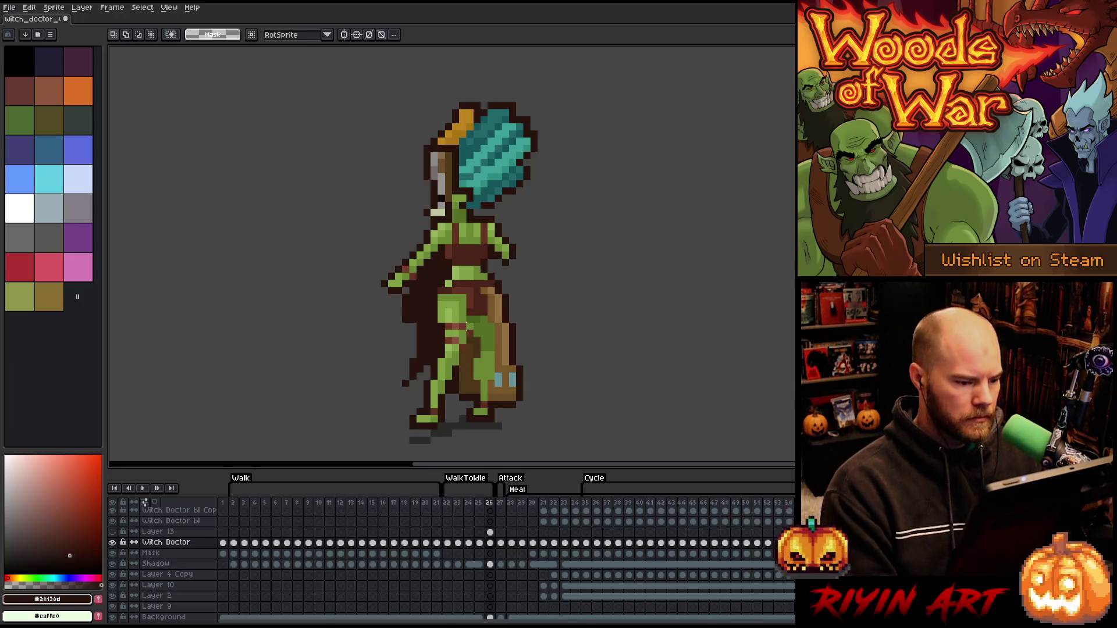
Paint darker shading across the waist and legs, undoing the trial light strokes on the leg
left_click_drag(456, 338, 454, 355)
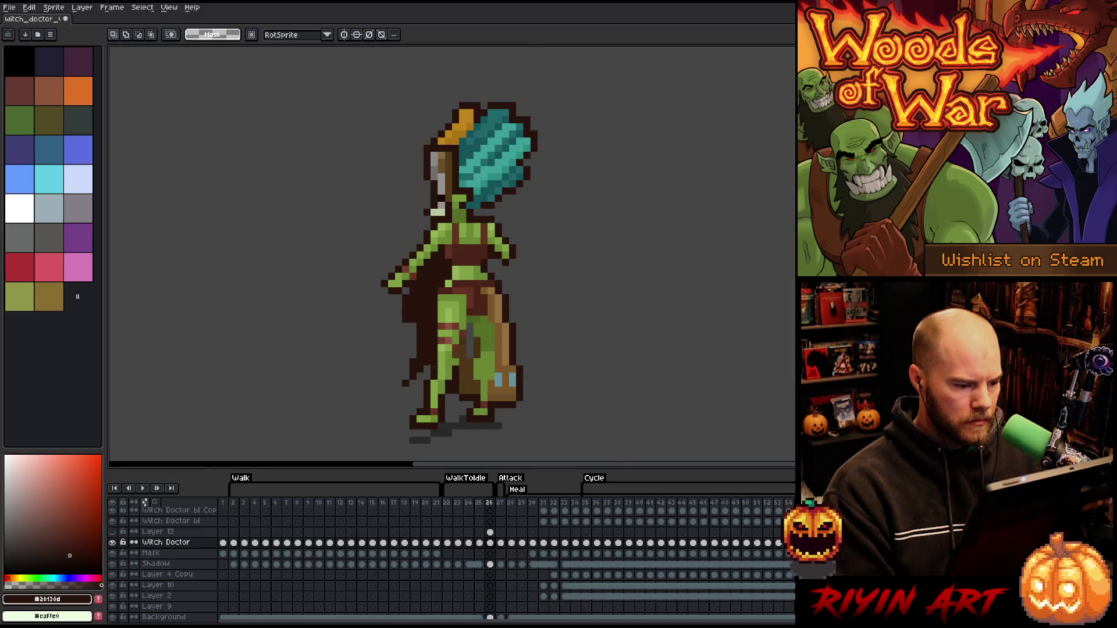
mouse_move(451, 379)
left_mouse_down()
mouse_move(368, 449)
mouse_move(365, 431)
left_mouse_up()
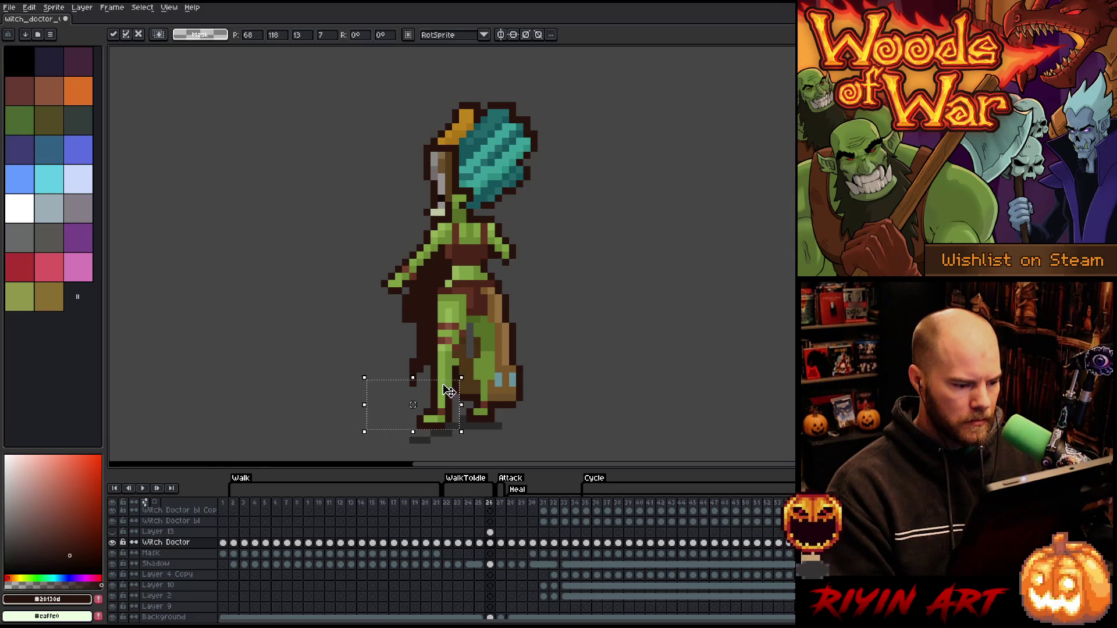
left_click_drag(461, 364, 399, 431)
left_click(554, 374)
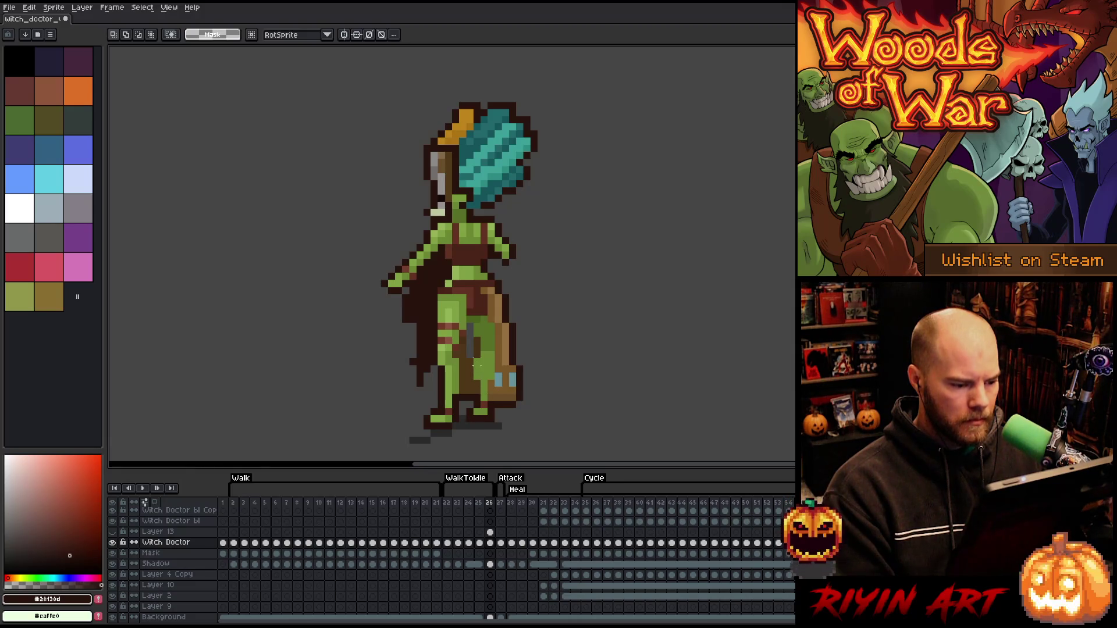
left_click_drag(477, 359, 477, 409)
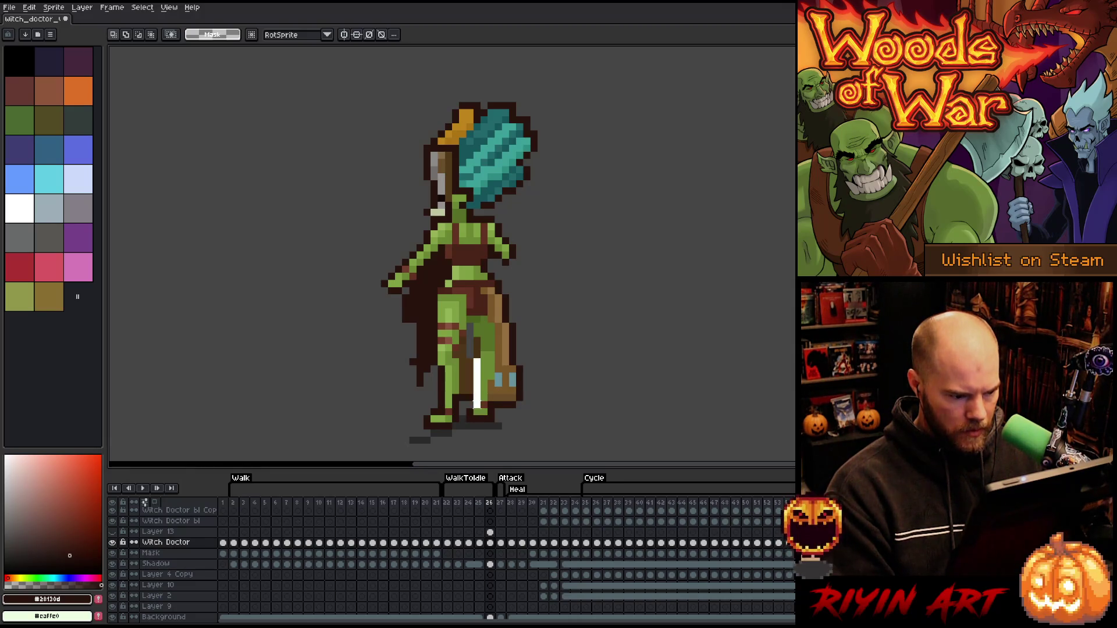
left_click_drag(484, 359, 483, 415)
key("ctrl+z")
key("ctrl+z")
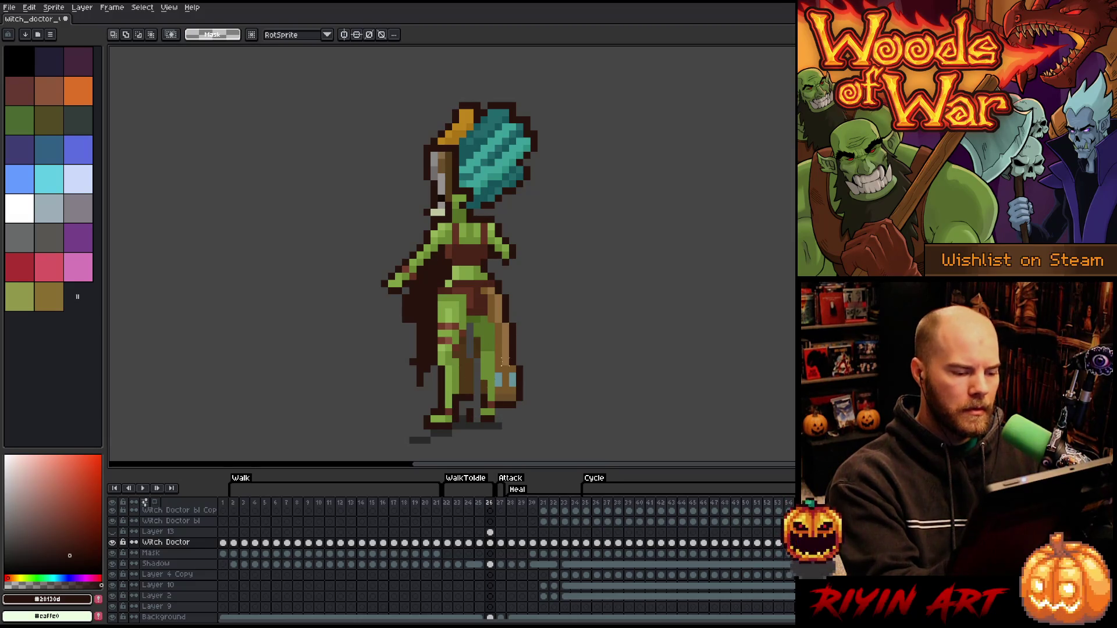
key("Left")
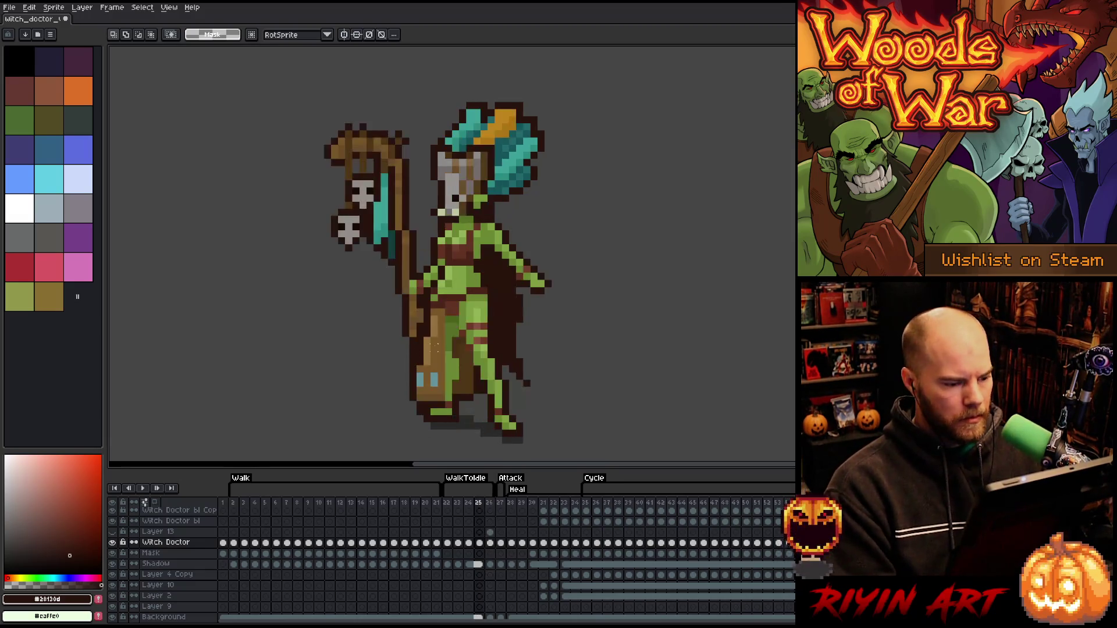
Frame the lower-left leg with trial selections, comparing against the neighbouring frame
key("Right")
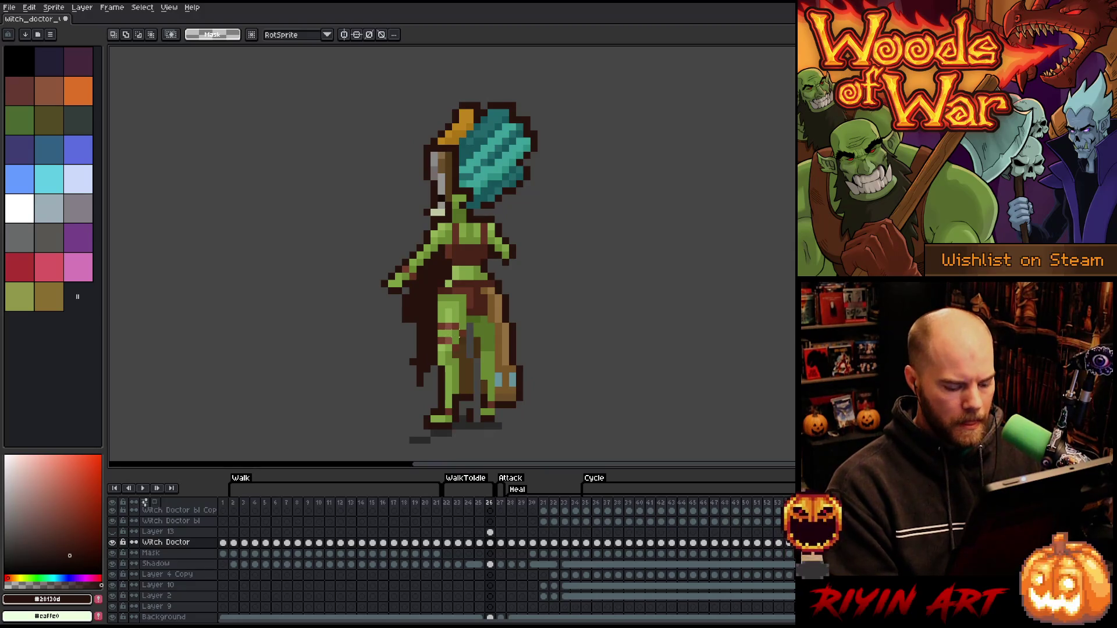
mouse_move(466, 324)
left_mouse_down()
mouse_move(394, 448)
mouse_move(387, 431)
left_mouse_up()
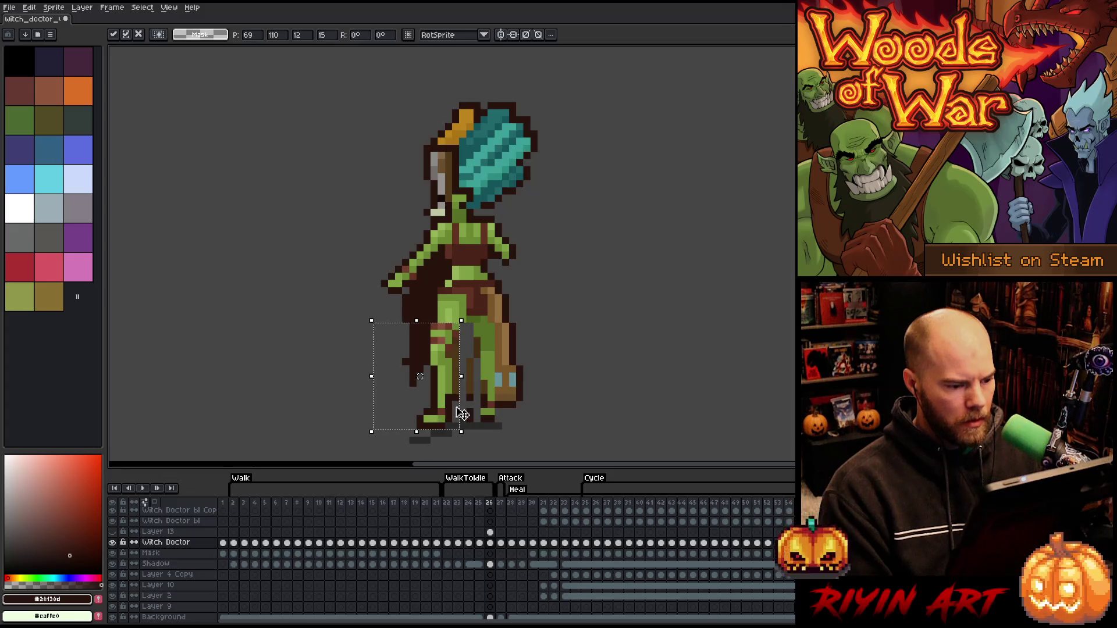
left_click(520, 369)
left_click_drag(449, 351, 372, 432)
left_click(562, 375)
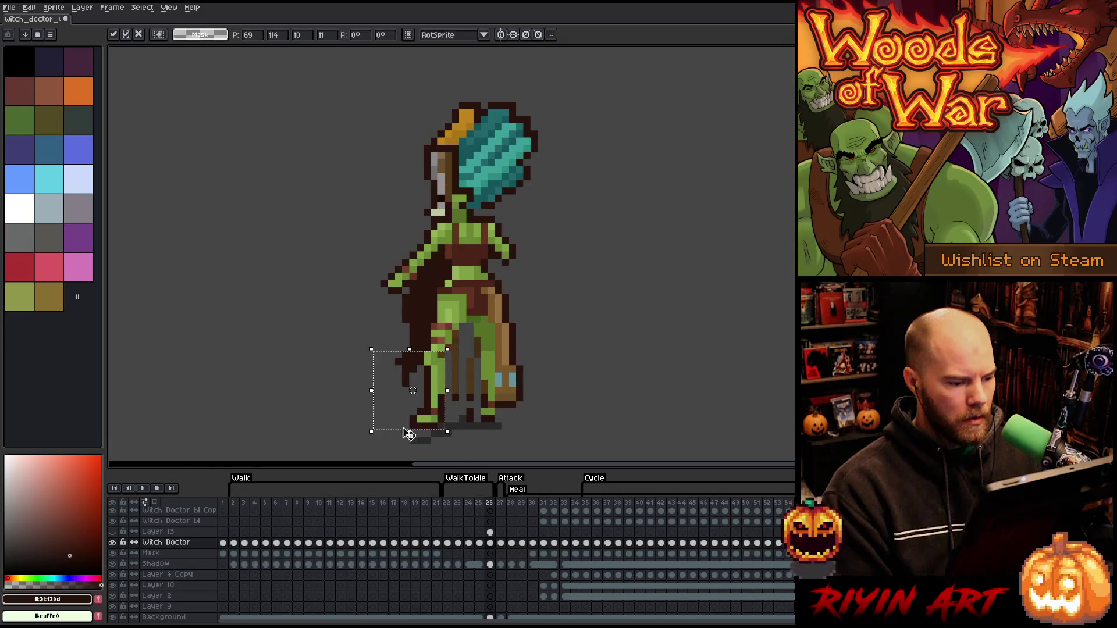
key("Left")
key("Right")
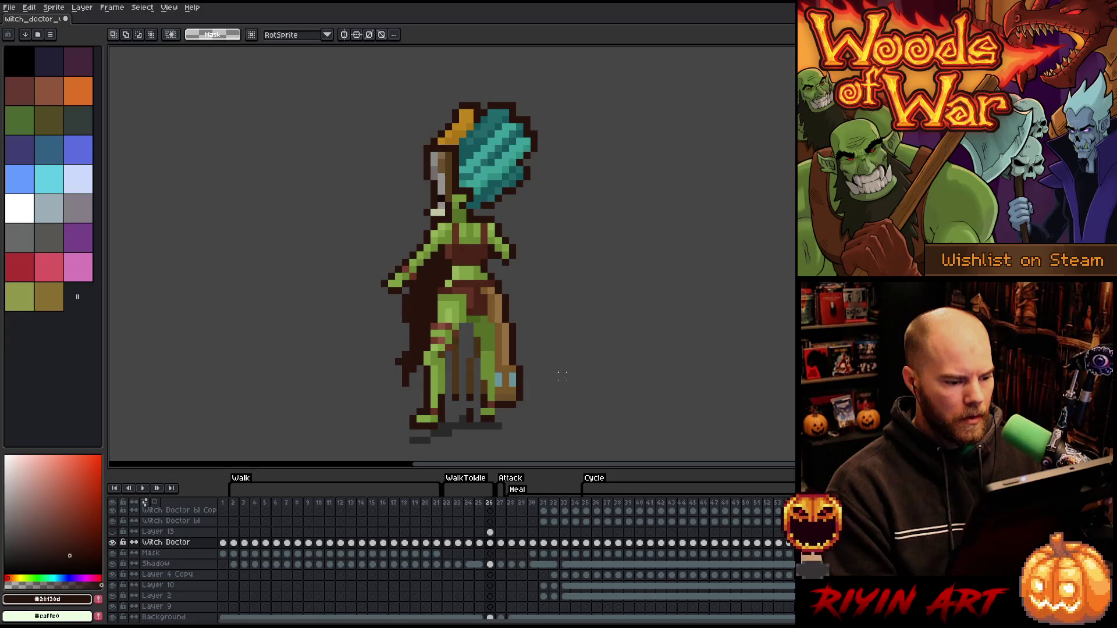
left_click_drag(405, 355, 449, 430)
key("ctrl+d")
Shift the lower-left leg and cape two pixels left, opening a gap between the legs
mouse_move(458, 369)
left_mouse_down()
mouse_move(369, 456)
mouse_move(341, 448)
left_mouse_up()
key("Left")
key("ctrl+d")
left_click_drag(477, 447, 340, 379)
key("Left")
key("ctrl+d")
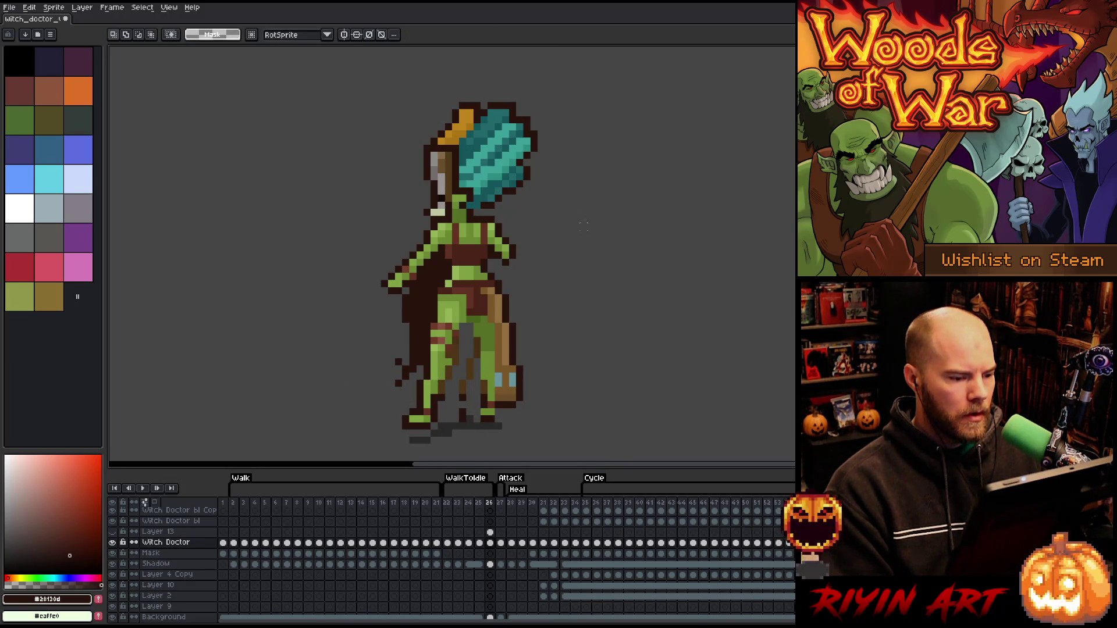
Shift the head and upper-body area one pixel left
left_click_drag(575, 85, 286, 274)
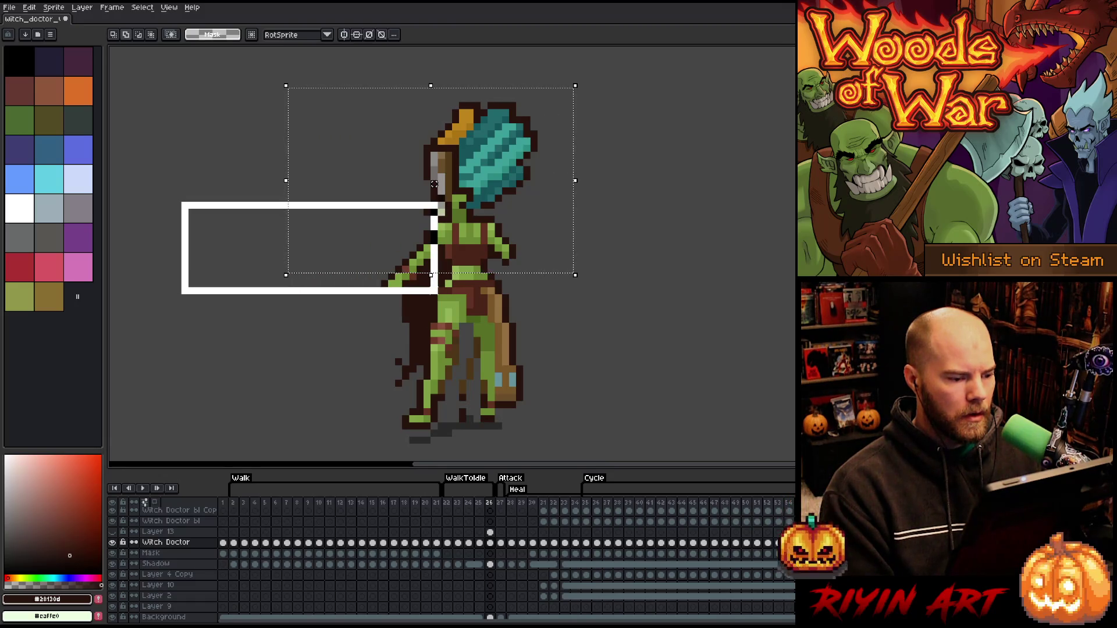
key("Left")
left_click(626, 312)
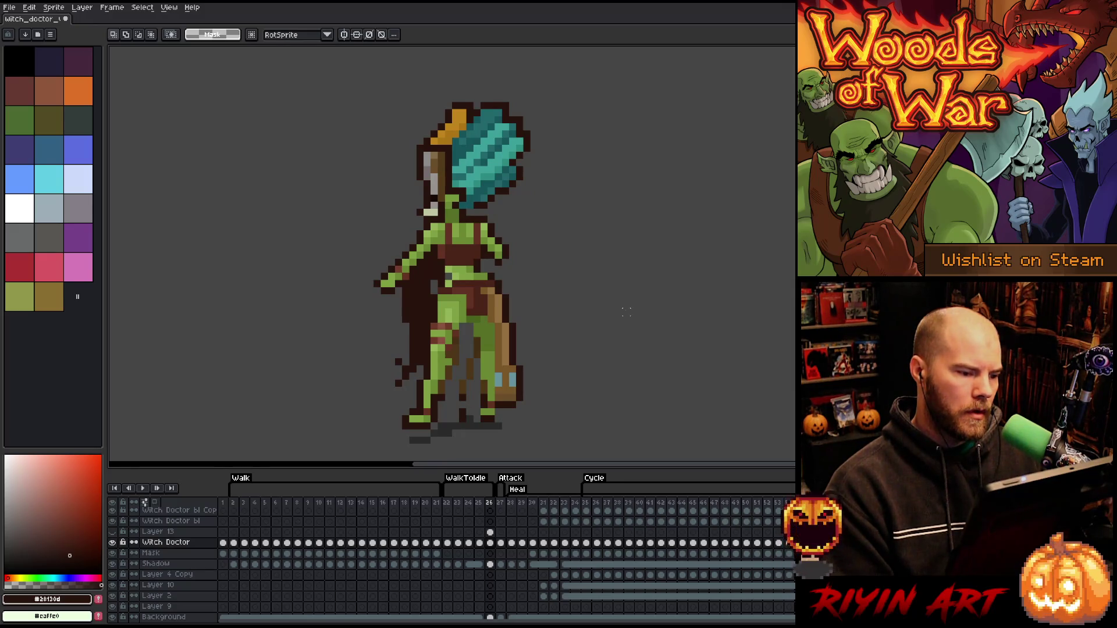
key("i")
left_click(464, 266)
left_click(463, 265)
key("b")
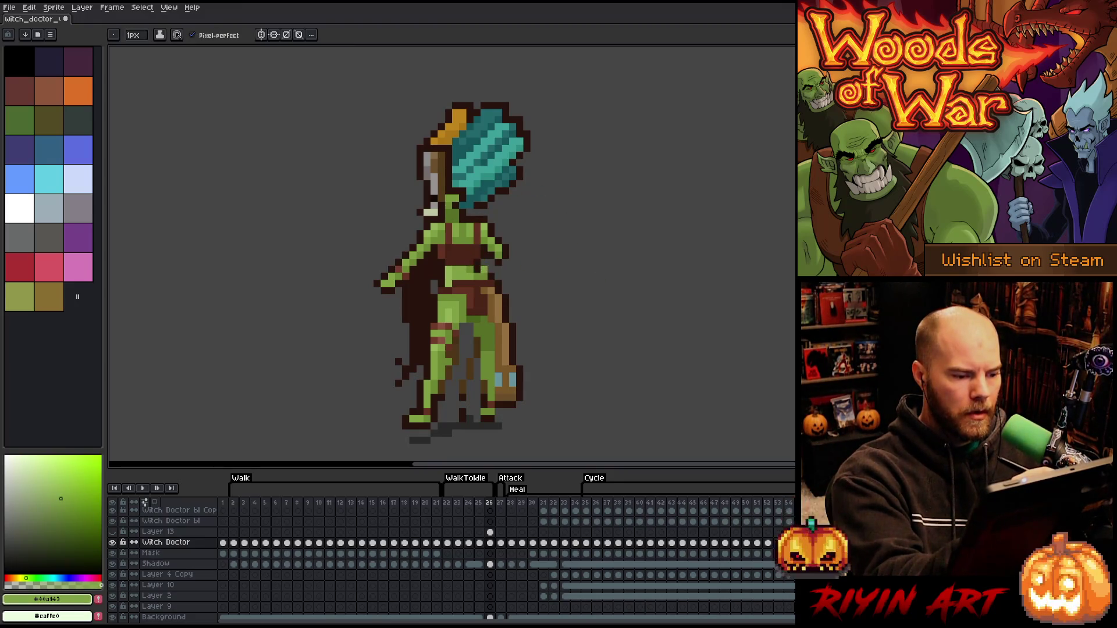
Erase stray cape pixels and dark pixels along the body's left edge
left_click(485, 265, "alt")
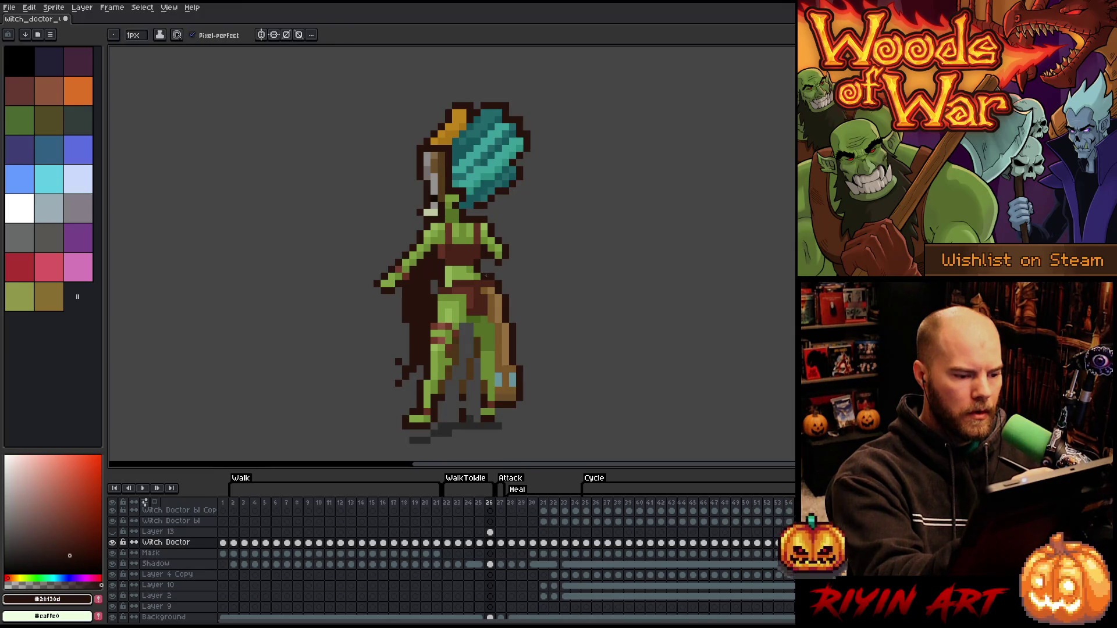
key("e")
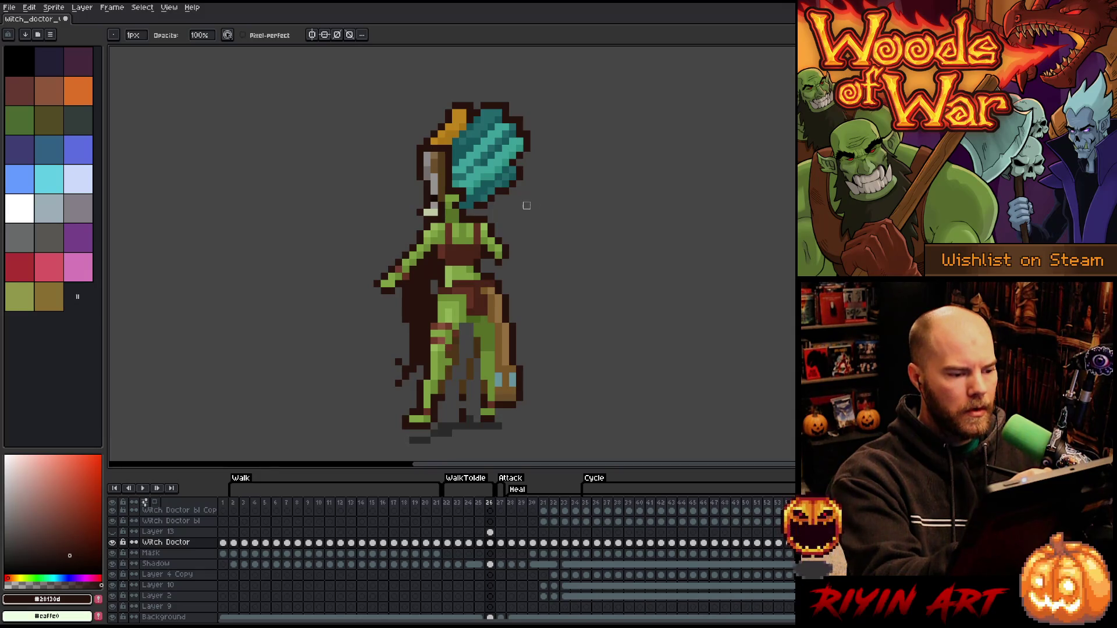
left_click_drag(420, 269, 412, 348)
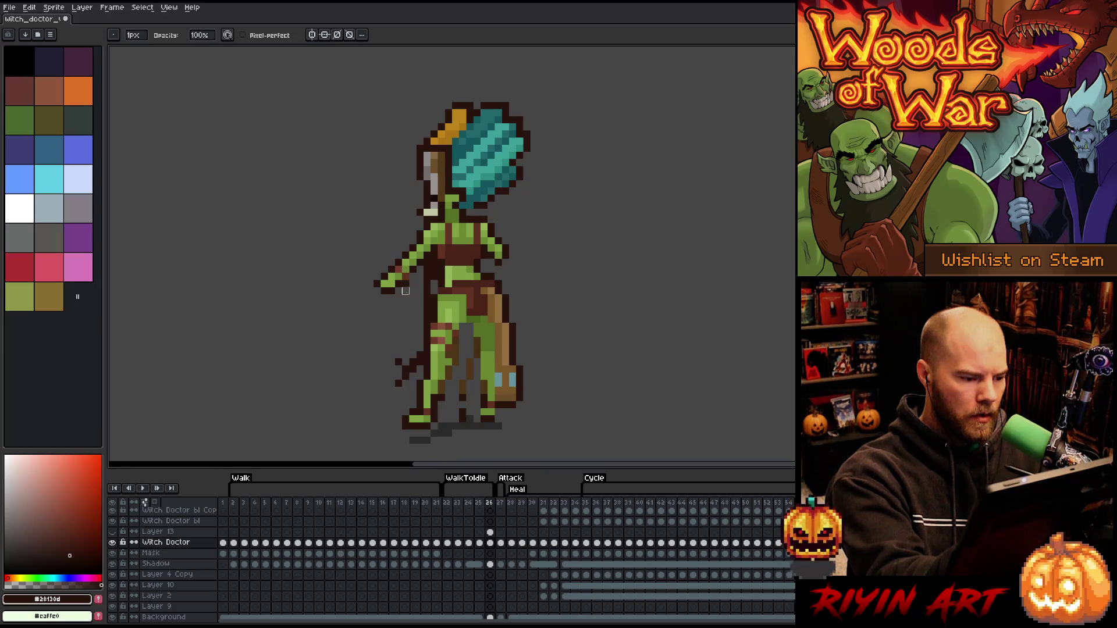
left_click_drag(426, 262, 426, 337)
key("b")
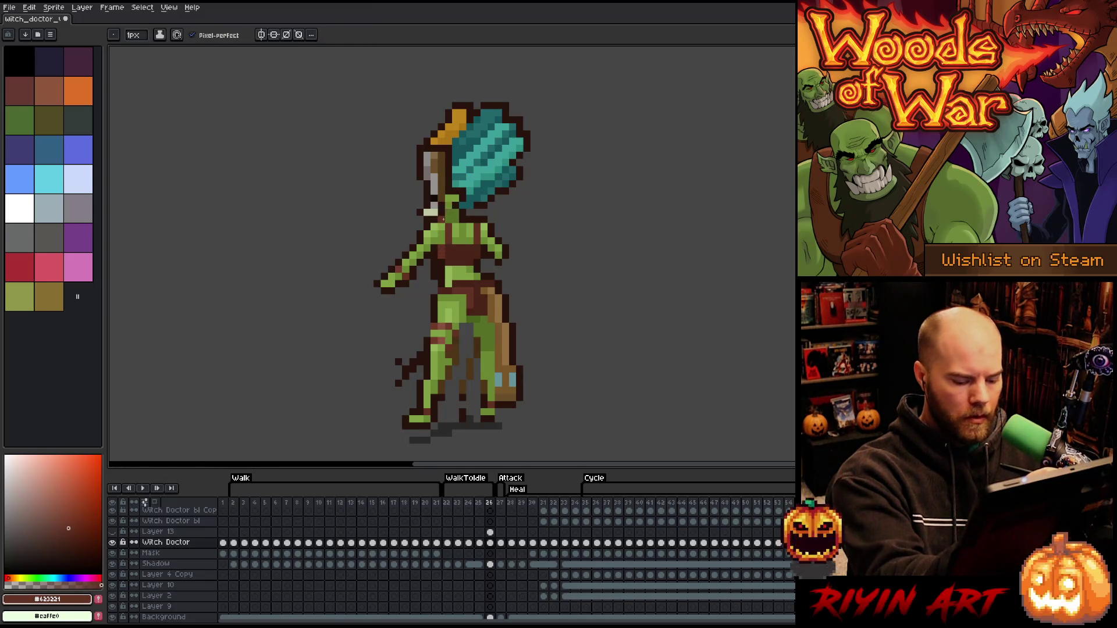
Compare the chest area against the previous frame's pose
key("Left")
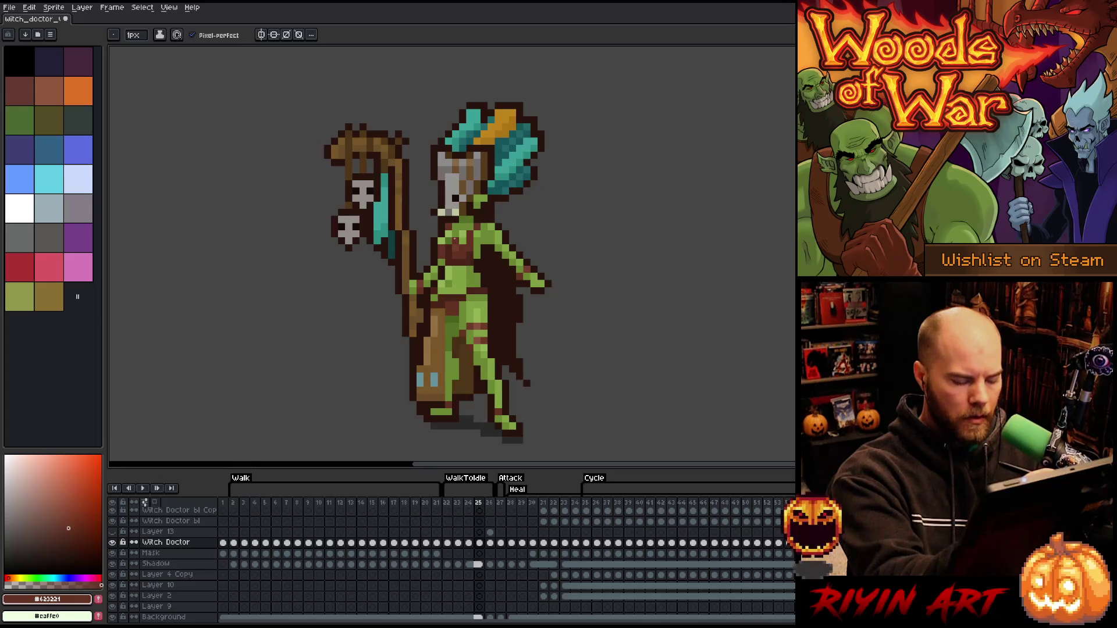
key("m")
mouse_move(430, 260)
left_mouse_down()
mouse_move(547, 229)
mouse_move(554, 214)
left_mouse_up()
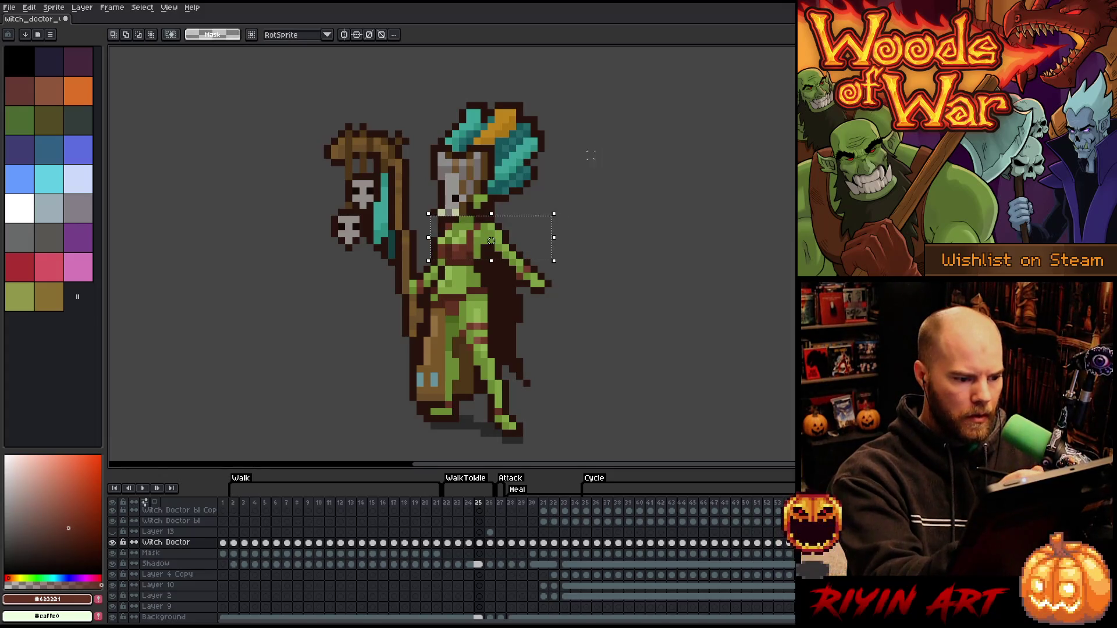
key("Right")
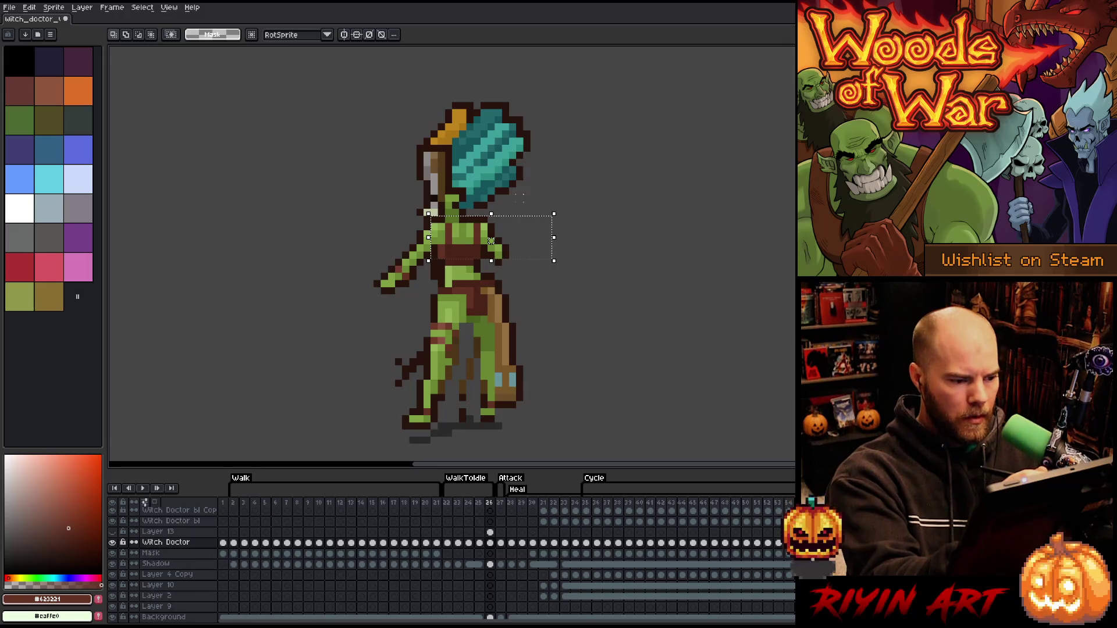
key("ctrl+d")
key("b")
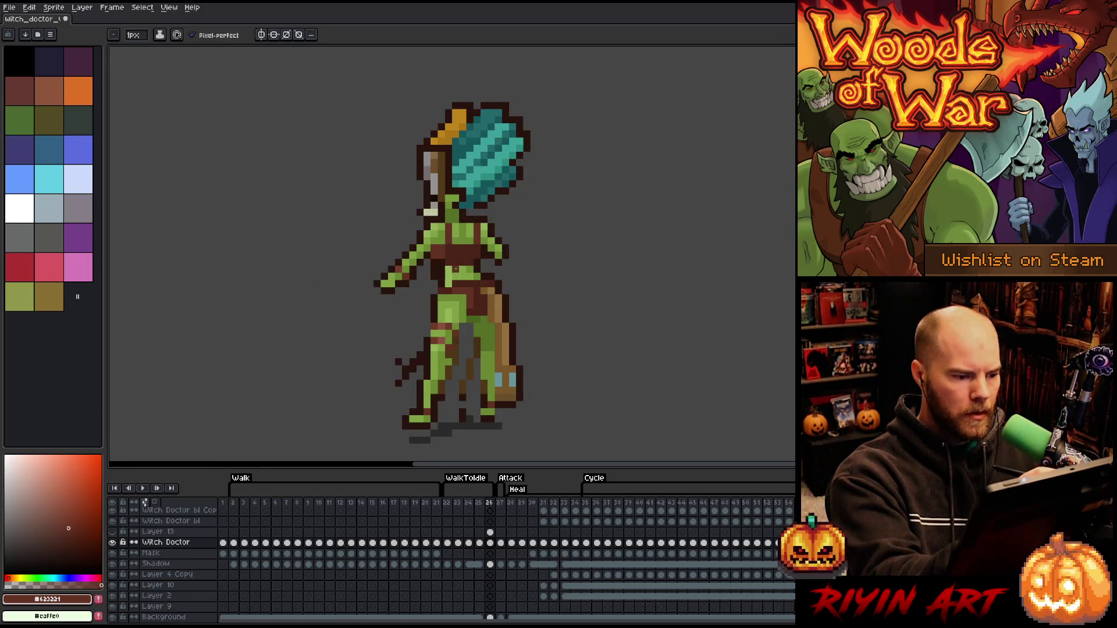
Paint a dark-brown shadow down the inner leg
left_click(443, 255, "alt")
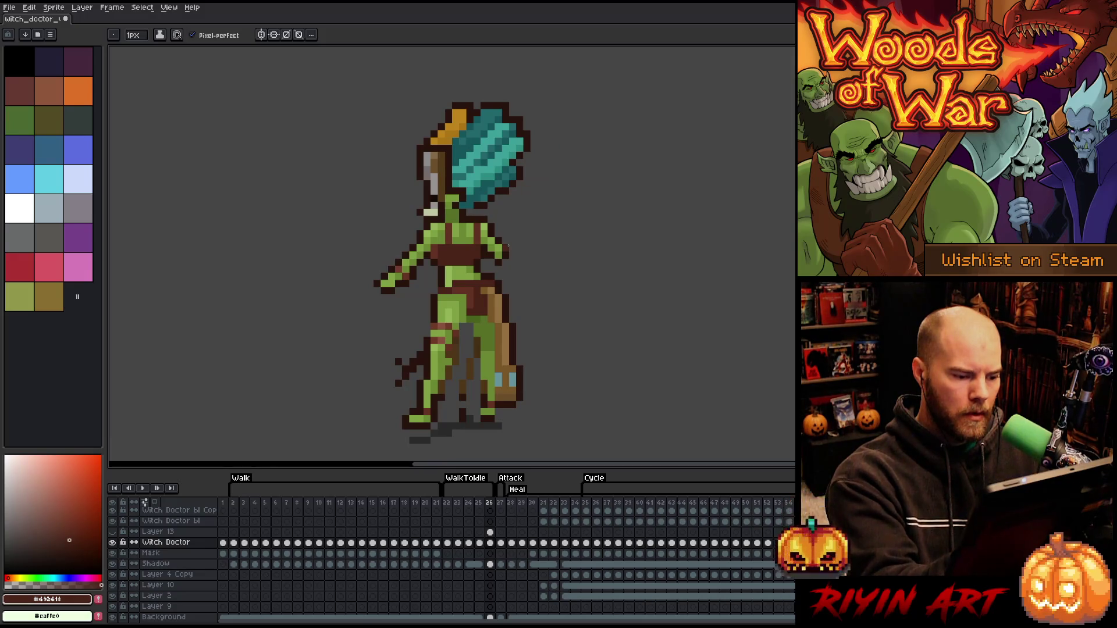
left_click(452, 355, "alt")
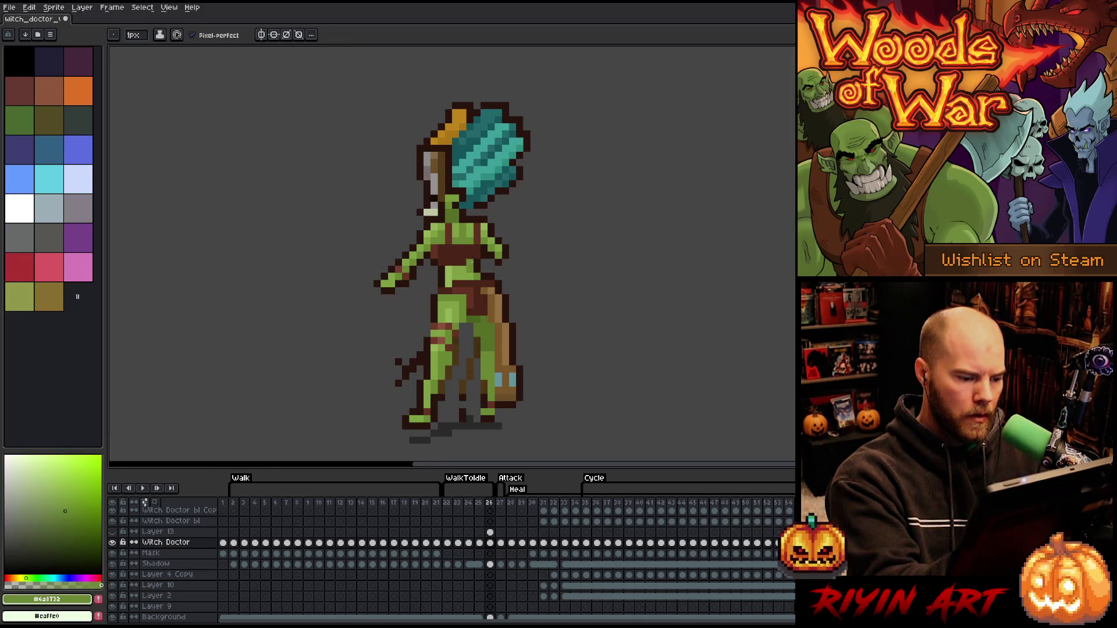
left_click(398, 364, "alt")
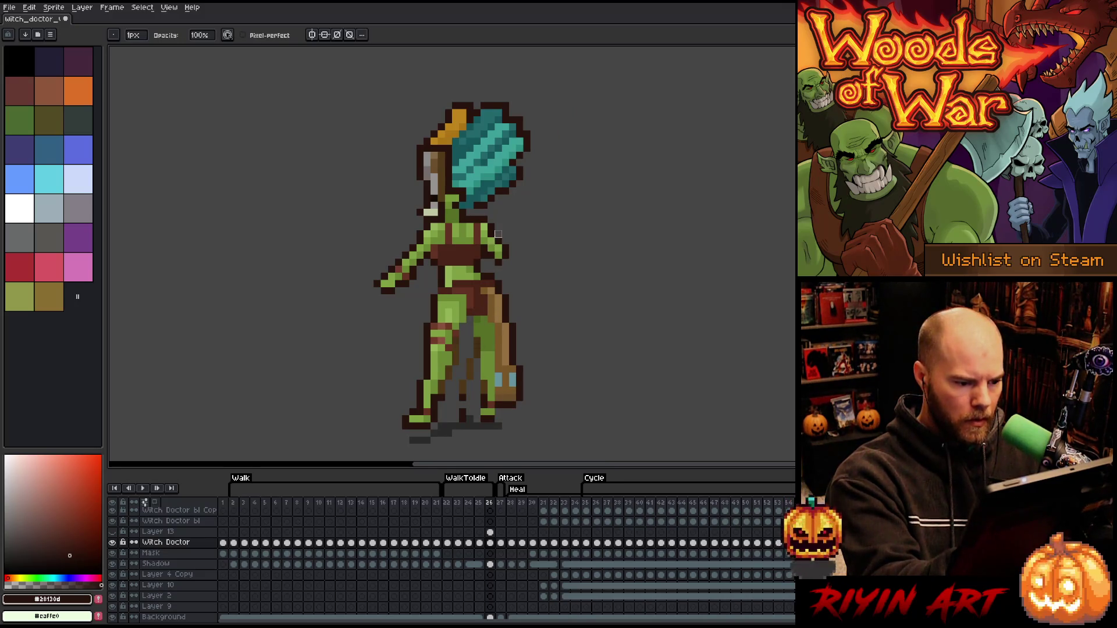
left_click(477, 326, "alt")
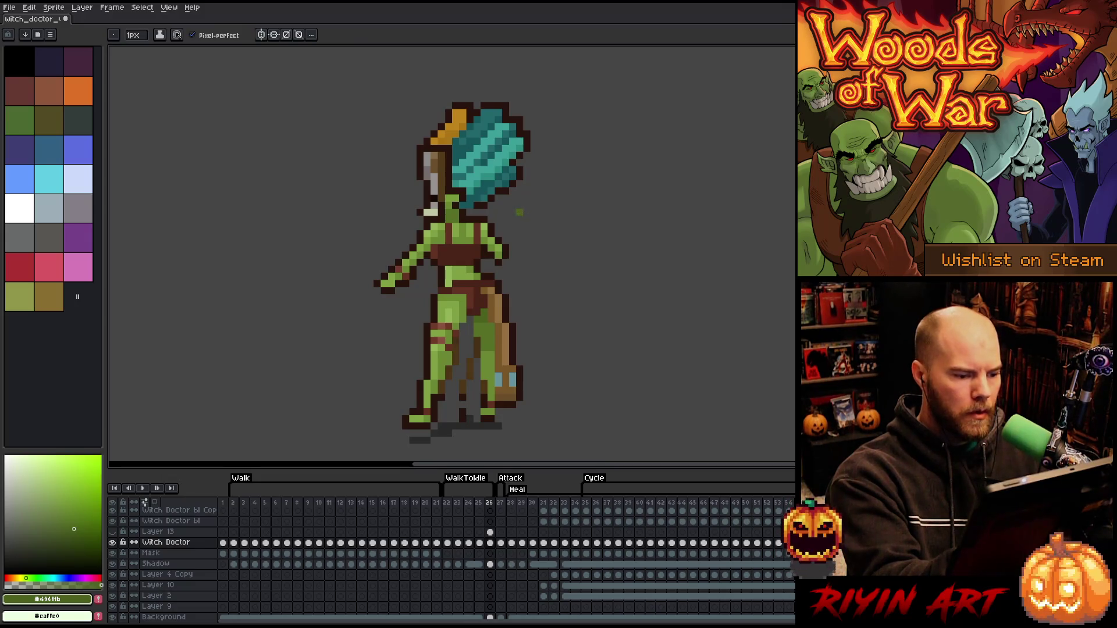
left_click(498, 283, "alt")
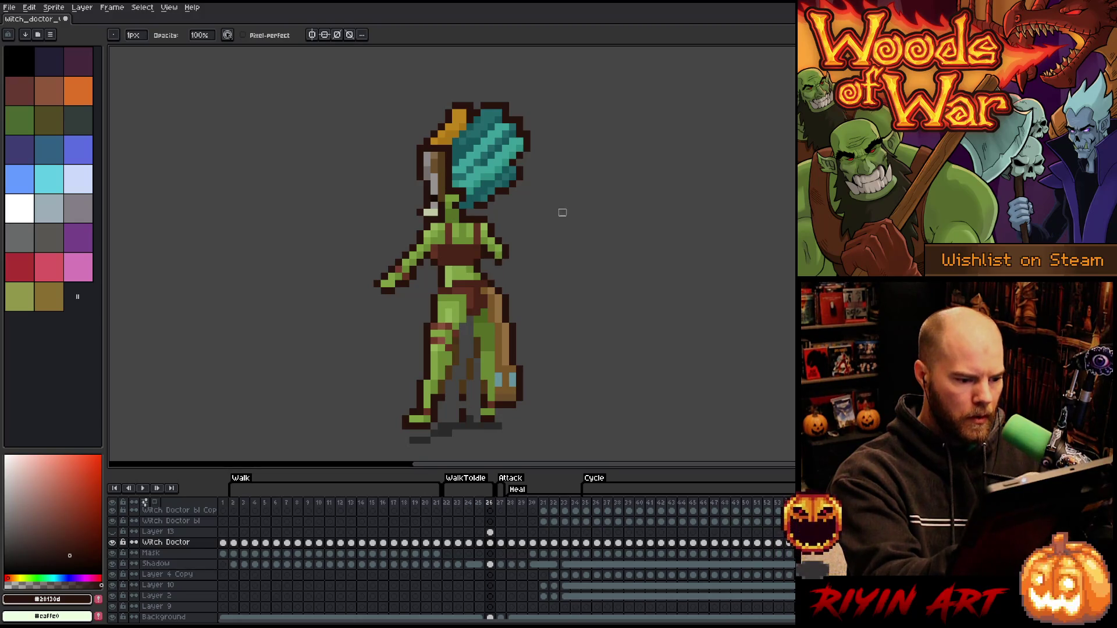
left_click(470, 321, "alt")
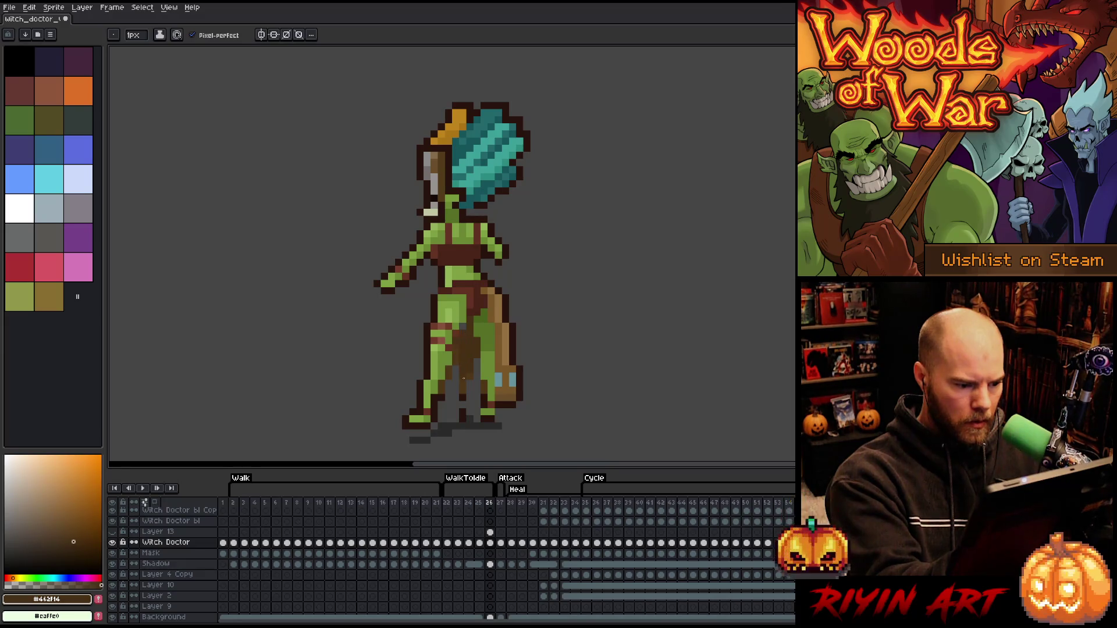
left_click(462, 347, "alt")
mouse_move(455, 345)
left_mouse_down()
mouse_move(460, 391)
mouse_move(449, 390)
left_mouse_up()
key("e")
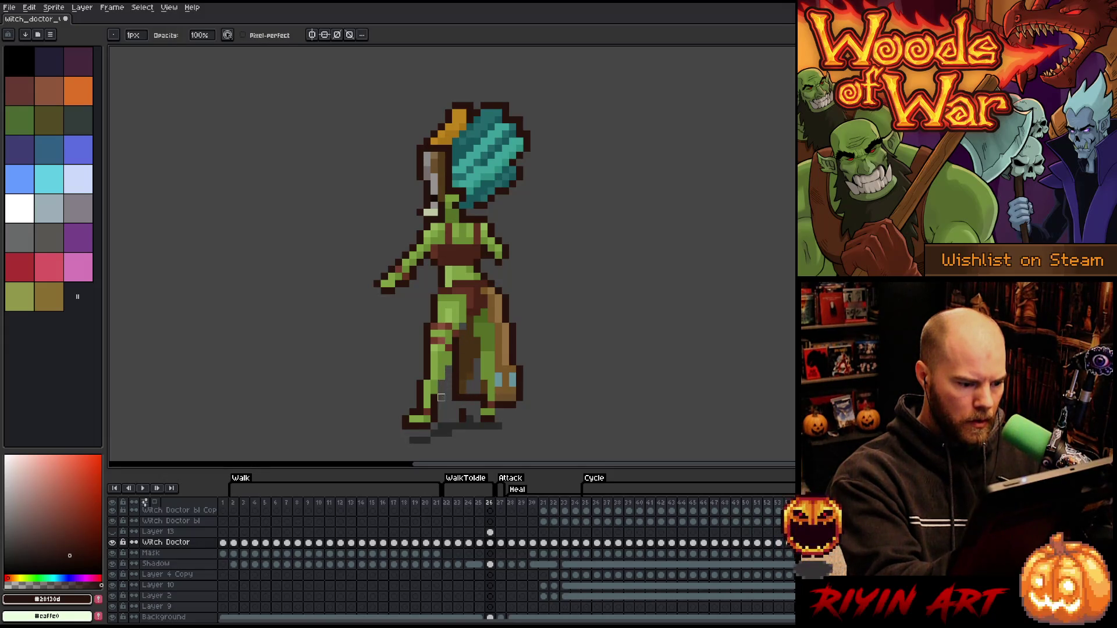
key("b")
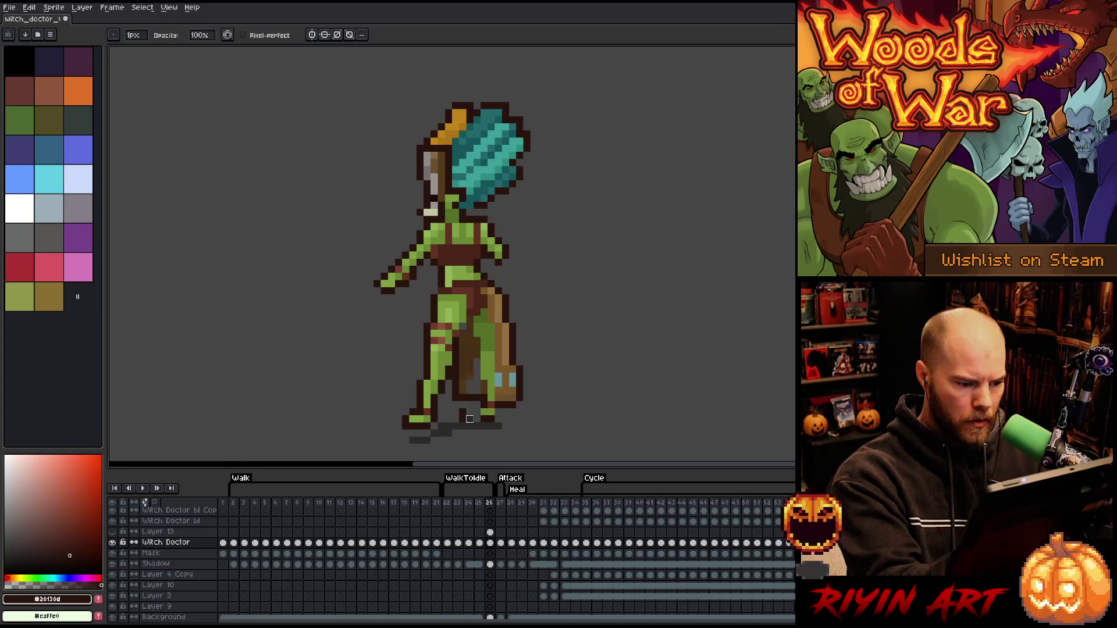
Repaint the gap between the legs in mid brown
key("i")
left_click(480, 365, "alt")
left_click_drag(477, 359, 470, 391)
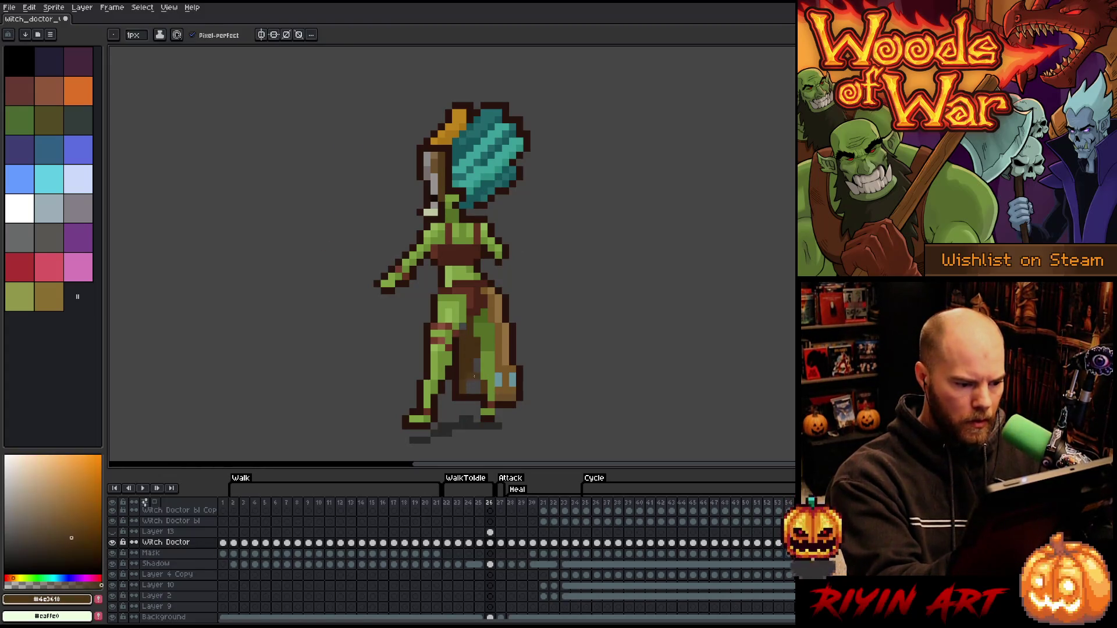
left_click(472, 302)
key("b")
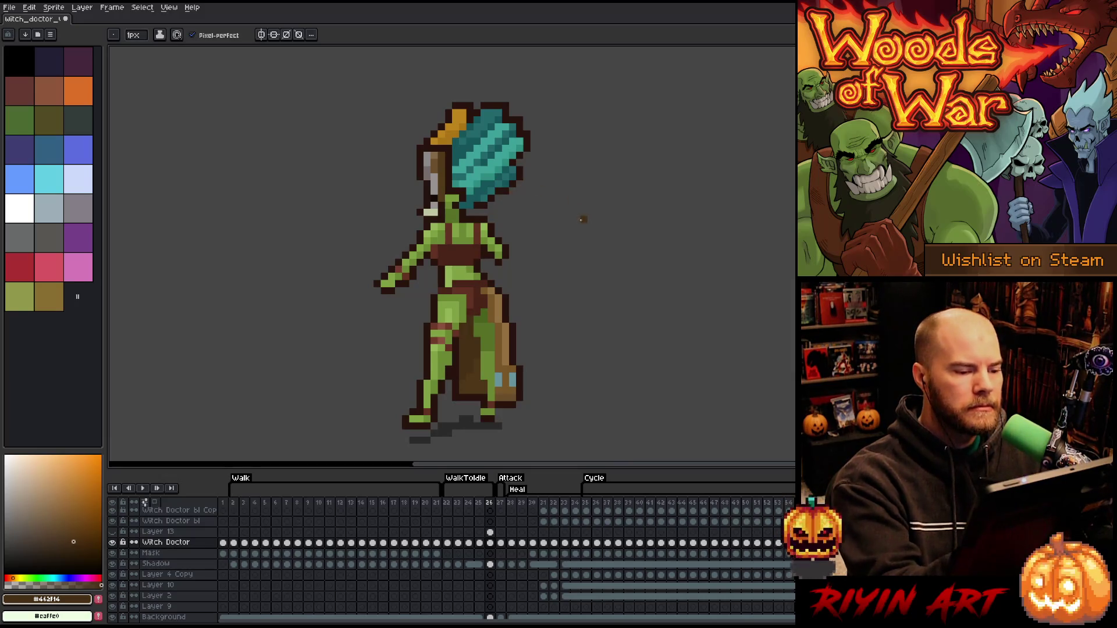
left_click(505, 256, "alt")
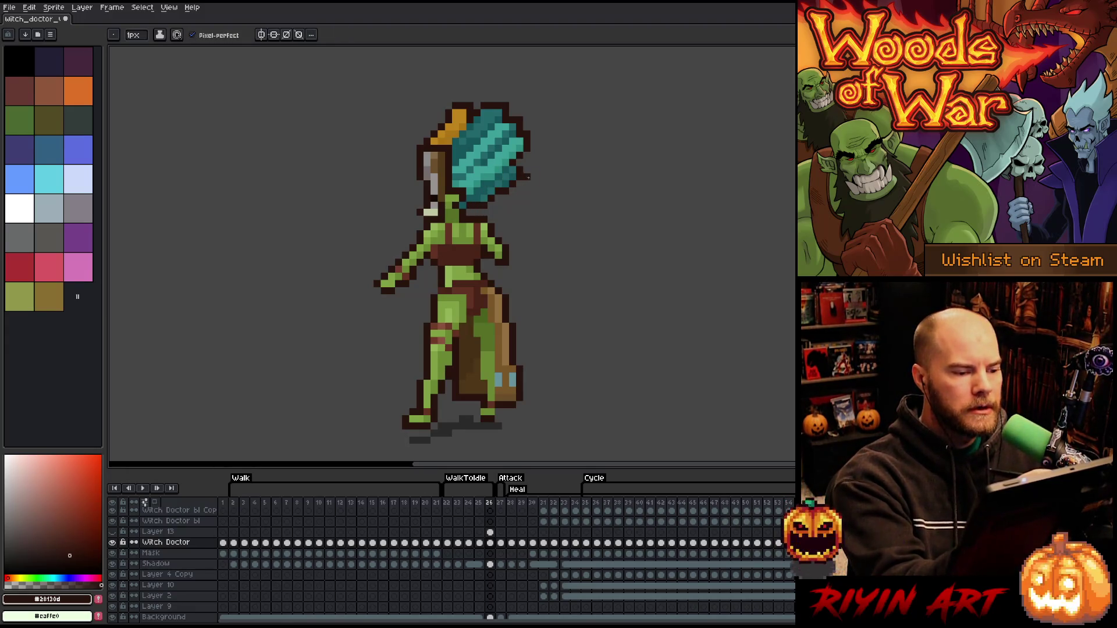
key("e")
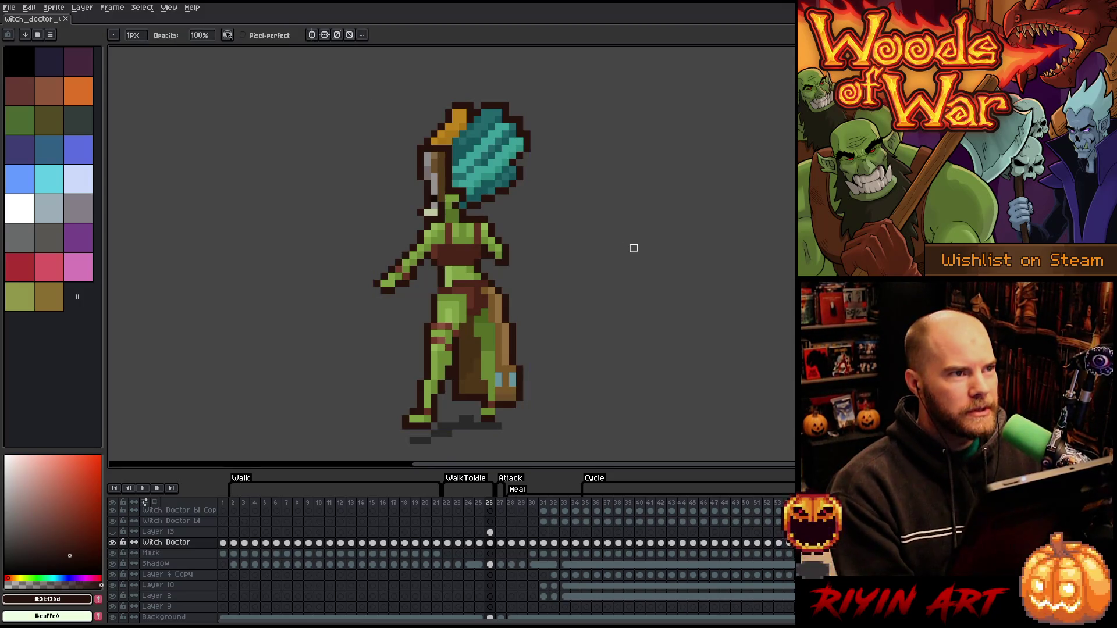
key("Left")
key("Right")
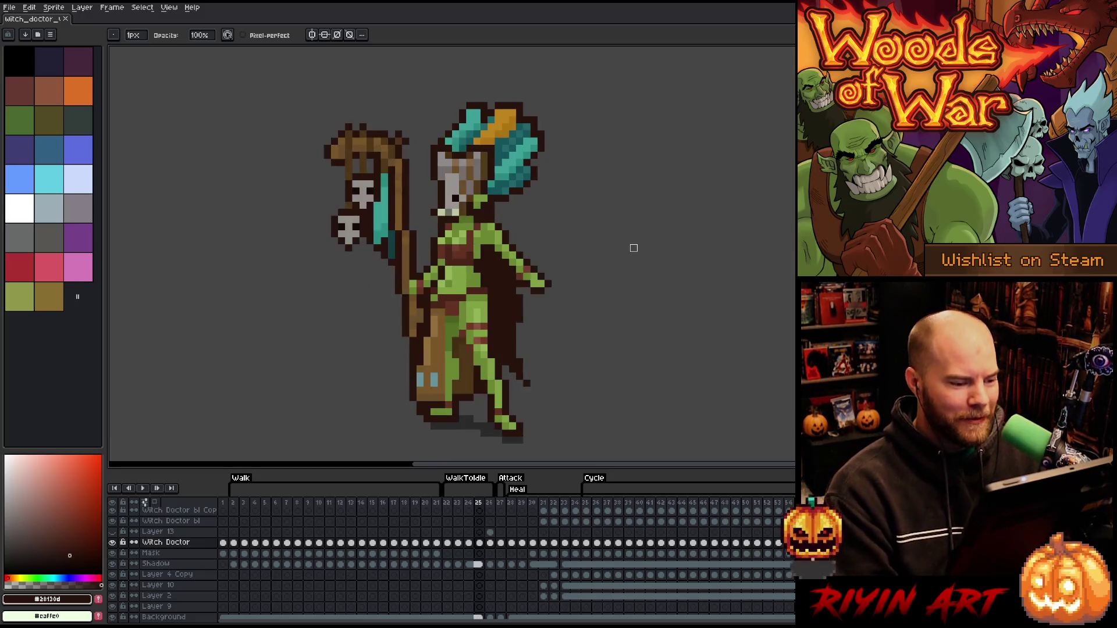
key("Left")
key("Right")
key("Left")
key("Right")
key("Left")
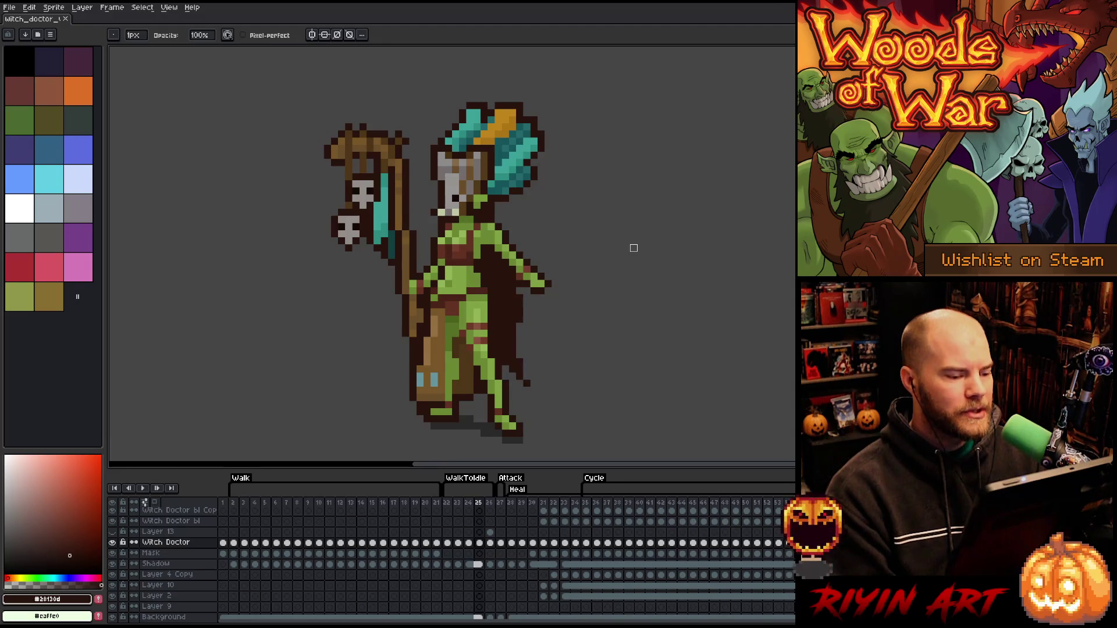
key("Right")
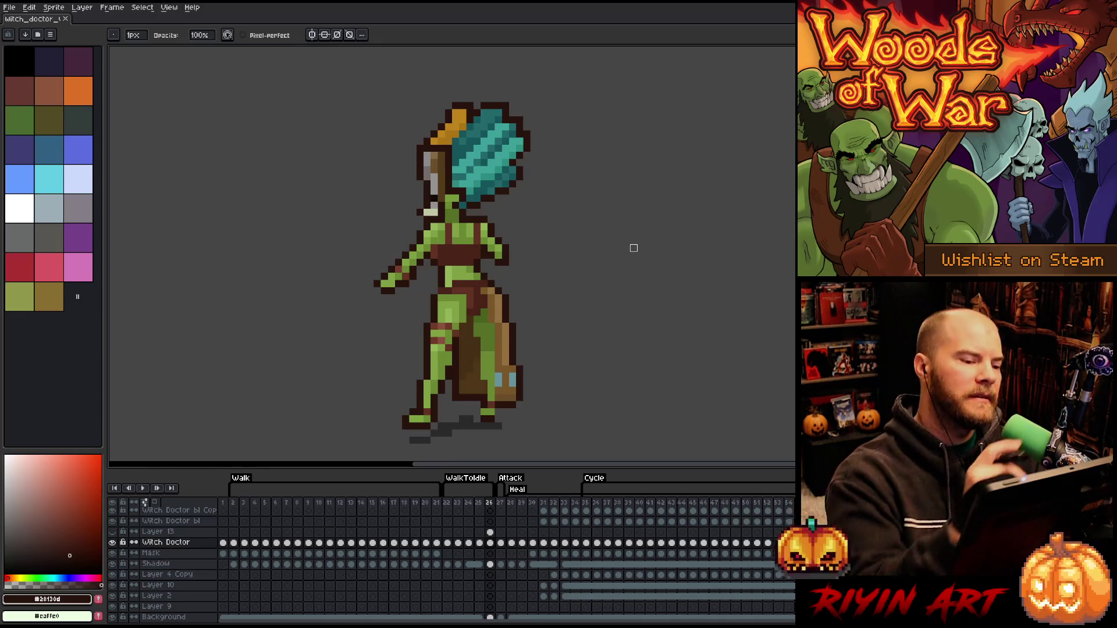
key("b")
key("b")
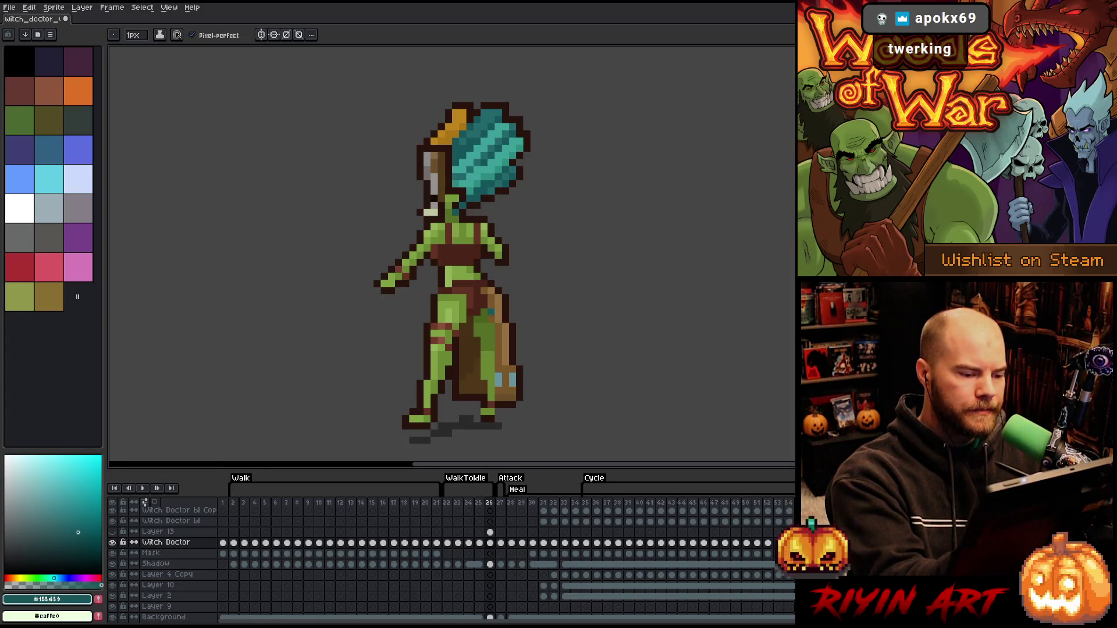
left_click(464, 296, "alt")
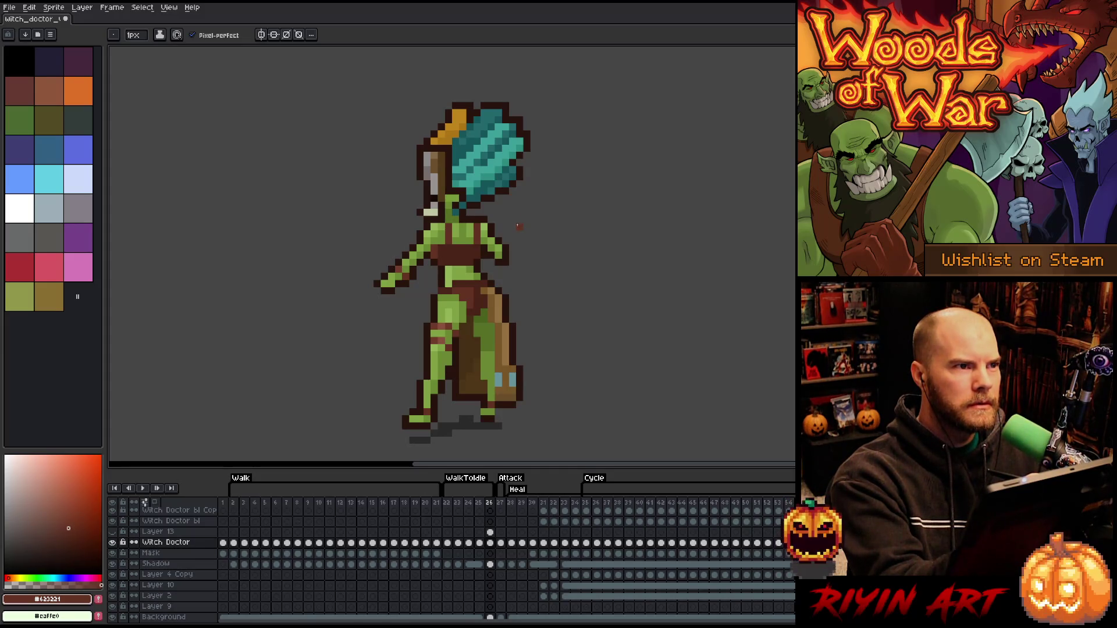
left_click(442, 294, "alt")
left_click(448, 272, "alt")
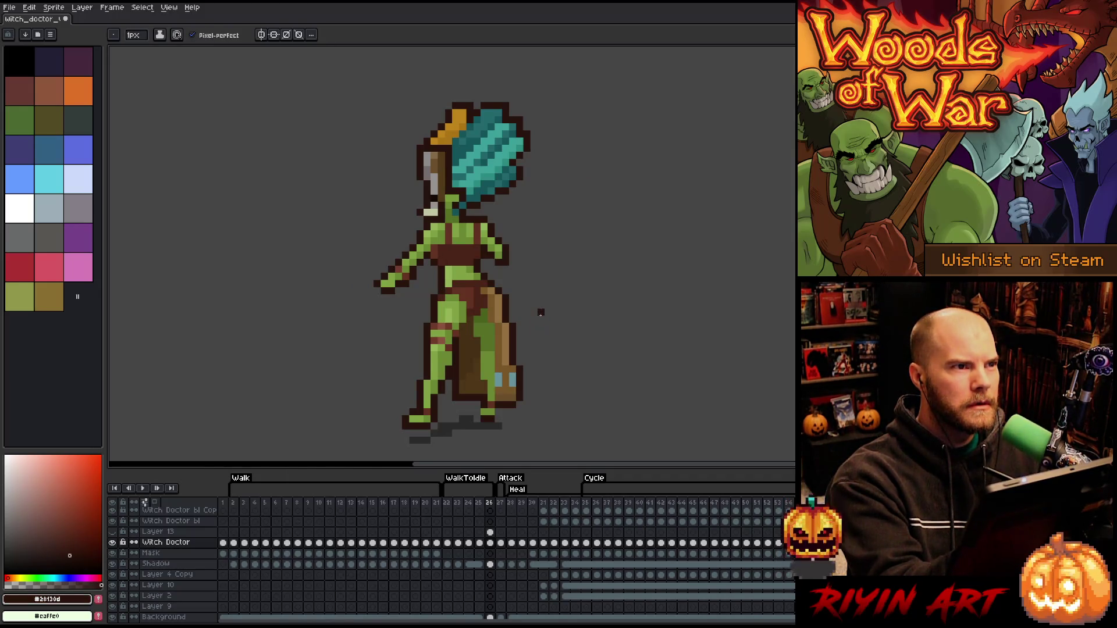
left_click(484, 270, "alt")
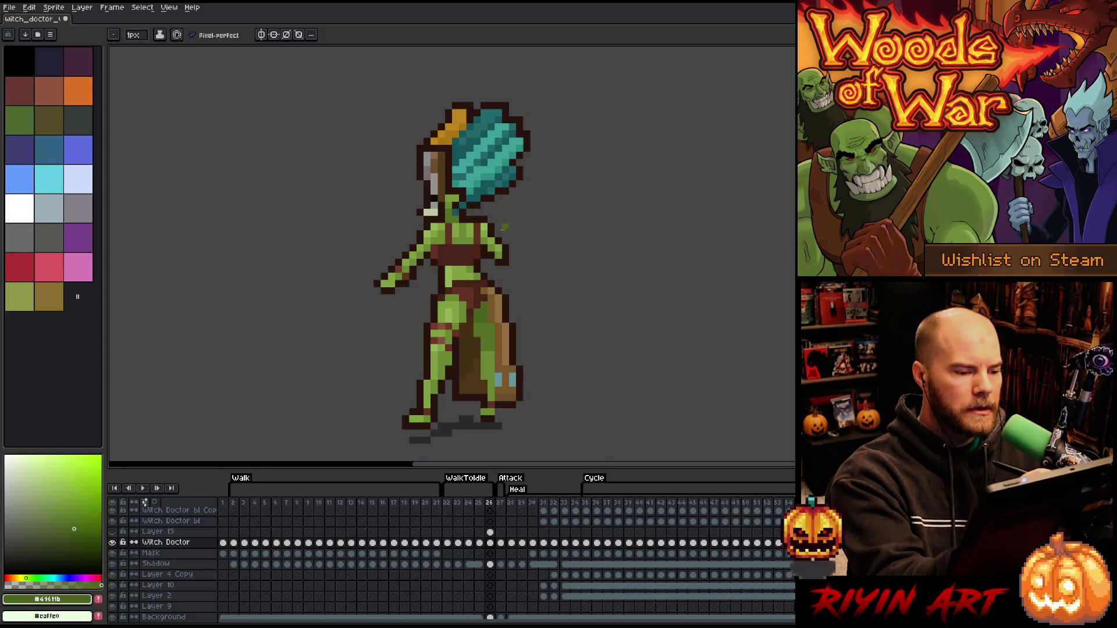
Move the right shoulder and upper-arm patch one pixel left and commit it
key("m")
mouse_move(525, 207)
left_mouse_down()
mouse_move(489, 259)
mouse_move(471, 261)
mouse_move(539, 267)
left_mouse_up()
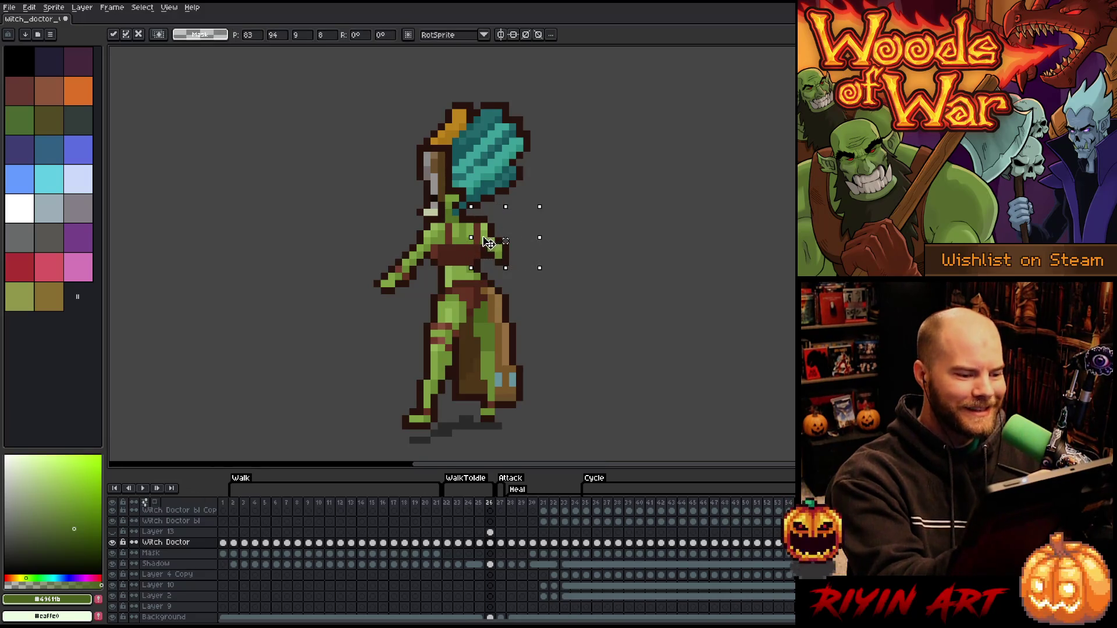
key("Left")
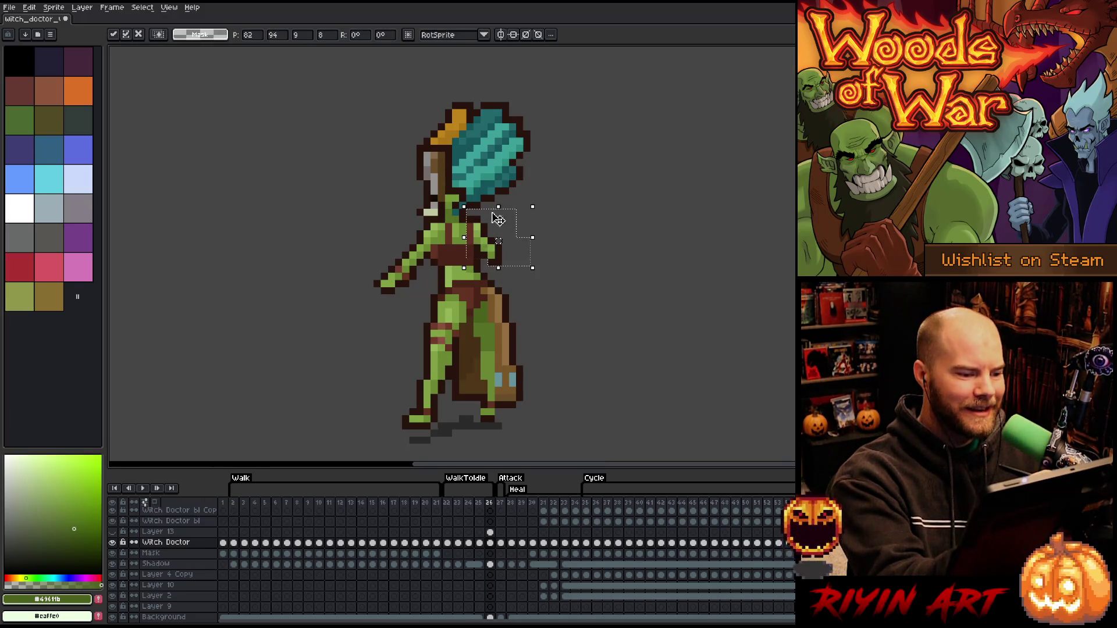
left_click(554, 212)
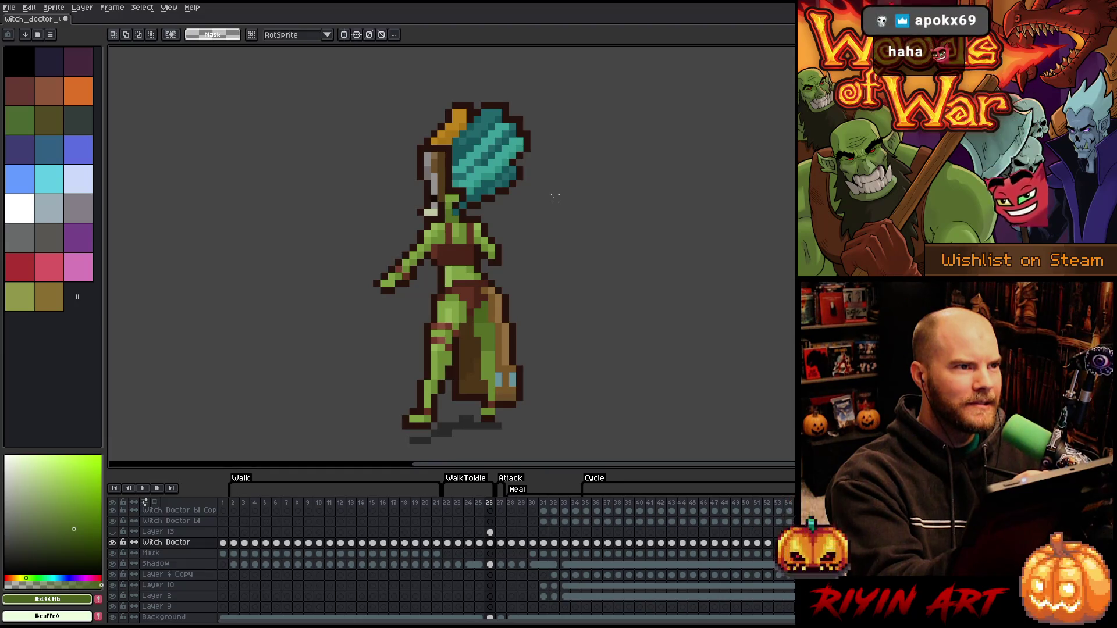
key("i")
left_click(459, 267)
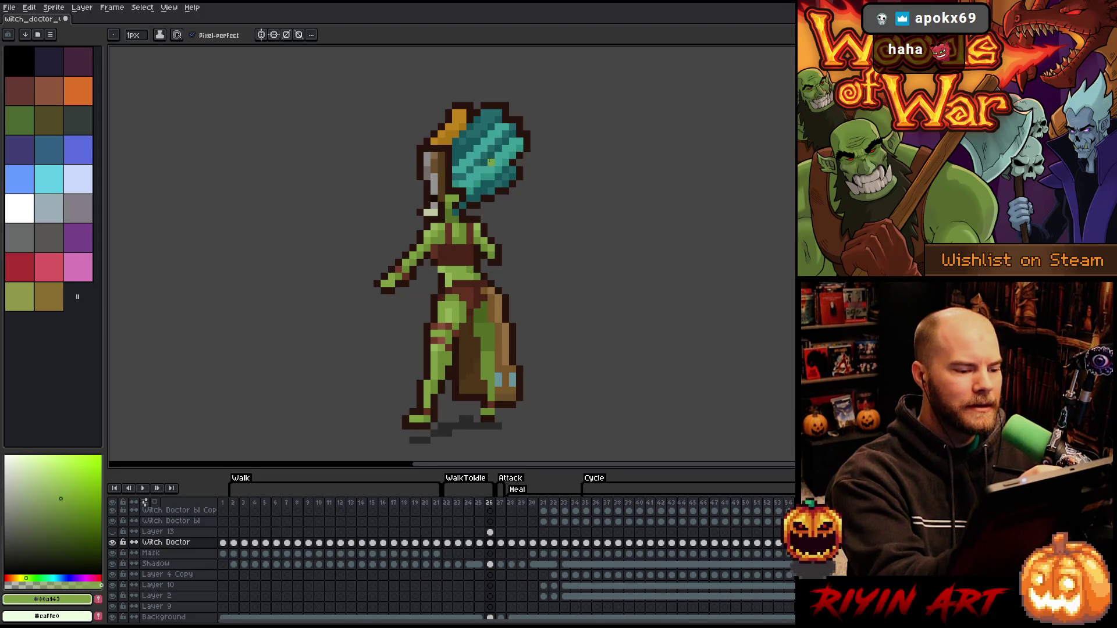
Reshade the chest and waist using sampled strap browns and chest greens
left_click(446, 288)
key("b")
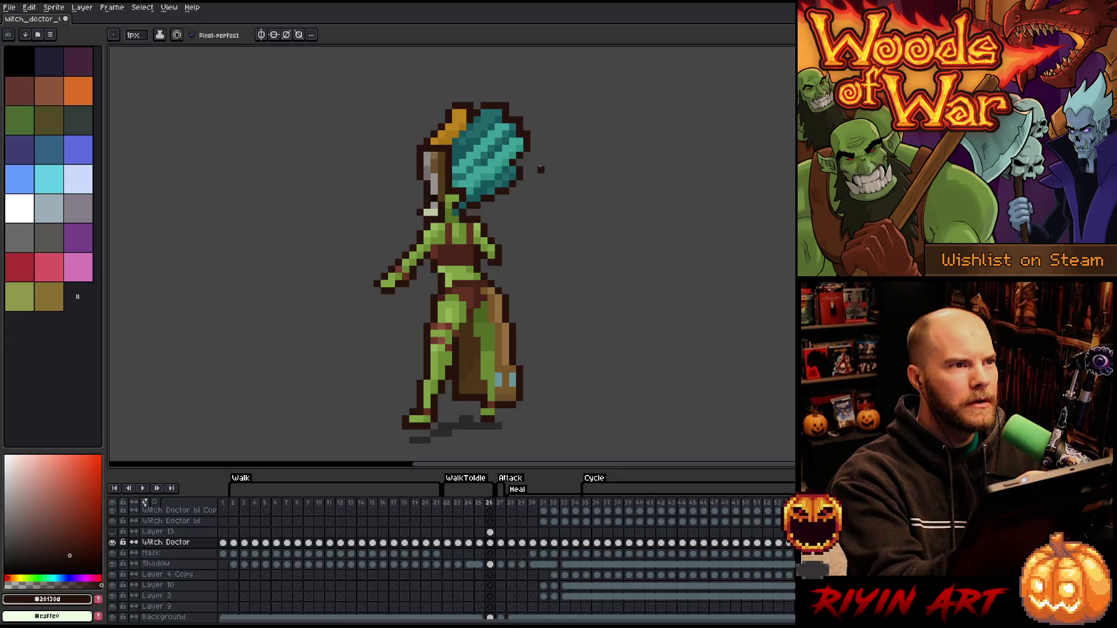
left_click(481, 255, "alt")
left_click(457, 314, "alt")
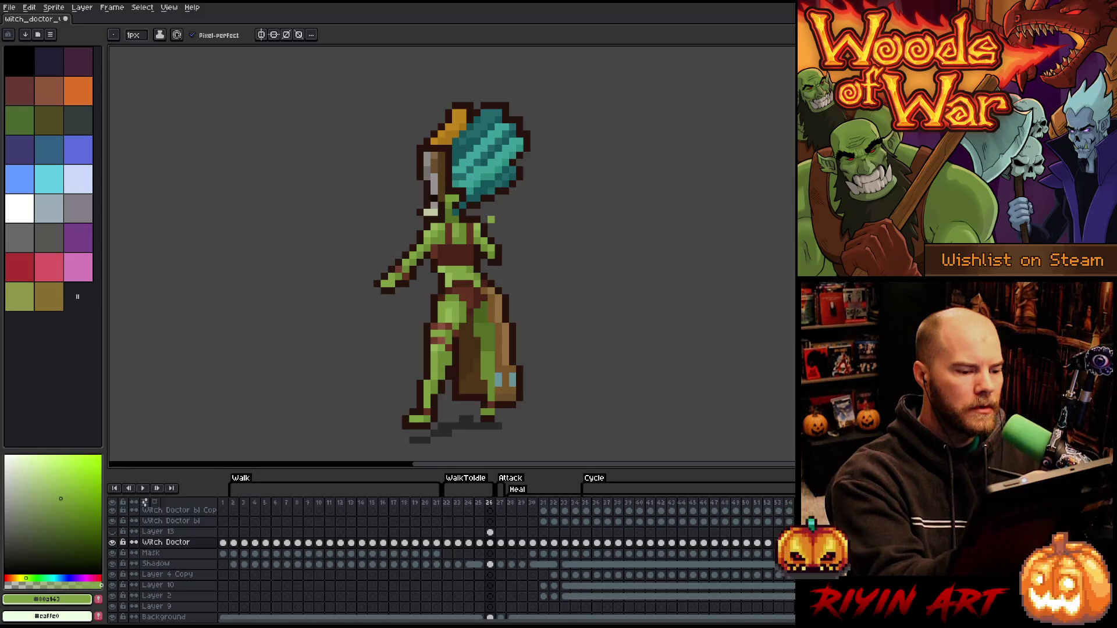
left_click(477, 269, "alt")
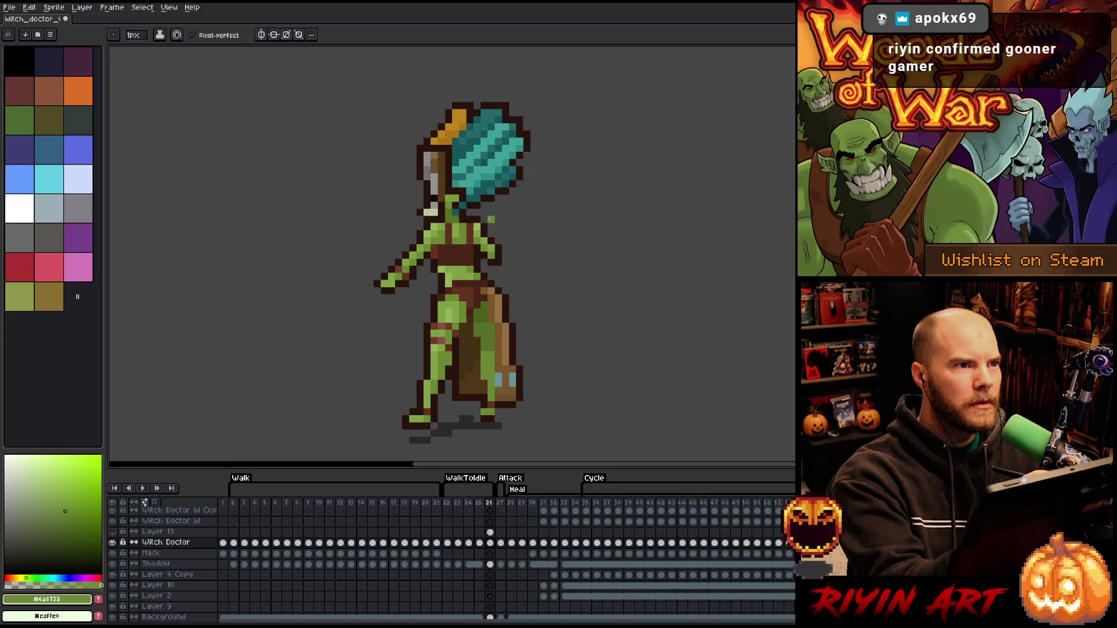
left_click(484, 296, "alt")
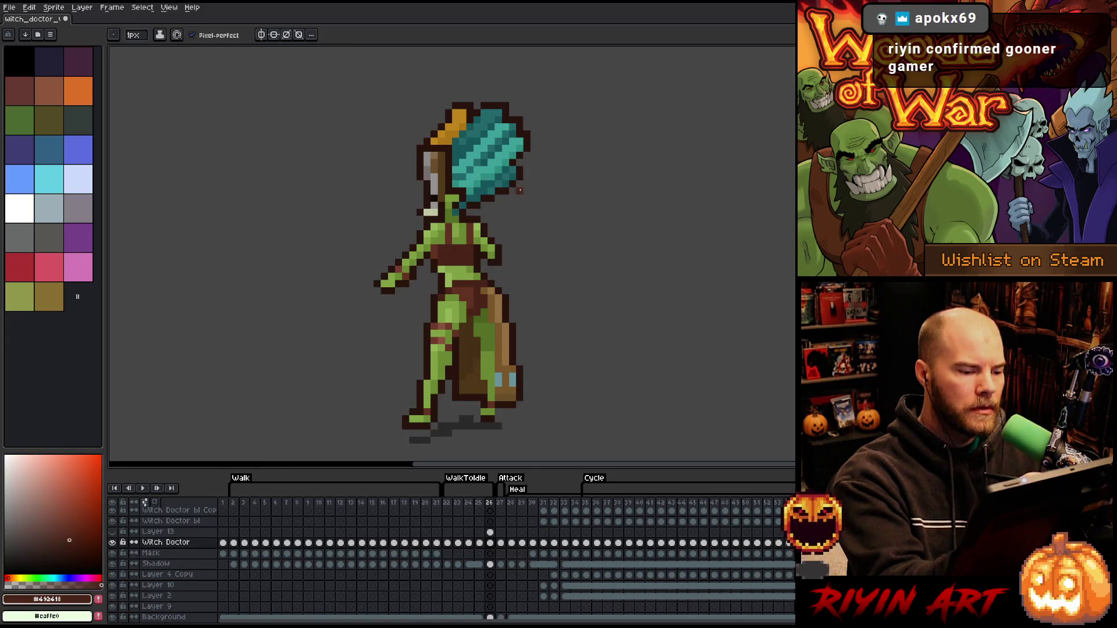
left_click(475, 301, "alt")
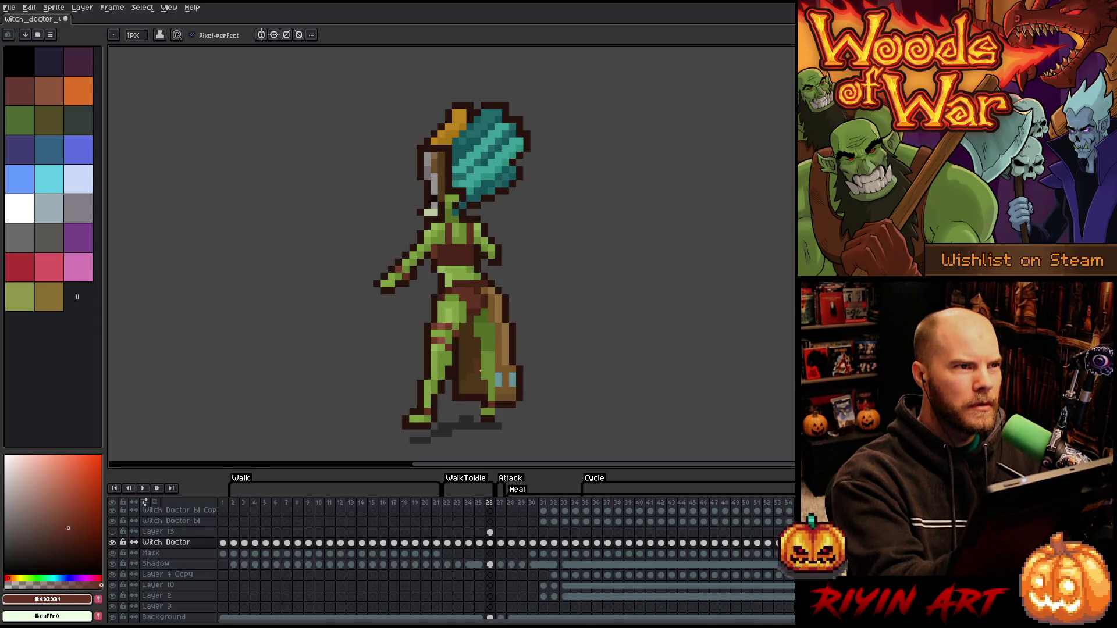
left_click(486, 268, "alt")
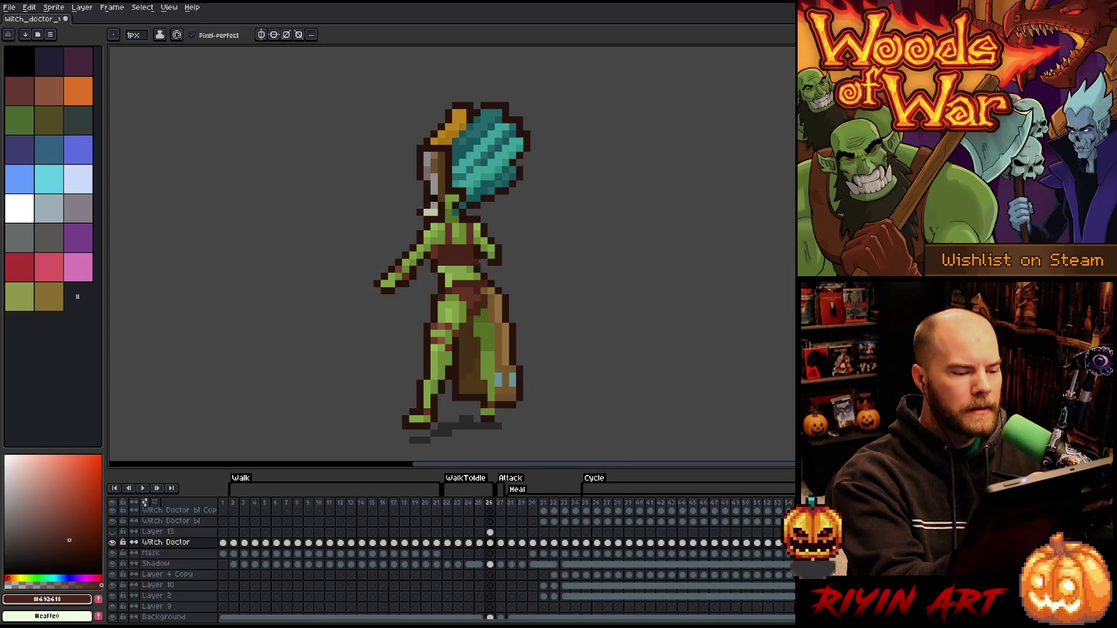
left_click(459, 278, "alt")
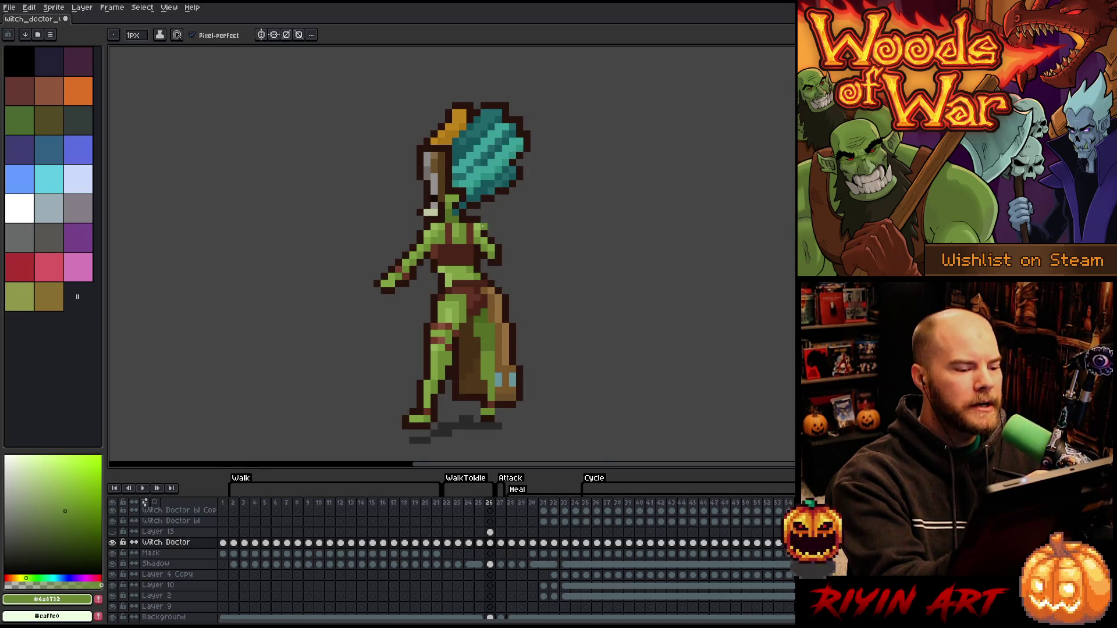
Save the sprite and place a light-green pixel on the teal hair
key("ctrl+s")
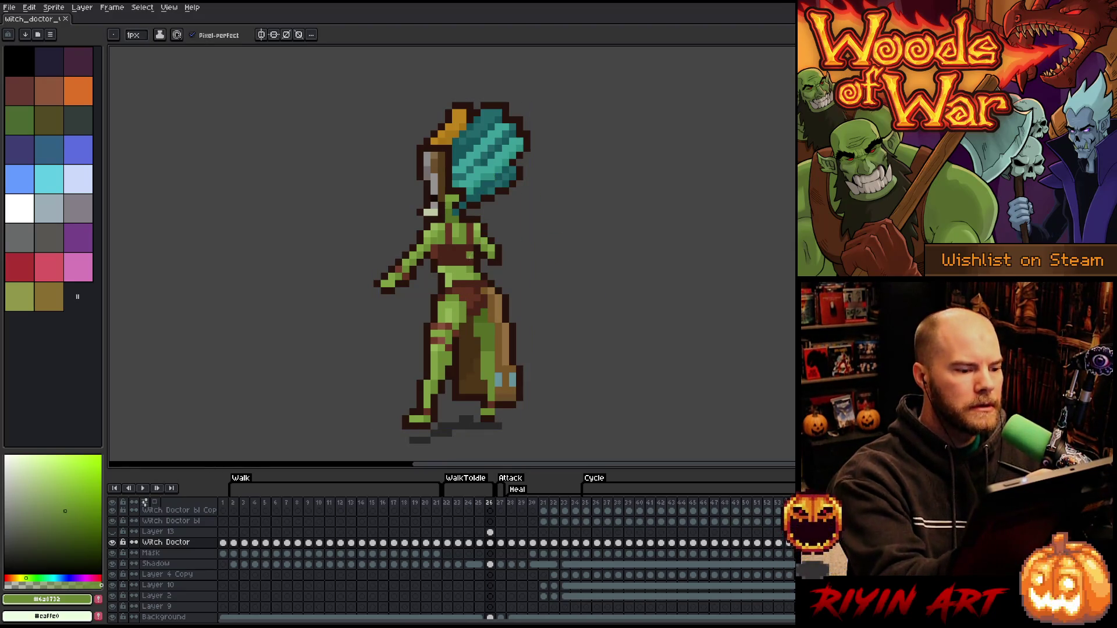
left_click(470, 256, "alt")
left_click(462, 262, "alt")
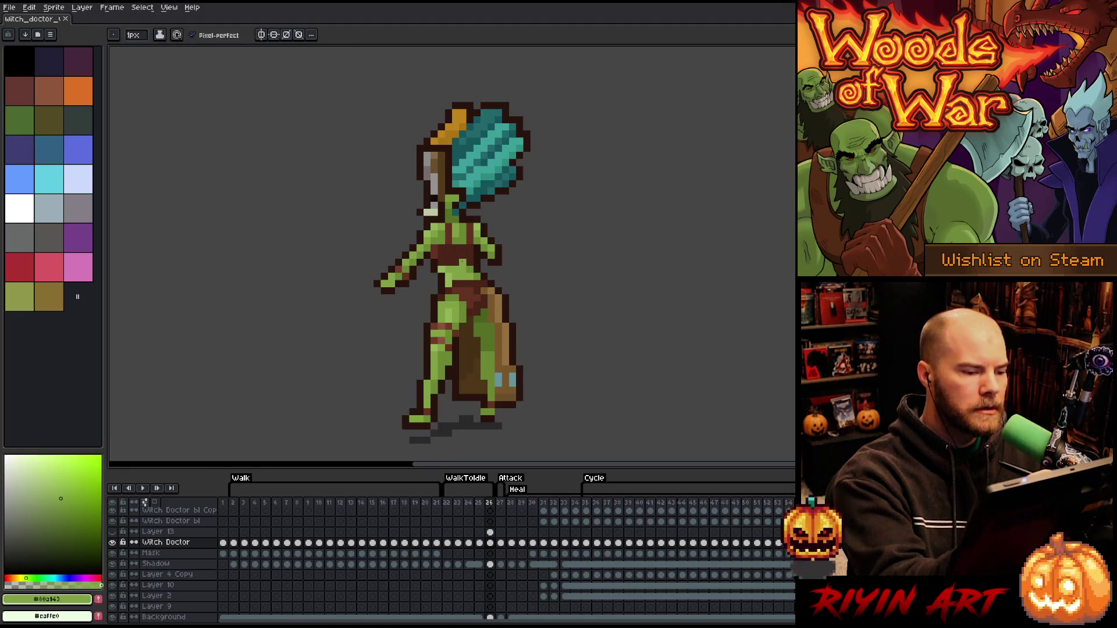
left_click(498, 177)
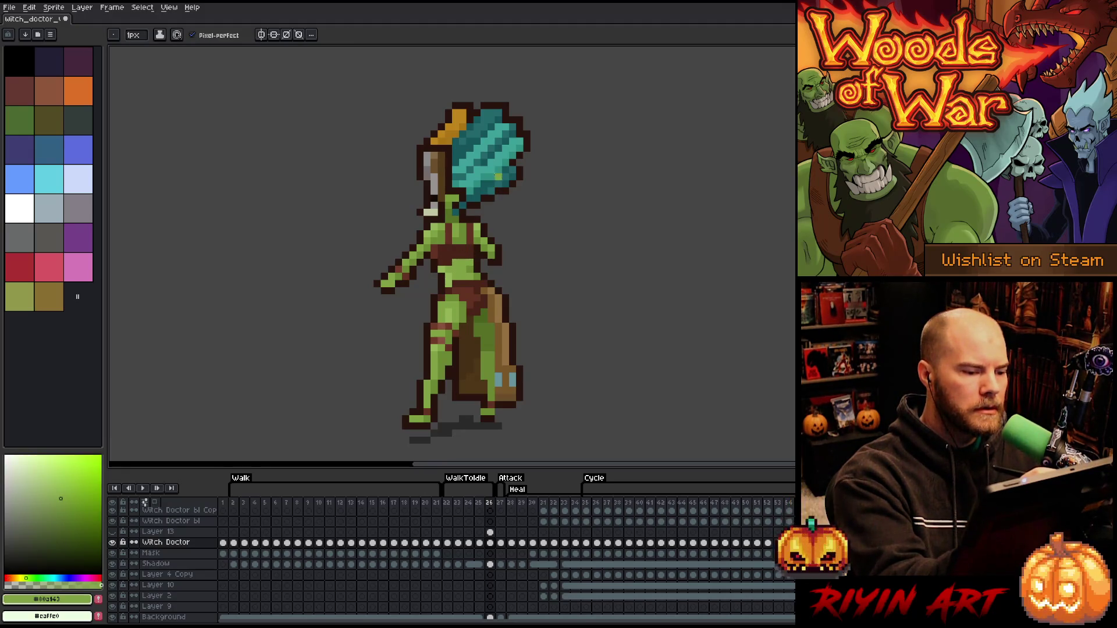
left_click(470, 269, "alt")
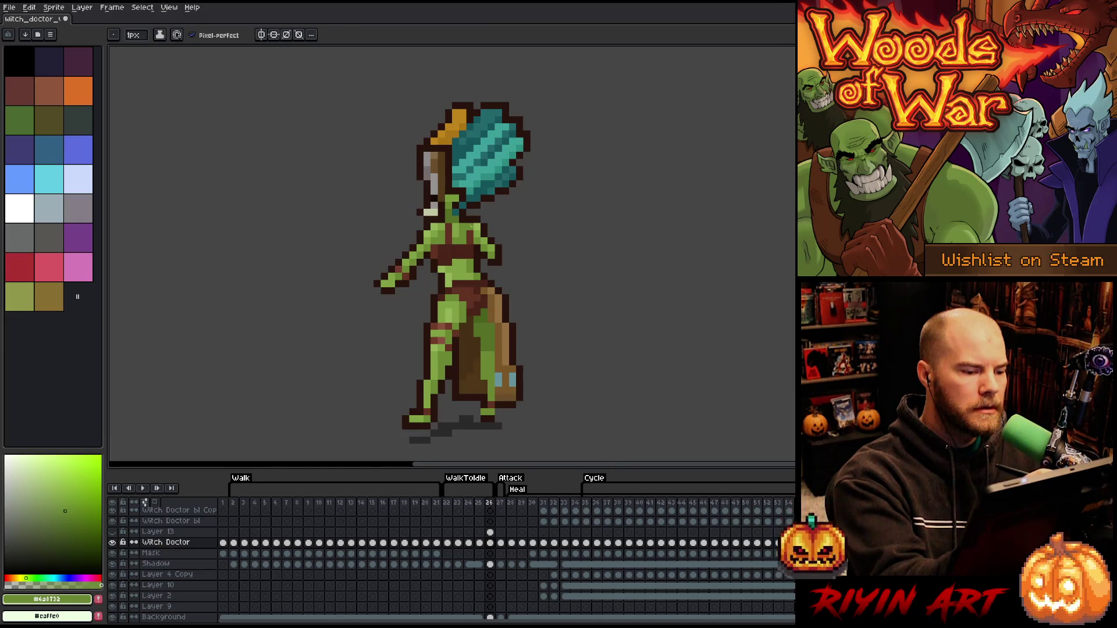
left_click(456, 248, "alt")
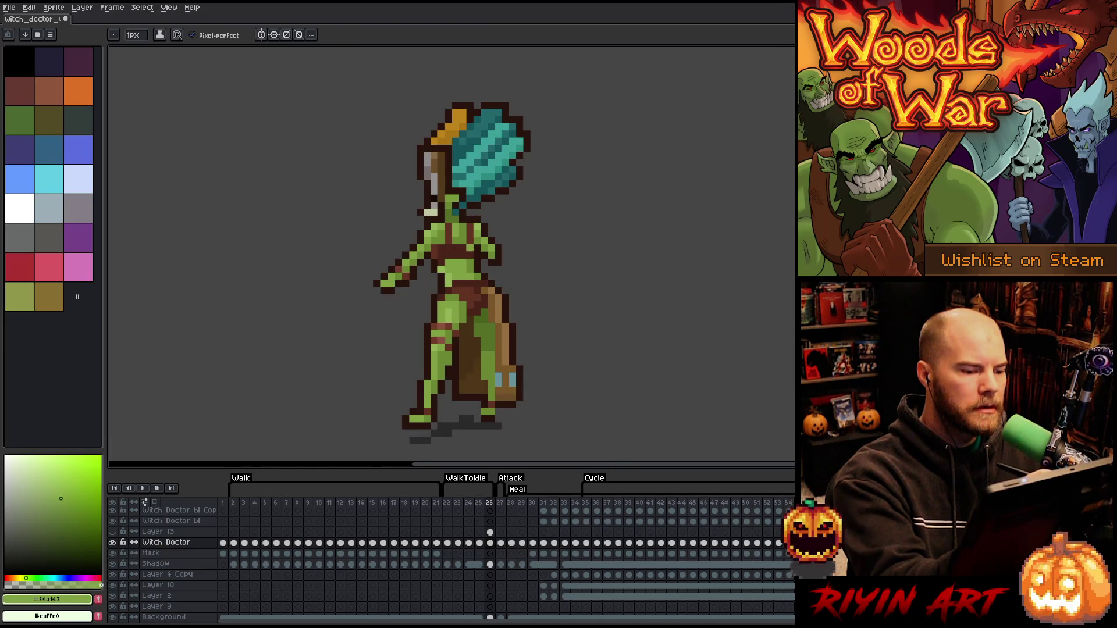
left_click(470, 241, "alt")
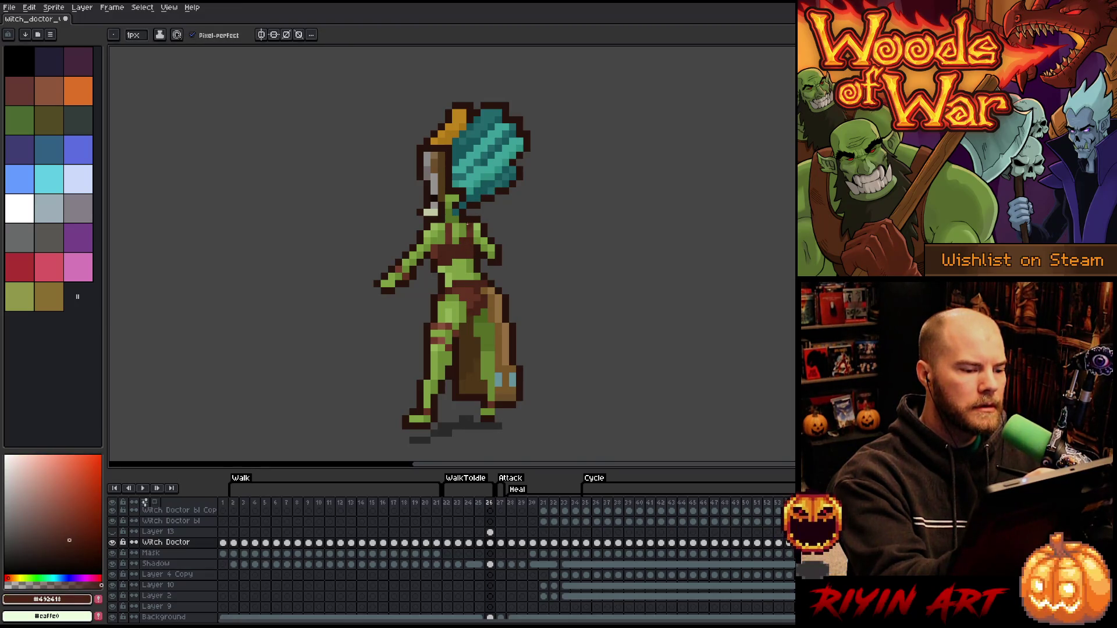
left_click(462, 226, "alt")
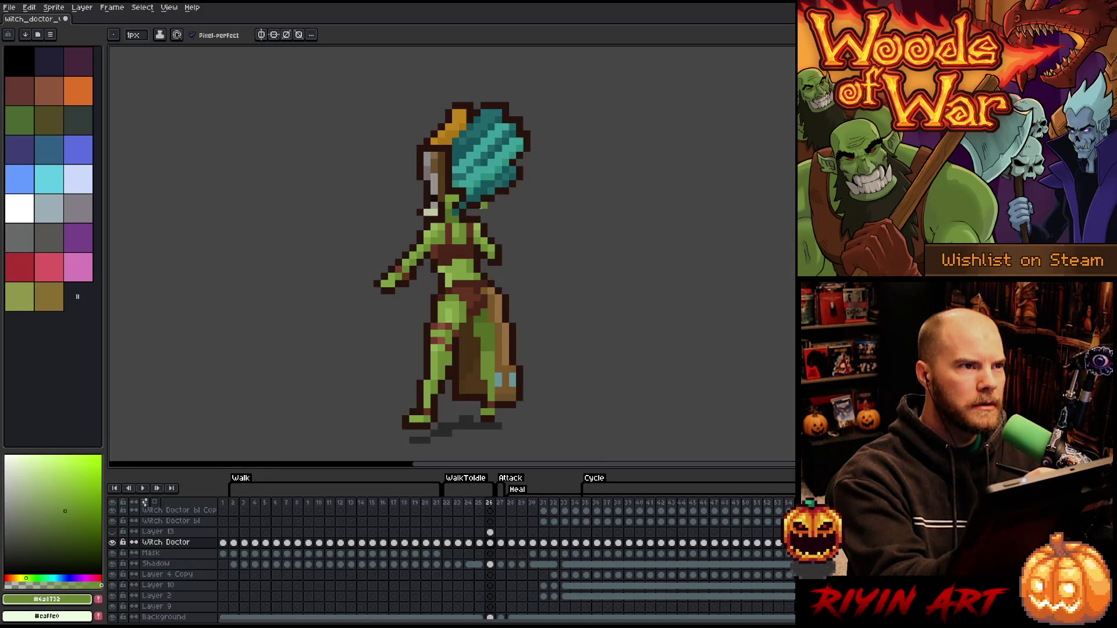
Touch up the neck shading with chest browns and neck greens
left_click(464, 242, "alt")
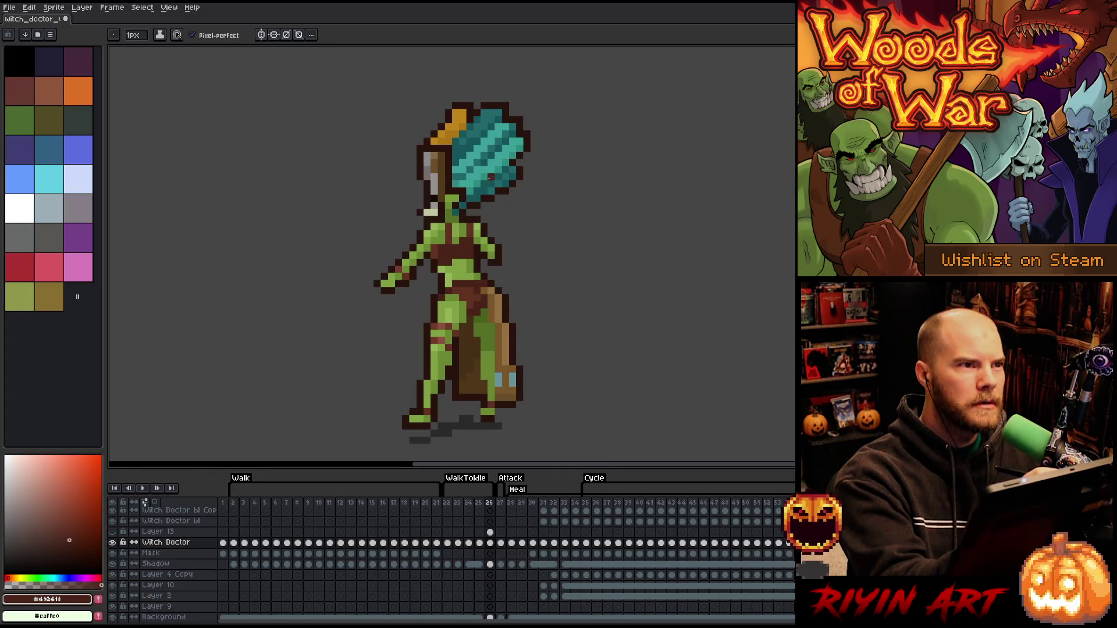
left_click(456, 227, "alt")
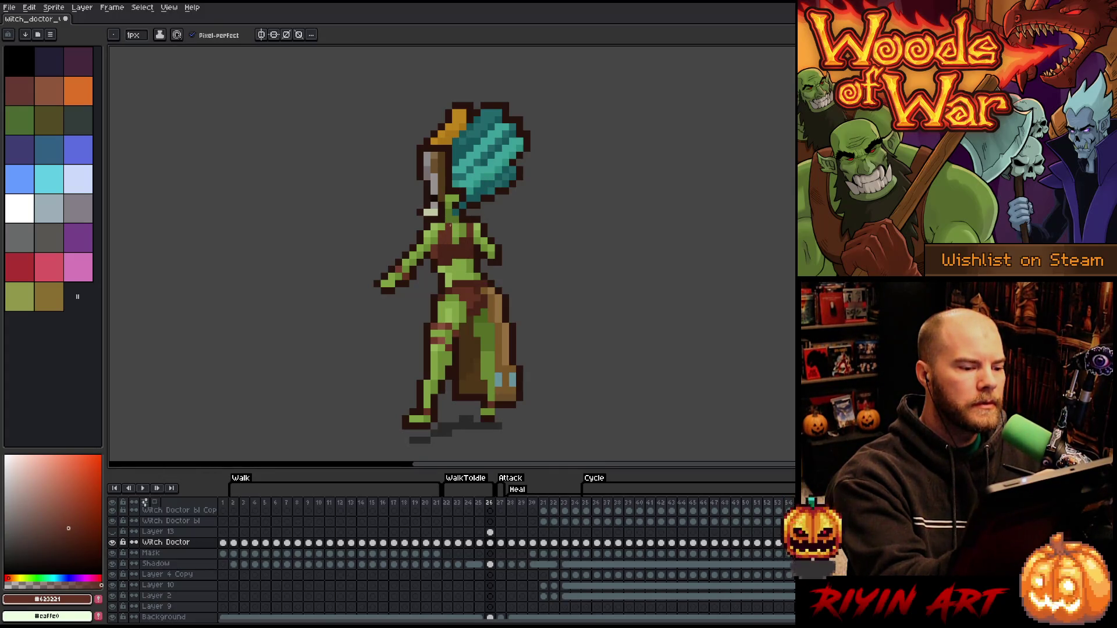
left_click(455, 220, "alt")
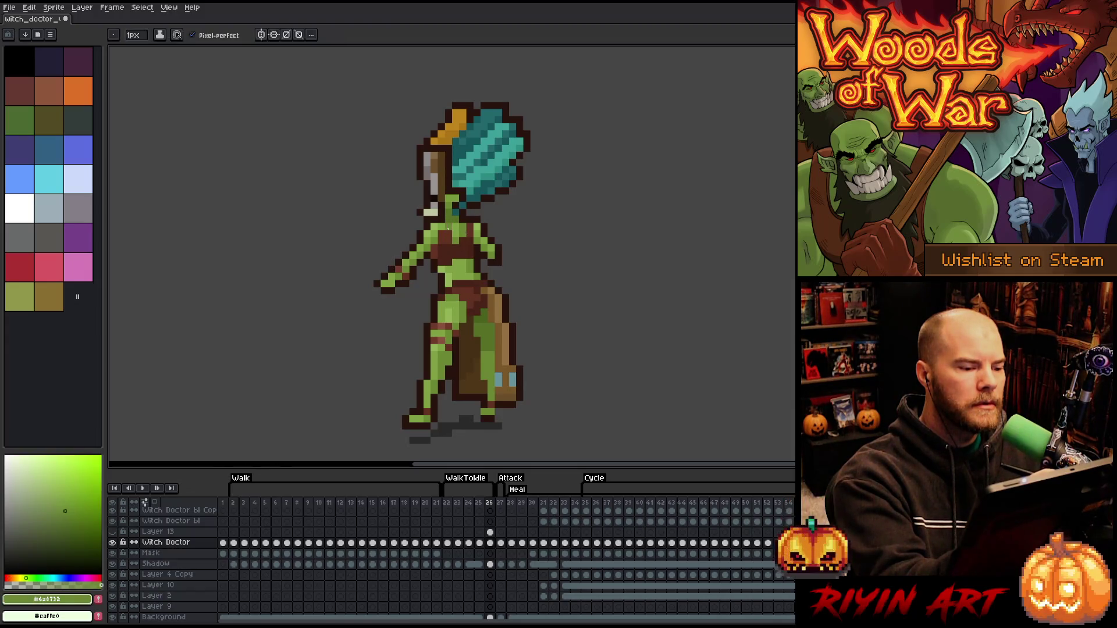
left_click(444, 231, "alt")
left_click(449, 225, "alt")
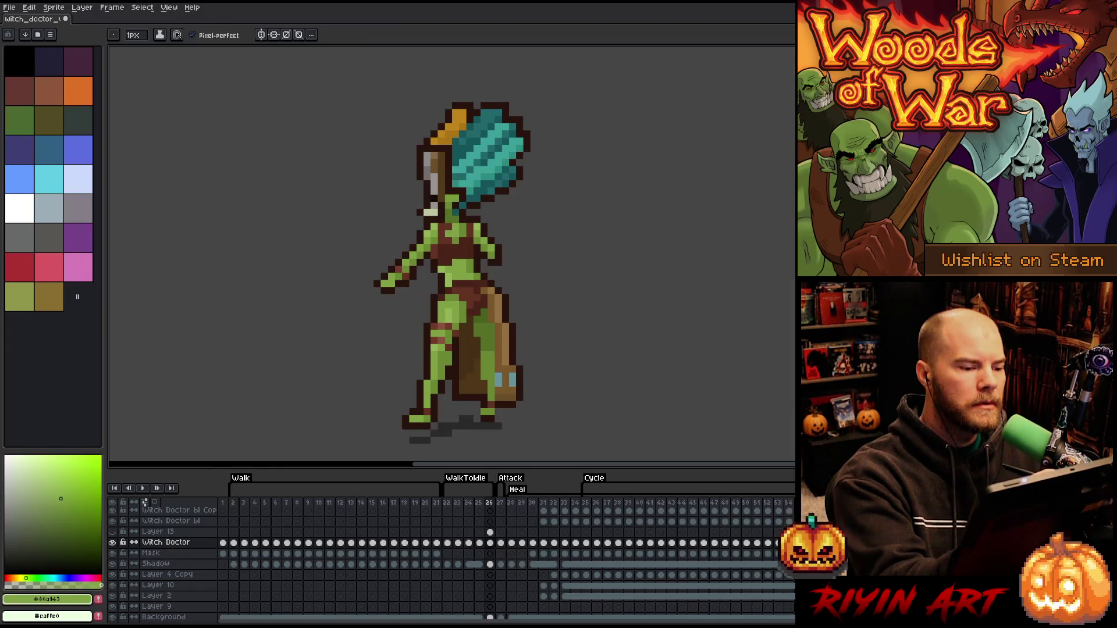
left_click(454, 225, "alt")
left_click(450, 225, "alt")
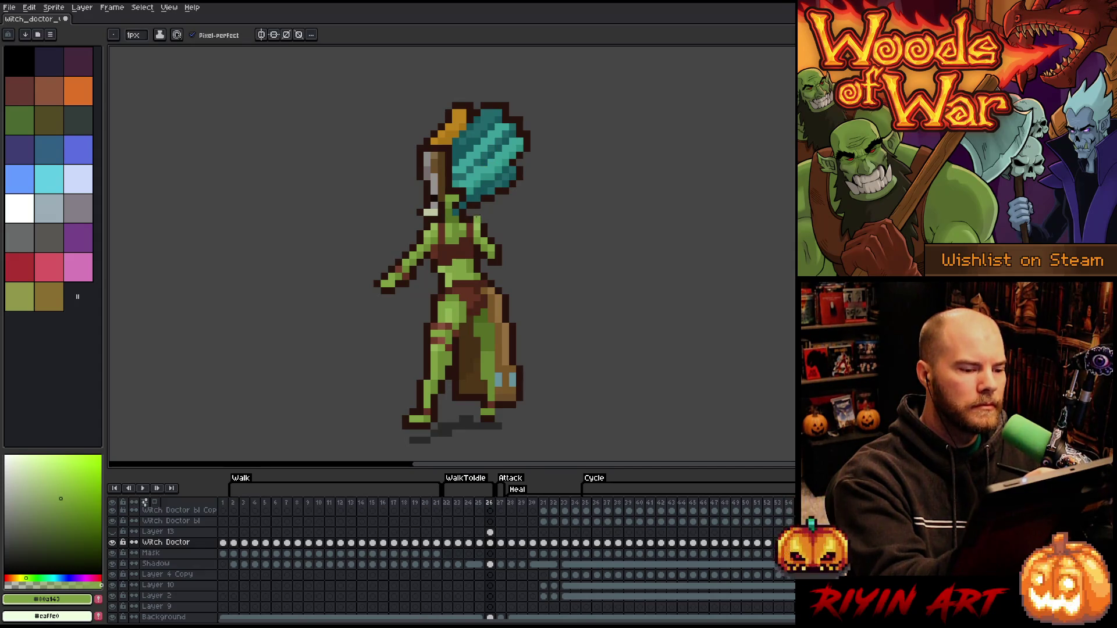
left_click(477, 219, "alt")
key("e")
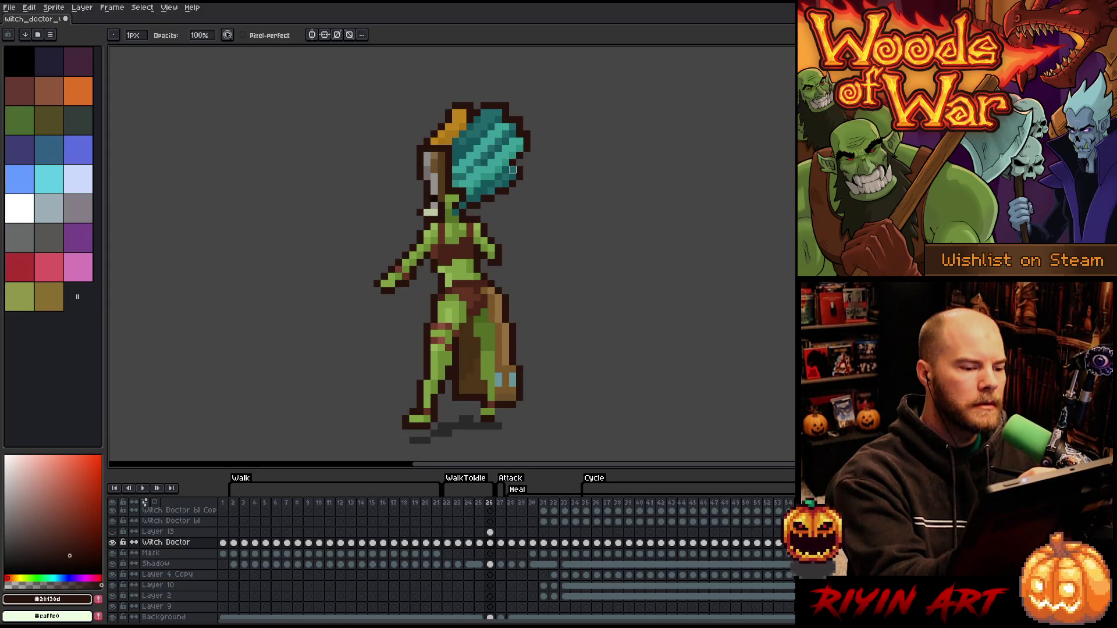
Refine chest shading and add a dark outline pixel where the hair meets the neck
left_click(489, 239, "alt")
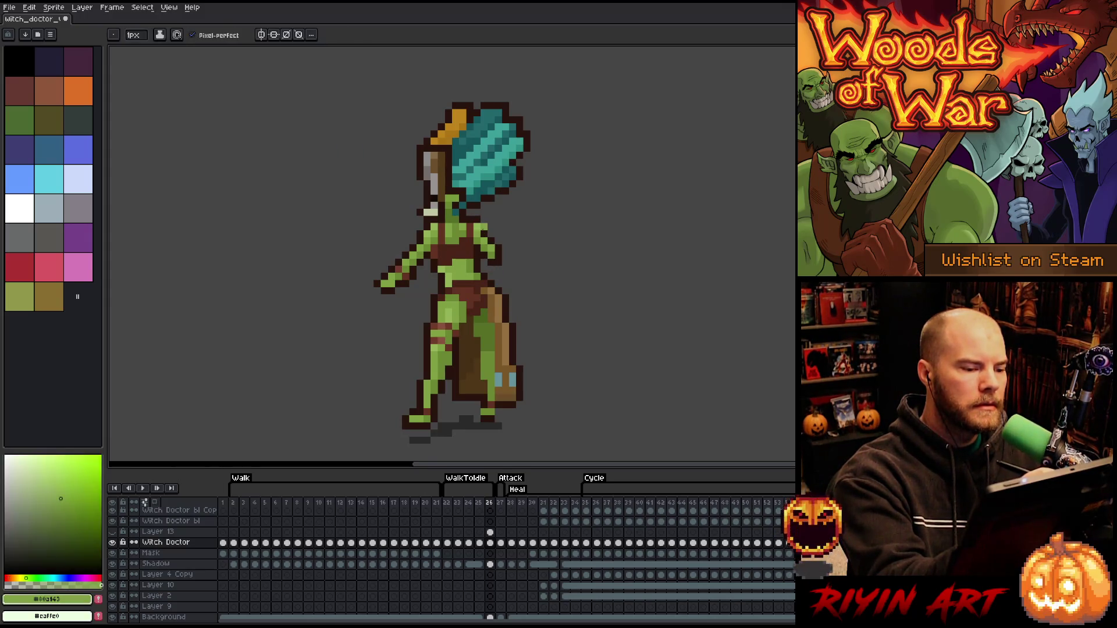
left_click(489, 219, "alt")
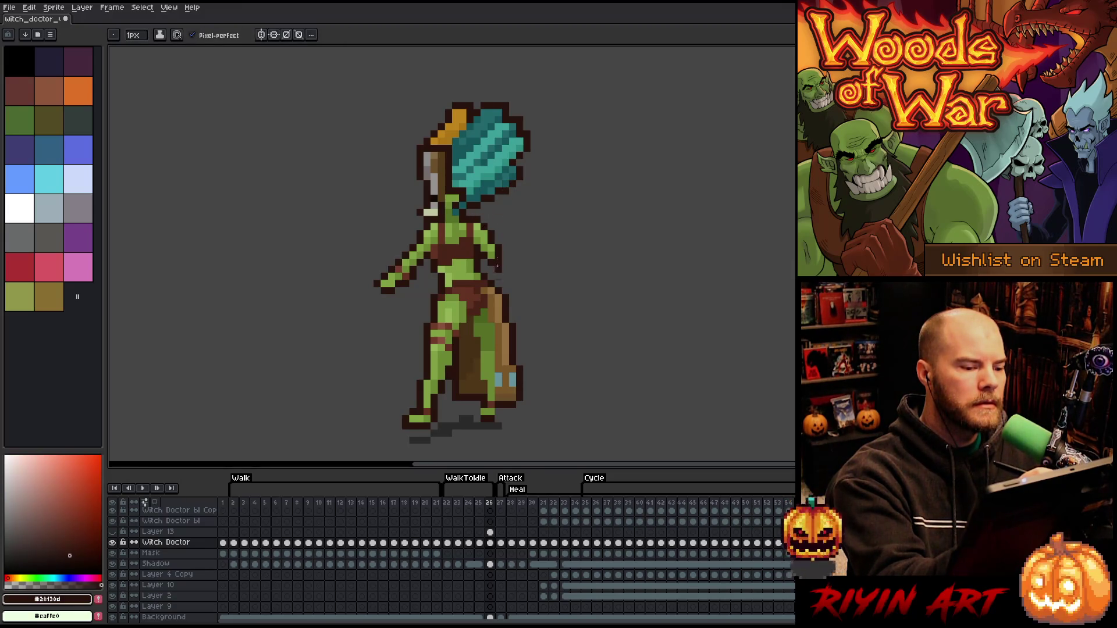
left_click(487, 259, "alt")
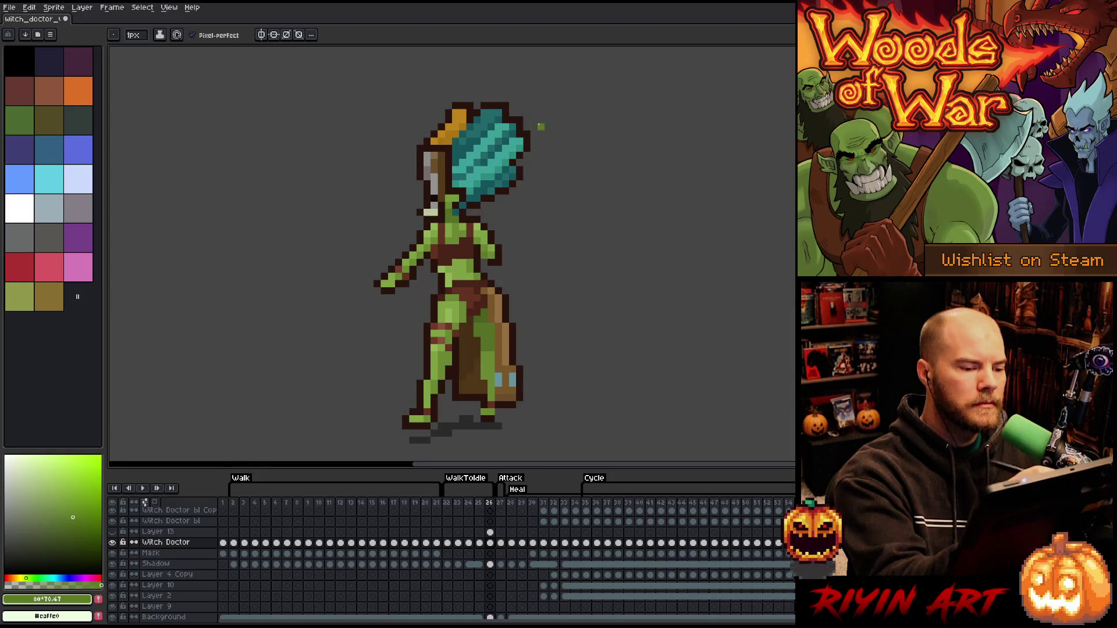
left_click(490, 240, "alt")
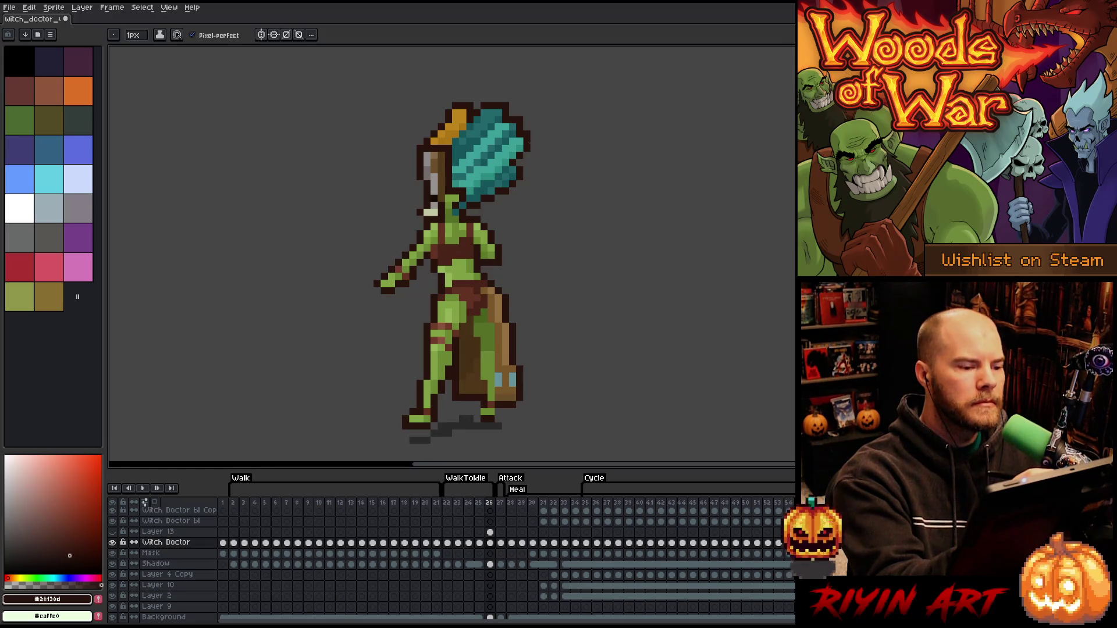
left_click(432, 175, "alt")
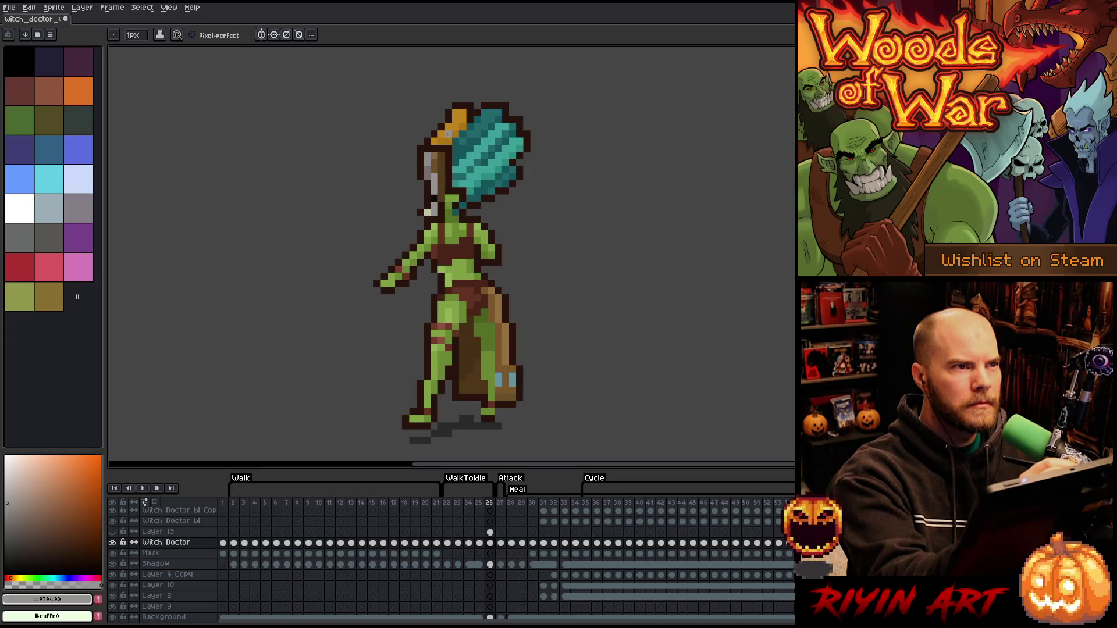
left_click(463, 210, "alt")
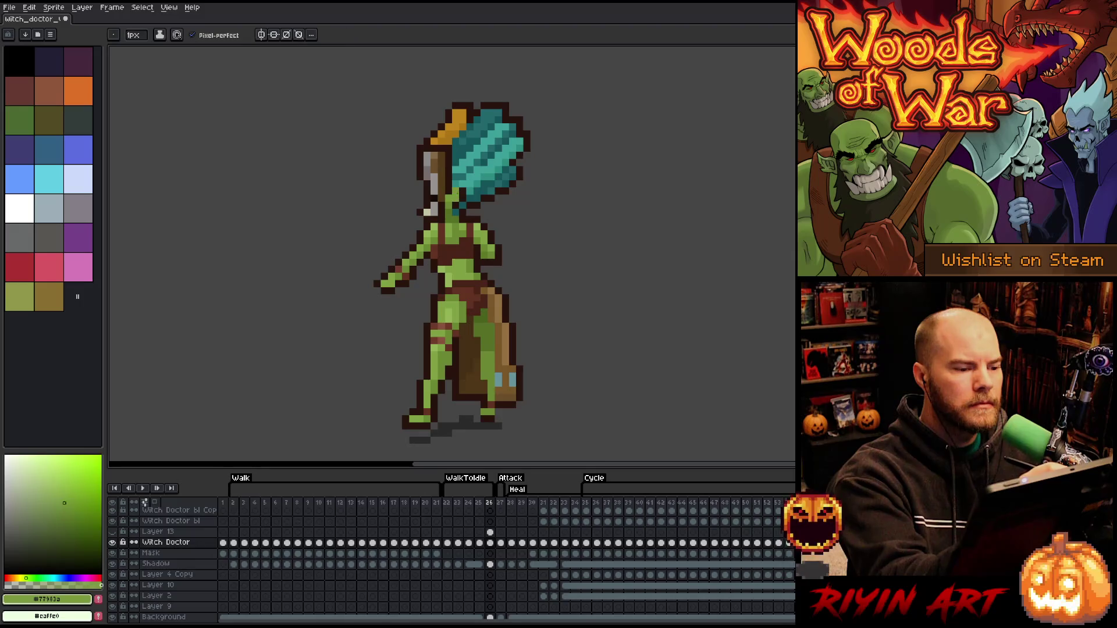
left_click(468, 190, "alt")
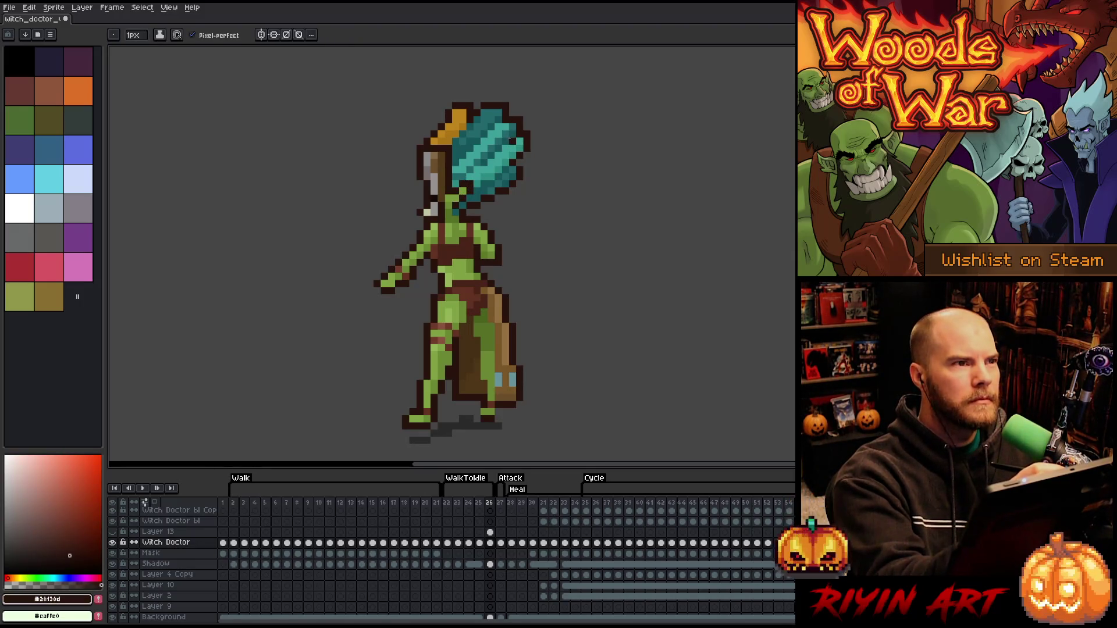
left_click(506, 134)
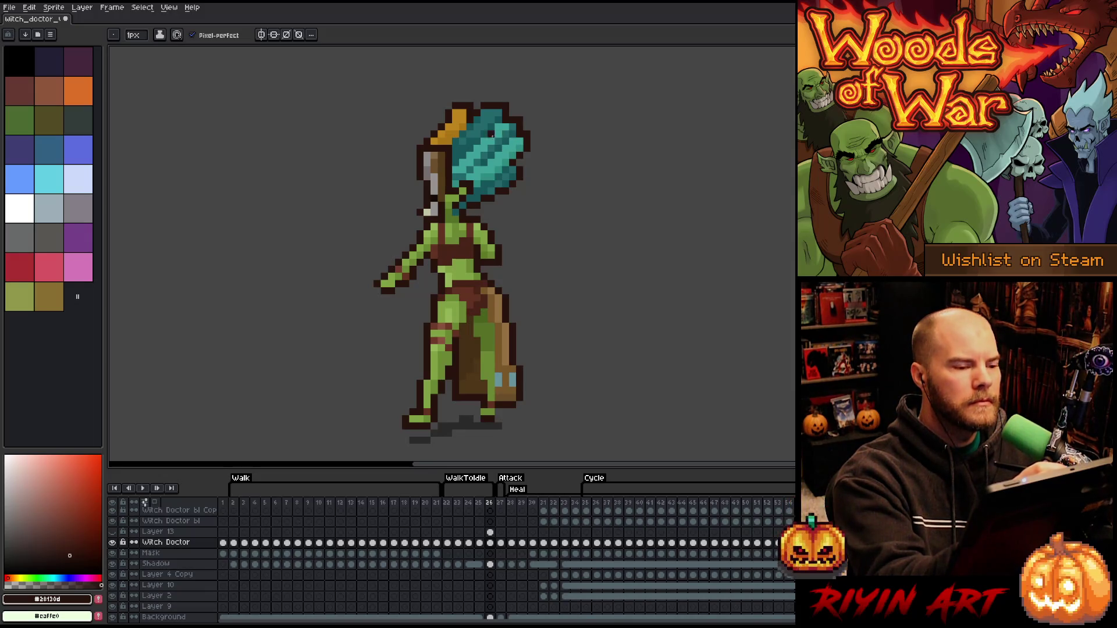
Sample the hair teals and body green, flipping to the staff-holding frame to compare
left_click(464, 189, "alt")
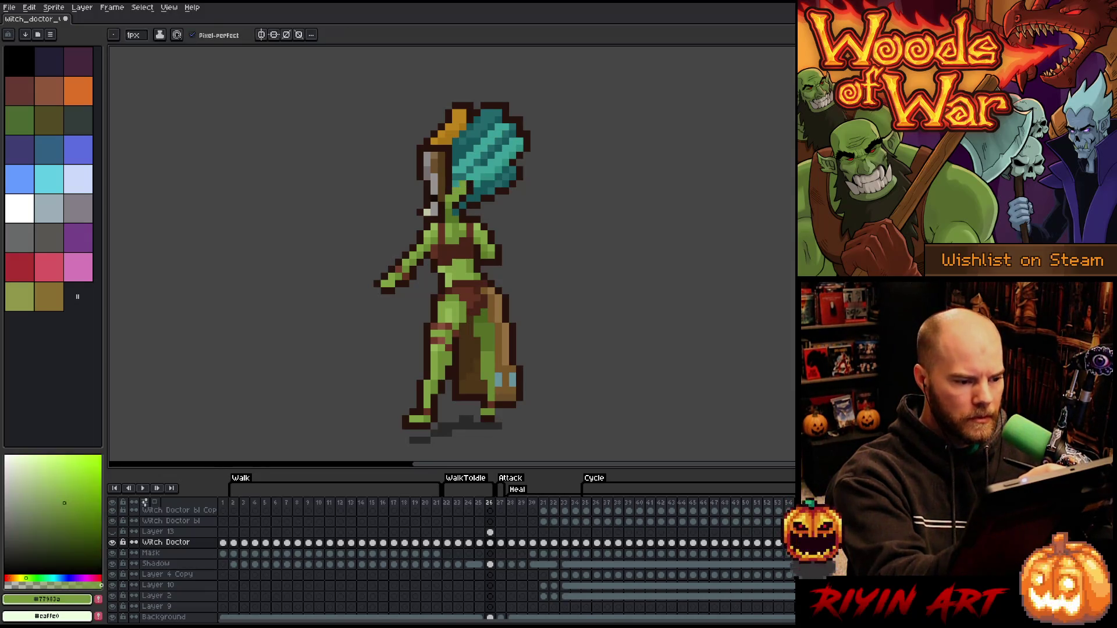
left_click(464, 185, "alt")
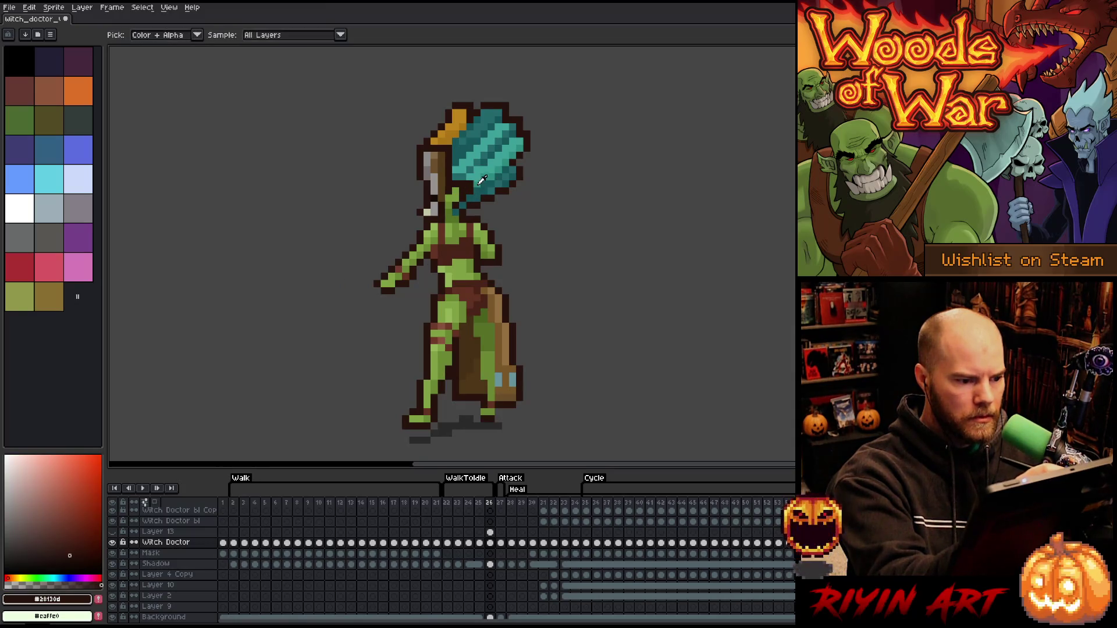
left_click(470, 173, "alt")
left_click(468, 170, "alt")
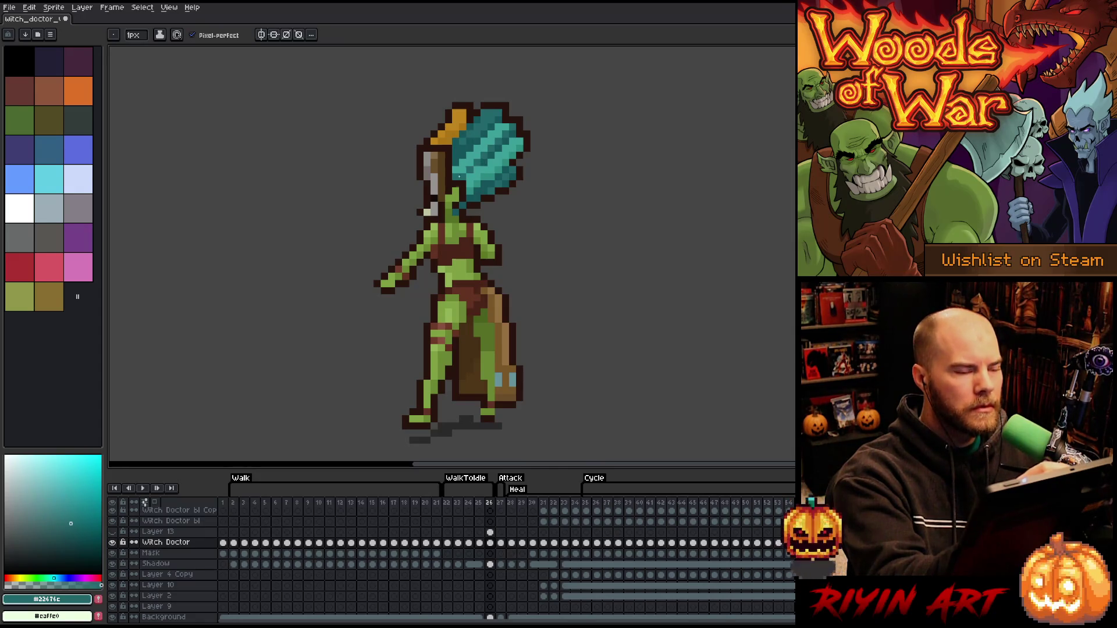
left_click(458, 227, "alt")
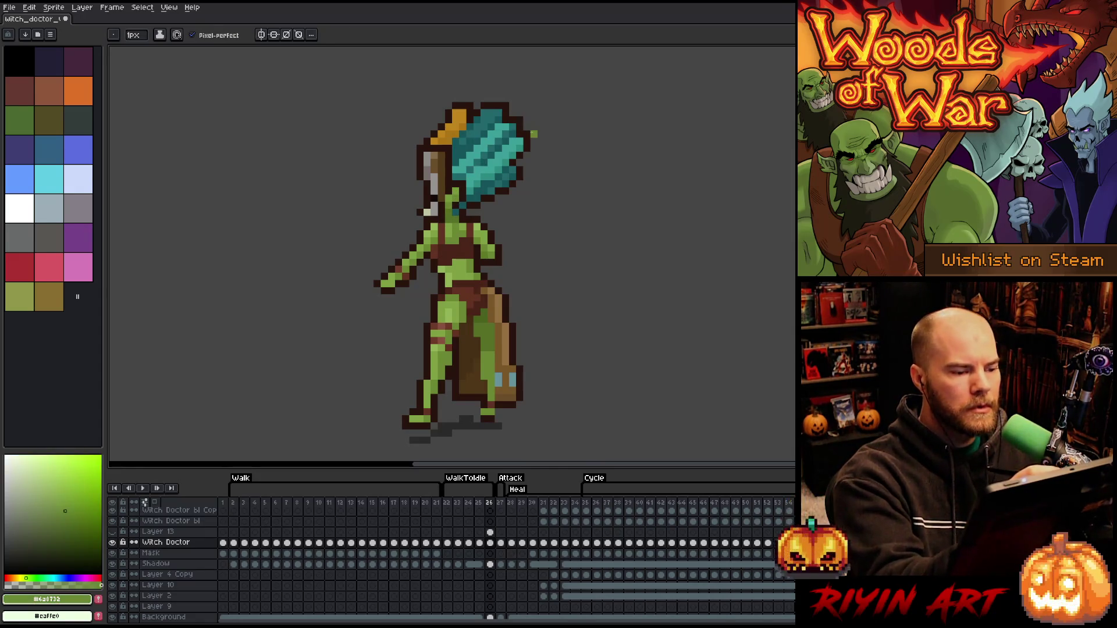
key("Left")
key("Right")
key("Left")
key("Right")
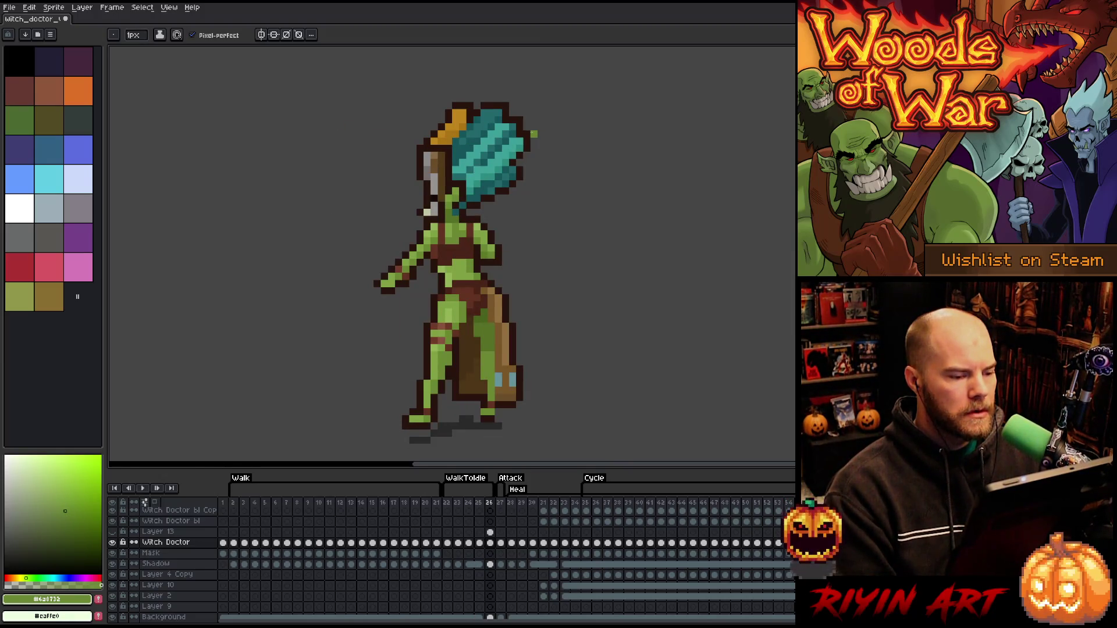
key("Left")
key("Right")
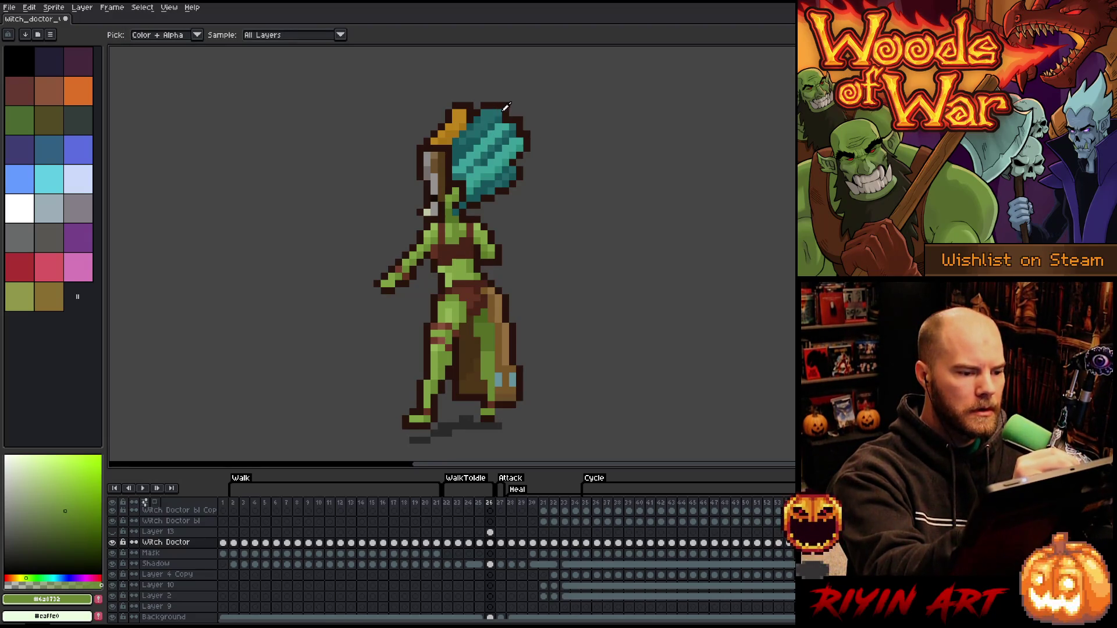
Pencil the taller hair top in mid and dark teal with a dark brown outline cap
left_click(504, 124, "alt")
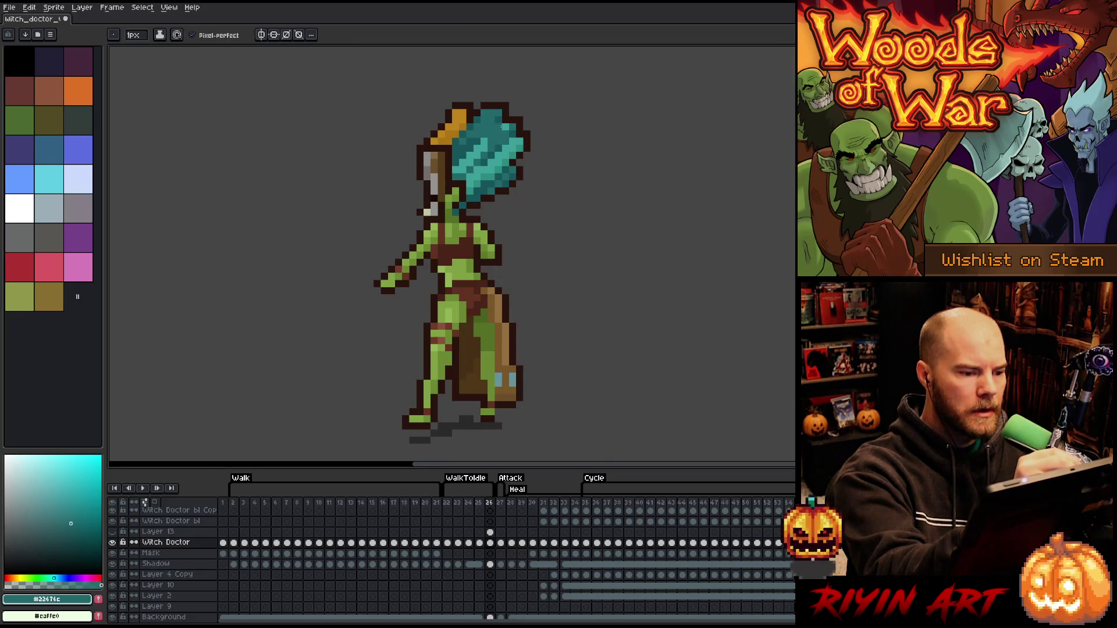
left_click(480, 131, "alt")
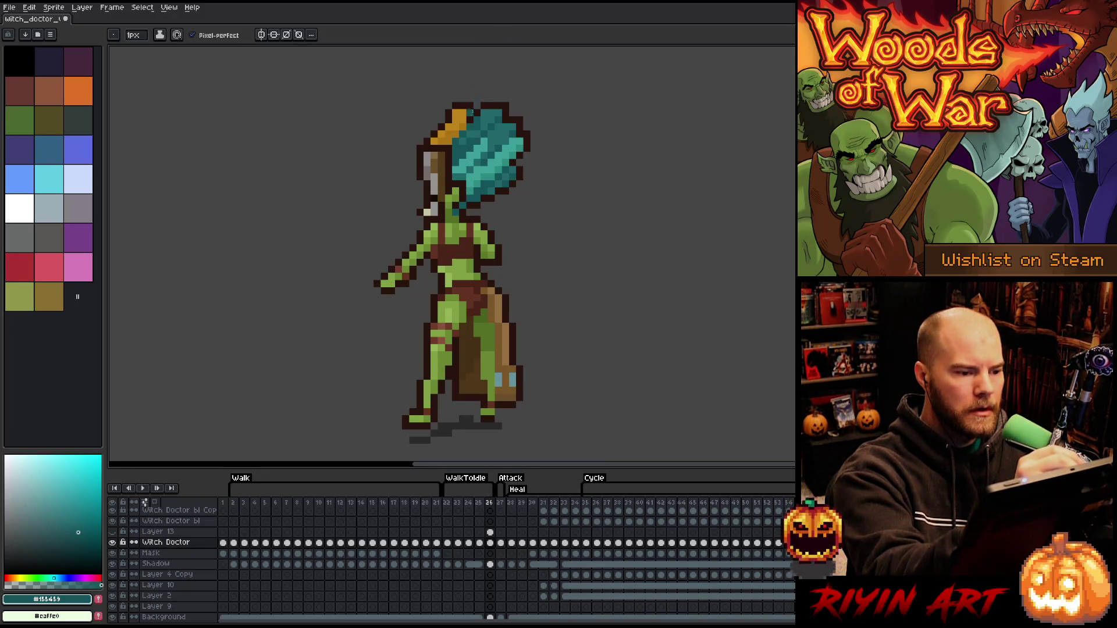
left_click(470, 112)
left_click(477, 105, "alt")
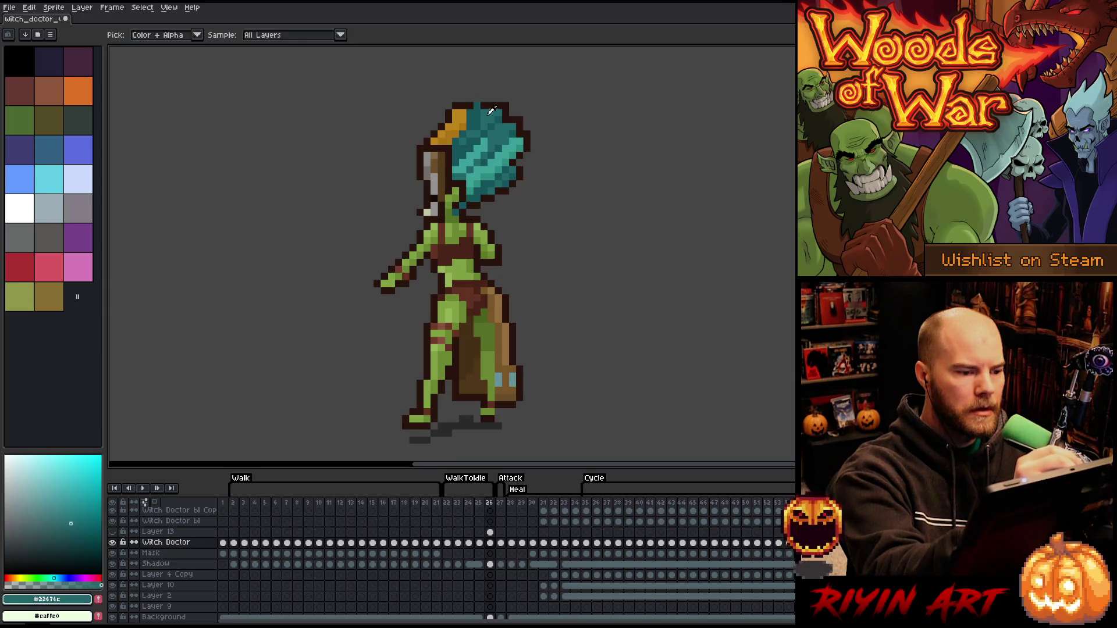
left_click(481, 105, "alt")
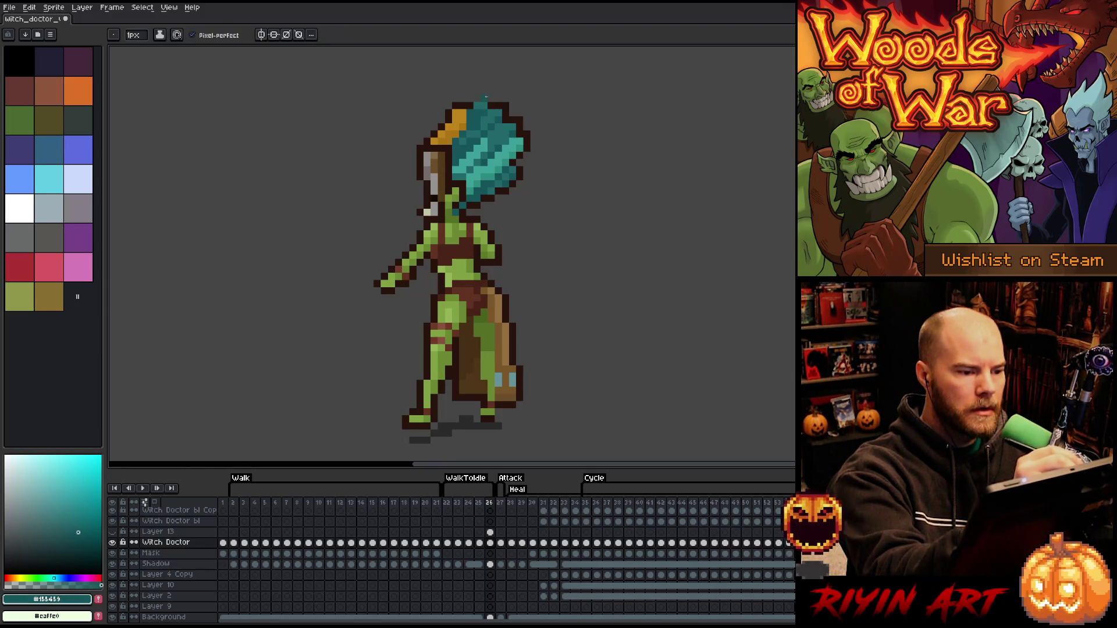
left_click(477, 100, "alt")
left_click(470, 100, "alt")
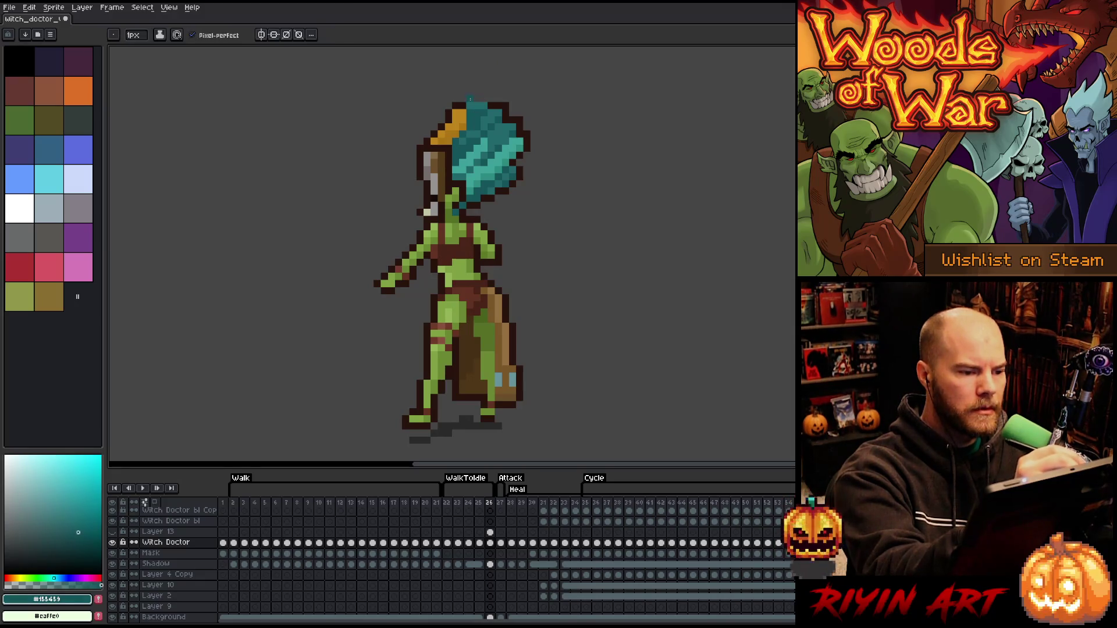
left_click(484, 91, "alt")
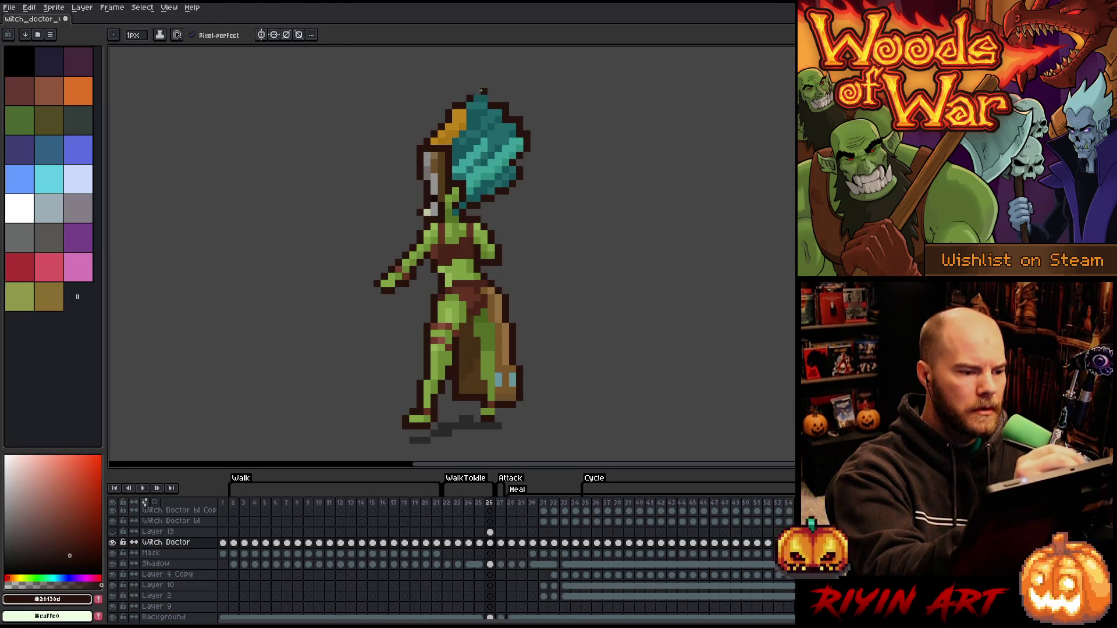
left_click(490, 96, "alt")
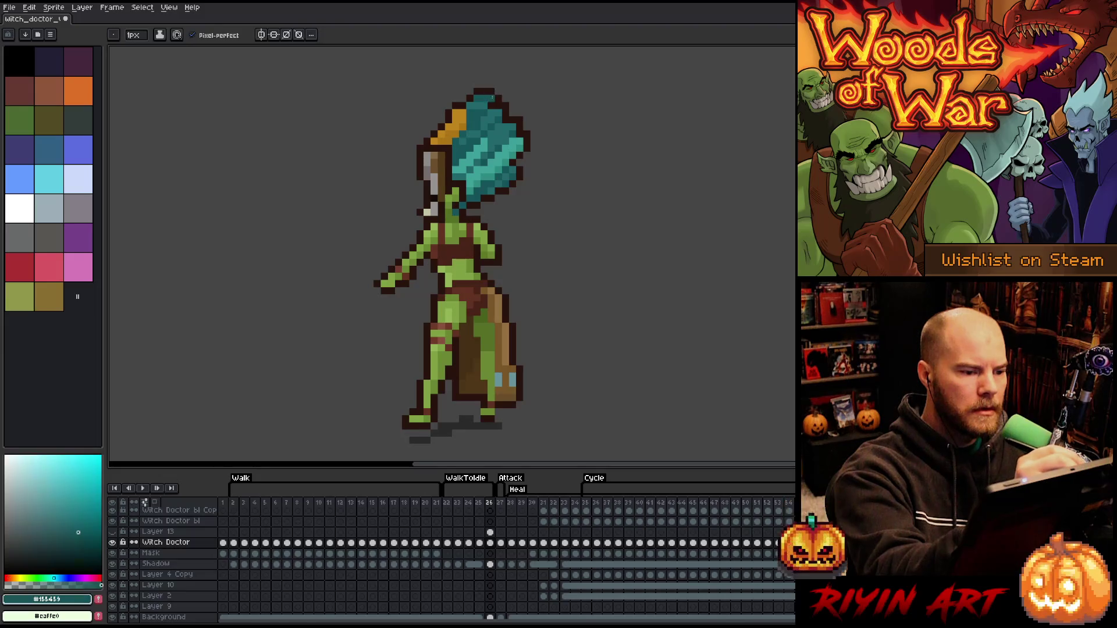
left_click(490, 105, "alt")
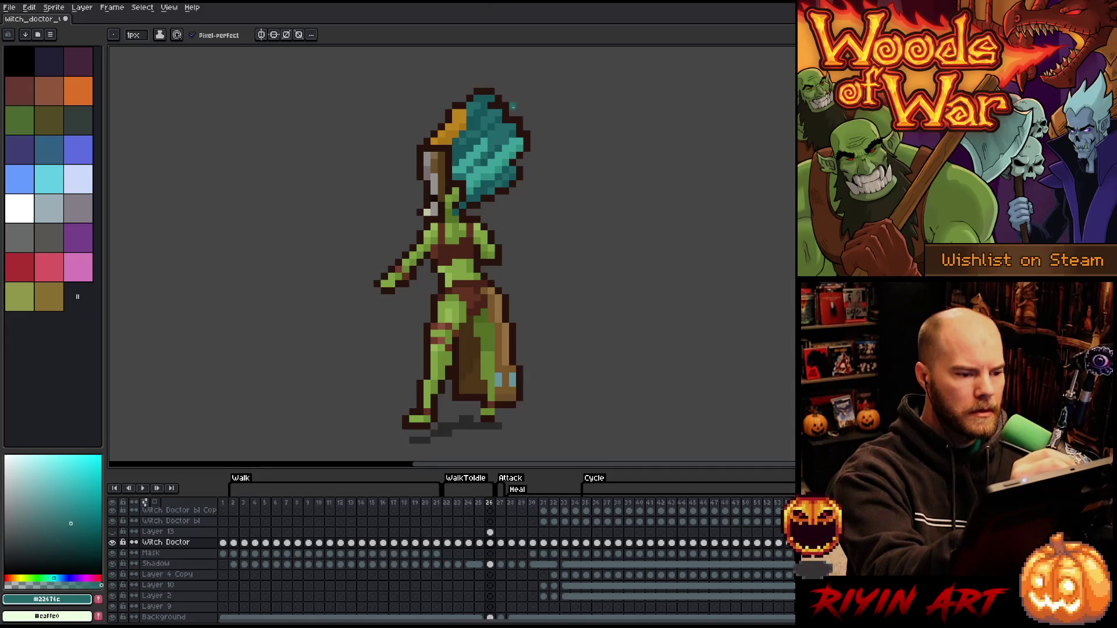
key("alt")
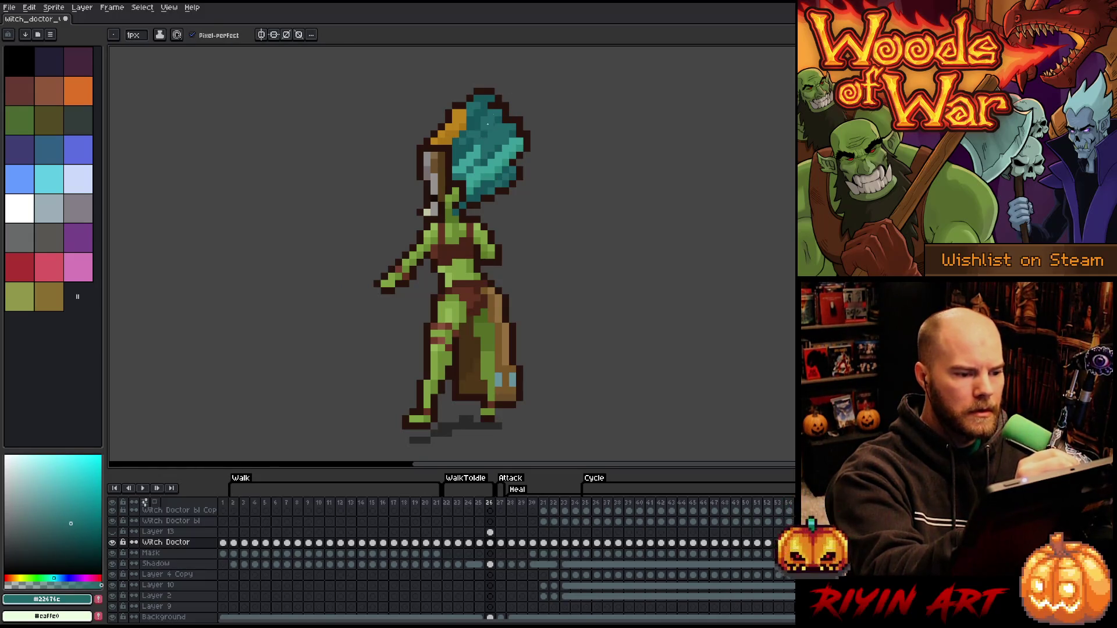
Lasso the right side of the hair, commit the change and darken a few pixels
key("q")
mouse_move(558, 125)
left_mouse_down()
mouse_move(490, 87)
mouse_move(510, 81)
mouse_move(534, 126)
left_mouse_up()
key("Return")
left_click(474, 119, "alt")
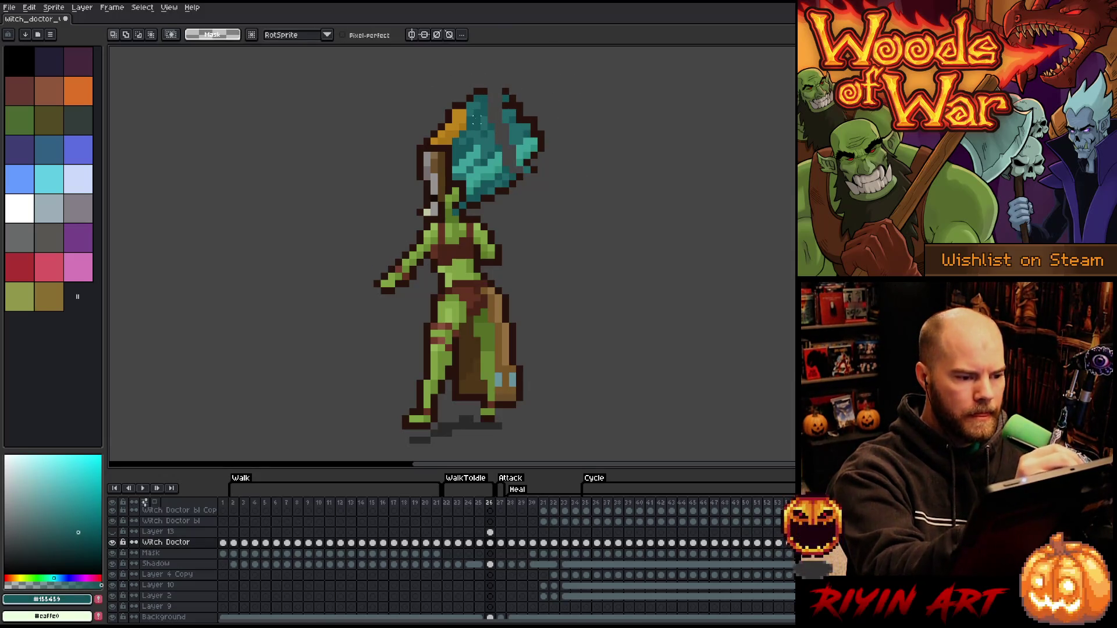
left_click_drag(476, 103, 476, 146)
Darken and repaint hair pixels in mid and dark teal shades
key("q")
key("b")
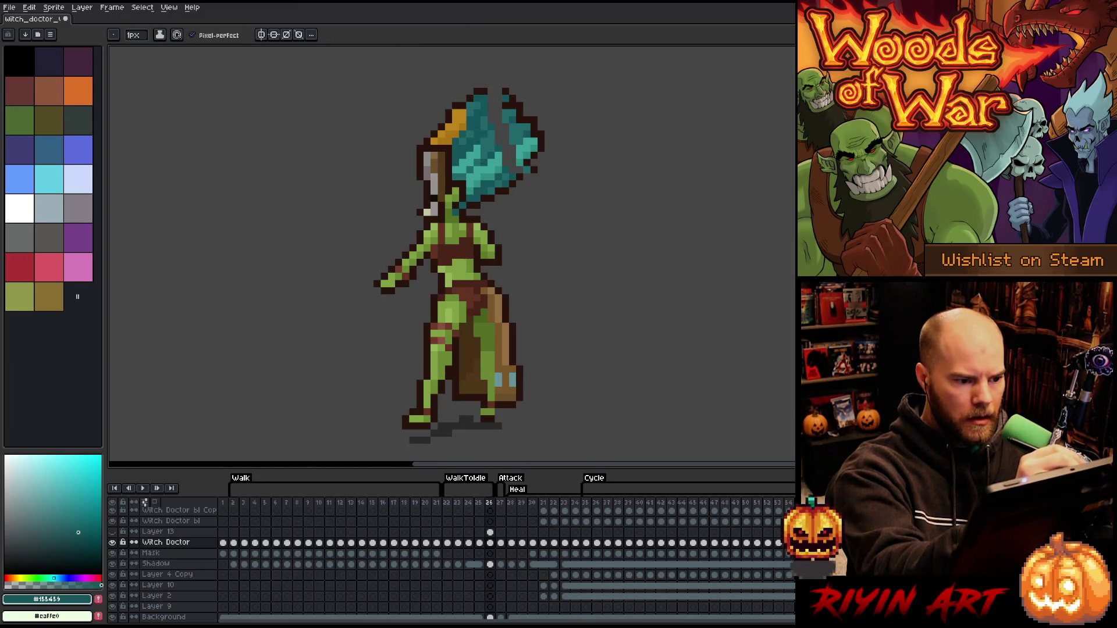
left_click(499, 154)
left_click(519, 149)
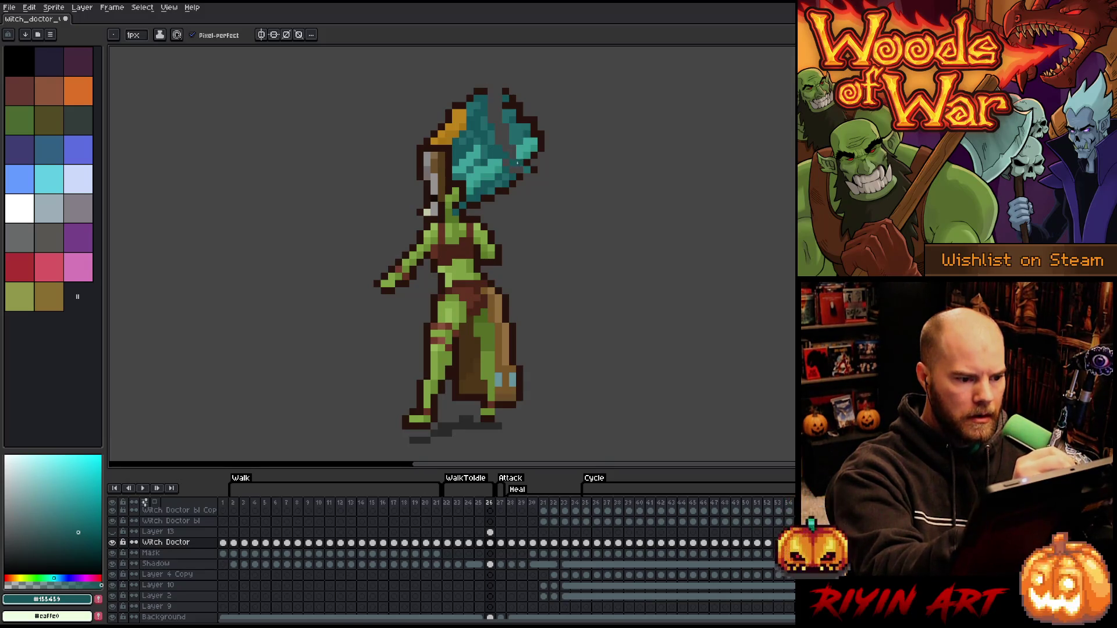
left_click(503, 151, "alt")
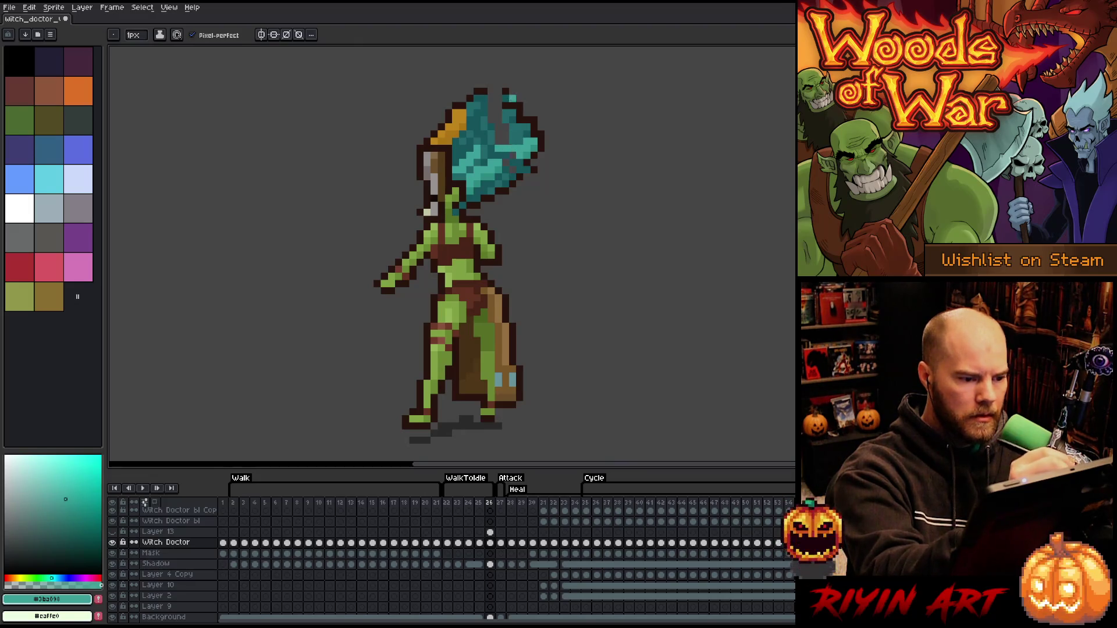
left_click(505, 163, "alt")
left_click(512, 137)
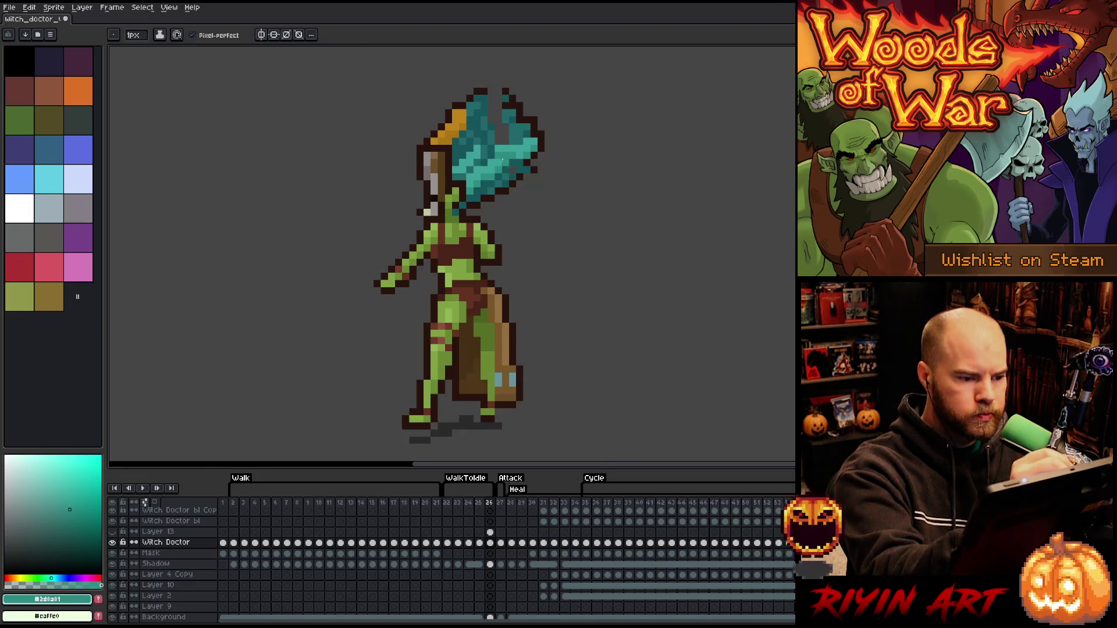
left_click(519, 119)
left_click(506, 156)
left_click_drag(503, 149, 520, 154)
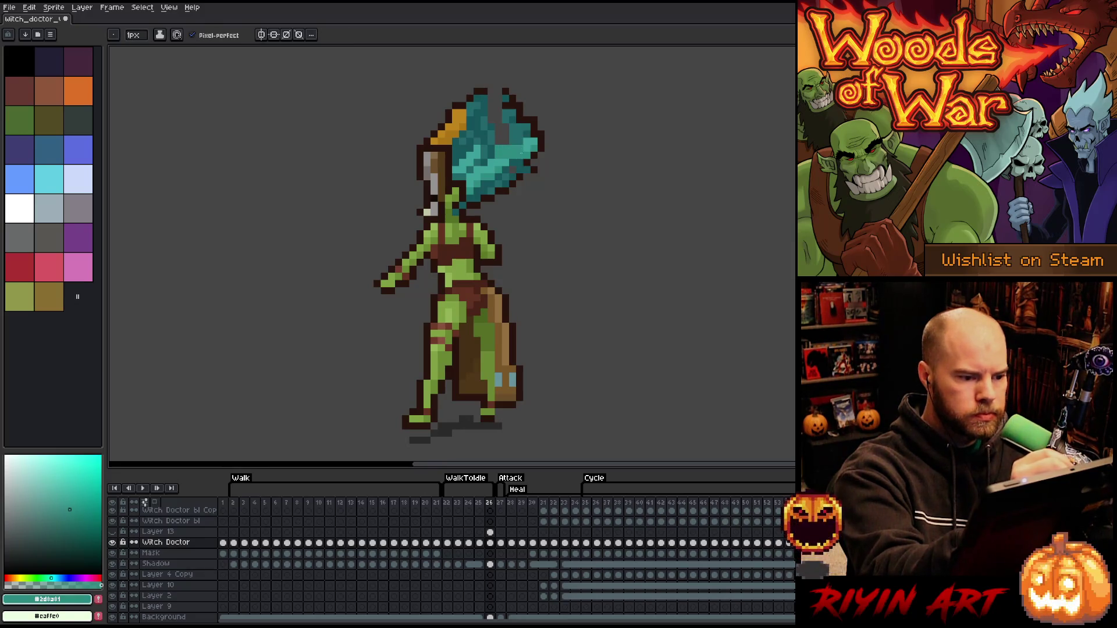
Lighten the upper hair and add light teal highlights across it
left_click(505, 139, "alt")
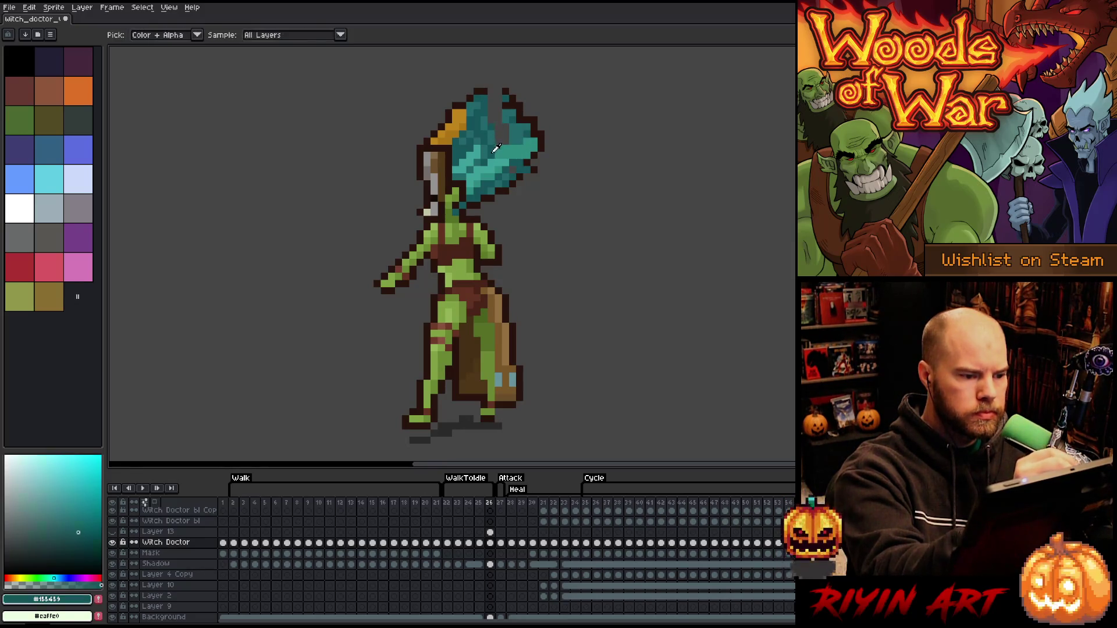
left_click(509, 123, "alt")
left_click_drag(508, 139, 492, 116)
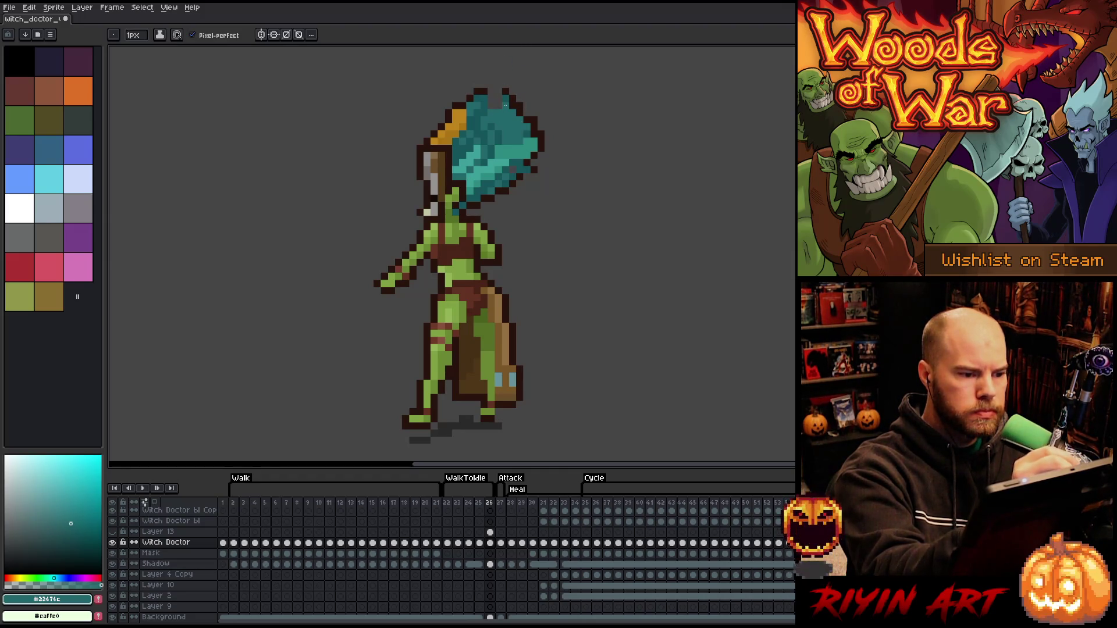
left_click(499, 97, "alt")
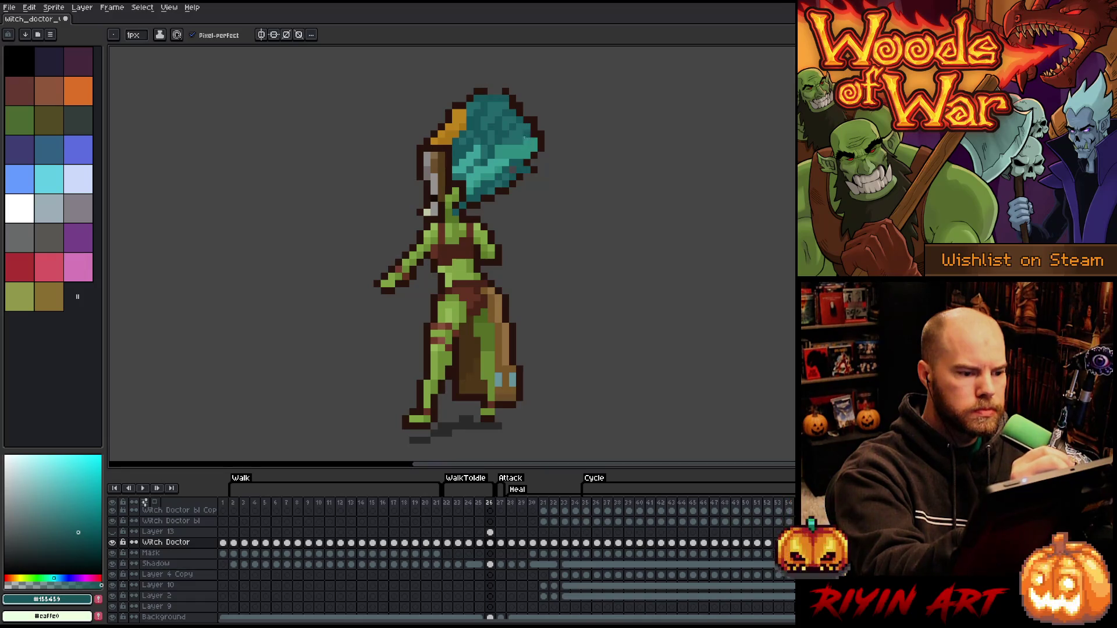
left_click(505, 134, "alt")
left_click(506, 149)
left_click(526, 120)
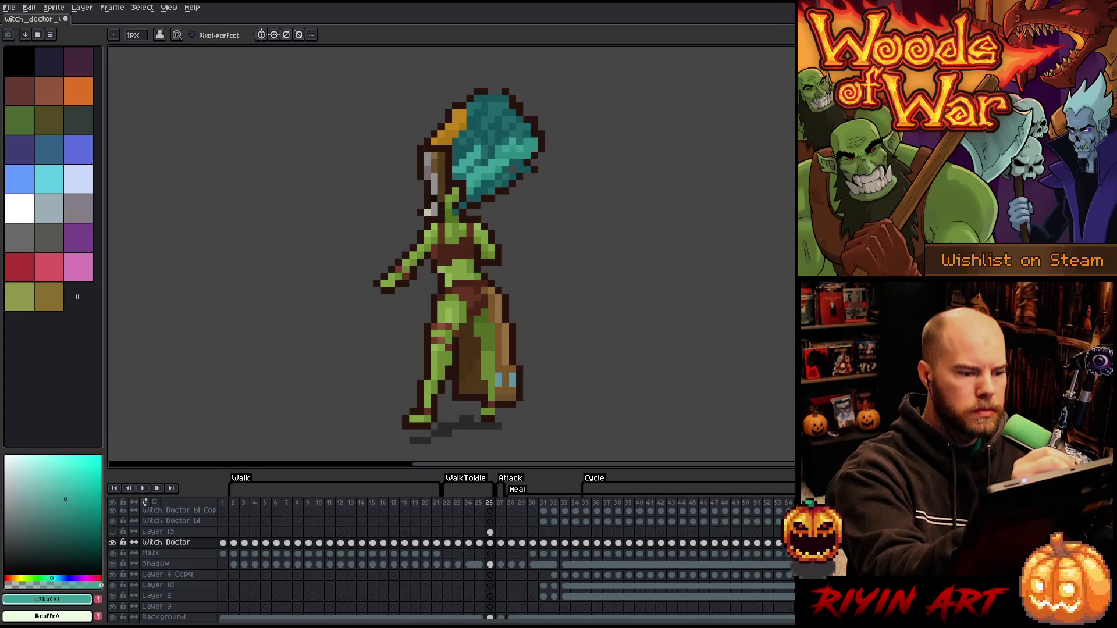
Shade the hair's right edge with dark and mid teal and dark brown outline
left_click(526, 146, "alt")
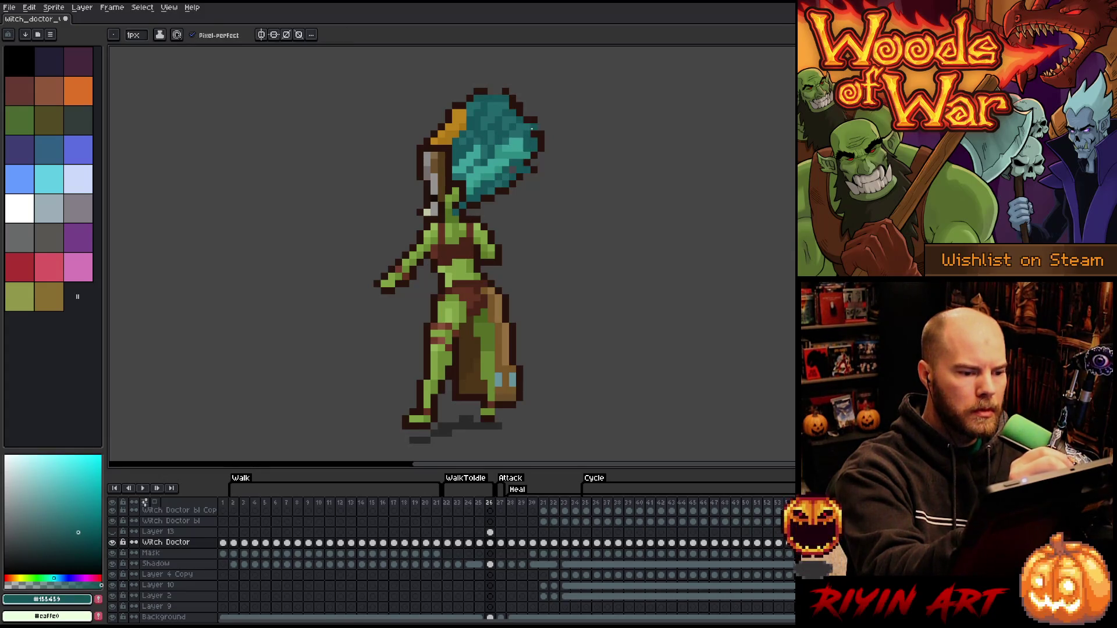
left_click(529, 142, "alt")
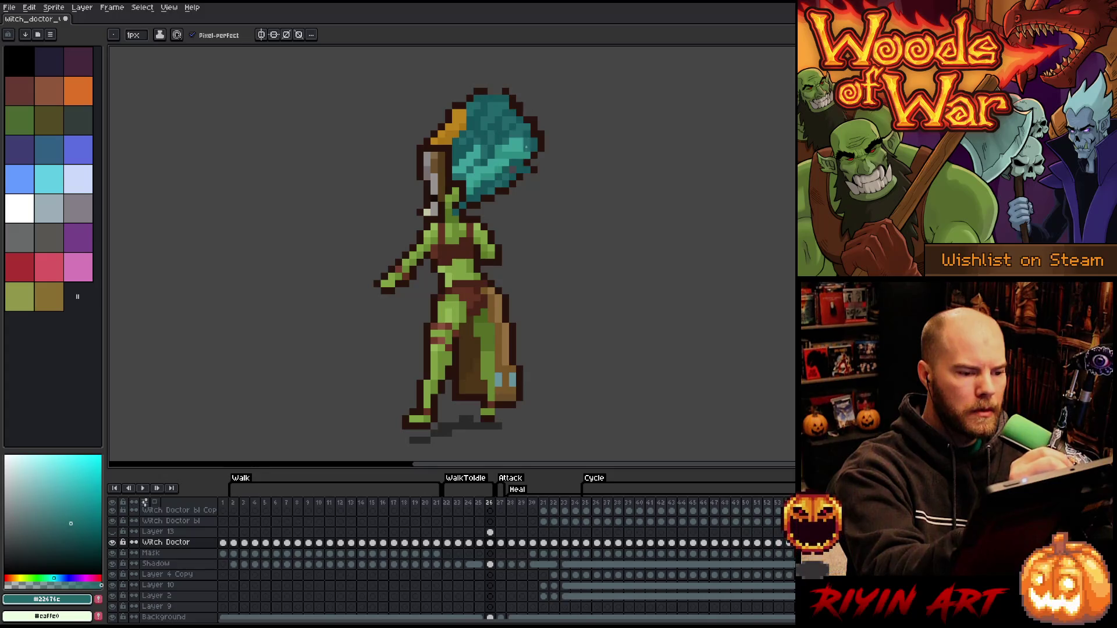
left_click(532, 127, "alt")
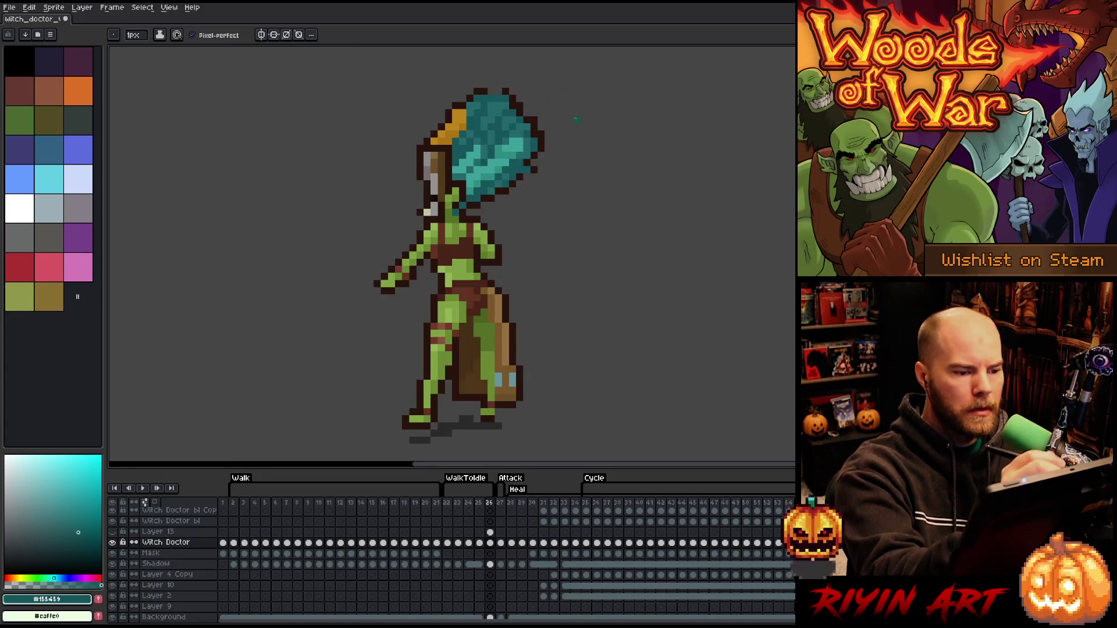
left_click(530, 136, "alt")
left_click(530, 170, "alt")
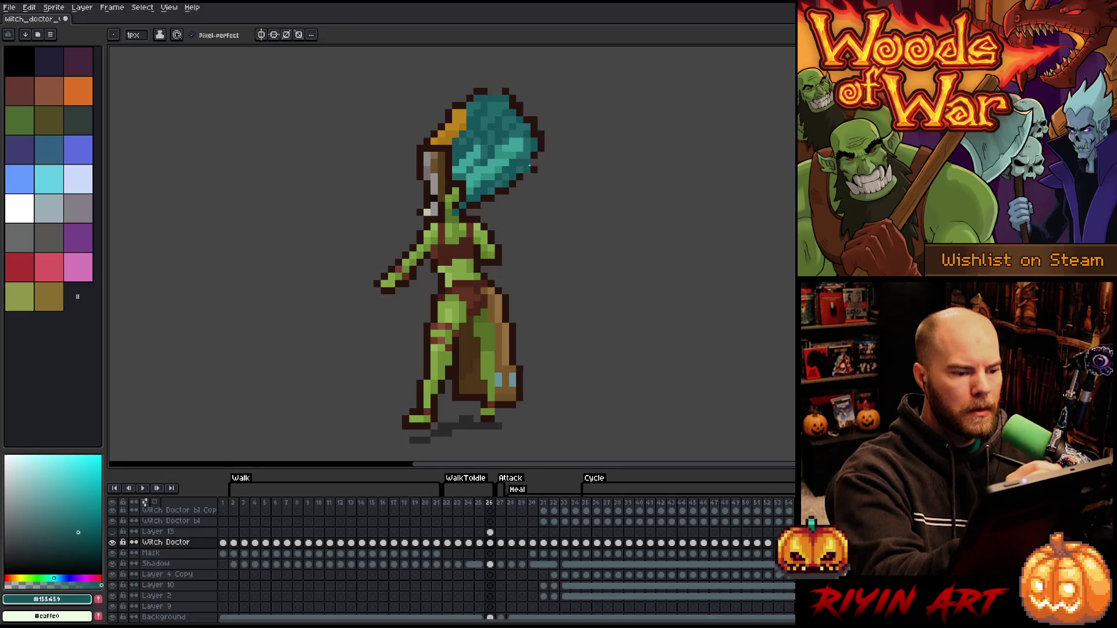
left_click(528, 173, "alt")
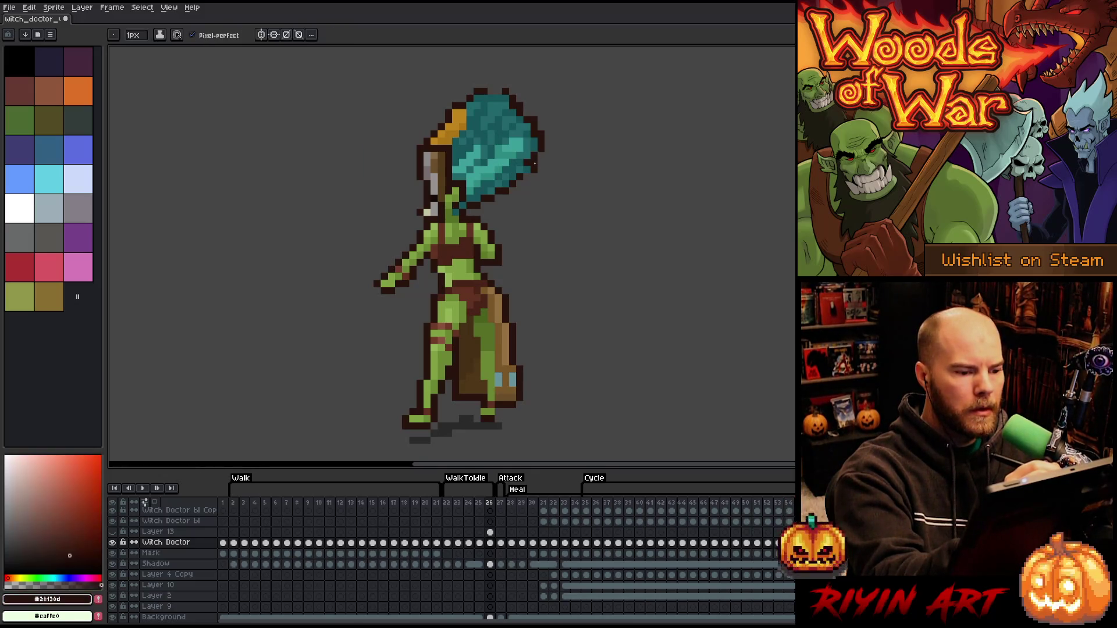
left_click(518, 175, "alt")
key("e")
key("b")
left_click(480, 90, "alt")
Fill the gap in the hair's top outline and erase the stray top-right pixel
left_click_drag(489, 91, 502, 91)
key("e")
left_click(505, 92)
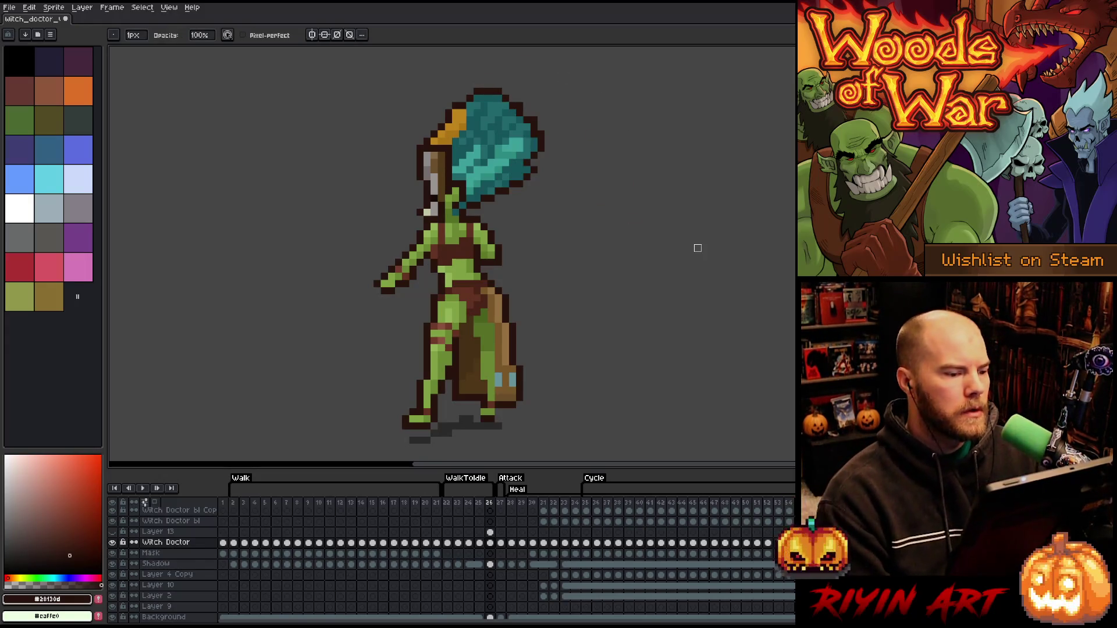
key("b")
Bucket-fill and repaint the upper hair in broad dark teal over lighter teal
left_click(506, 122, "alt")
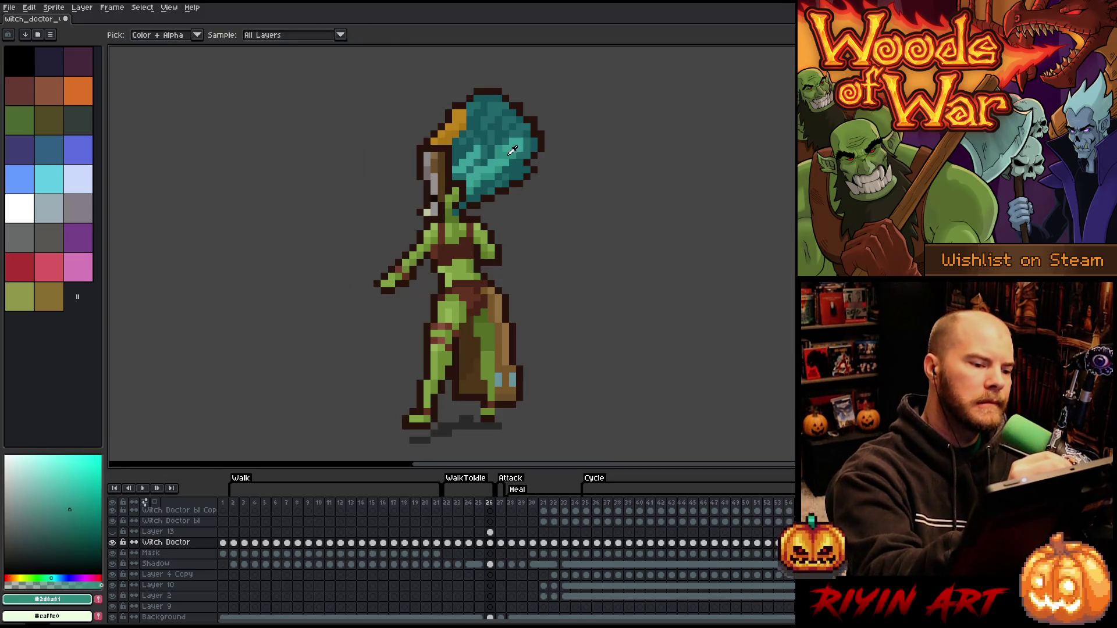
key("g")
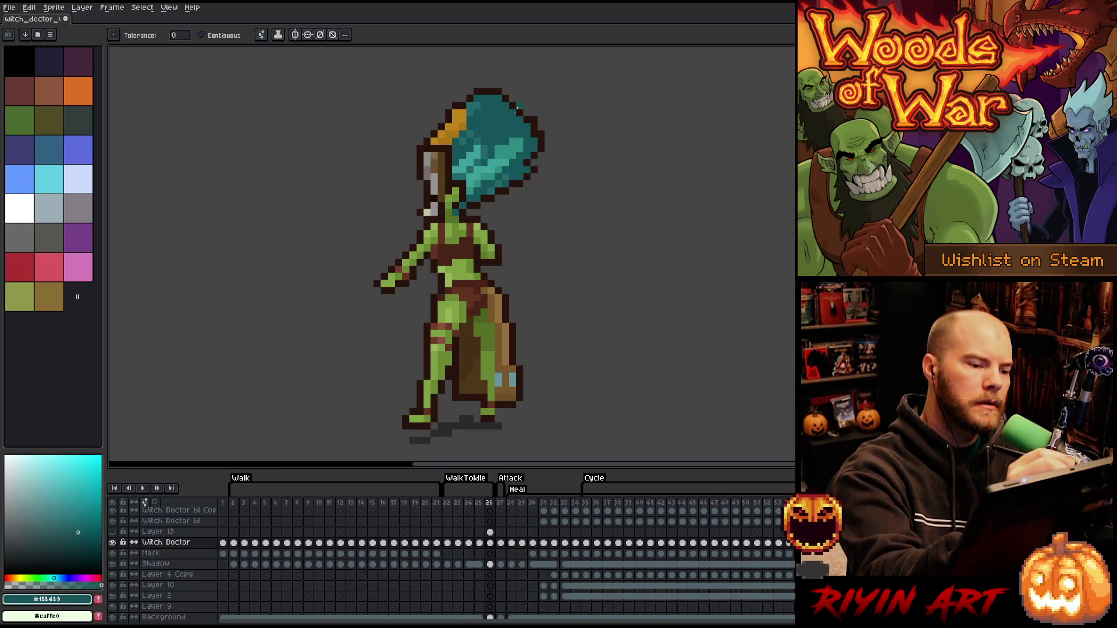
left_click(505, 155, "alt")
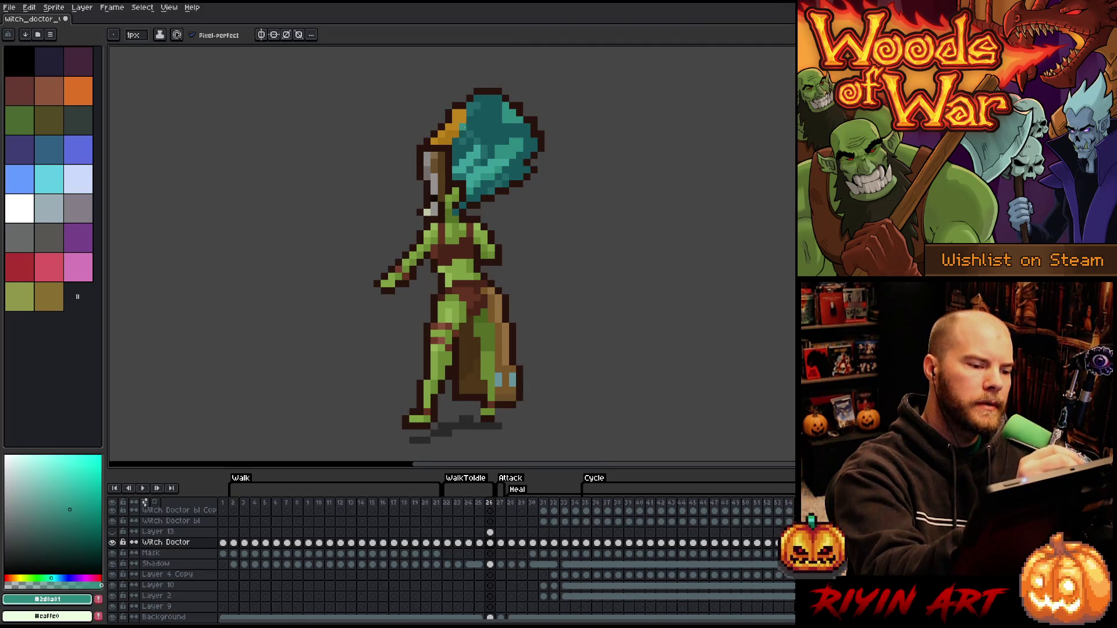
left_click(463, 121, "alt")
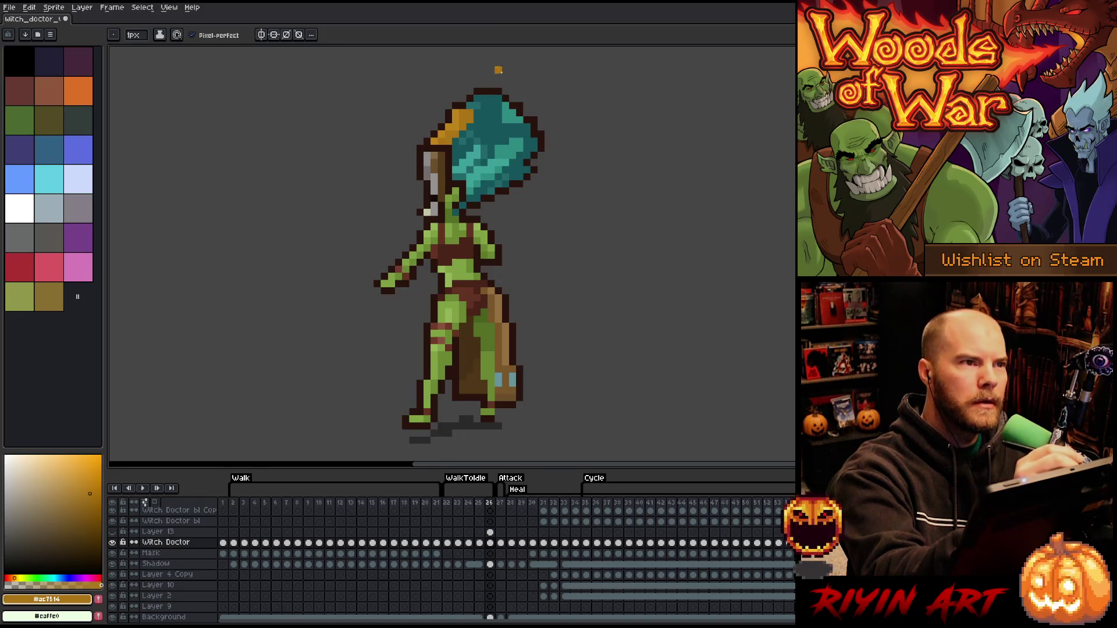
key("g")
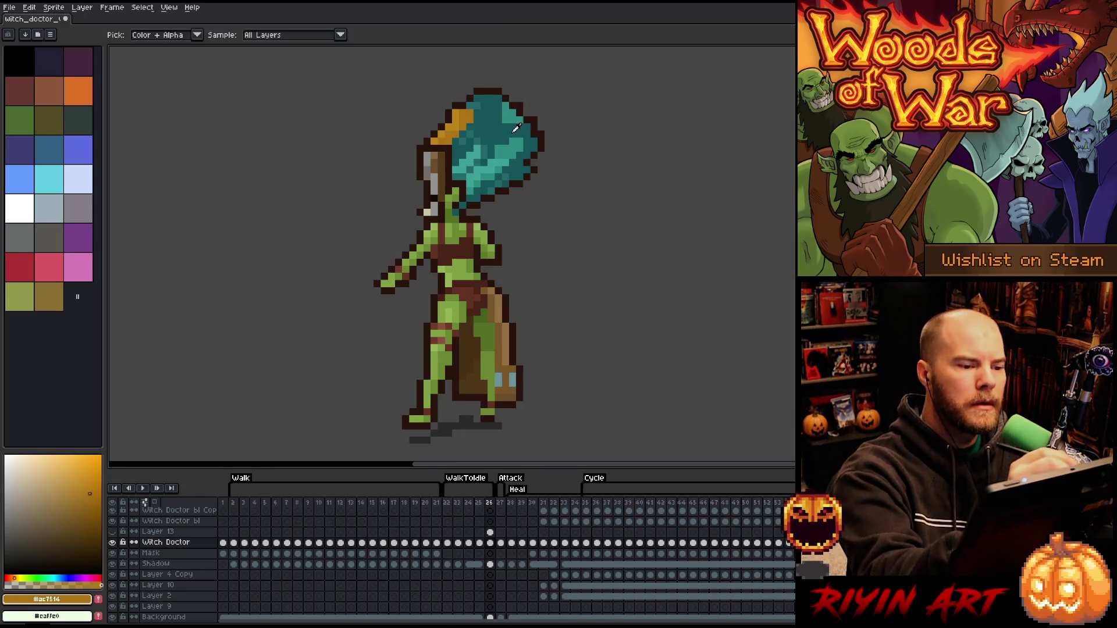
left_click(509, 114, "alt")
key("b")
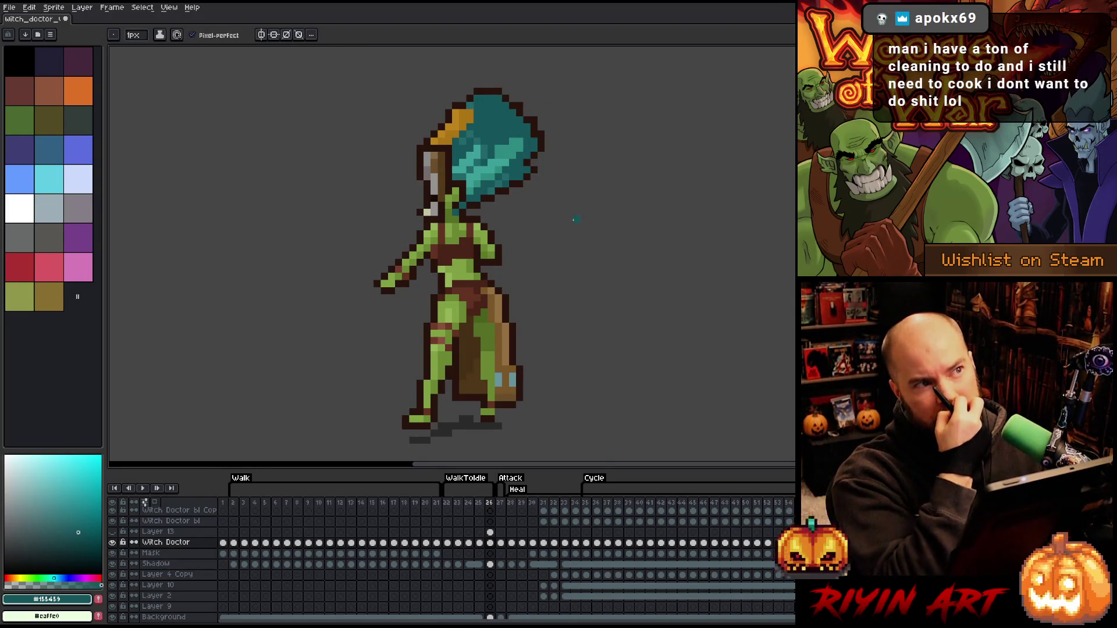
key("e")
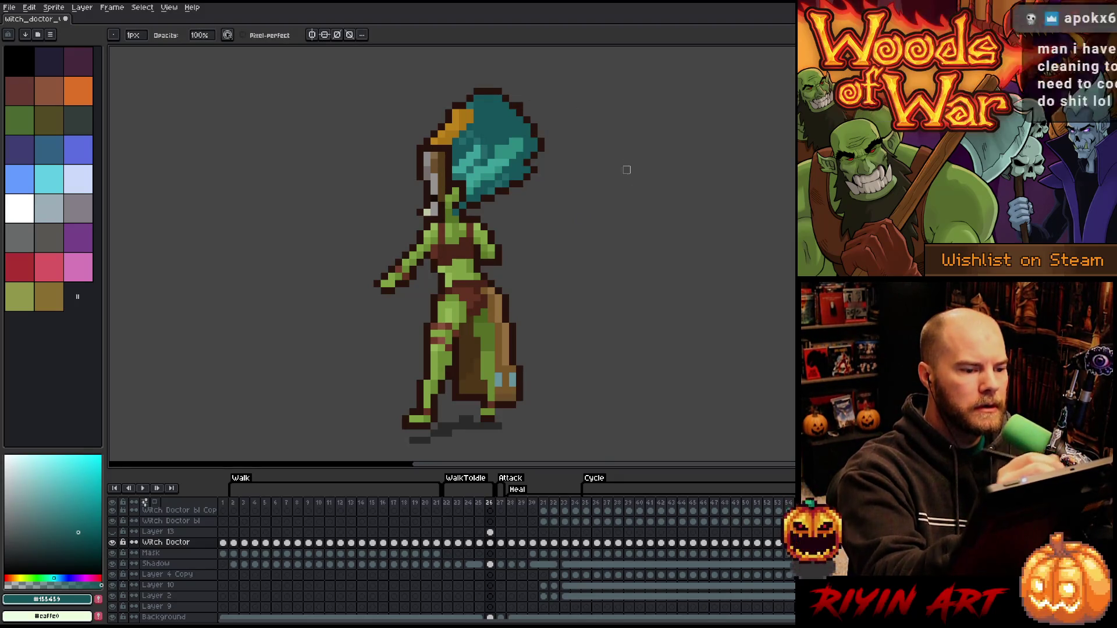
key("g")
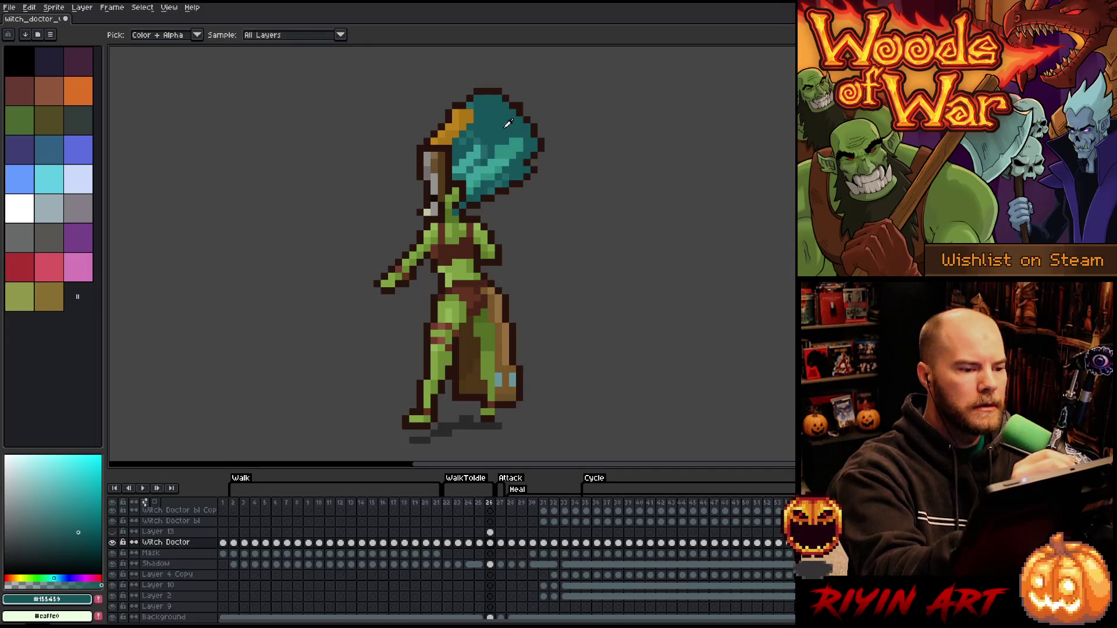
key("b")
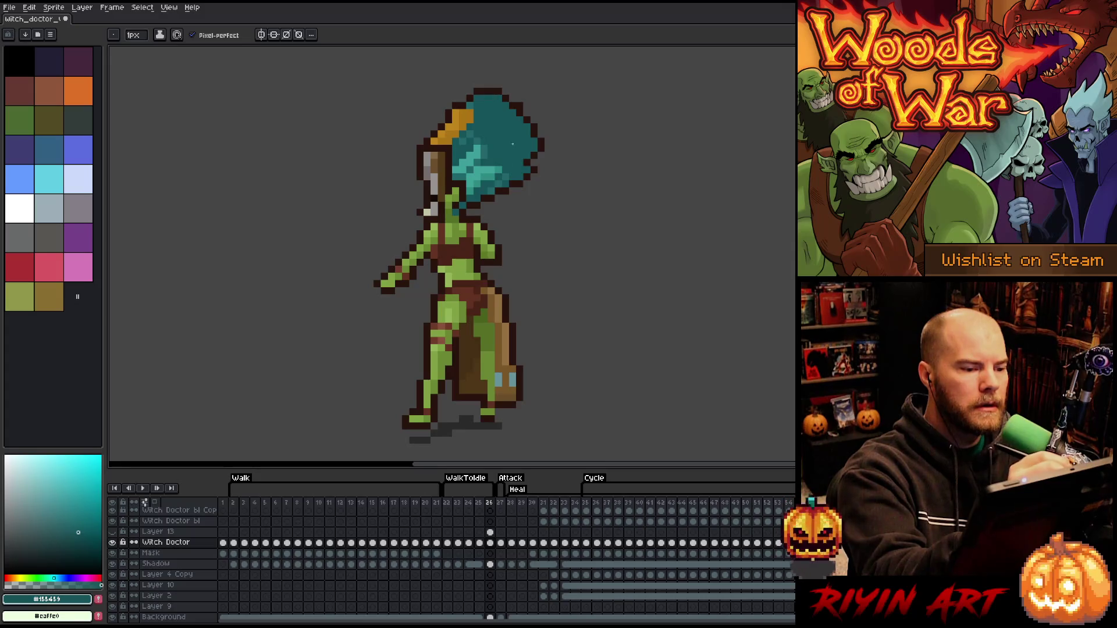
left_click(498, 158, "alt")
key("v")
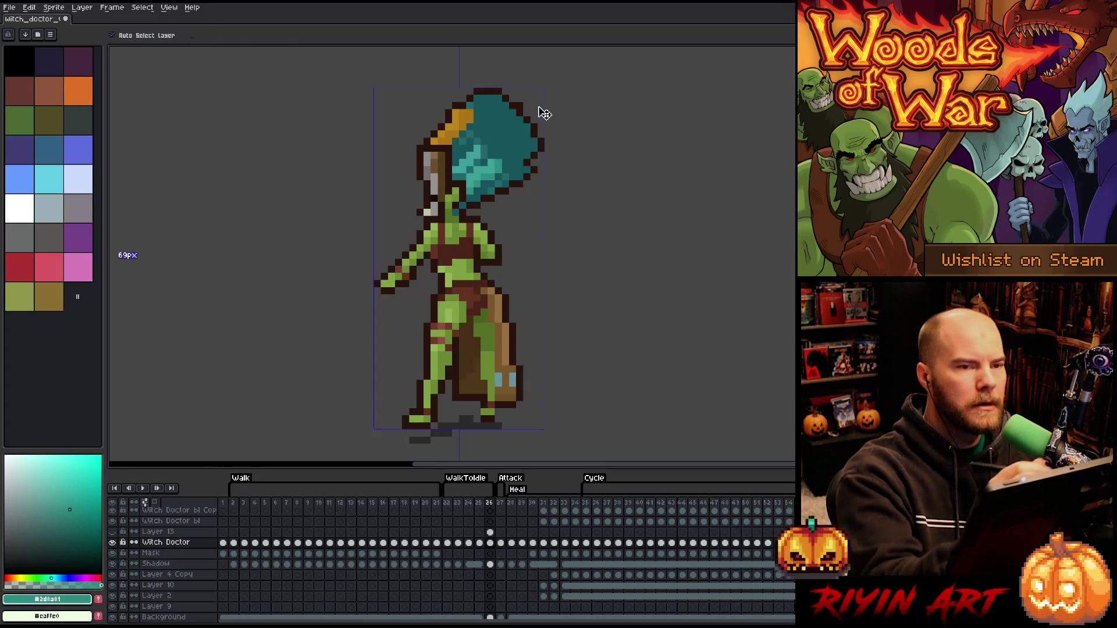
key("b")
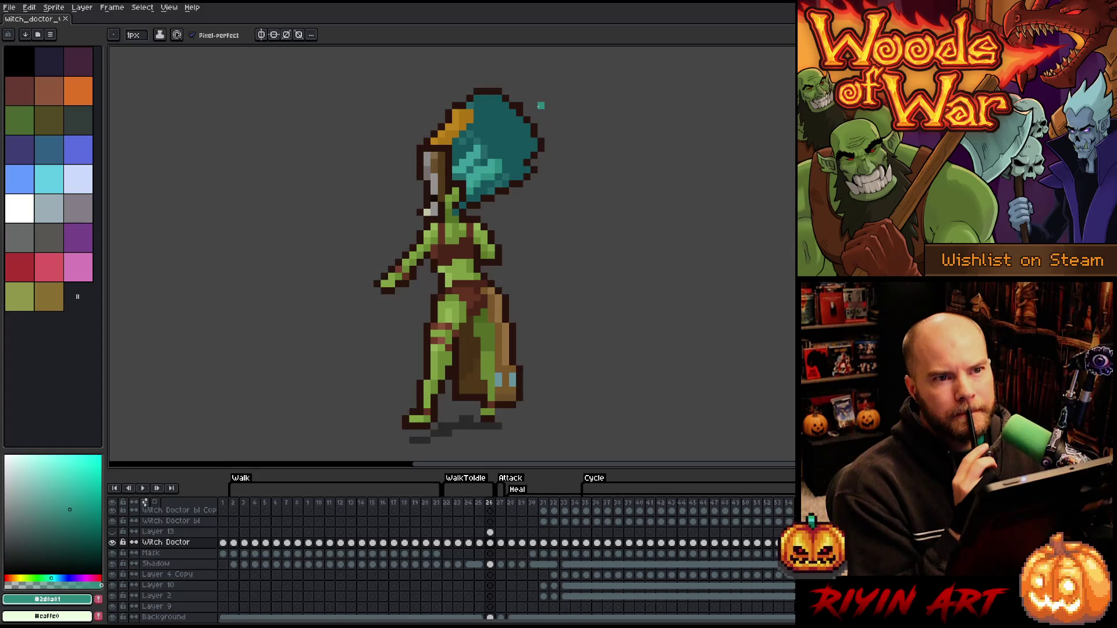
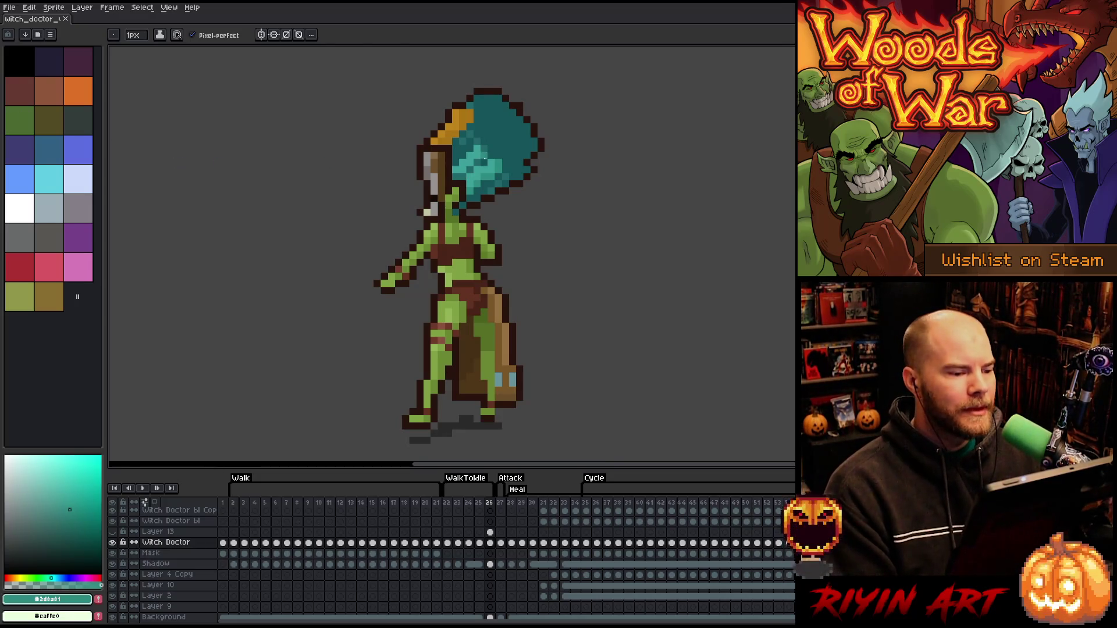
Shift the selected face and neck pixels slightly left, then save the sprite
key("m")
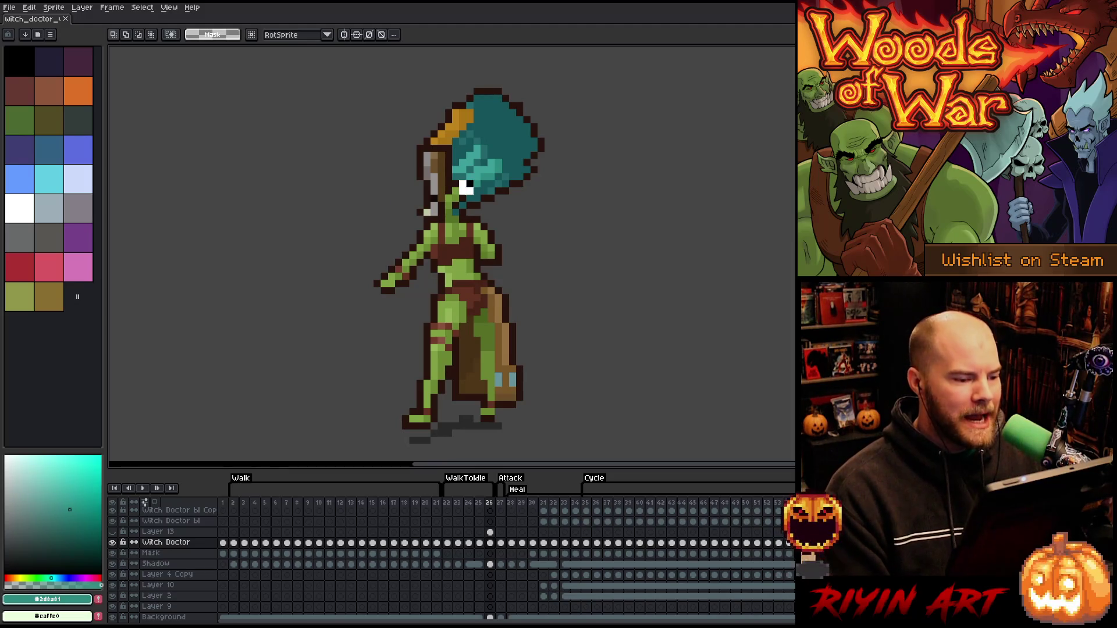
mouse_move(449, 178)
left_mouse_down()
mouse_move(469, 205)
mouse_move(454, 191)
left_mouse_up()
left_click(591, 197)
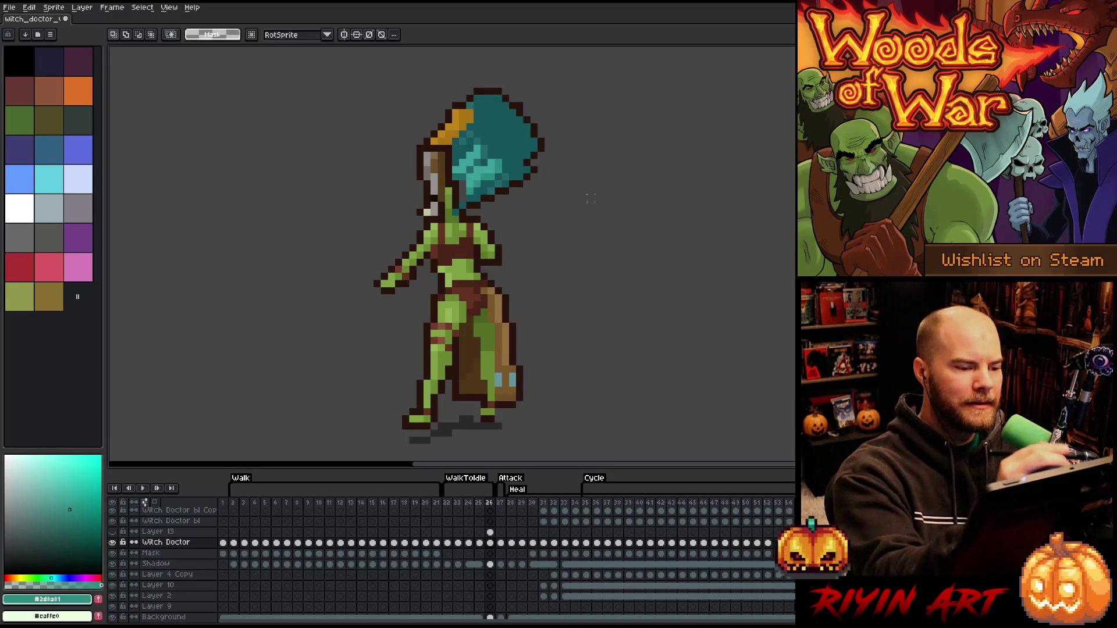
key("b")
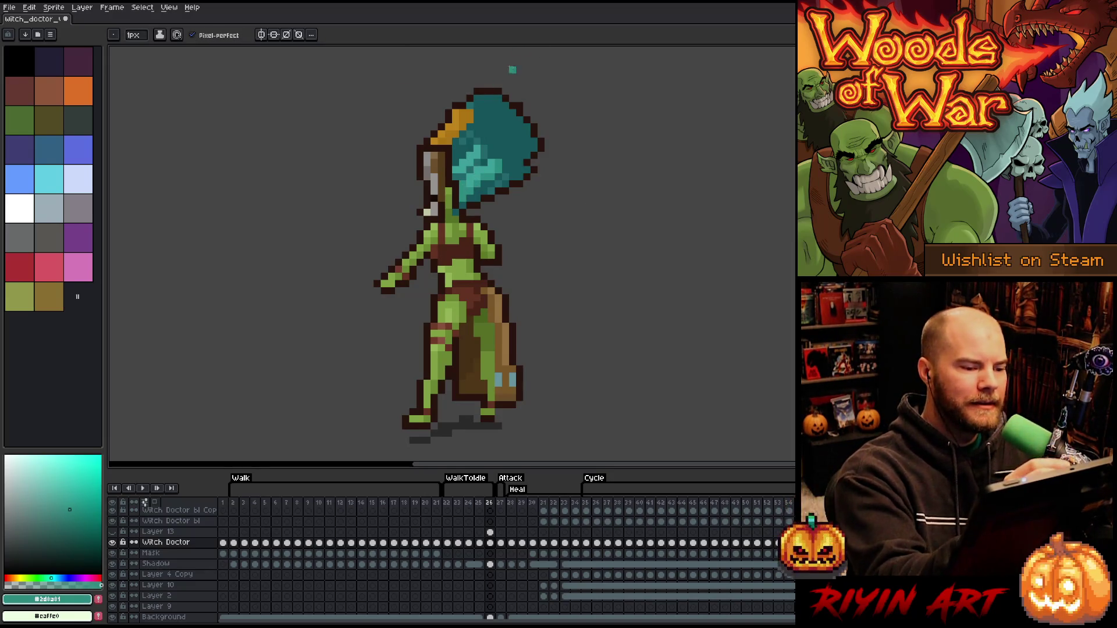
left_click(475, 192, "alt")
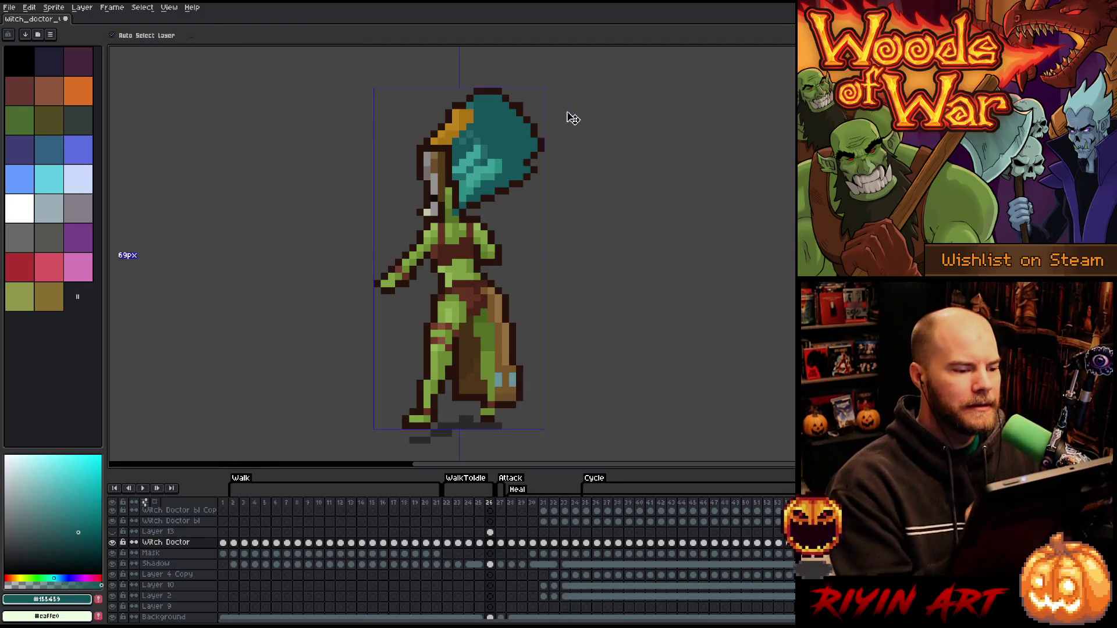
key("ctrl+s")
Retouch hat pixels using the sampled gold and teal tones
left_click(461, 120, "alt")
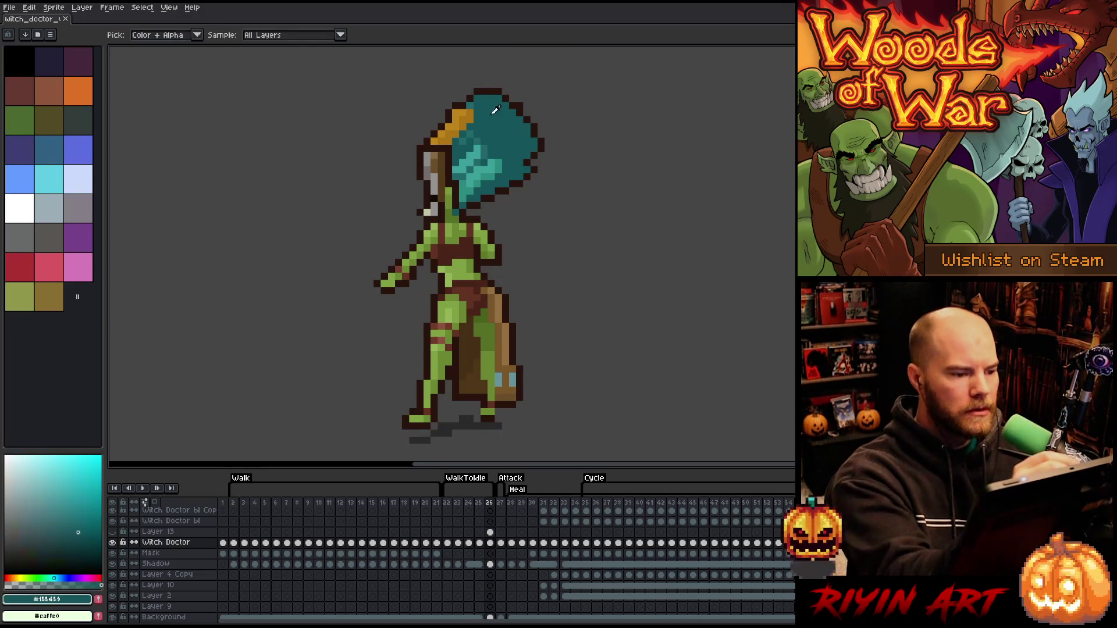
left_click(475, 99, "alt")
left_click(475, 99)
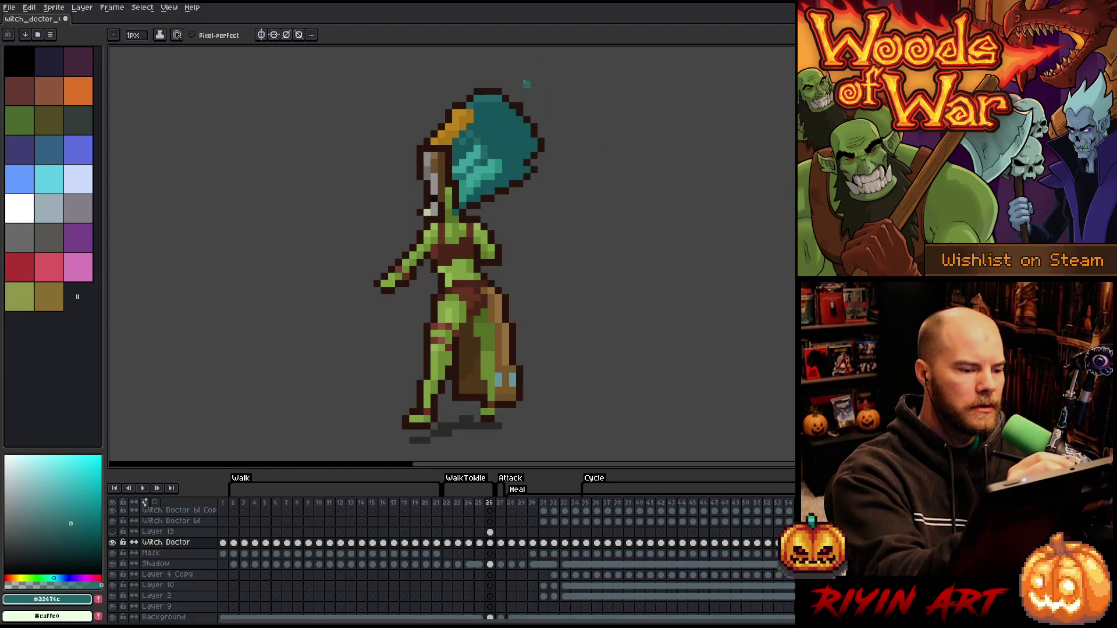
left_click(495, 154, "alt")
left_click(485, 152, "alt")
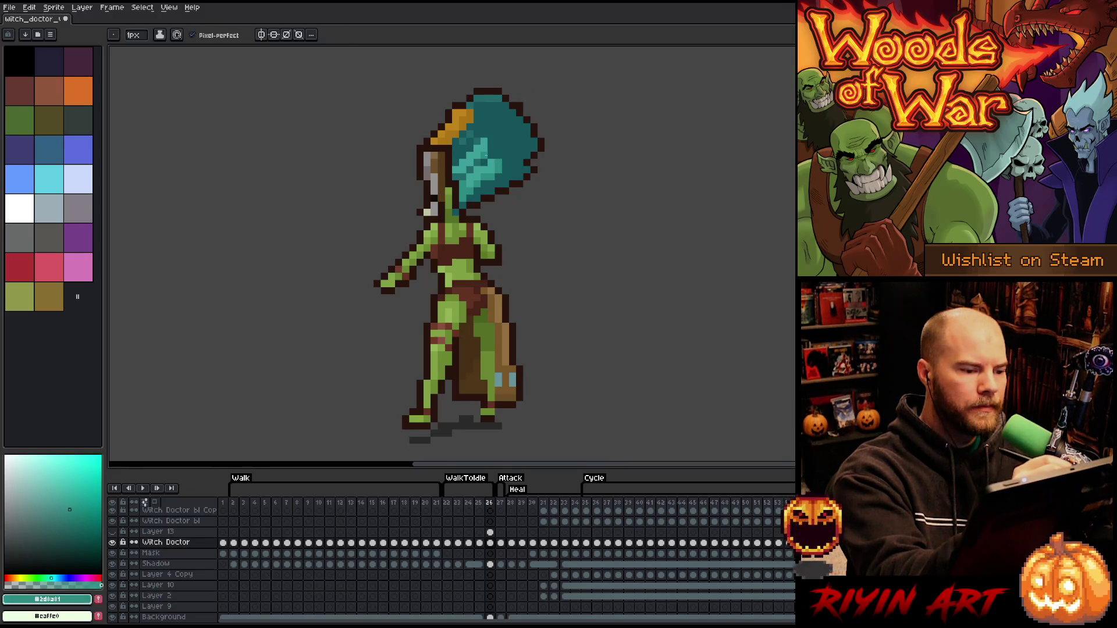
key("comma")
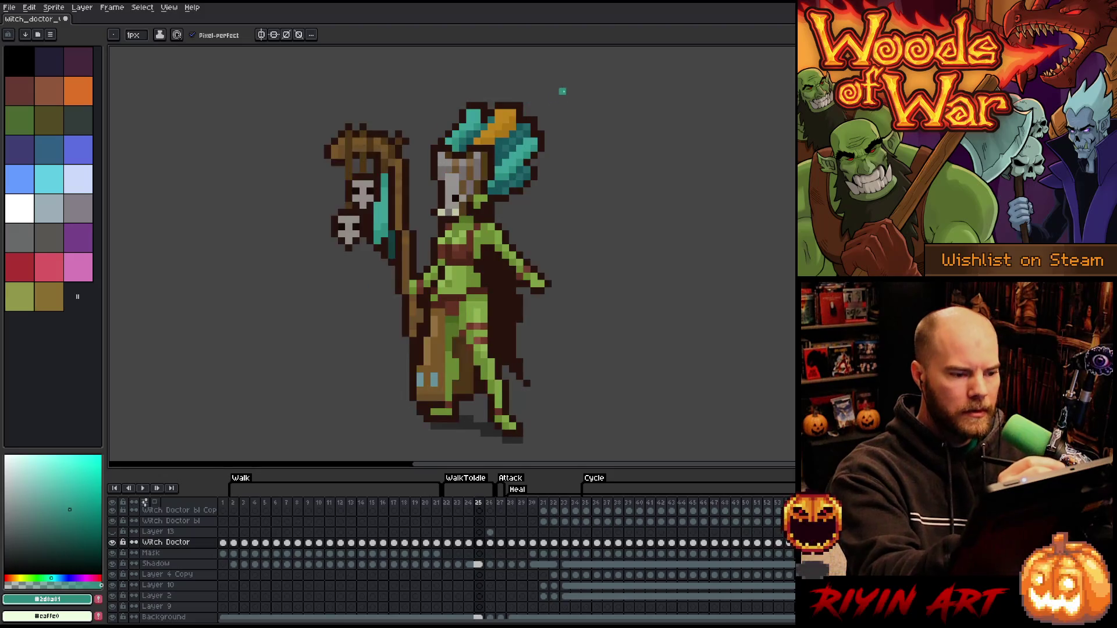
Compare frames 25 and 26, then darken two hat pixels with mid-dark teal
key("period")
key("comma")
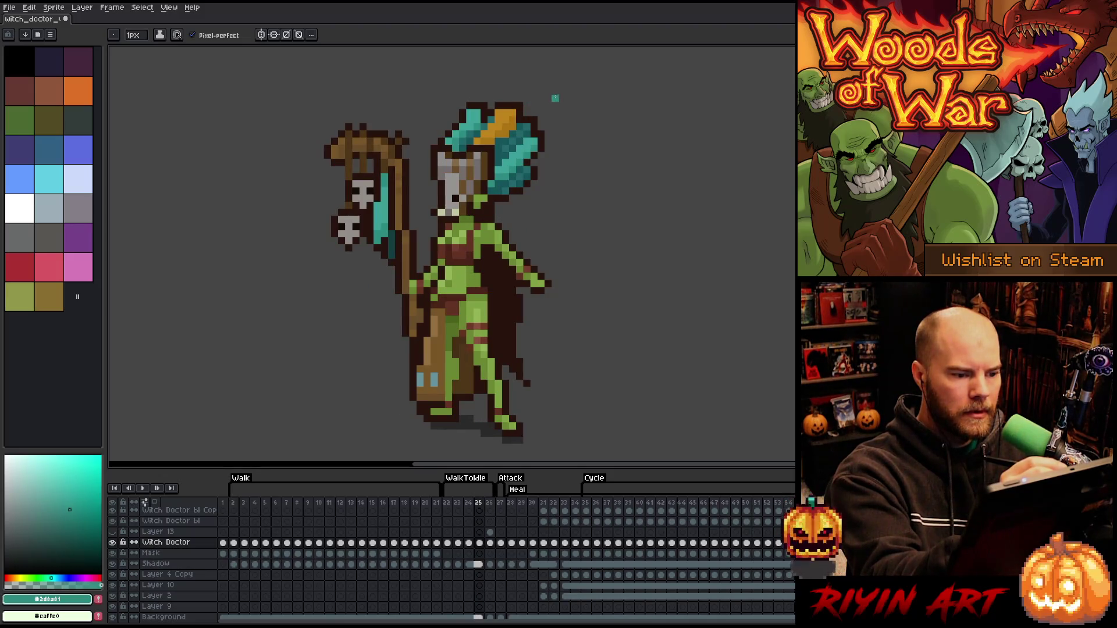
key("period")
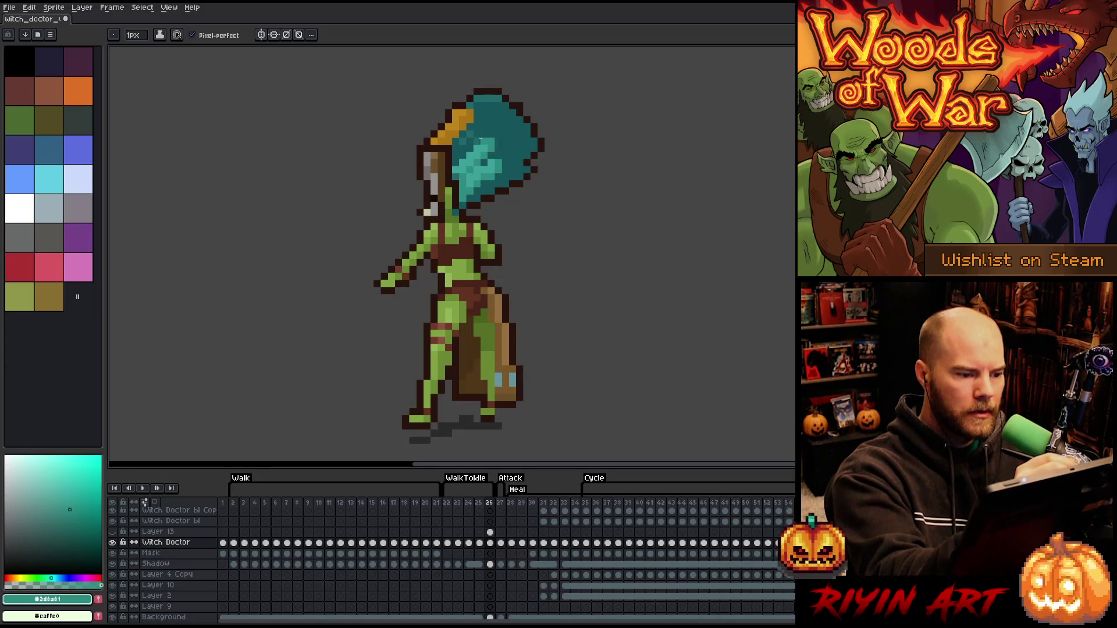
left_click(483, 122, "alt")
left_click(486, 118, "alt")
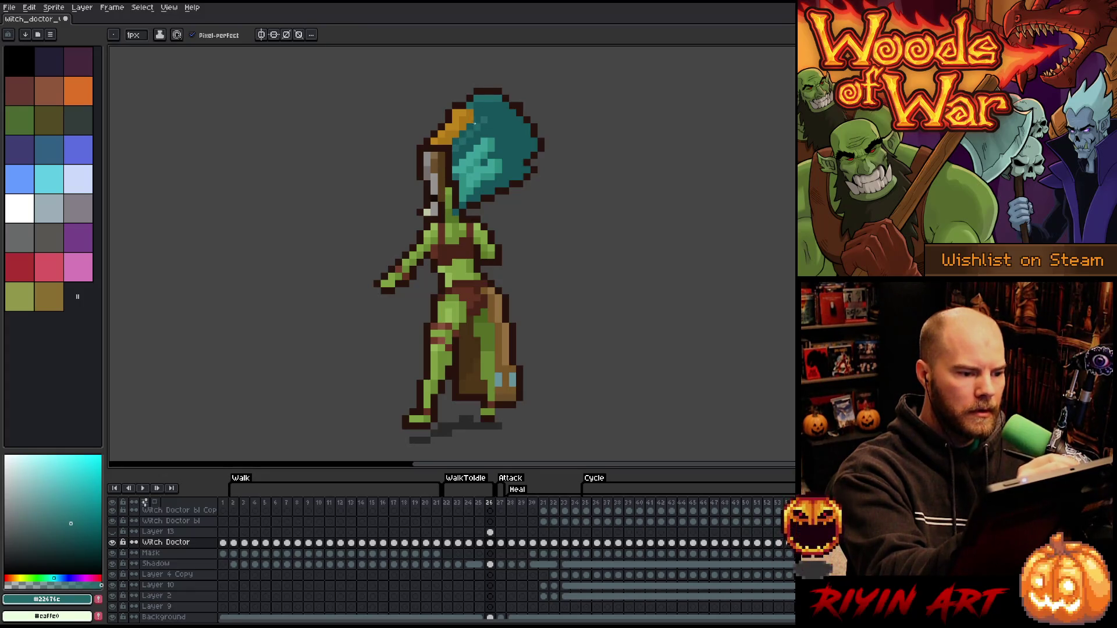
left_click_drag(489, 114, 484, 127)
Paint darkest-teal shading into the hat and light teal highlights along its lower edge
left_click(499, 189, "alt")
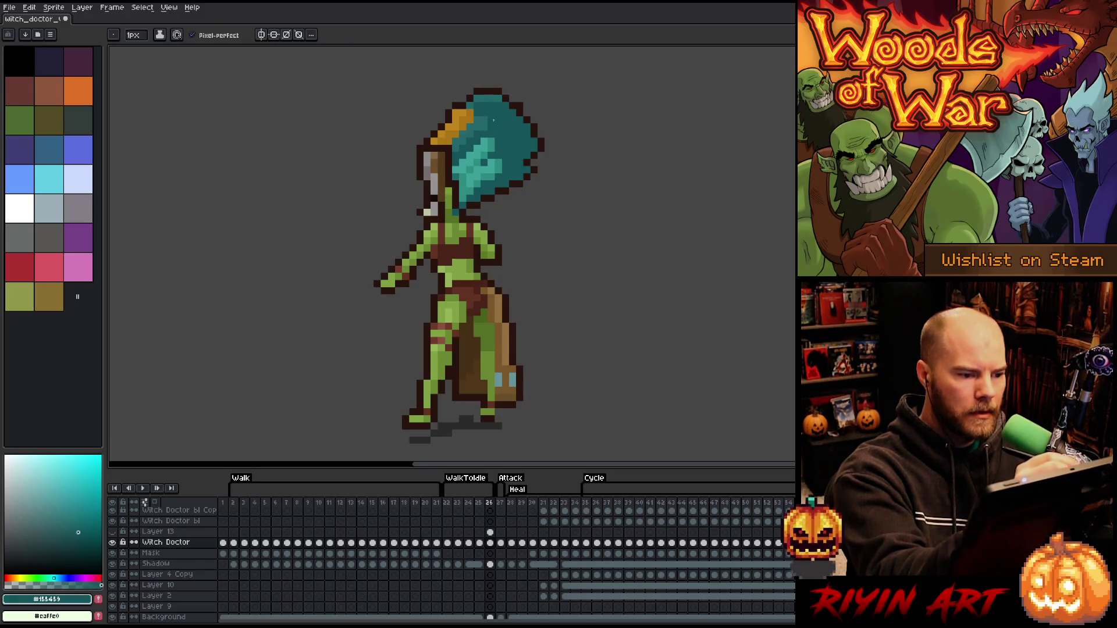
mouse_move(494, 178)
left_mouse_down()
mouse_move(477, 169)
mouse_move(470, 192)
left_mouse_up()
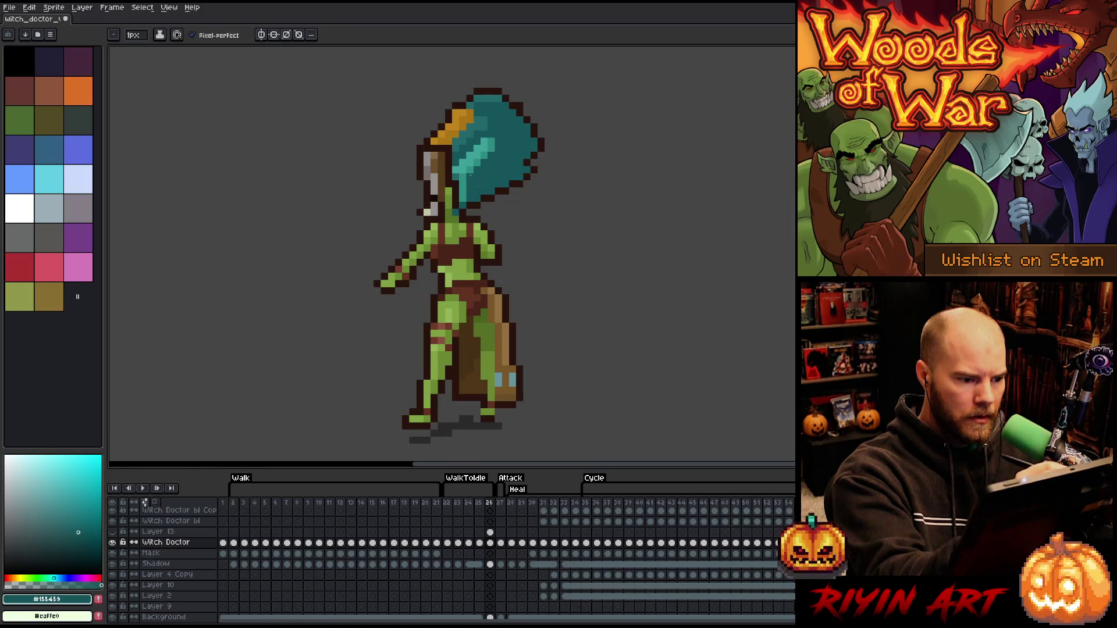
left_click(456, 150, "alt")
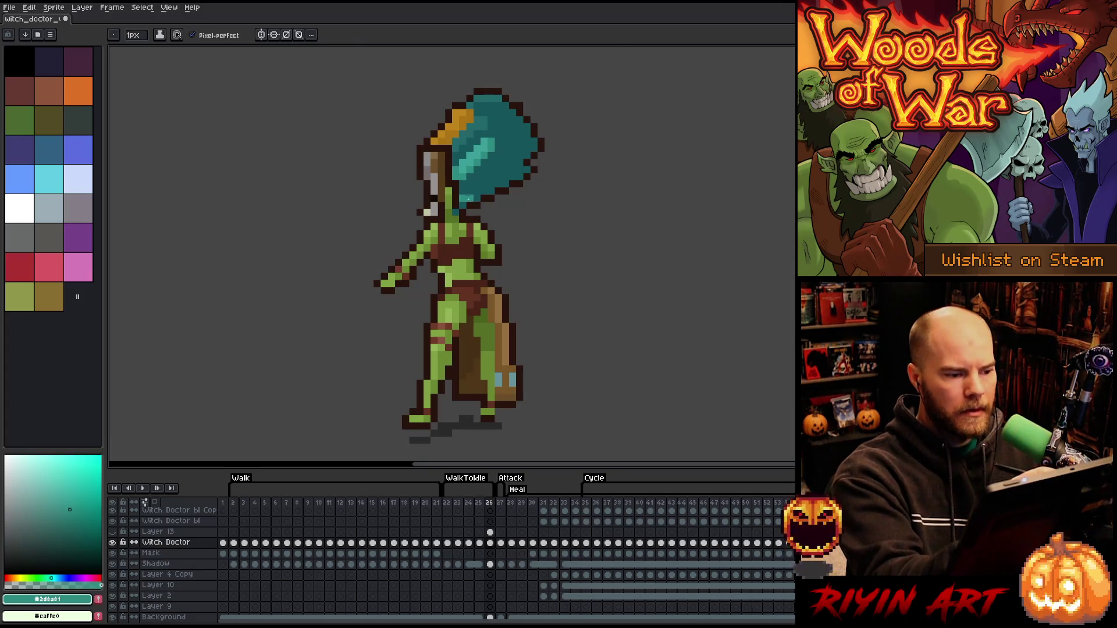
left_click(456, 168, "alt")
left_click(494, 154, "alt")
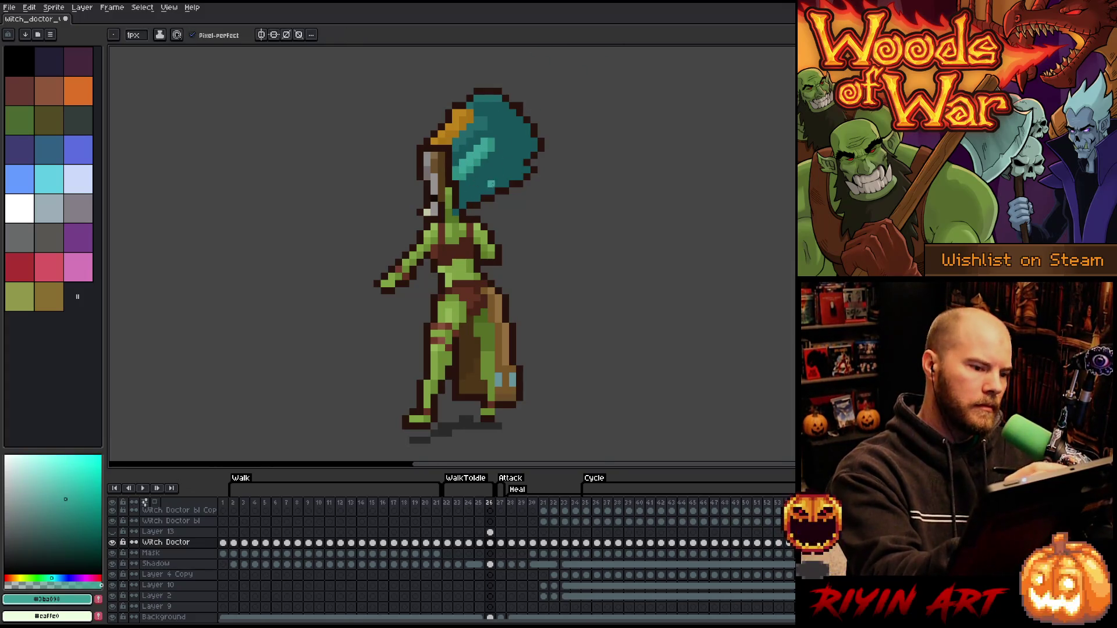
left_click(499, 177)
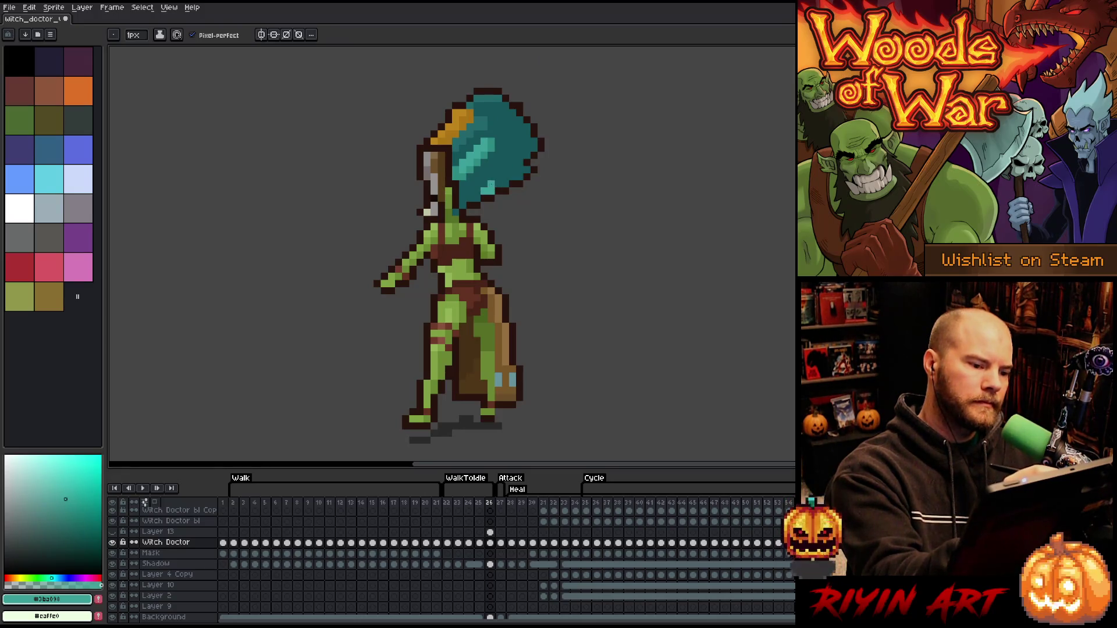
left_click_drag(512, 170, 498, 183)
left_click(489, 286, "alt")
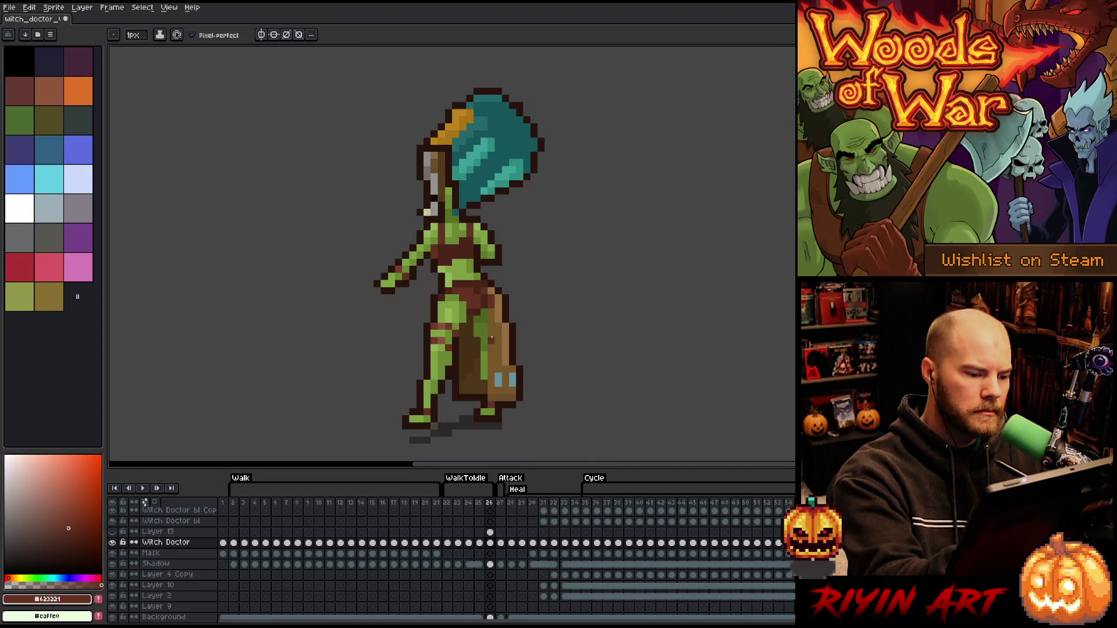
Cover the blue patch's right edge with robe brown
left_click(490, 270, "alt")
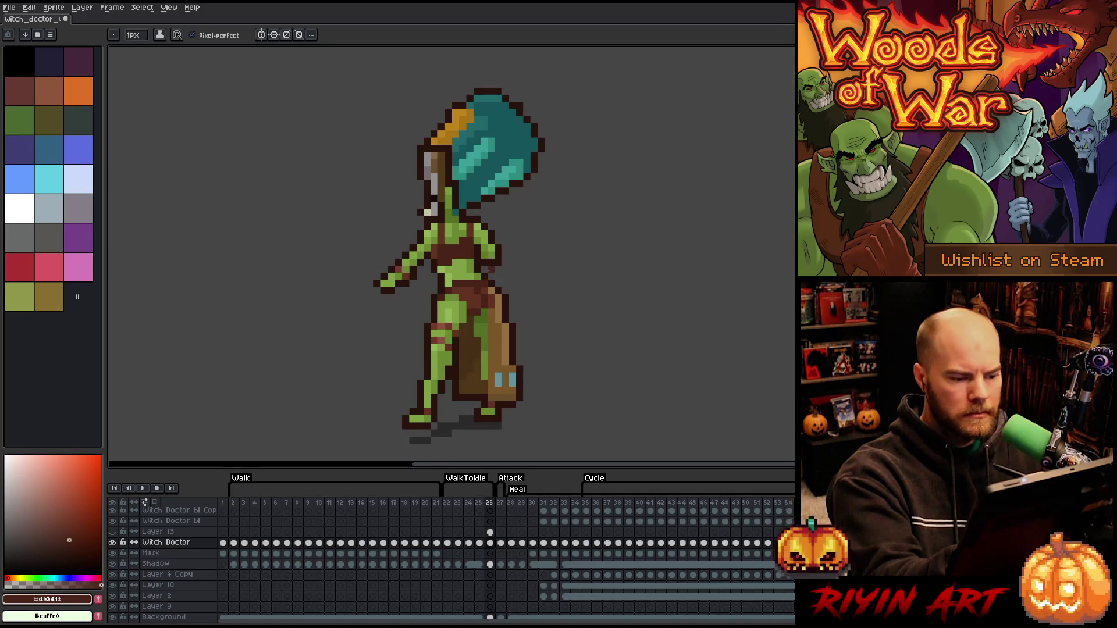
left_click(491, 315, "alt")
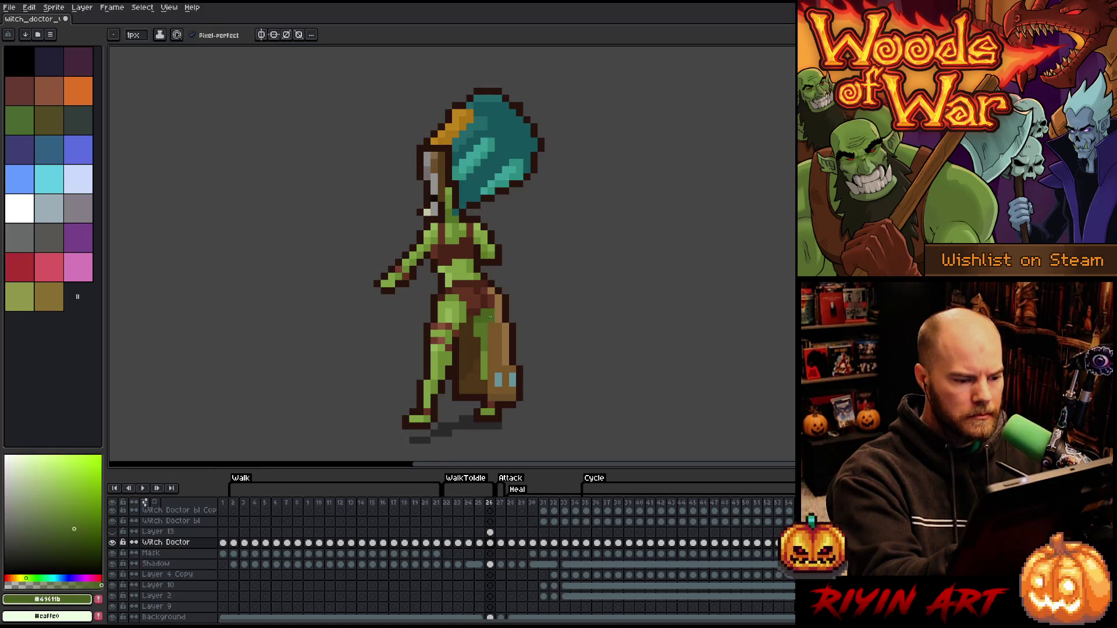
left_click(490, 323, "alt")
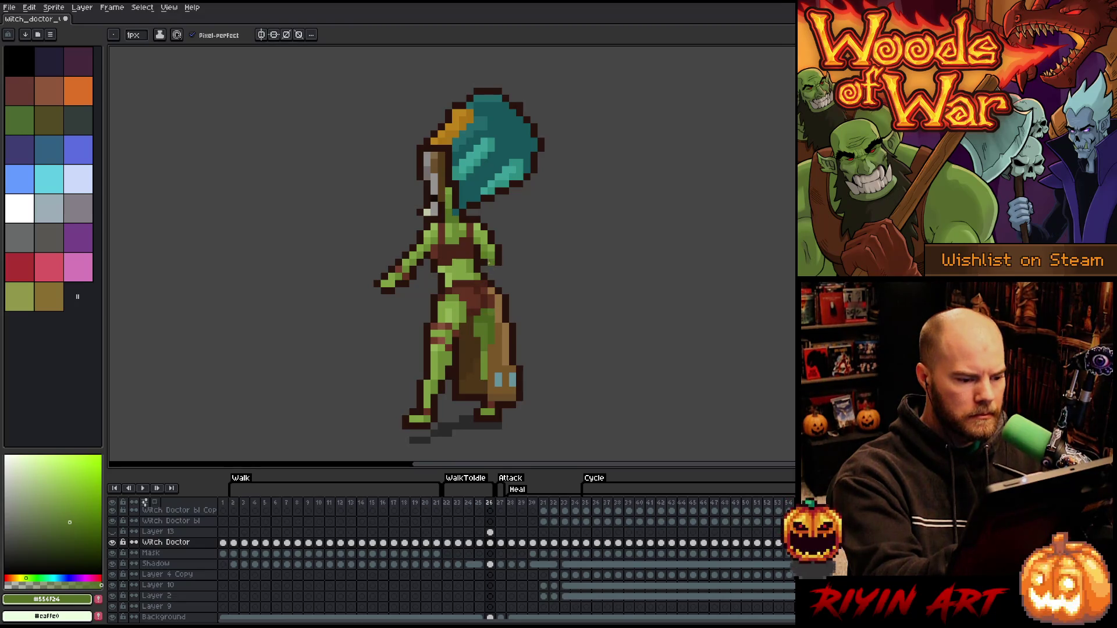
left_click(498, 324, "alt")
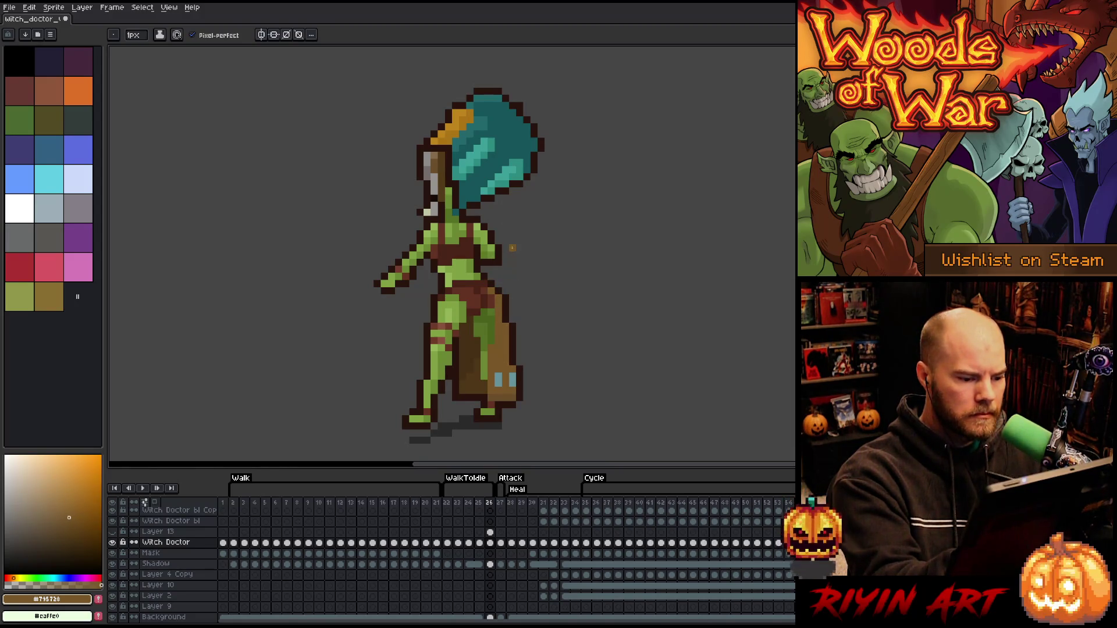
left_click(516, 366, "alt")
left_click(512, 383)
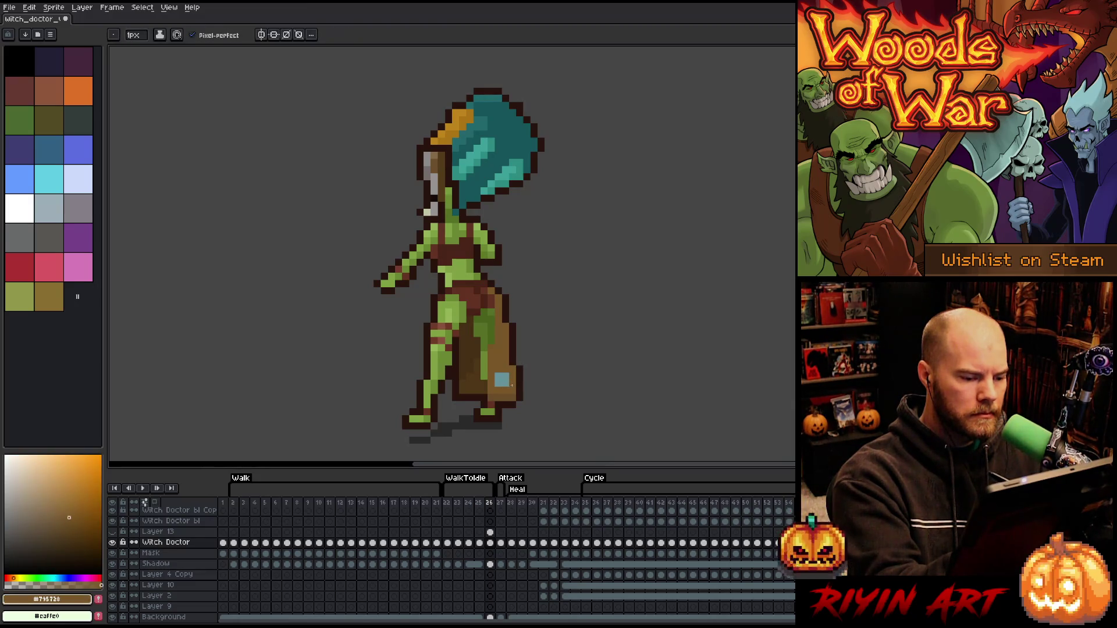
Repaint the leg and robe shading with the darker and lighter greens
left_click(492, 328, "alt")
key("alt")
left_click(488, 315, "alt")
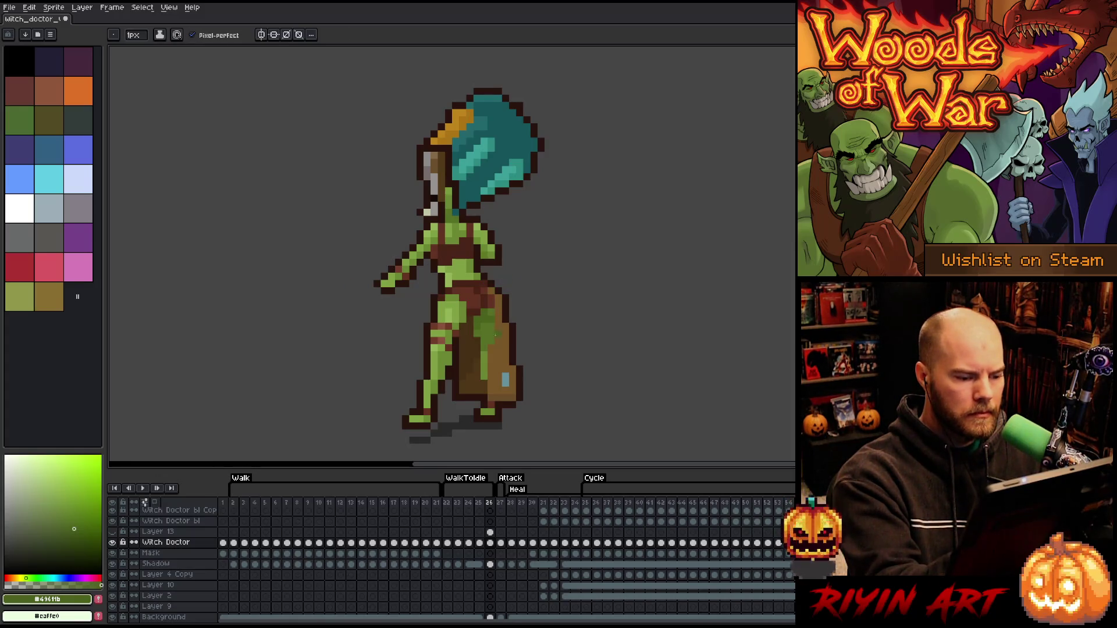
left_click(490, 358, "alt")
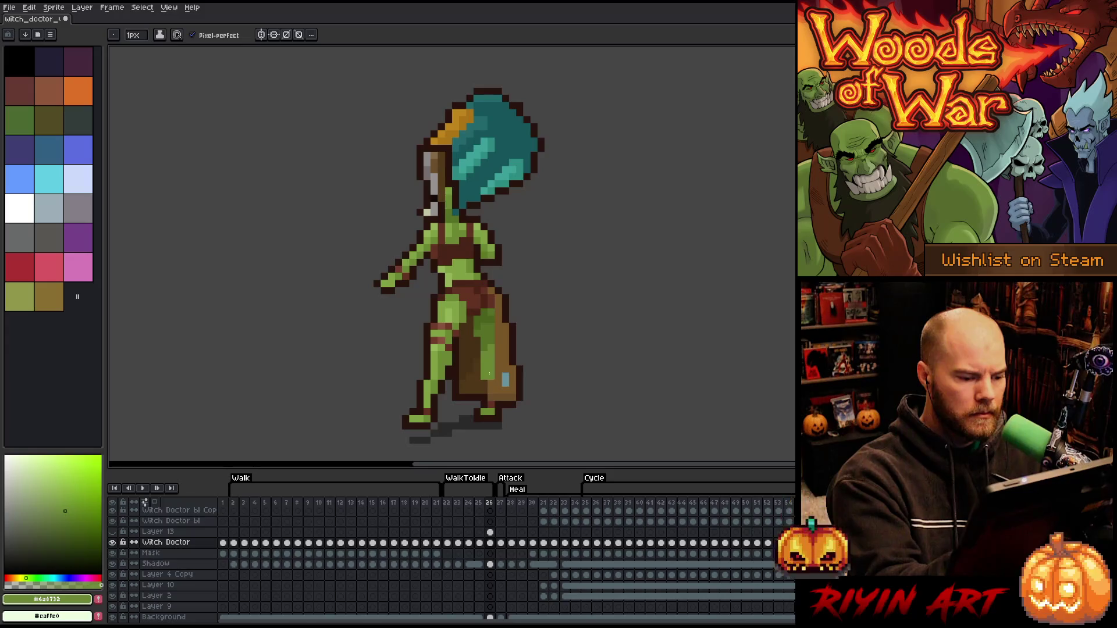
left_click(495, 368, "alt")
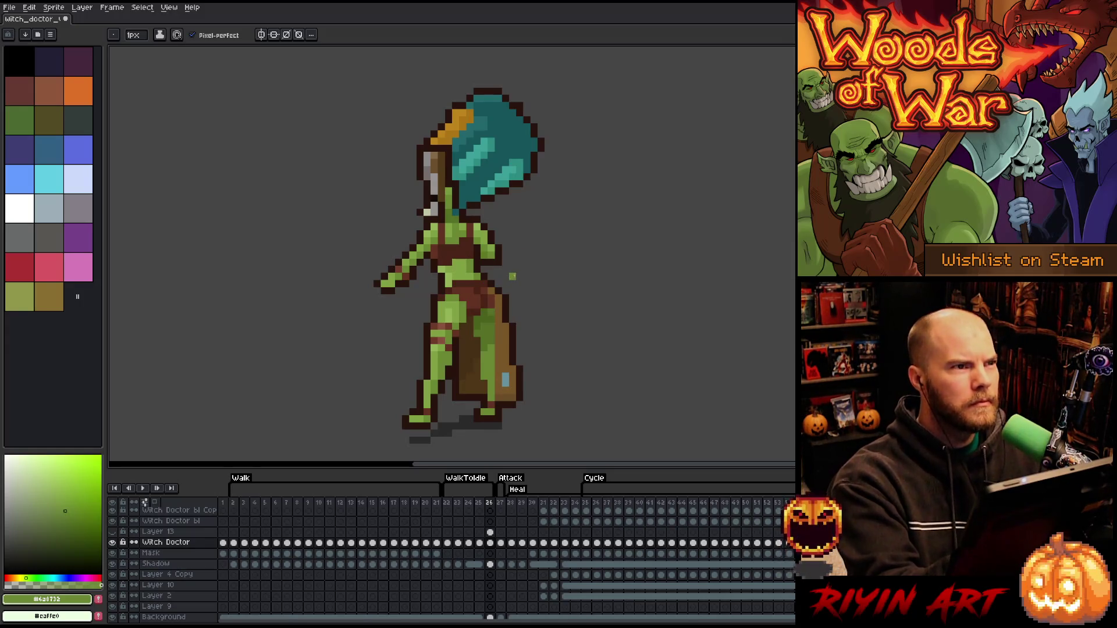
Refine the dark and mid brown pixels on the robe and legs
key("alt")
left_click(490, 302, "alt")
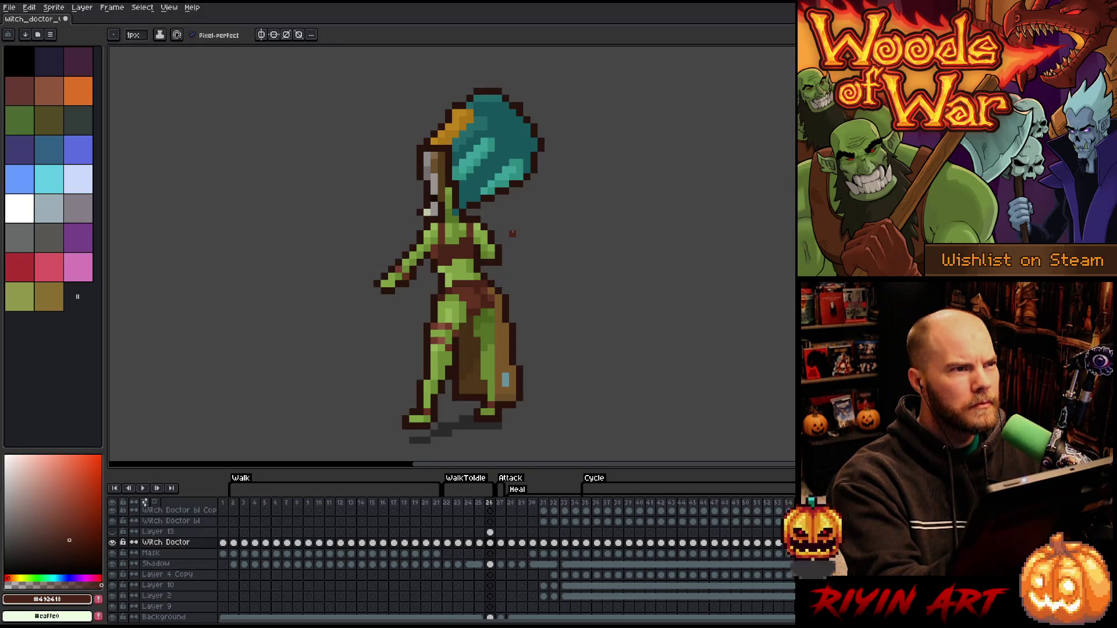
left_click(490, 314, "alt")
left_click(484, 307, "alt")
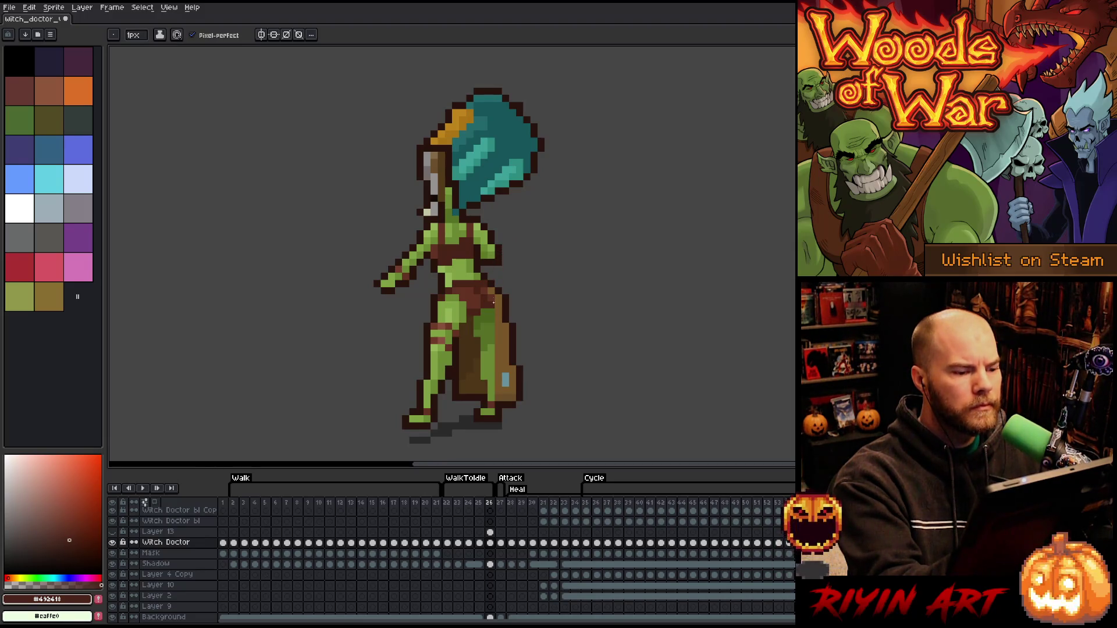
left_click(512, 227, "alt")
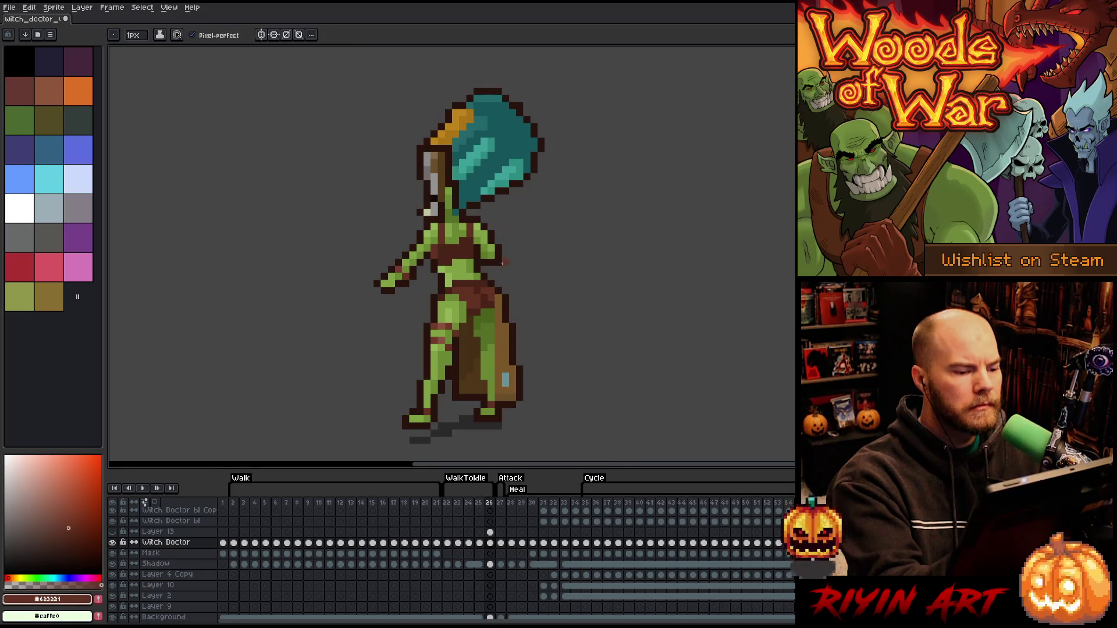
left_click(491, 283, "alt")
left_click(492, 291, "alt")
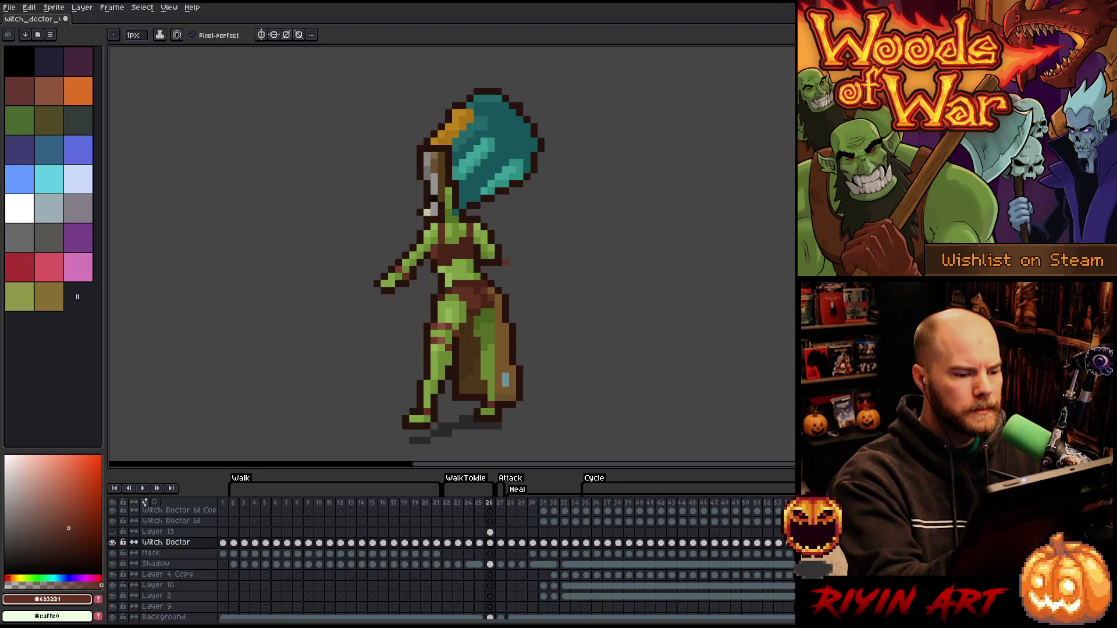
Repaint the belly shading with dark outline brown, mid brown and mid green
left_click(495, 290, "alt")
left_click(492, 280, "alt")
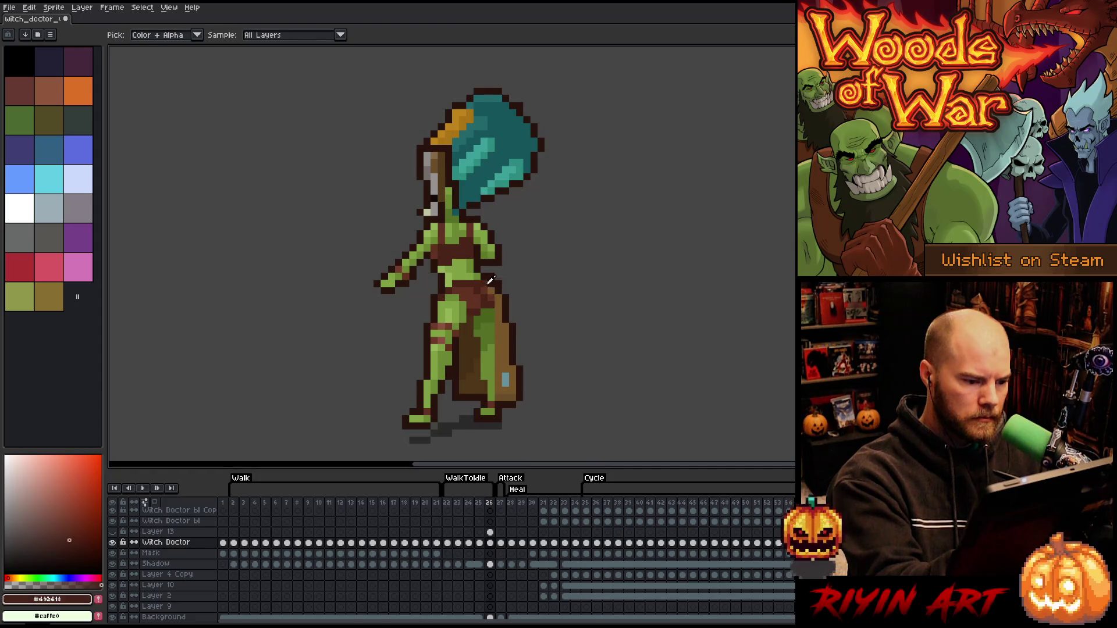
left_click(504, 247, "alt")
left_click(498, 262, "alt")
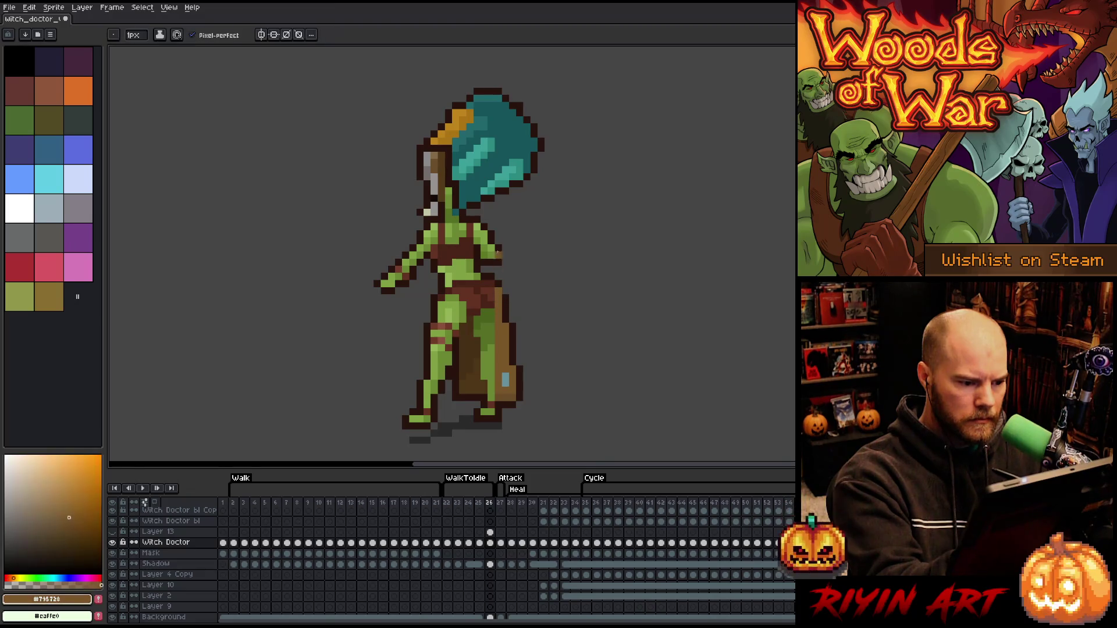
left_click(502, 286, "alt")
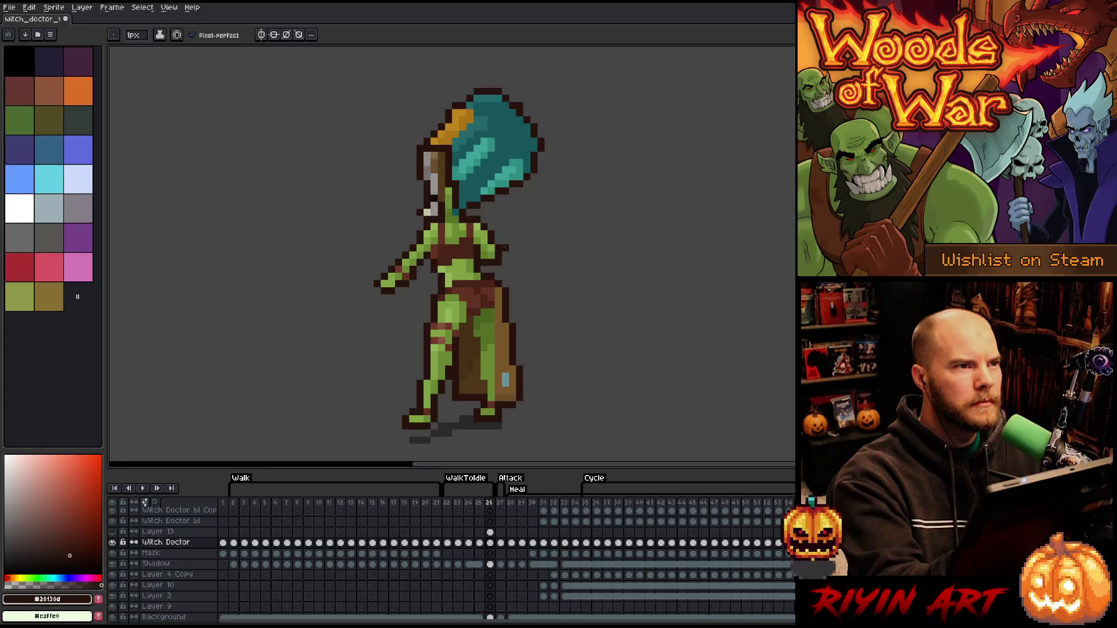
left_click(470, 261, "alt")
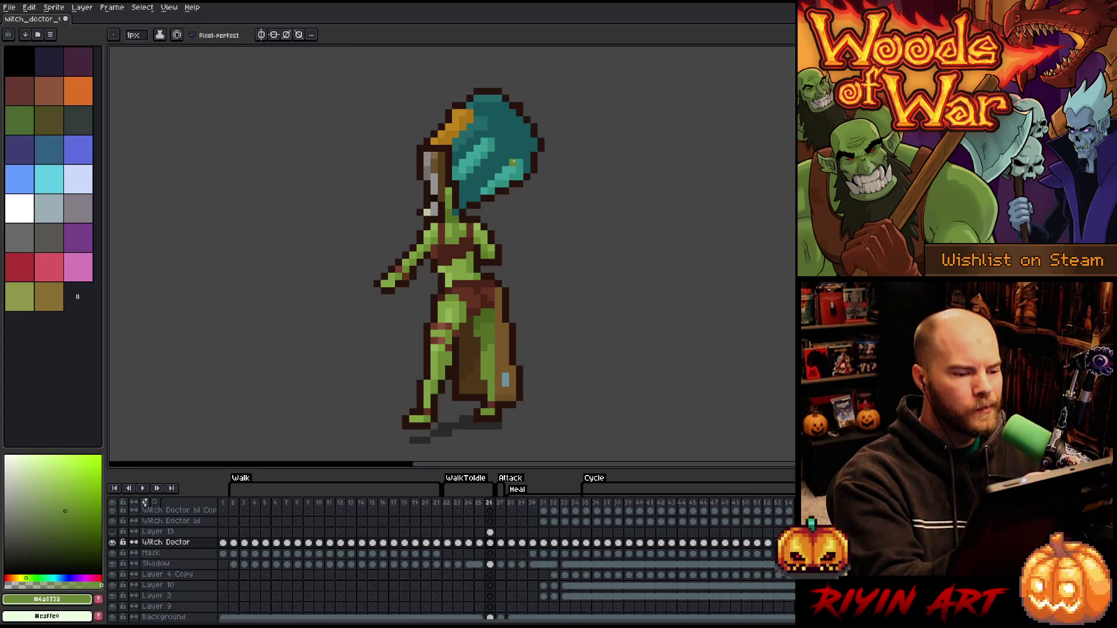
left_click(476, 212, "alt")
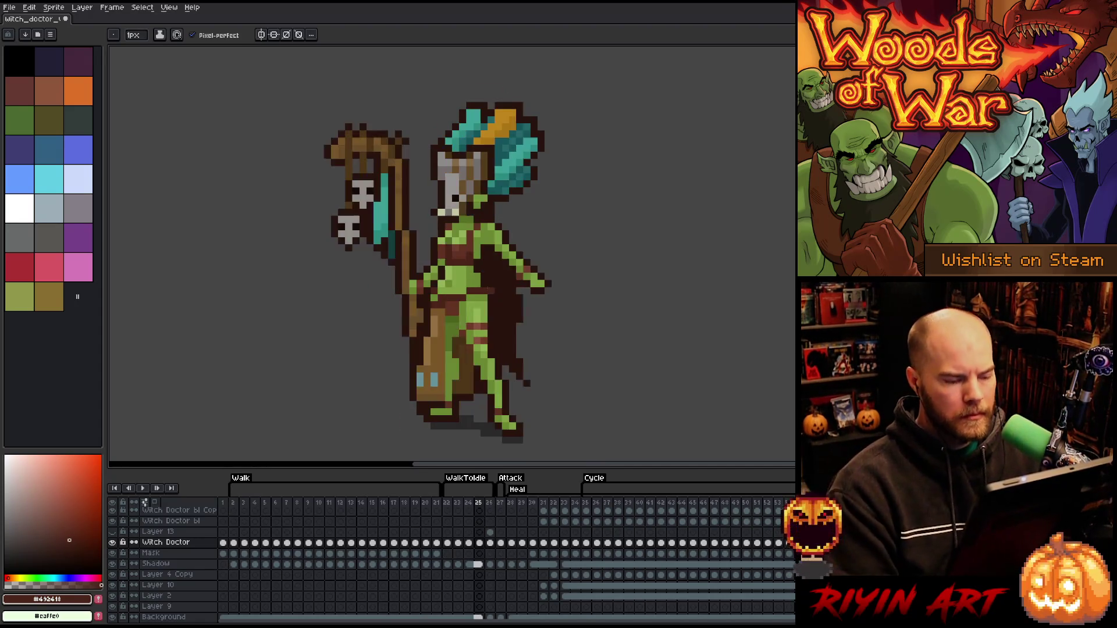
Compare against the previous frame's pose, then add tan and dark outline brown pixels
key("Left")
key("Right")
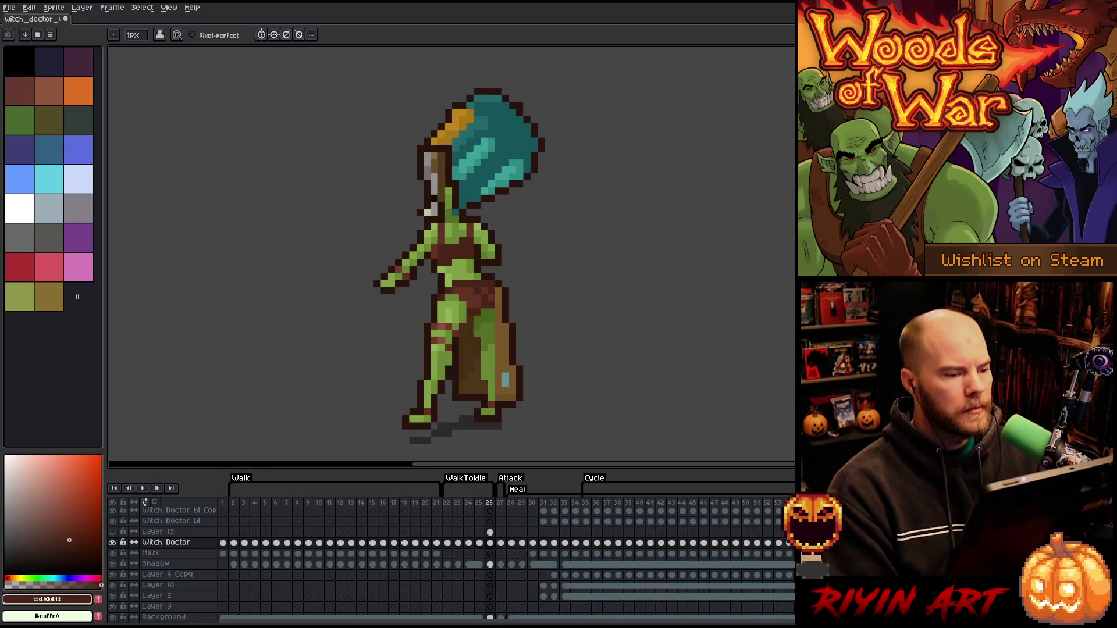
key("Left")
key("Right")
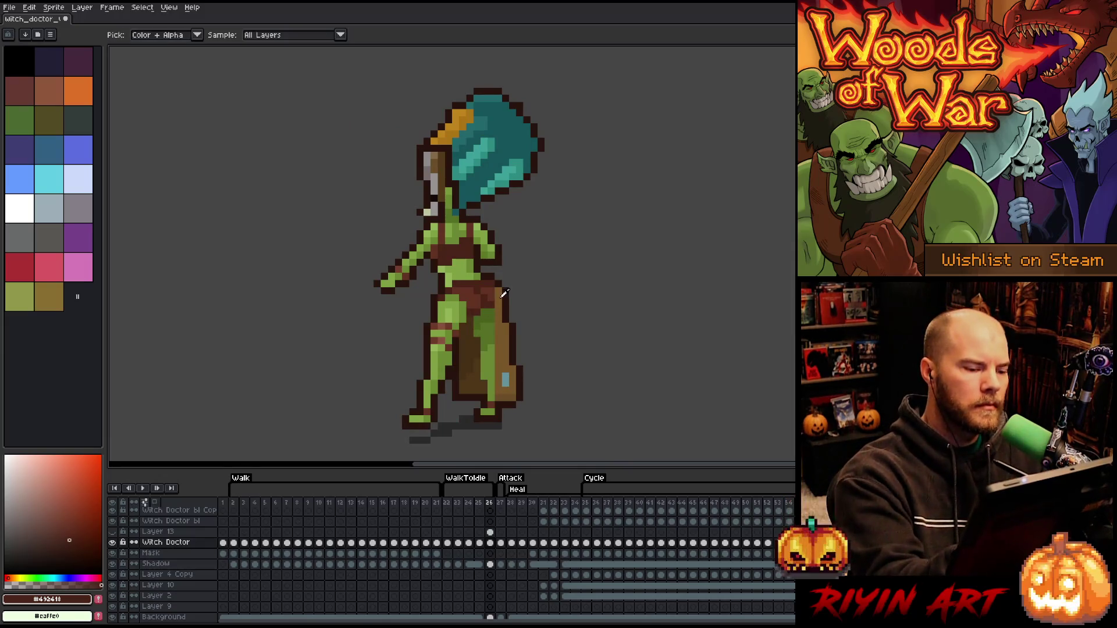
left_click(490, 276, "alt")
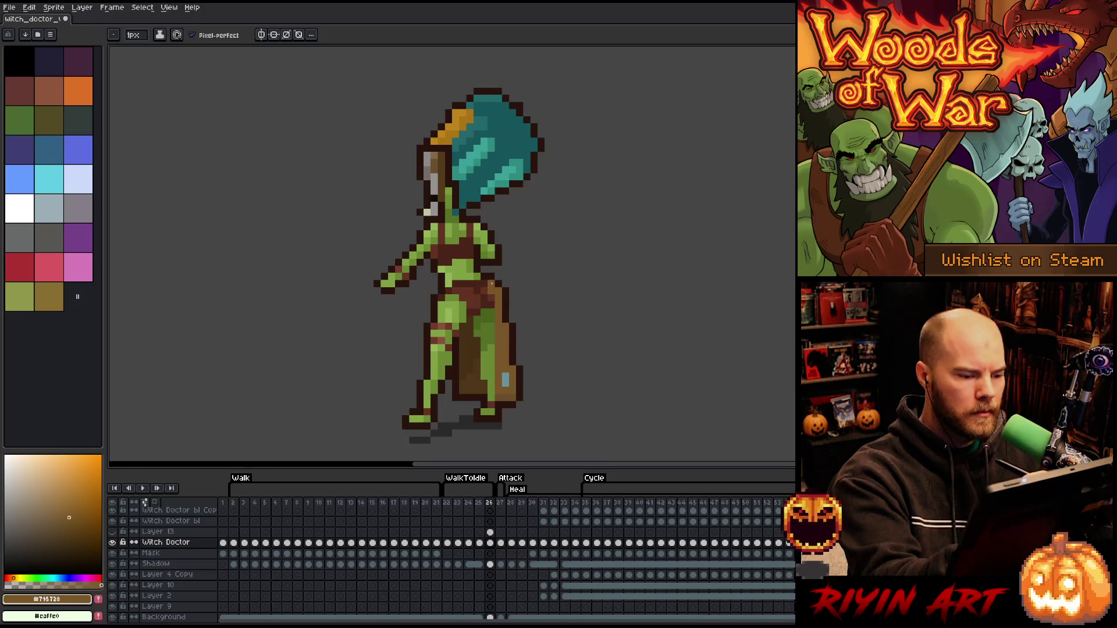
left_click(504, 285, "alt")
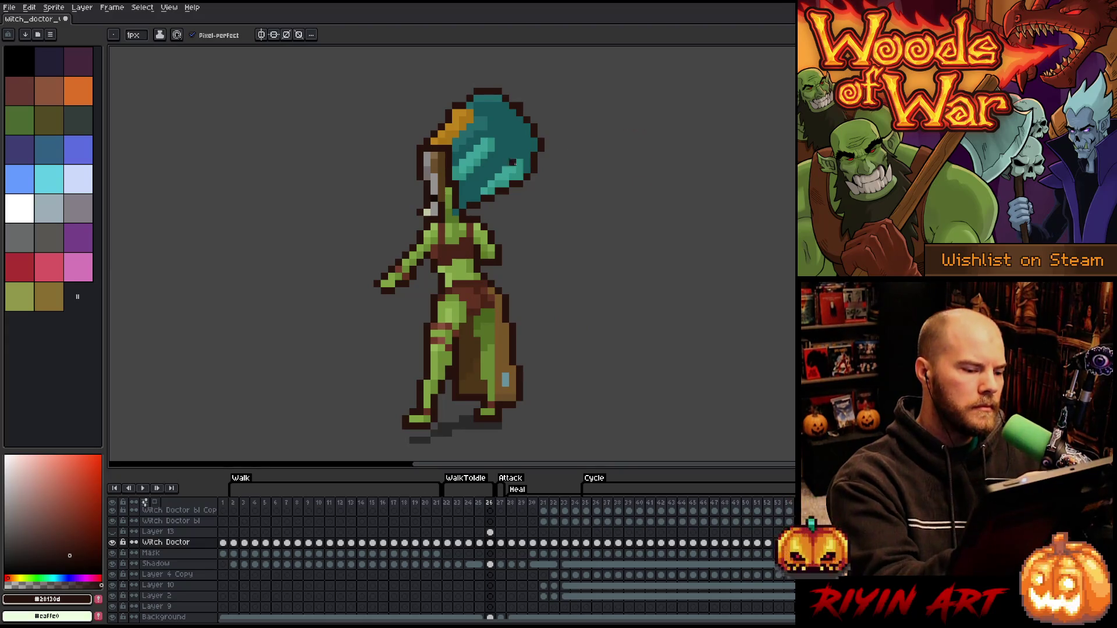
Repaint the belt using the belt brown, matching it to the previous frame
key("i")
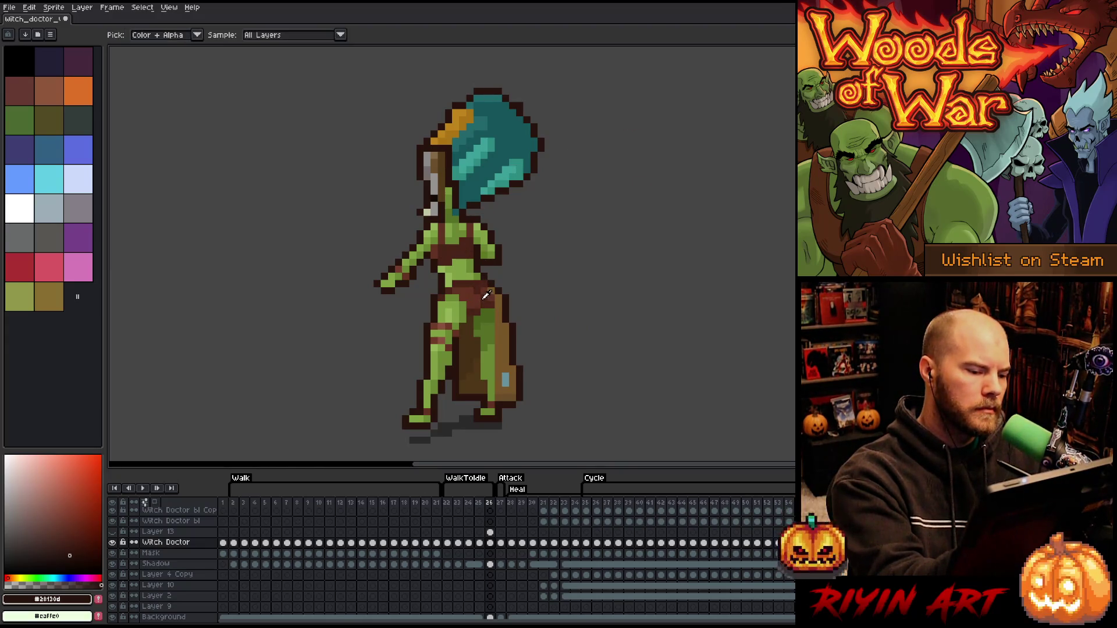
left_click(477, 298)
left_click(477, 298)
left_click(474, 307)
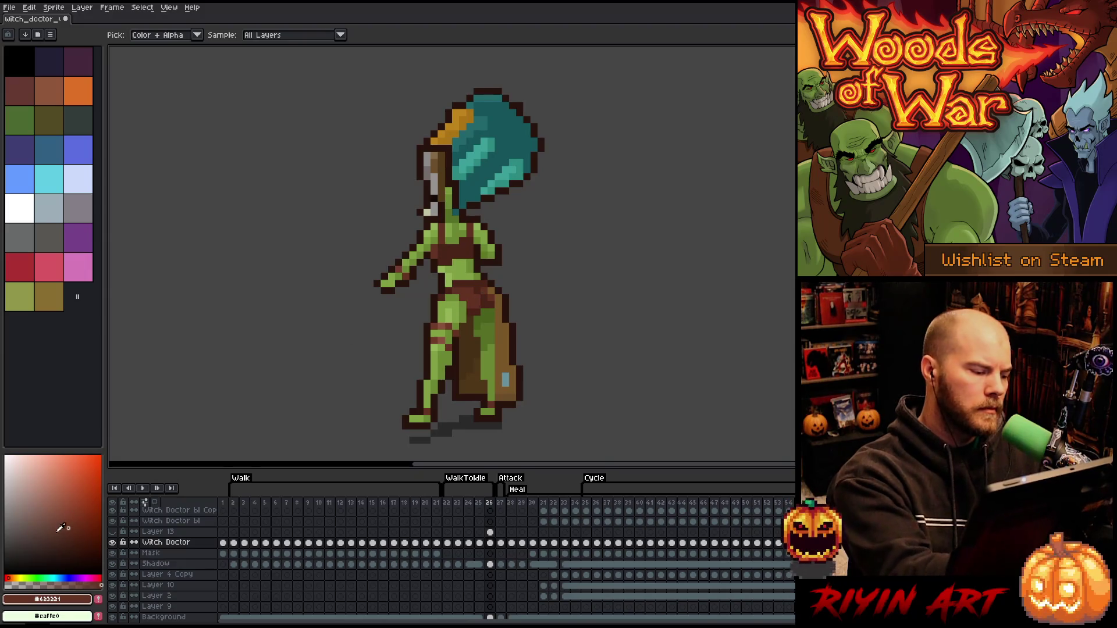
key("b")
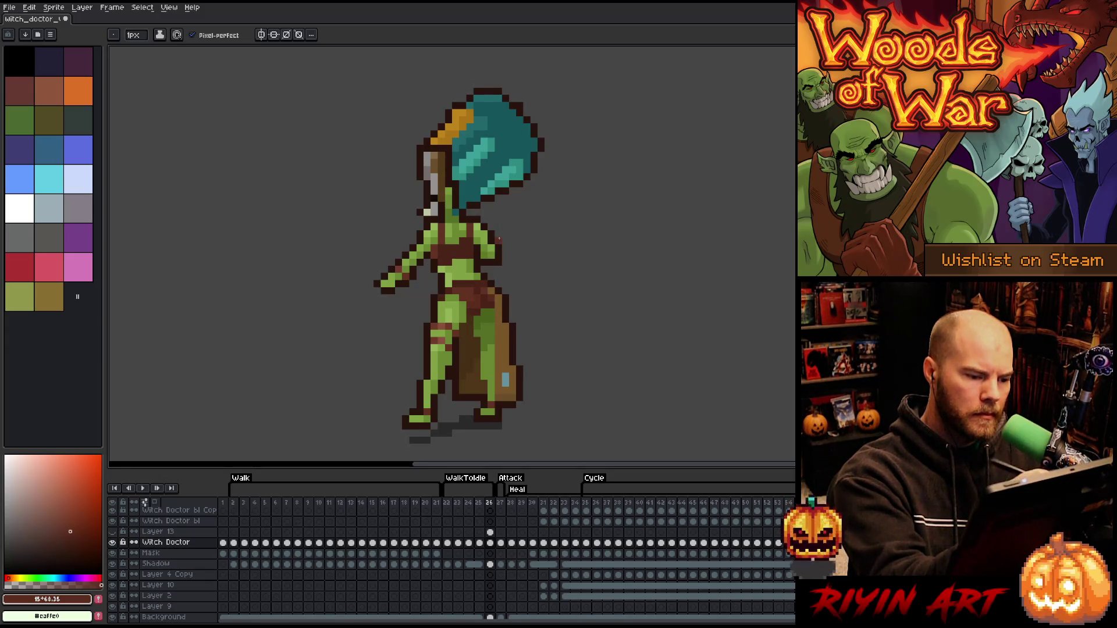
key("i")
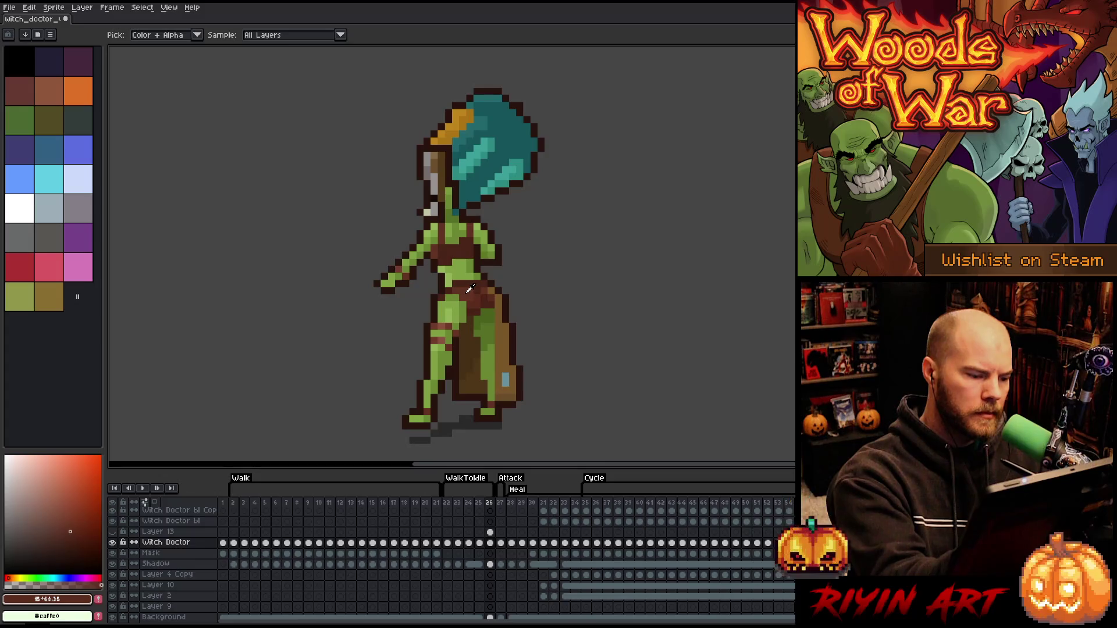
key("comma")
left_click(458, 244, "alt")
key("b")
key("period")
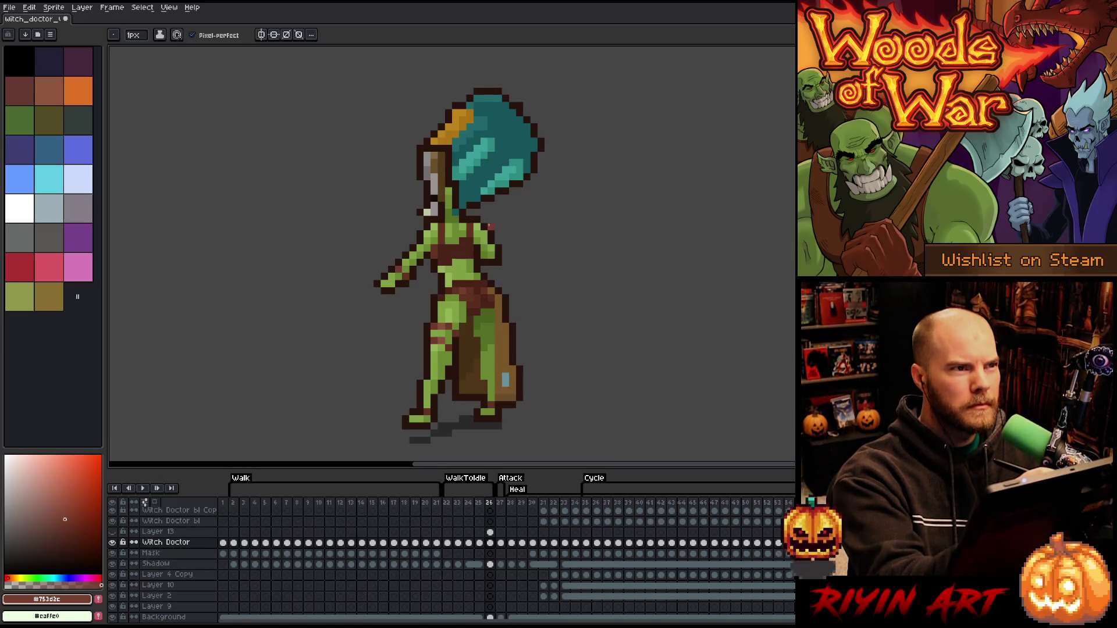
Shade the upper thighs with darker skin green, mid green and light highlight green
left_click(464, 308, "alt")
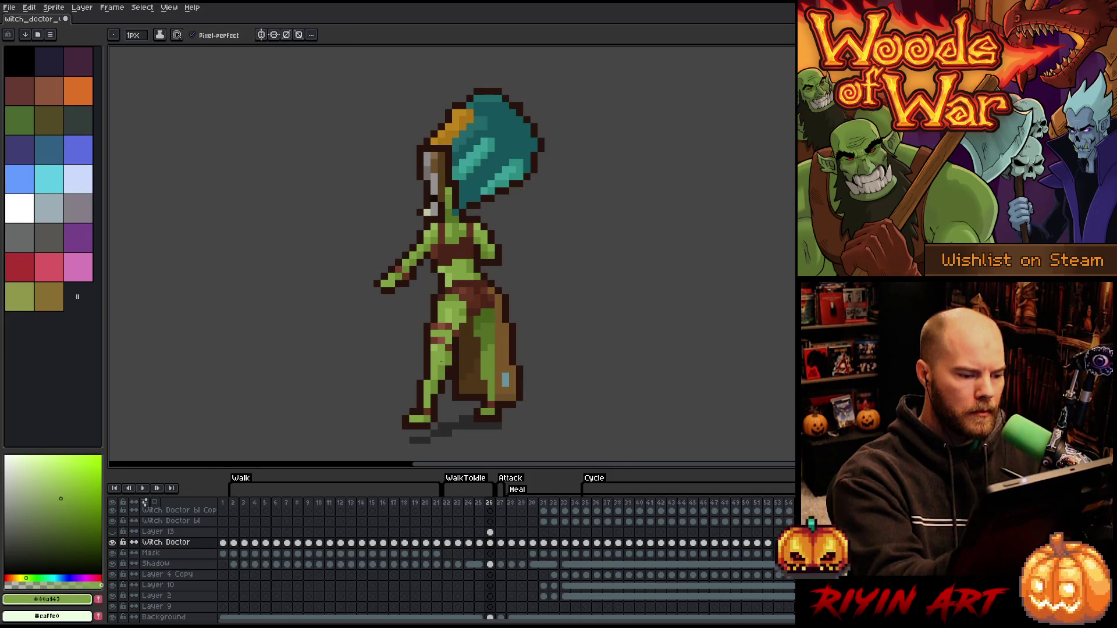
key("alt")
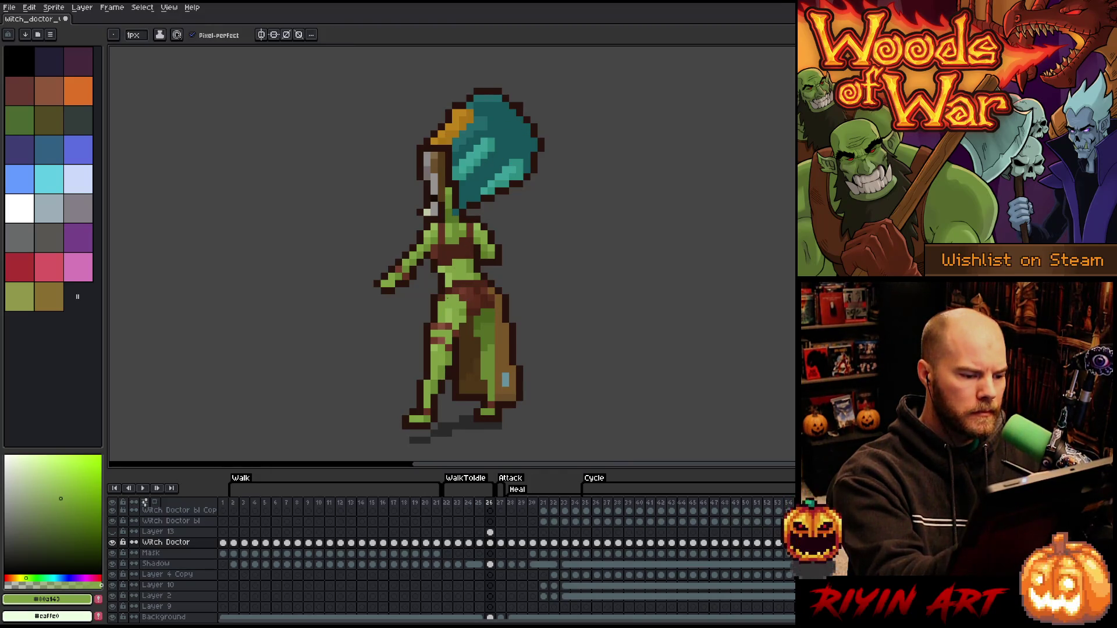
left_click(449, 305, "alt")
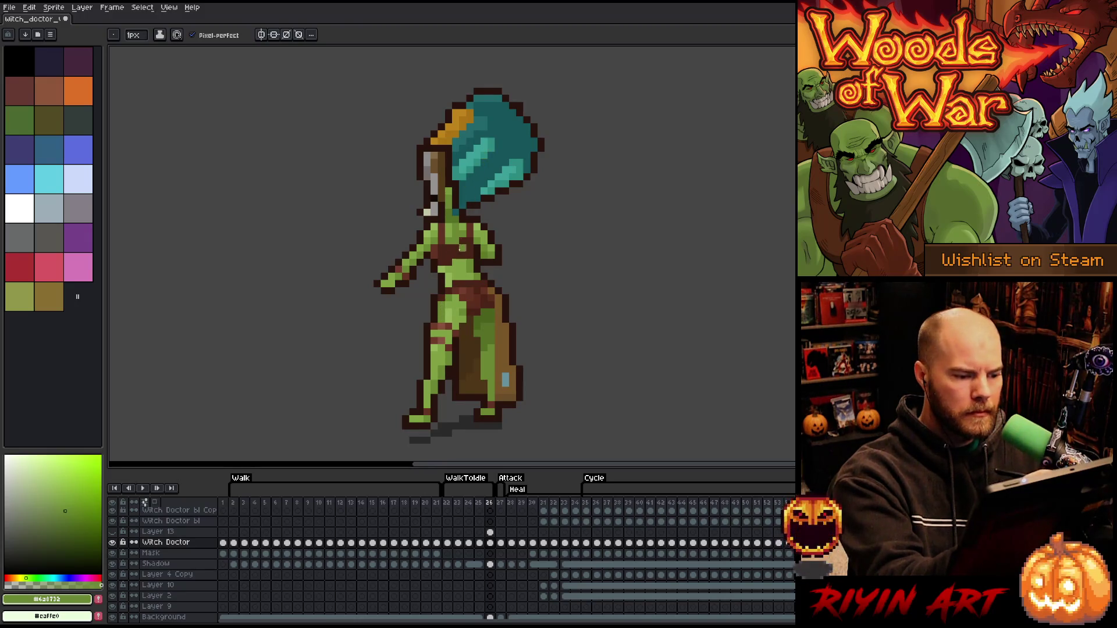
left_click(456, 309, "alt")
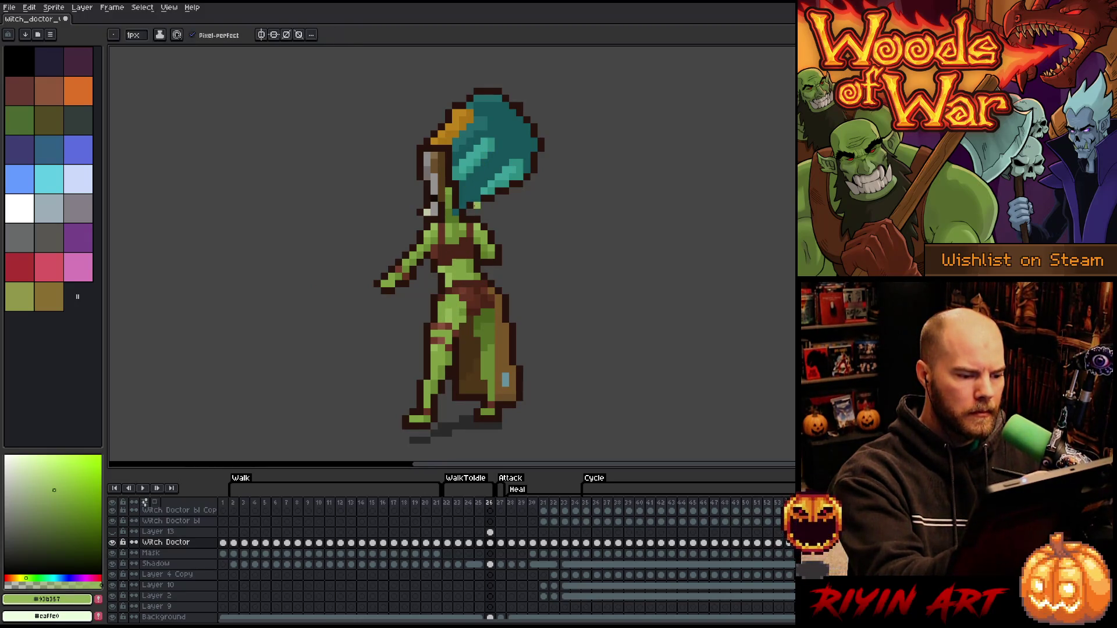
left_click(455, 297, "alt")
left_click(453, 309, "alt")
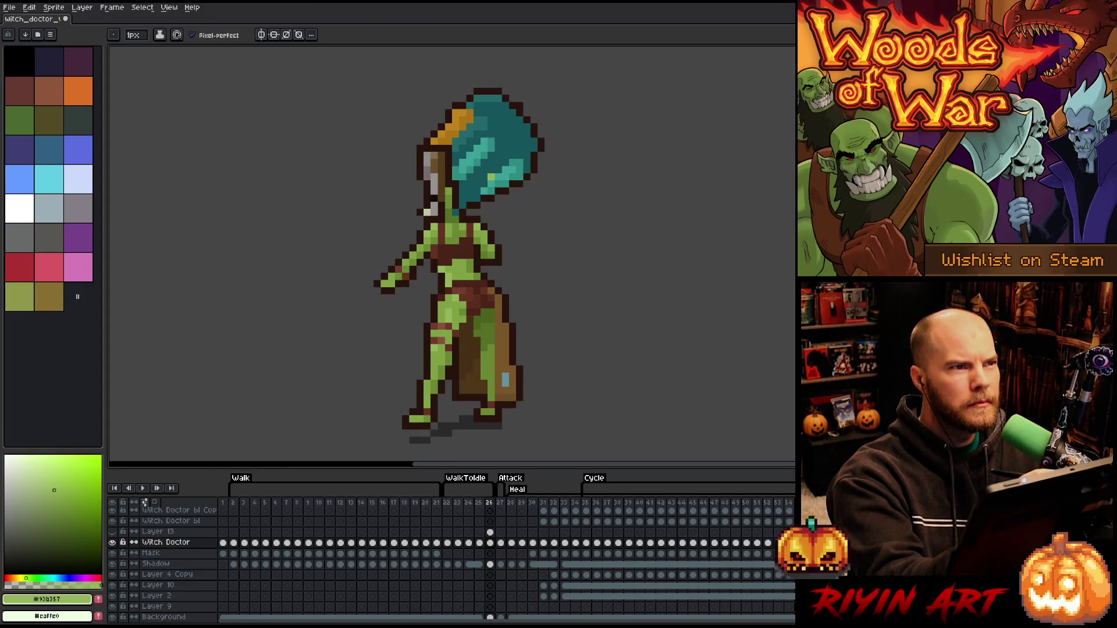
left_click(449, 317, "alt")
left_click(444, 306, "alt")
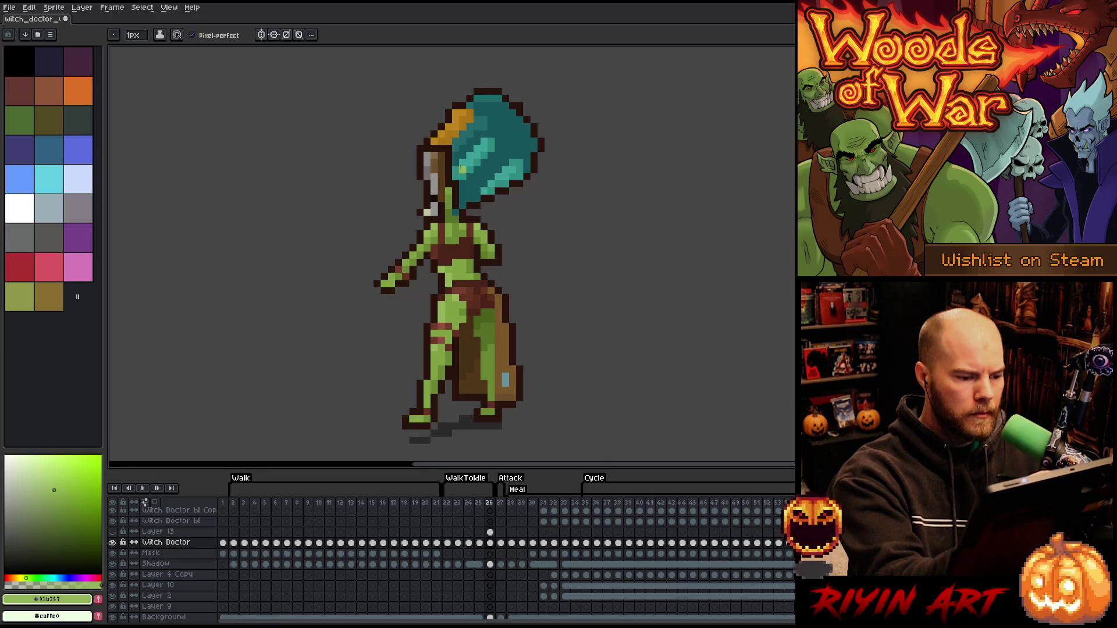
left_click(442, 327, "alt")
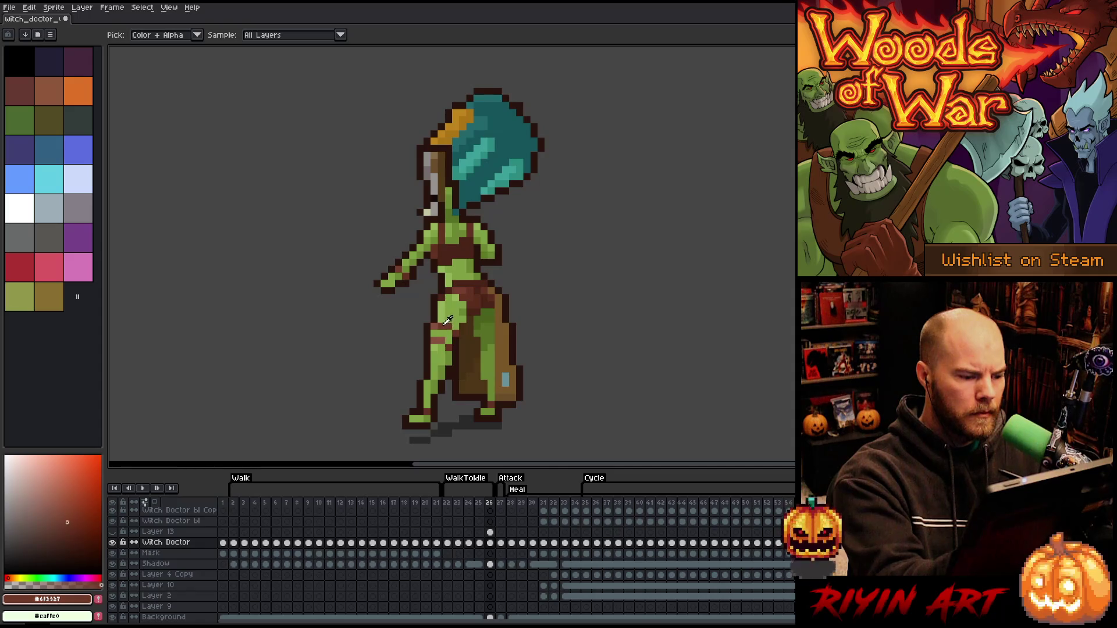
Repaint the leg greens and the reddish-brown leg strap, touch up the olive skirt, and save
left_click(446, 333, "alt")
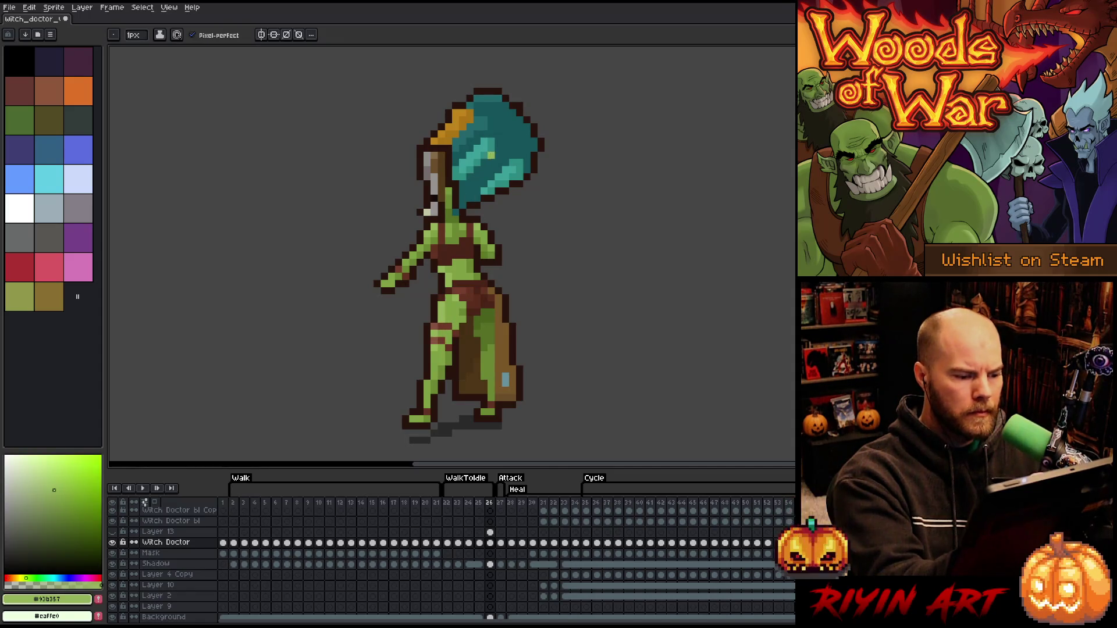
left_click(459, 313, "alt")
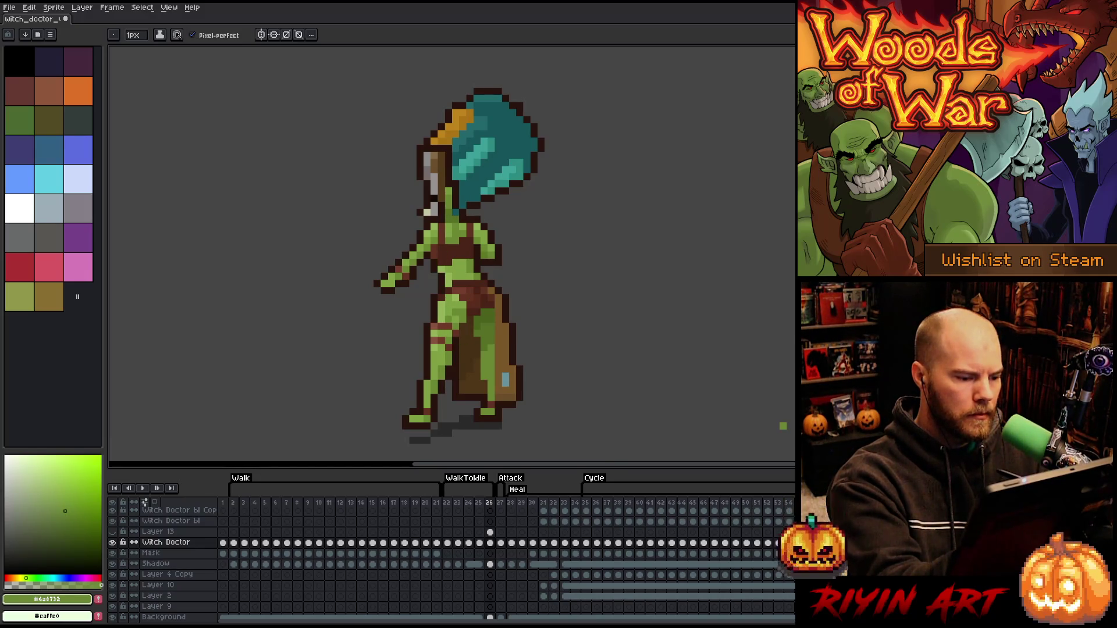
left_click(446, 304, "alt")
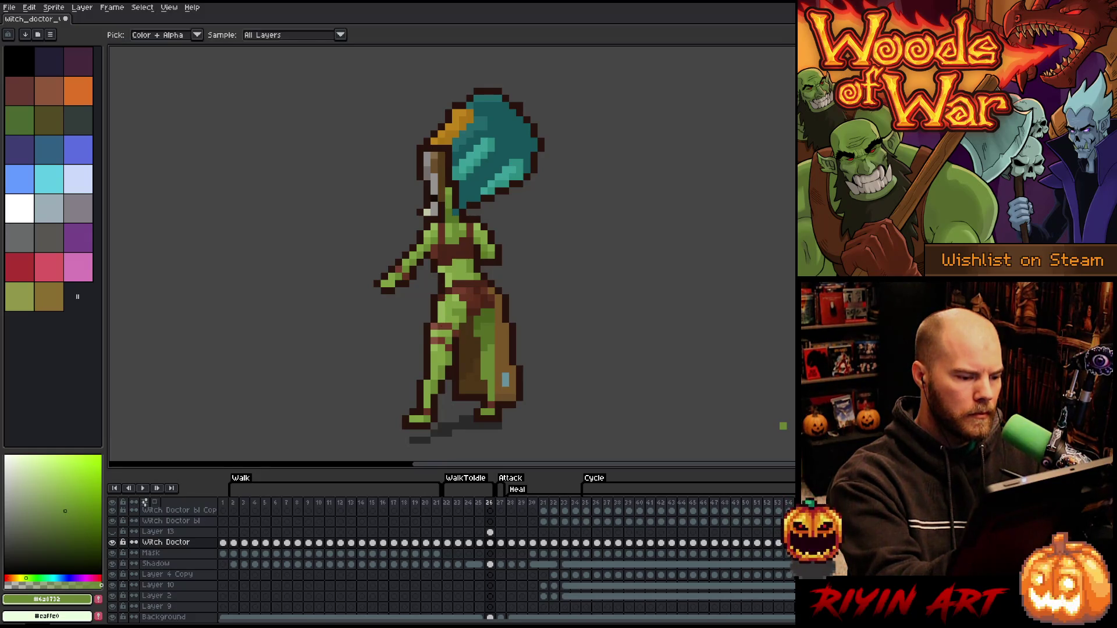
left_click(442, 305, "alt")
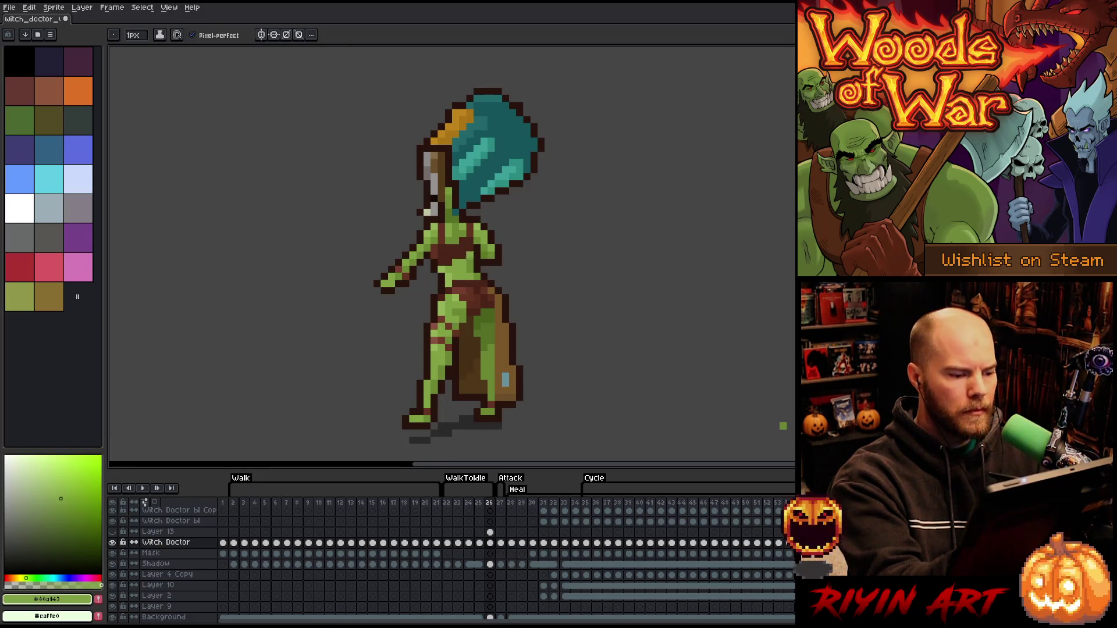
left_click(440, 327, "alt")
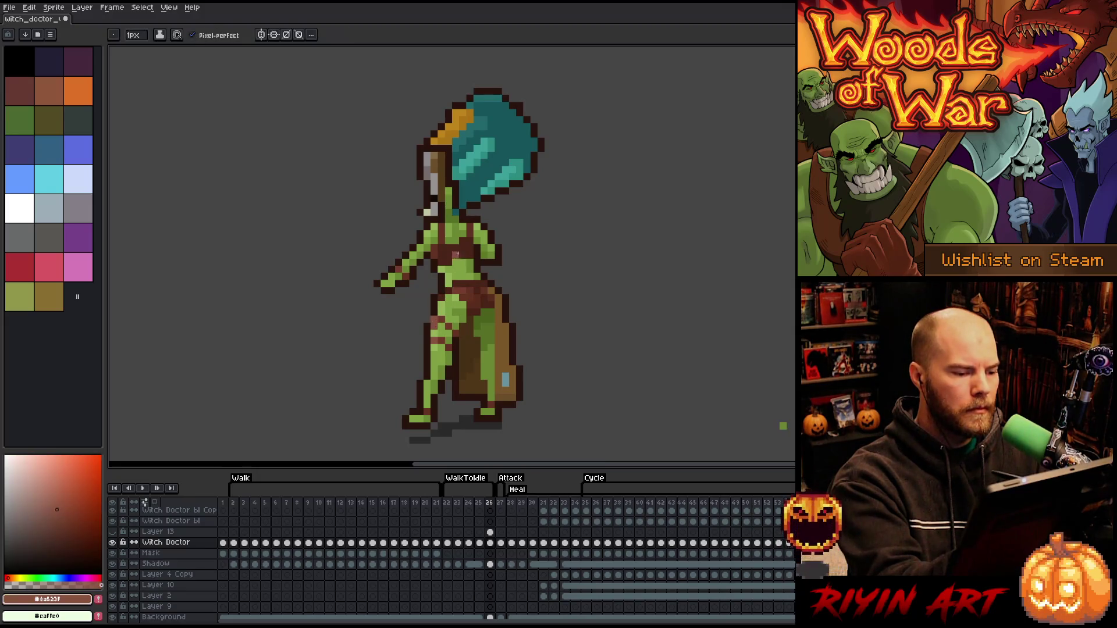
key("ctrl+s")
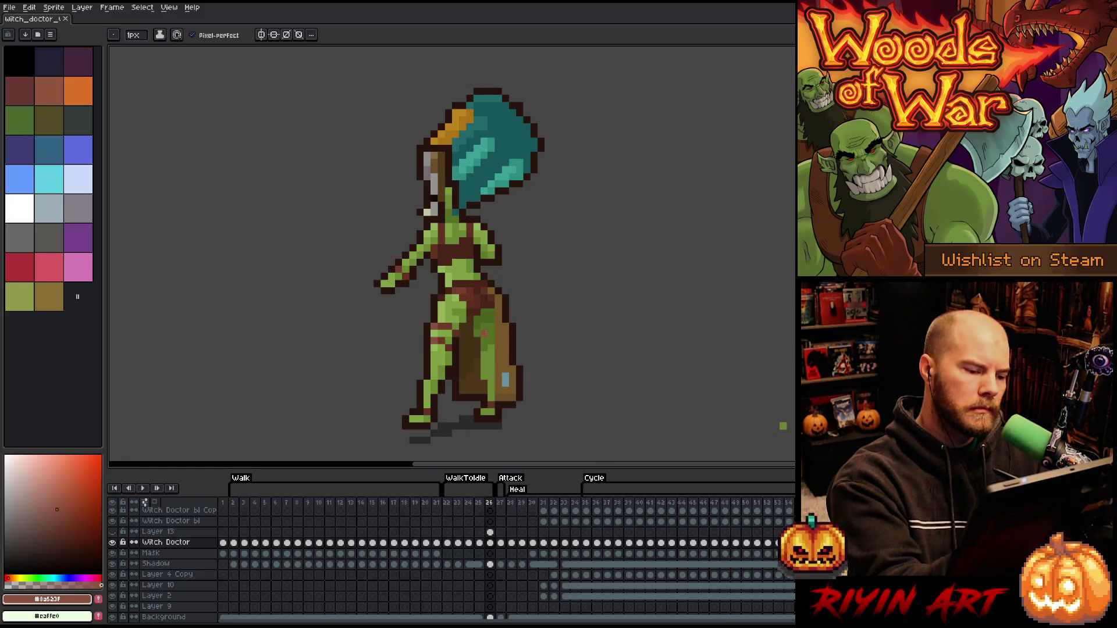
left_click(485, 332, "alt")
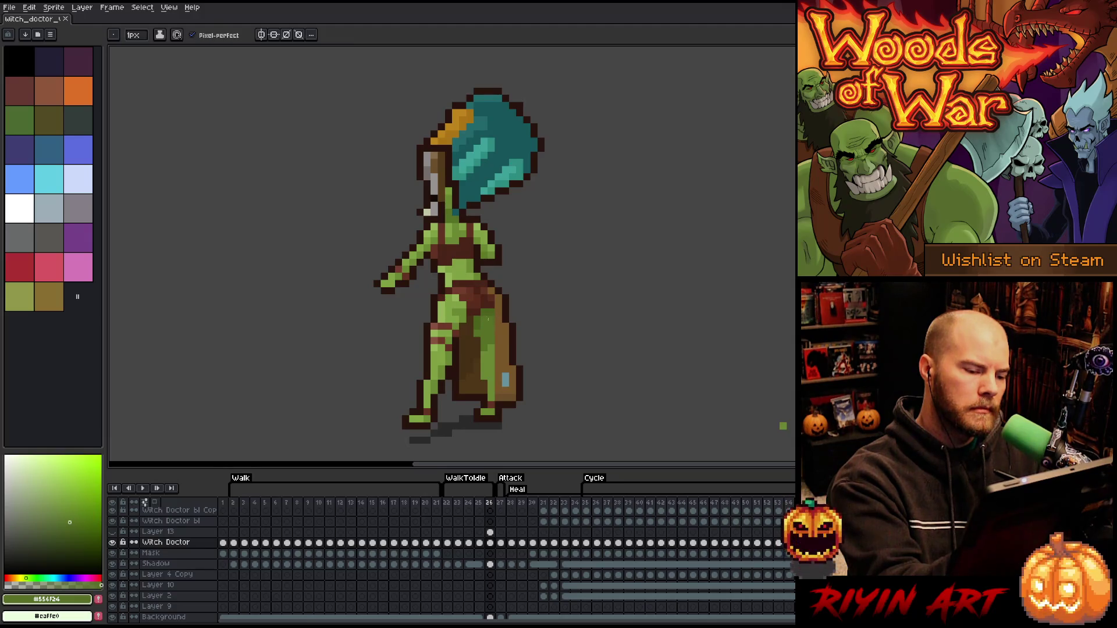
key("ctrl+s")
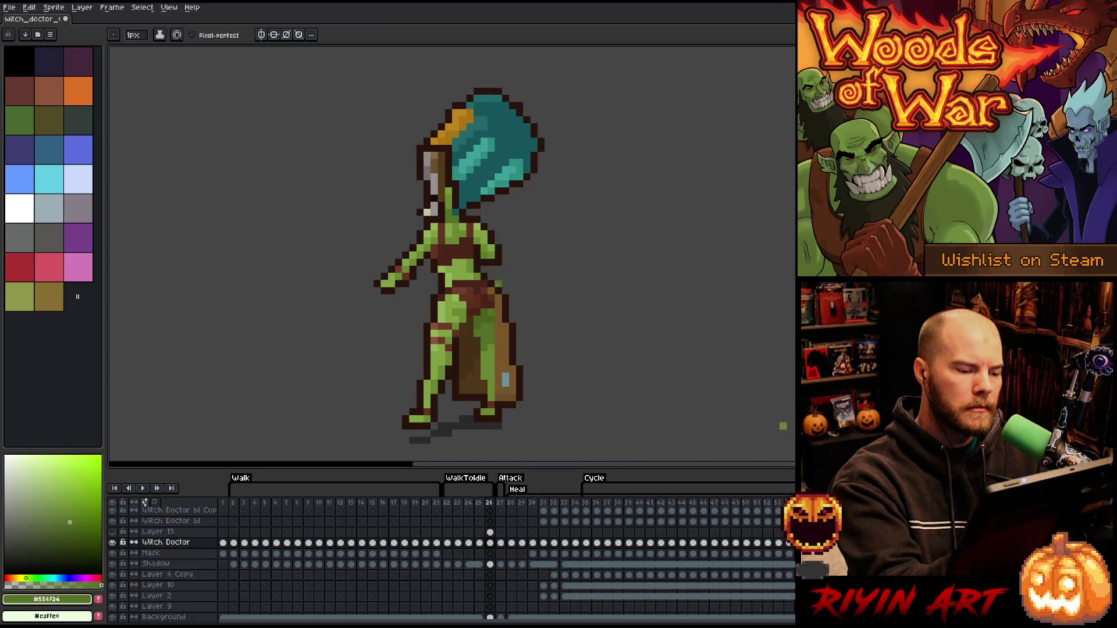
Add darker and olive green pixels, then check the previous frame and return to frame 26
left_click(489, 310, "alt")
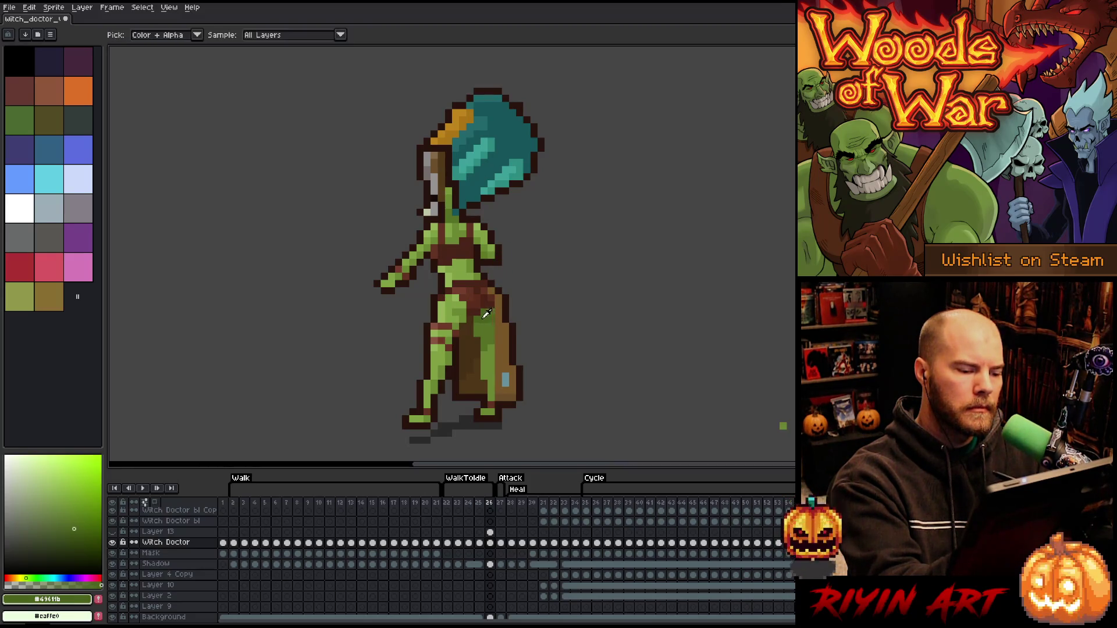
left_click(483, 353, "alt")
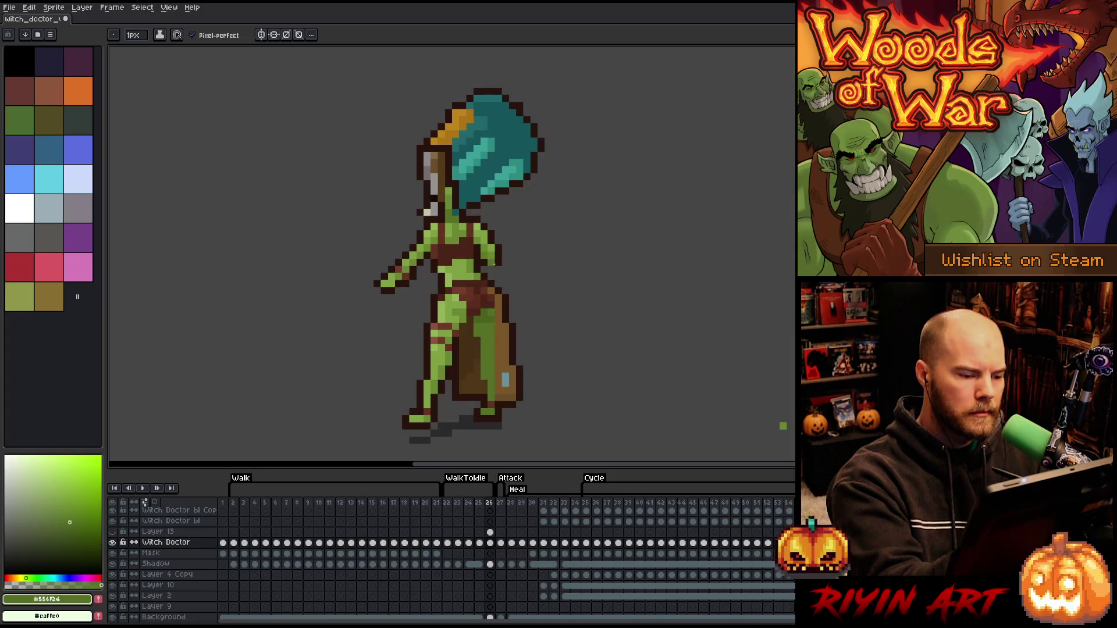
left_click(491, 297, "alt")
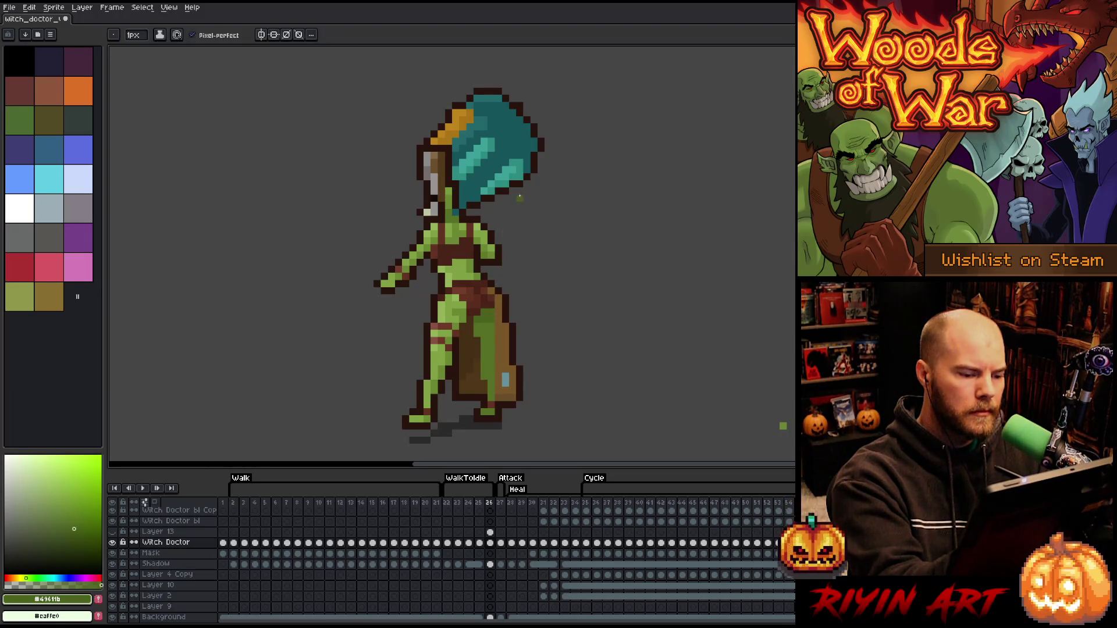
key("comma")
left_click(498, 256, "alt")
key("period")
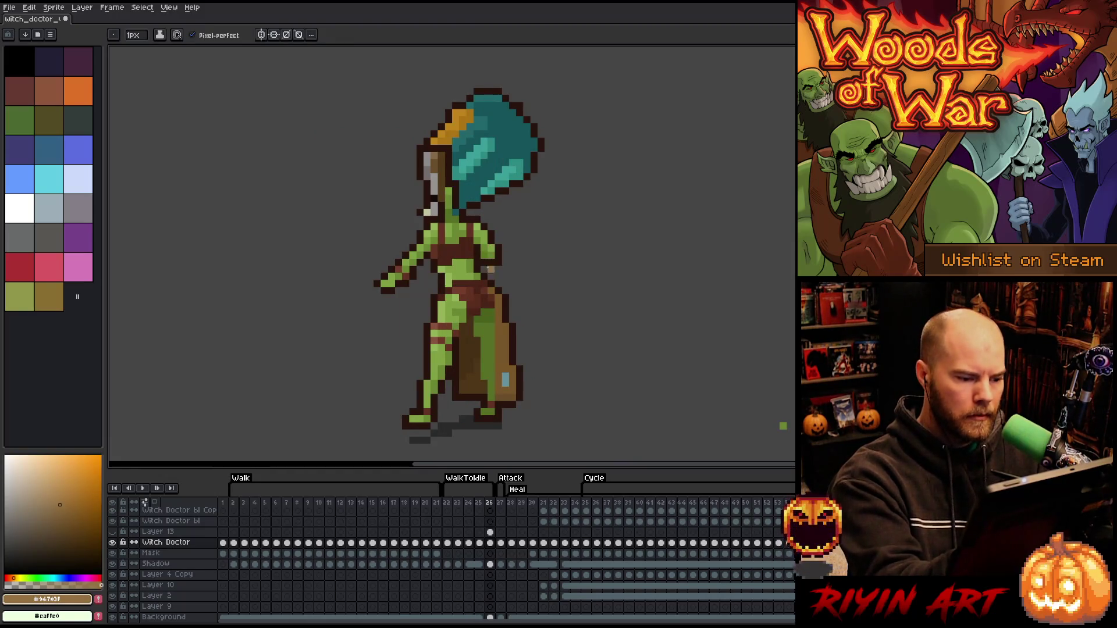
Touch up the red-brown, tan and outline brown pixels, undo the stray green pixel, and save
left_click(486, 280, "alt")
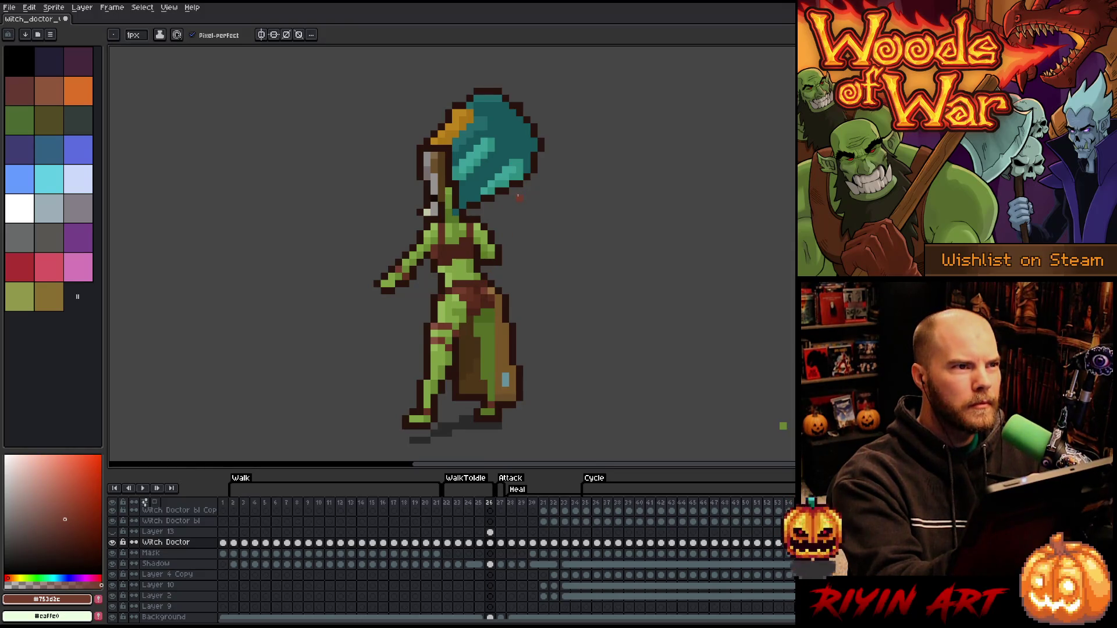
left_click(497, 297, "alt")
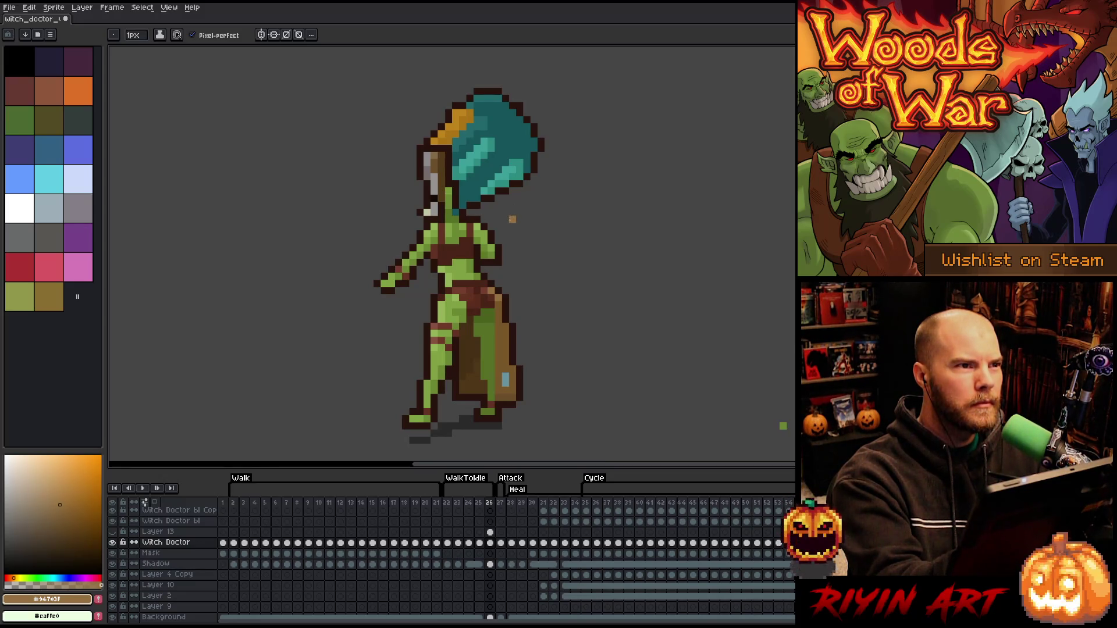
left_click(504, 248, "alt")
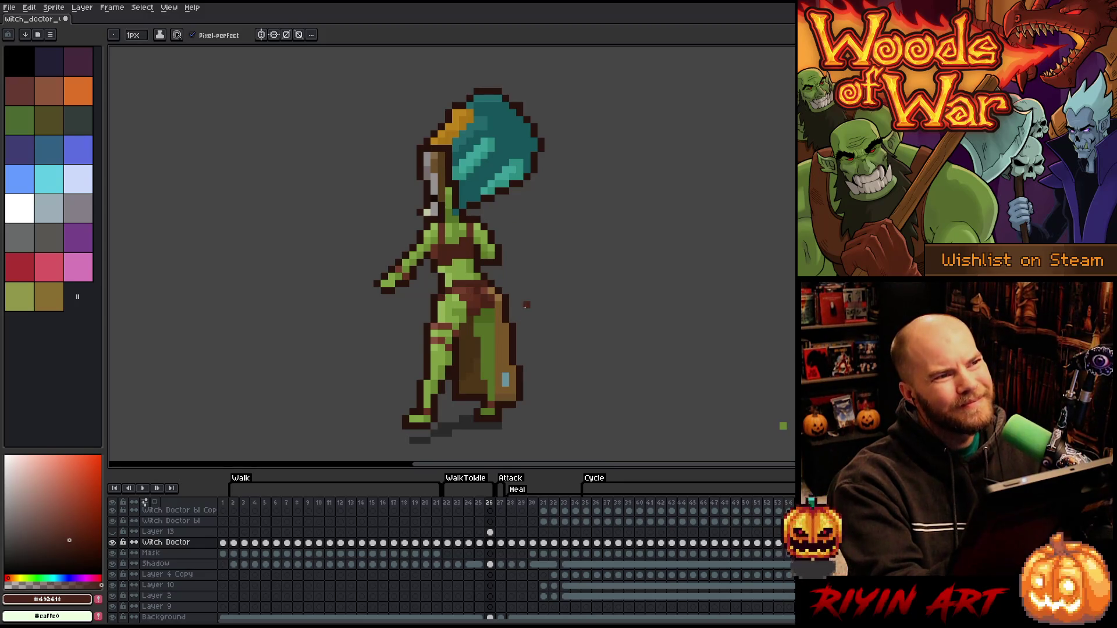
left_click(491, 291, "alt")
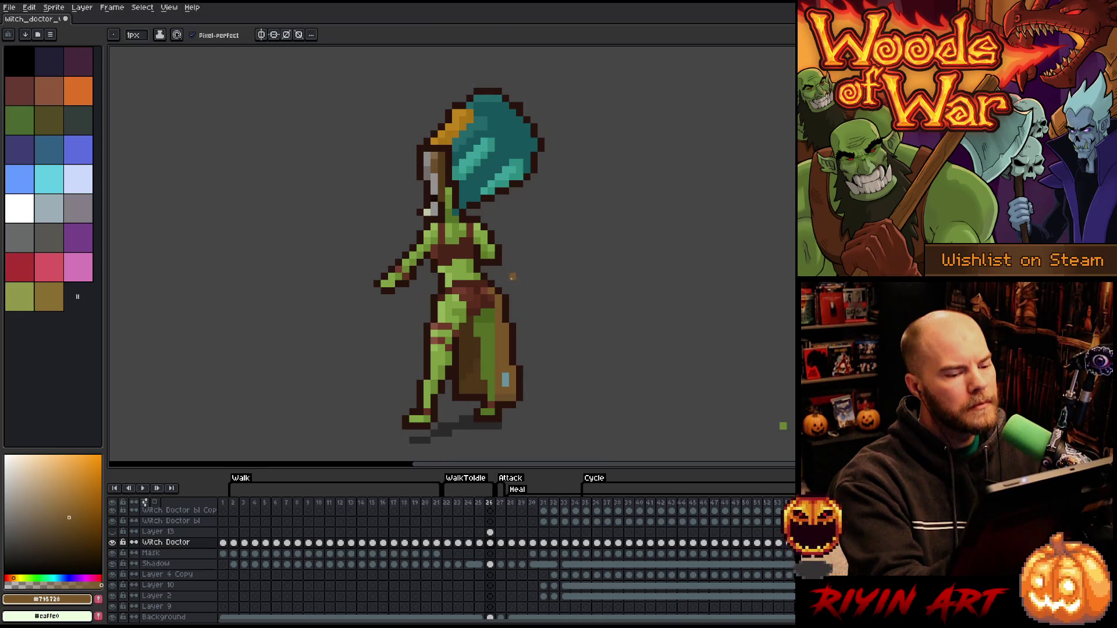
key("ctrl+s")
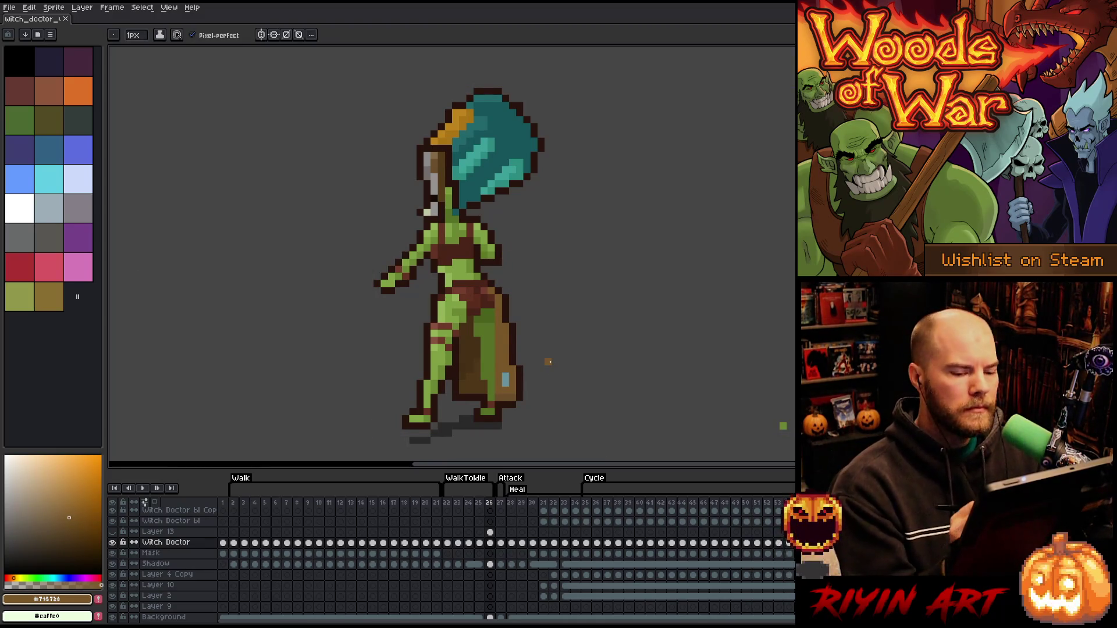
key("ctrl+z")
key("ctrl+s")
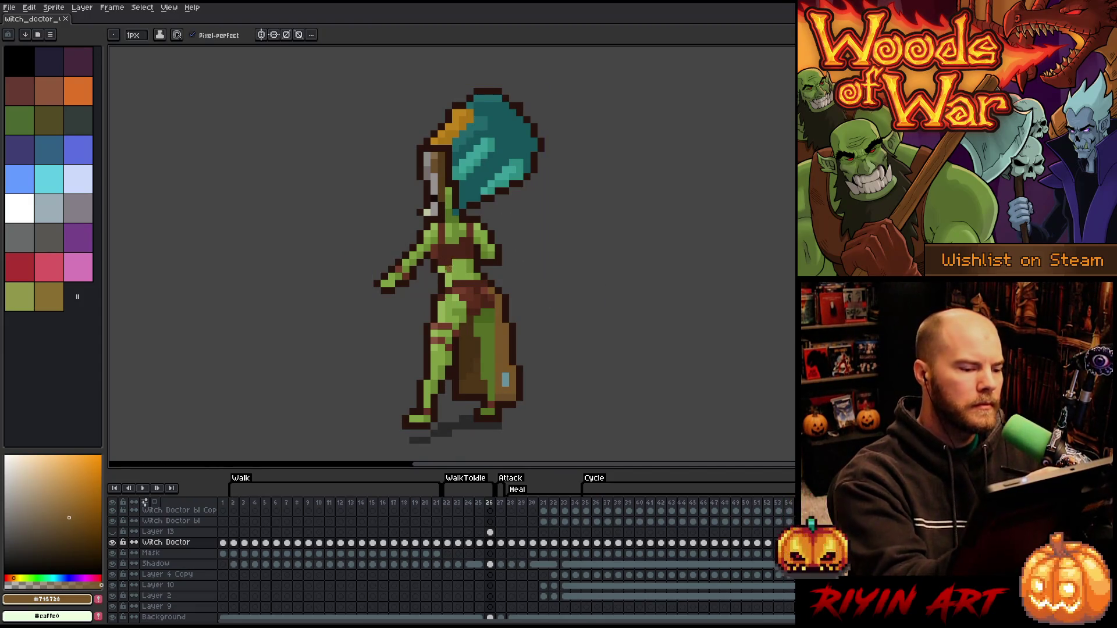
Retouch a dark red-brown pixel below the hair, then pick the darker and lighter leg greens
left_click(461, 187, "alt")
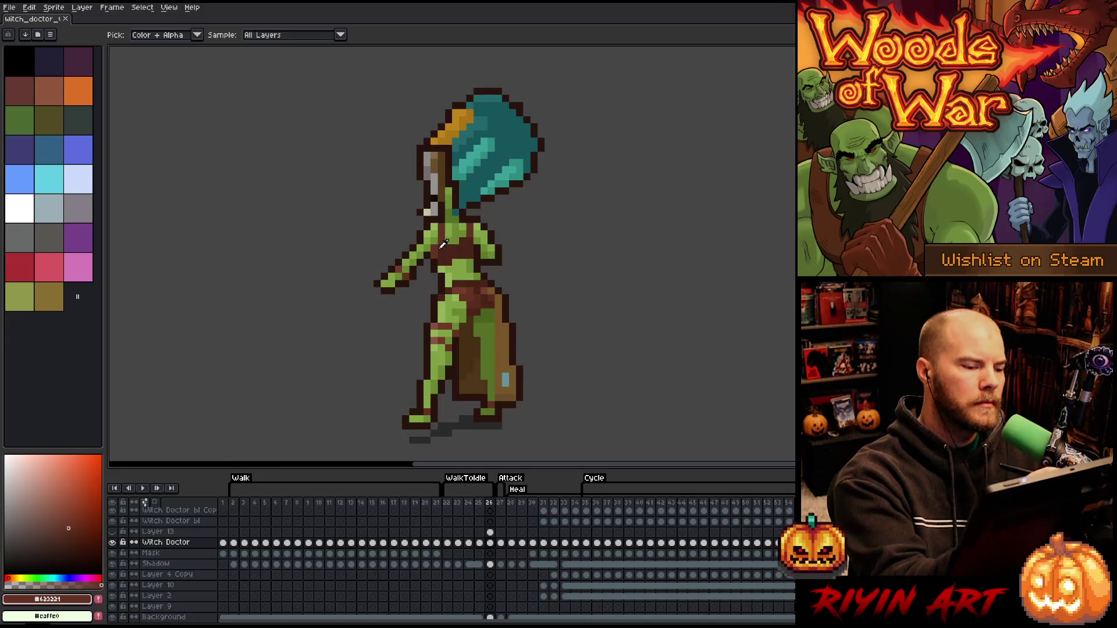
left_click(474, 198)
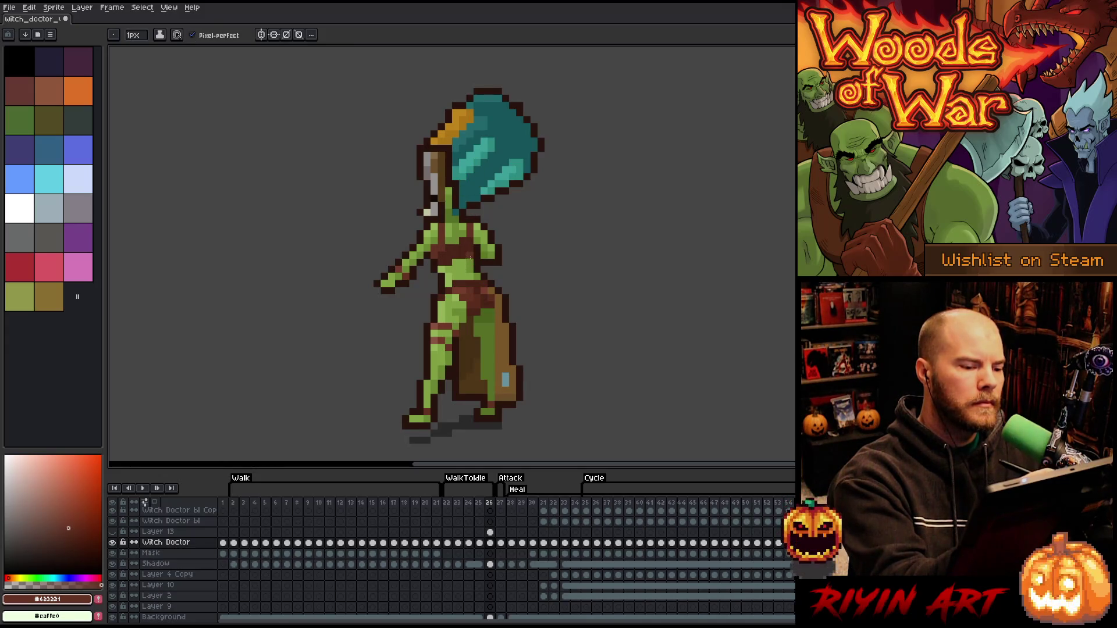
left_click(476, 205, "alt")
left_click(476, 206, "alt")
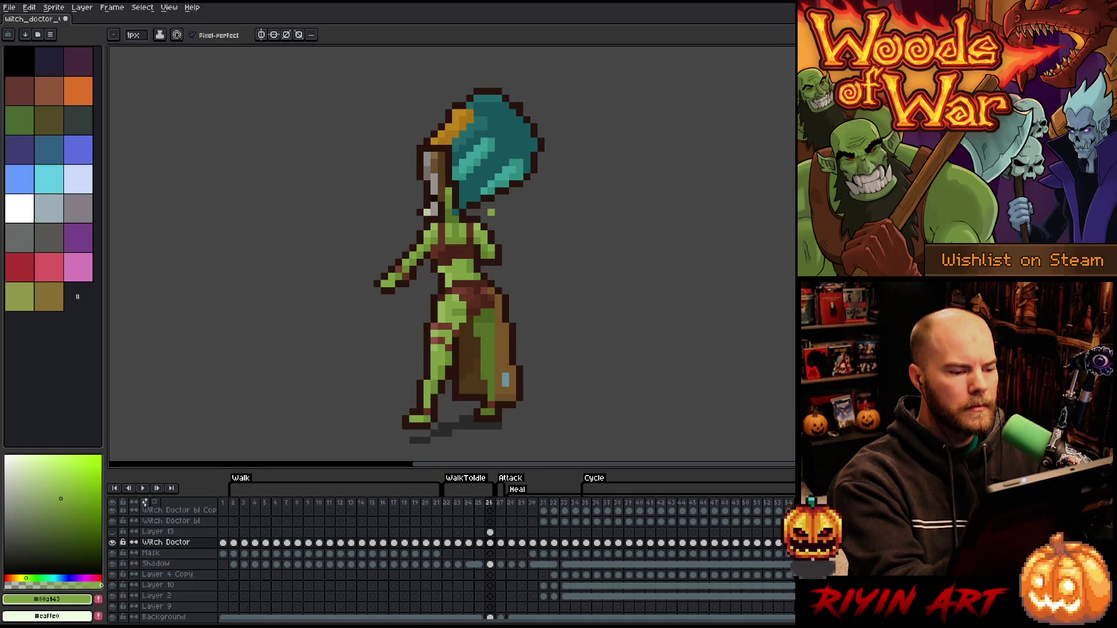
left_click(464, 311, "alt")
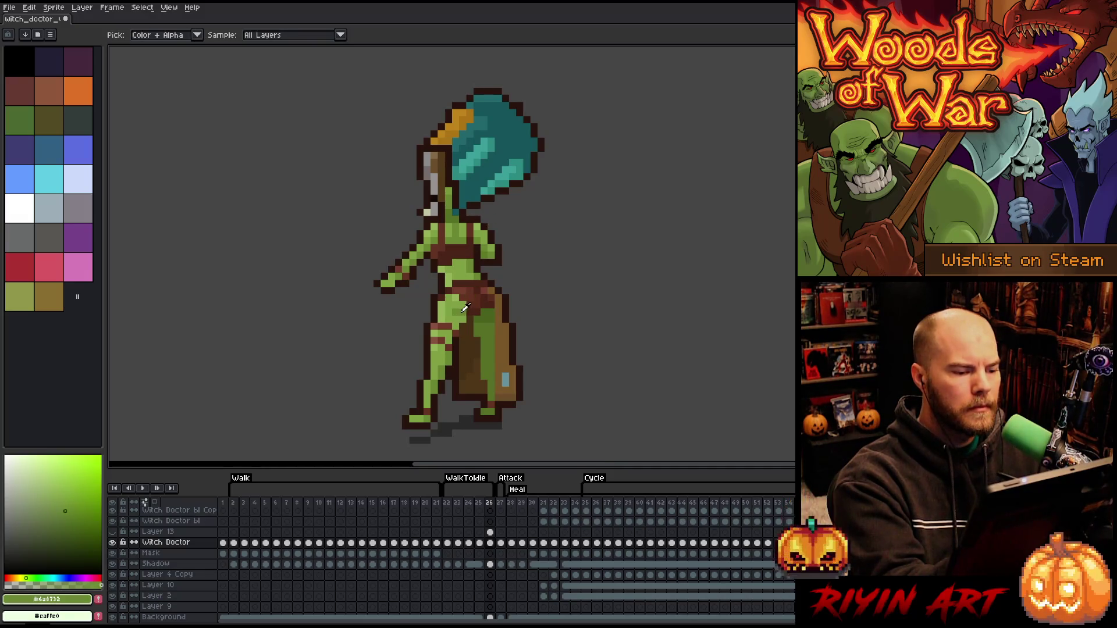
left_click(462, 299, "alt")
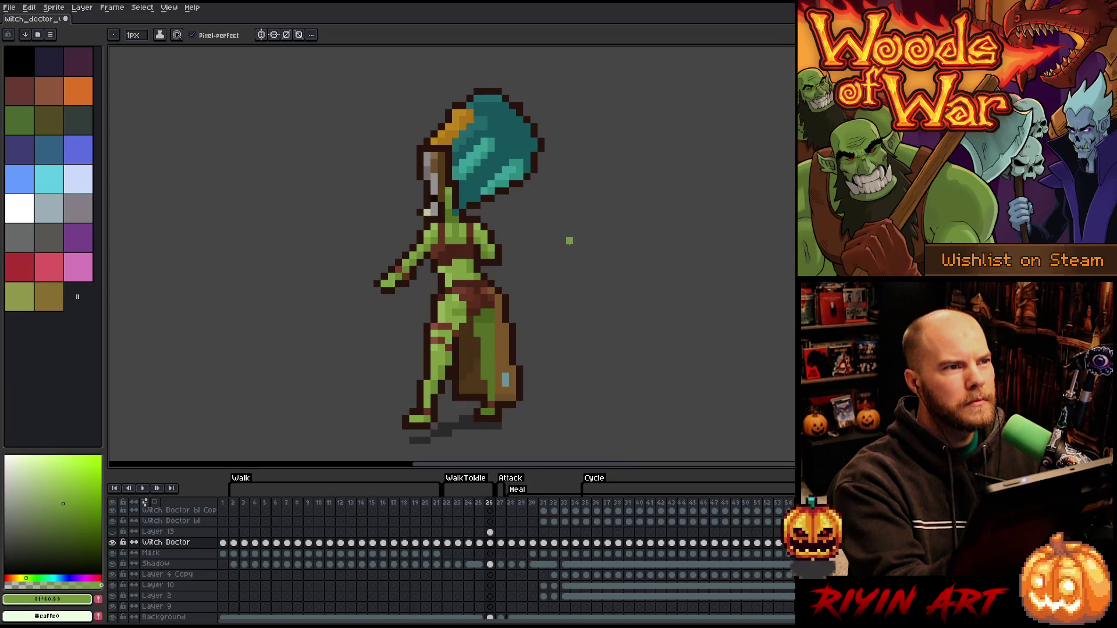
On the Shadow layer's frame 26 cel, move the front-foot shadow into place
left_click(491, 565)
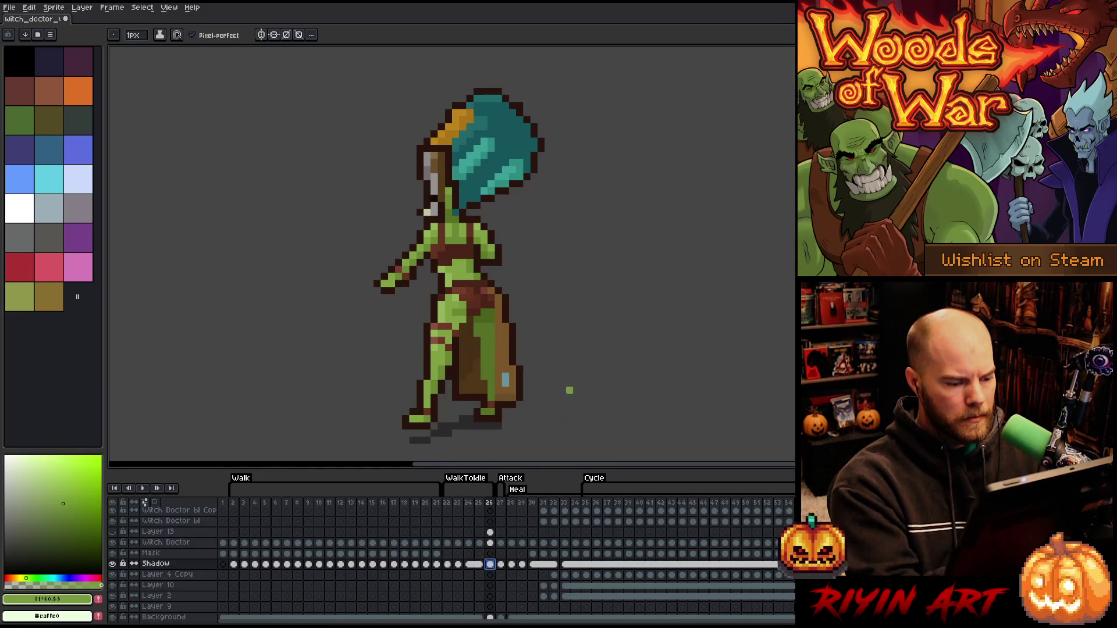
key("m")
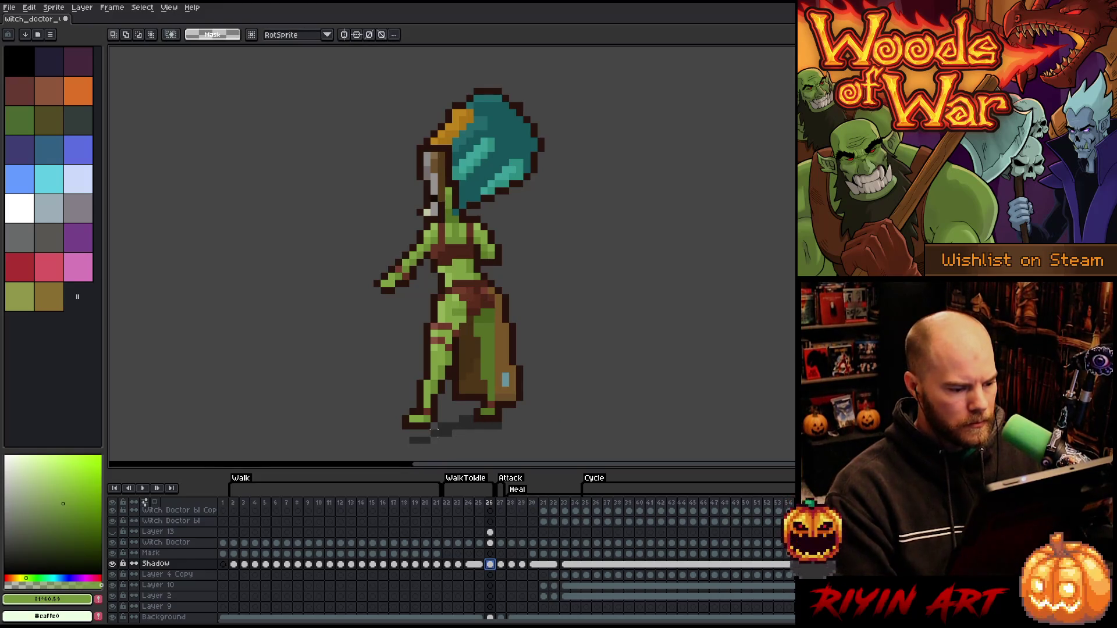
left_click_drag(437, 431, 383, 442)
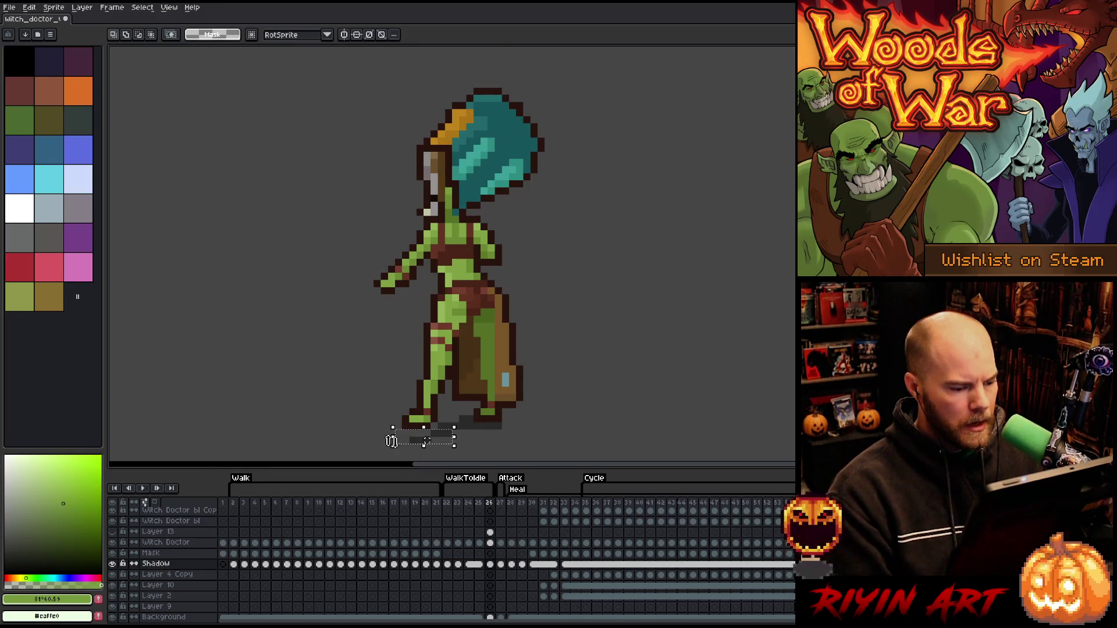
left_click(448, 434)
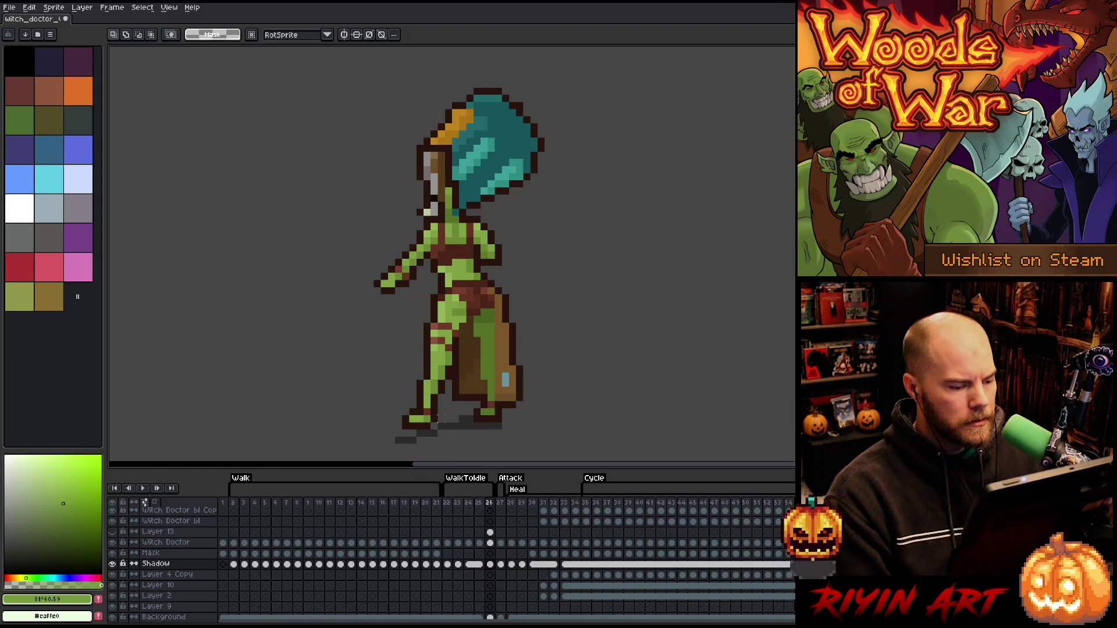
left_click_drag(454, 431, 421, 414)
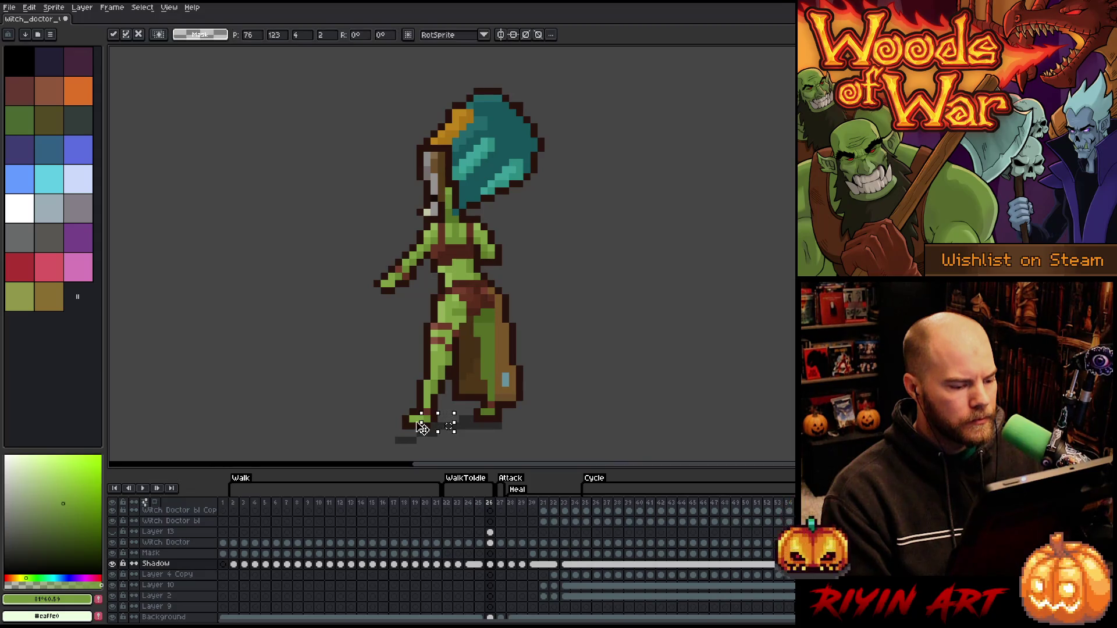
left_click(427, 431)
left_click_drag(410, 452, 387, 415)
key("ctrl+d")
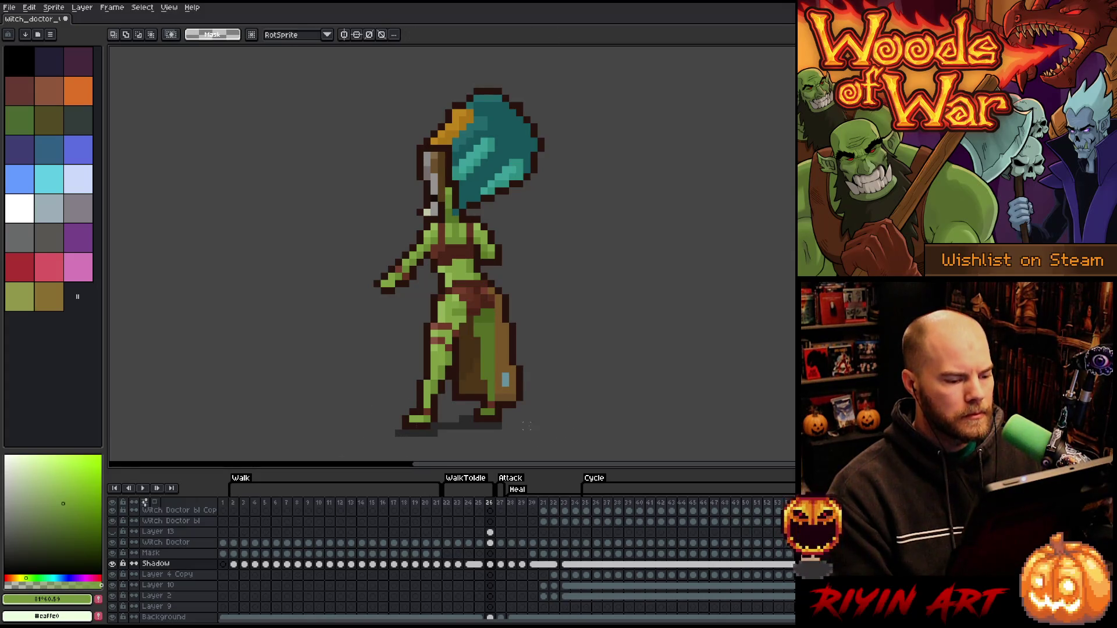
Move the back-foot shadow so the whole shadow sits under both feet
left_click_drag(485, 420, 526, 438)
mouse_move(573, 385)
left_mouse_down()
mouse_move(437, 400)
mouse_move(442, 425)
left_mouse_up()
key("ctrl+d")
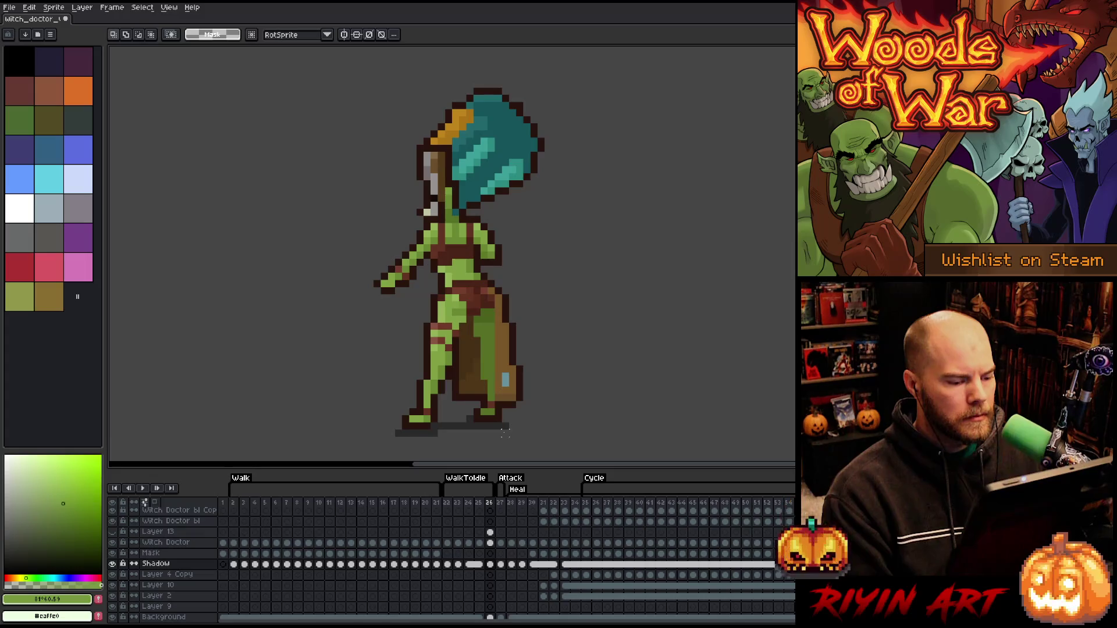
left_click_drag(498, 422, 507, 429)
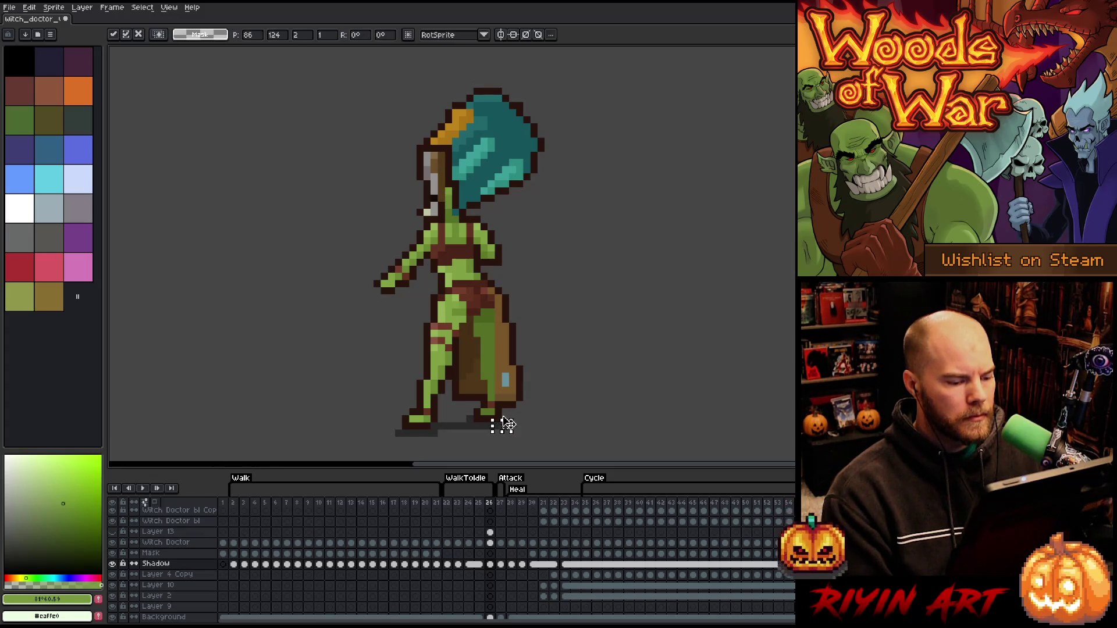
key("ctrl+d")
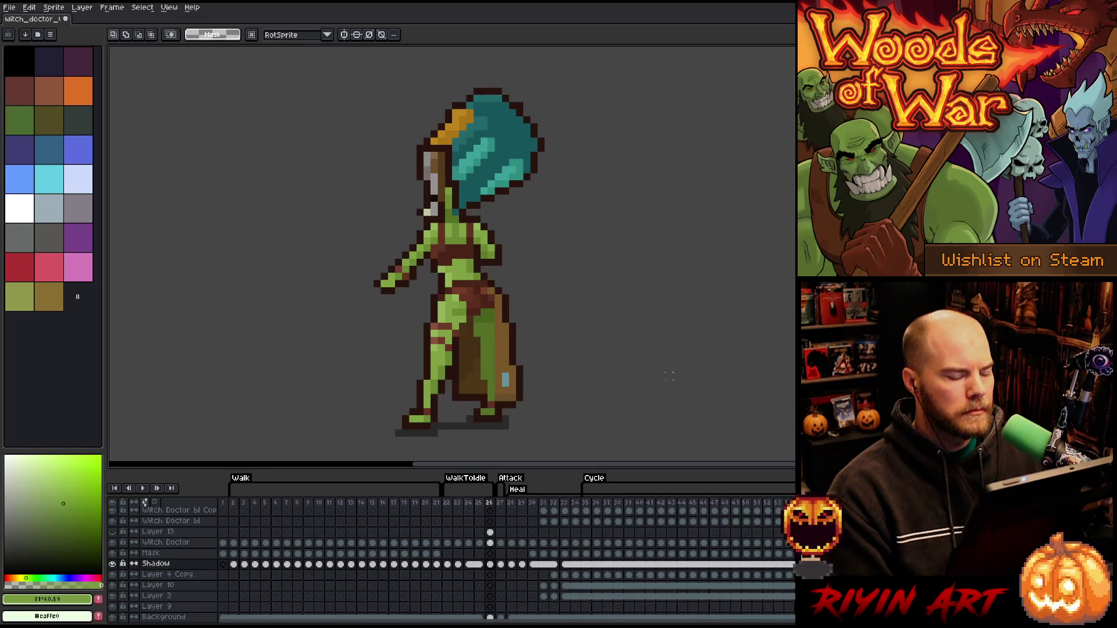
scroll(617, 292, "down", 2)
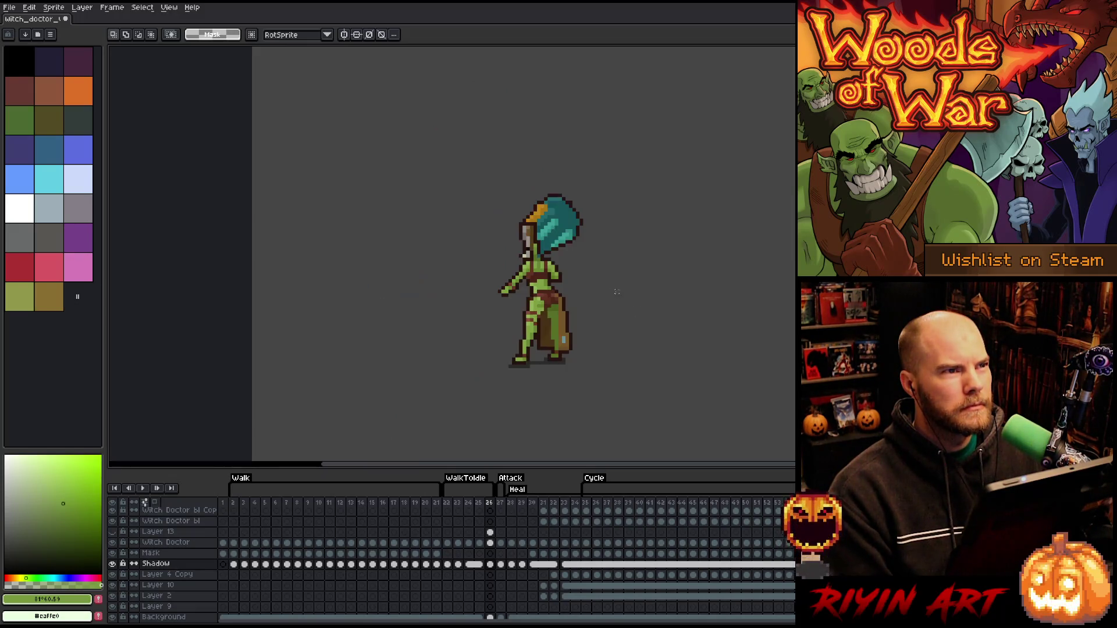
scroll(581, 317, "up", 1)
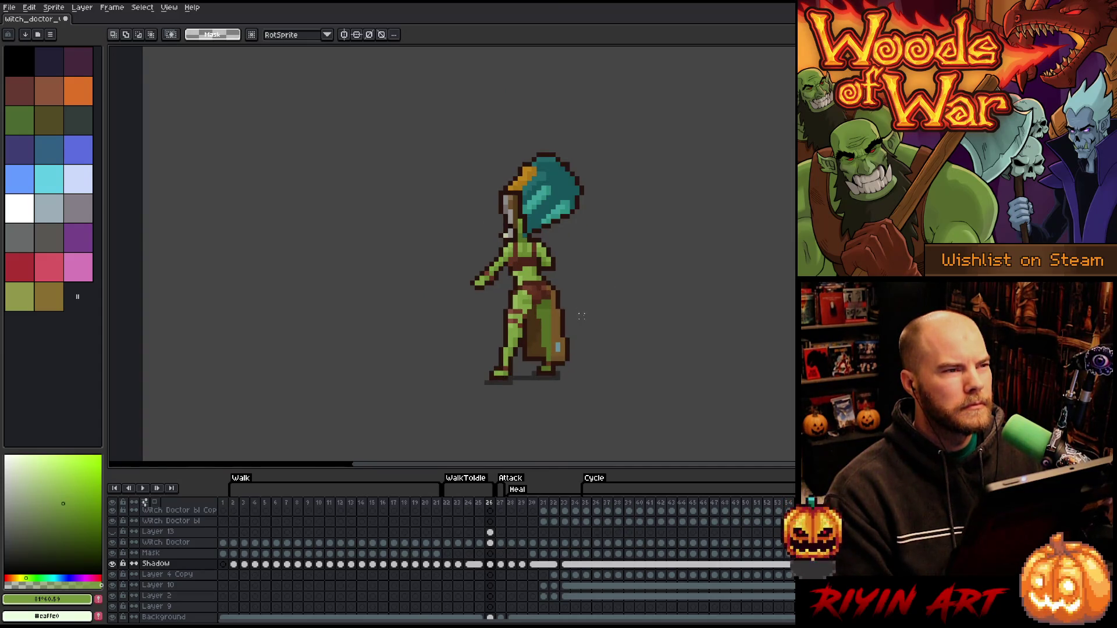
scroll(576, 302, "up", 1)
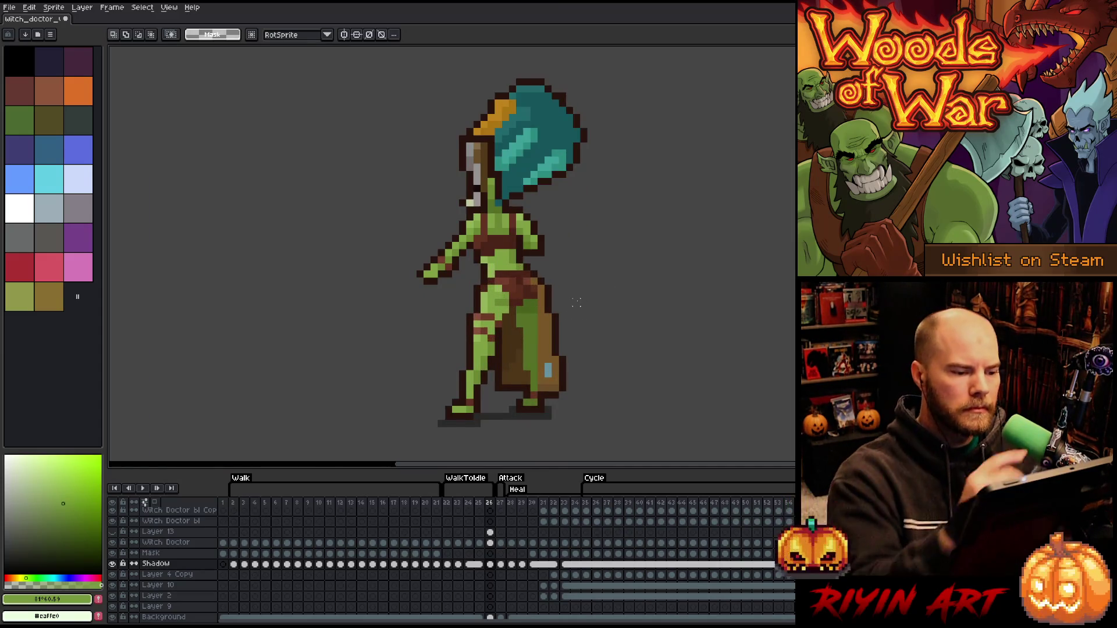
key("i")
left_click(516, 250)
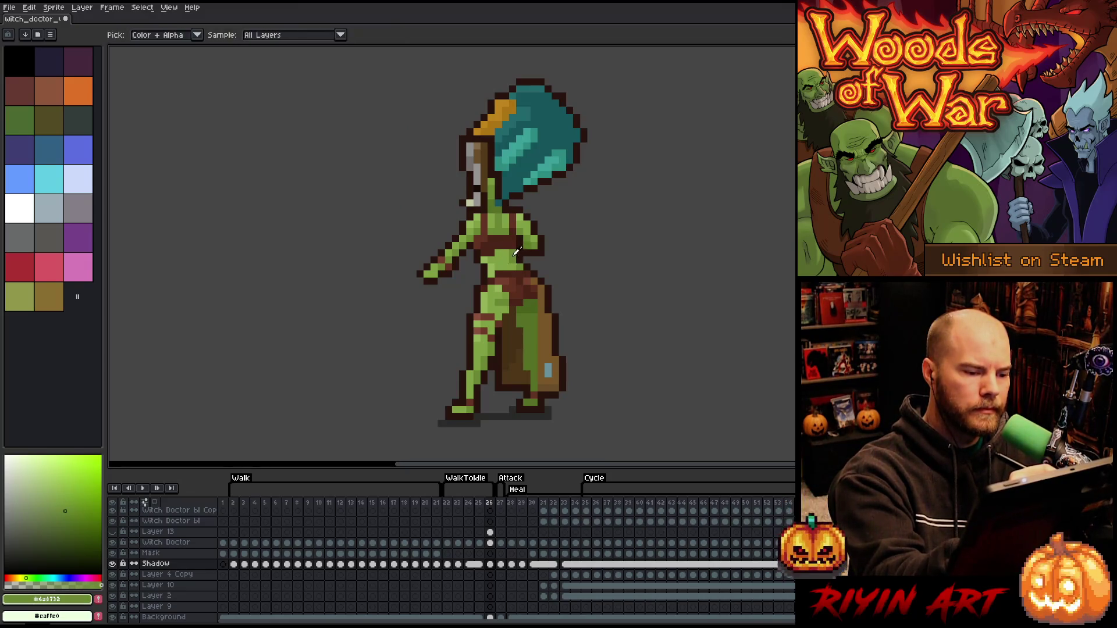
Return to the Witch Doctor layer and repaint the greens around the hair
left_click(510, 256, "ctrl")
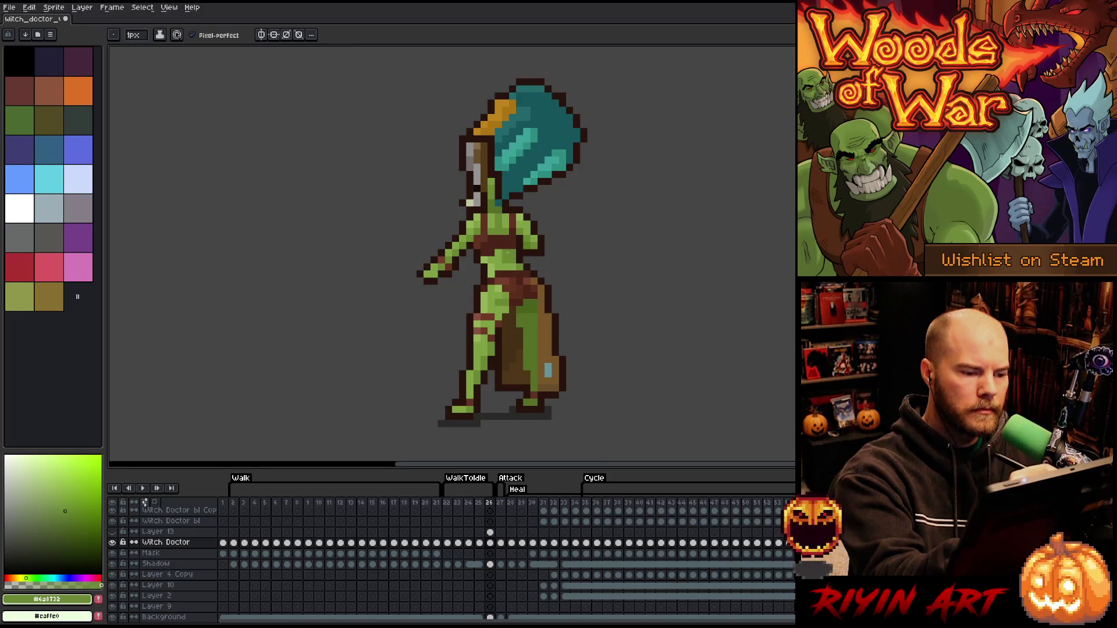
left_click(505, 232, "alt")
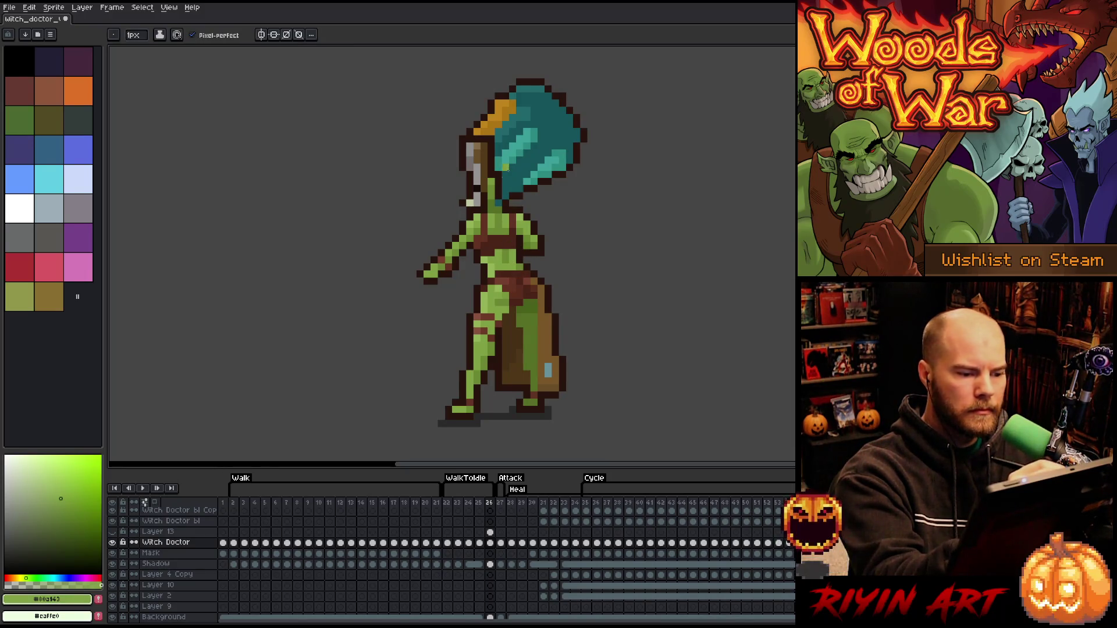
left_click(505, 217, "alt")
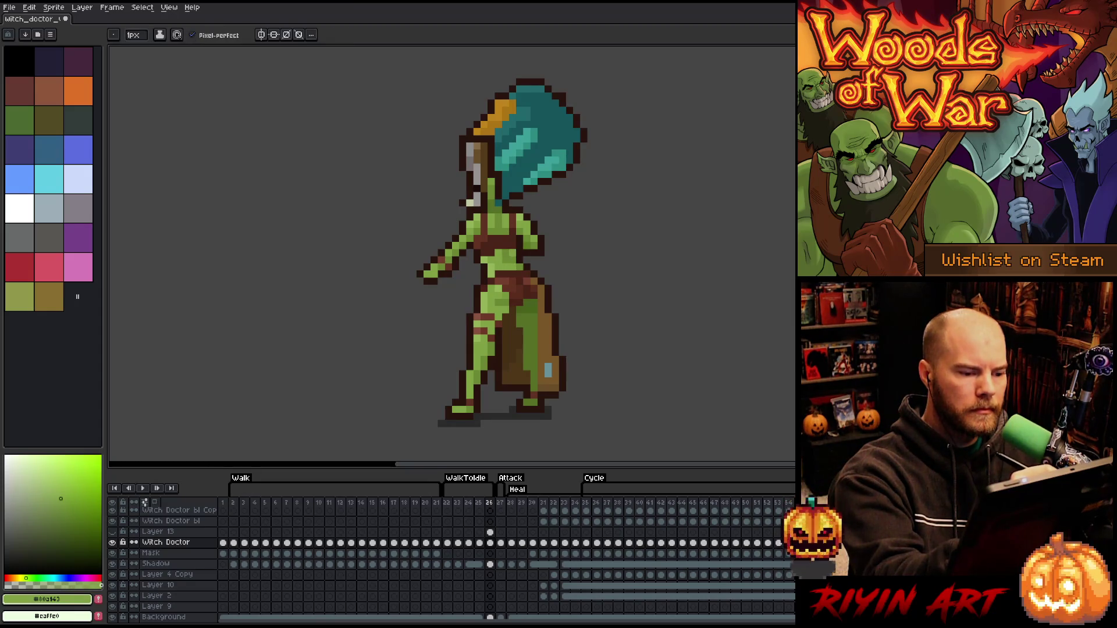
left_click(516, 257, "alt")
left_click(512, 210, "alt")
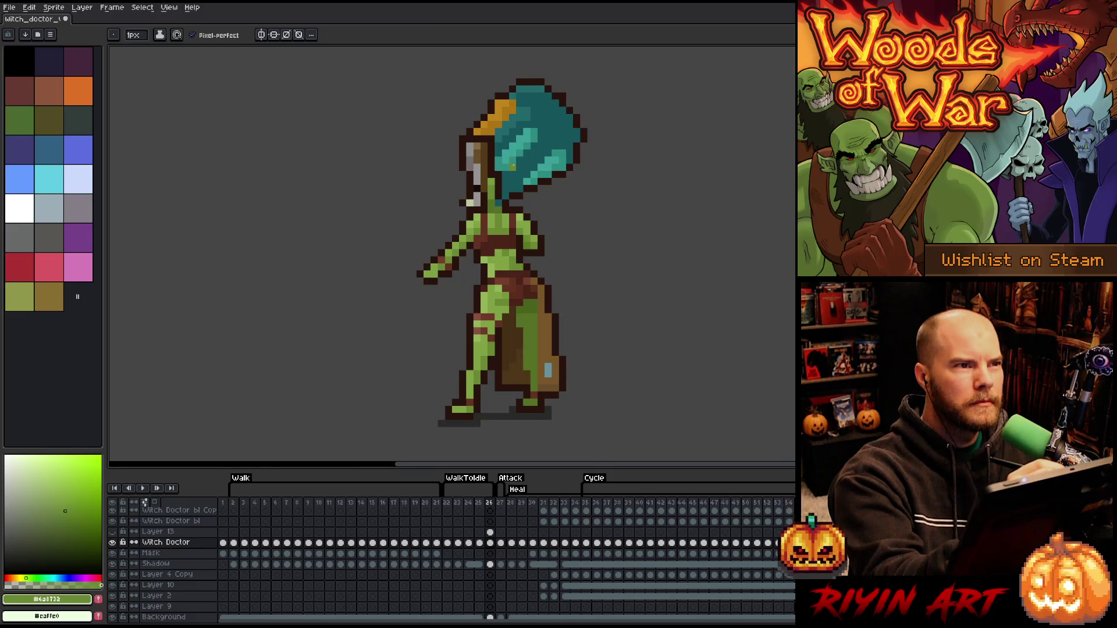
left_click(516, 256, "alt")
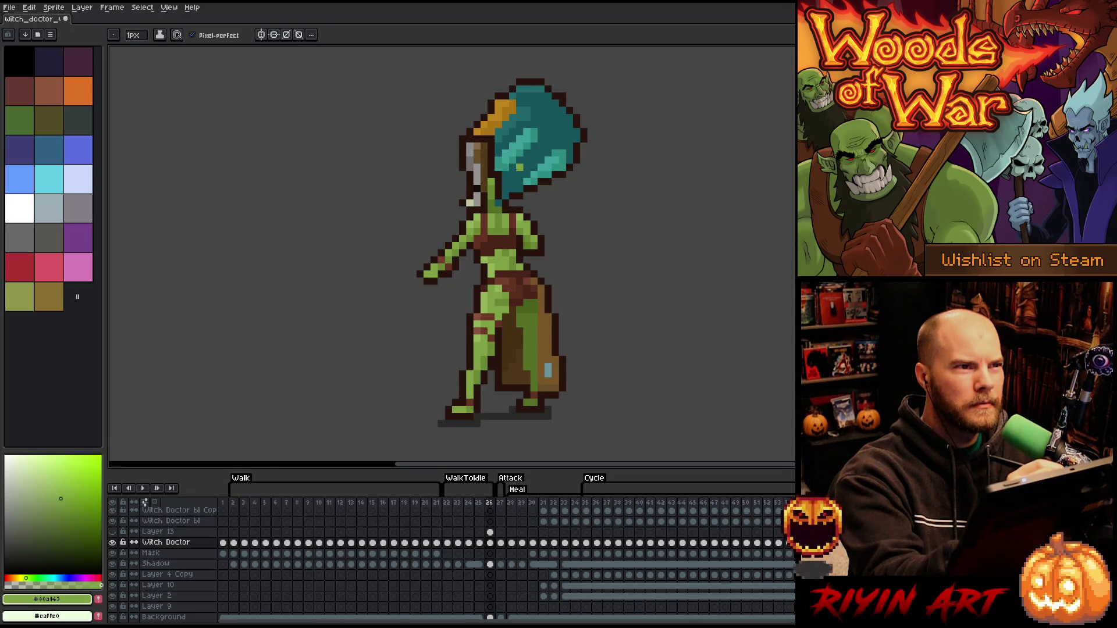
left_click(520, 262, "alt")
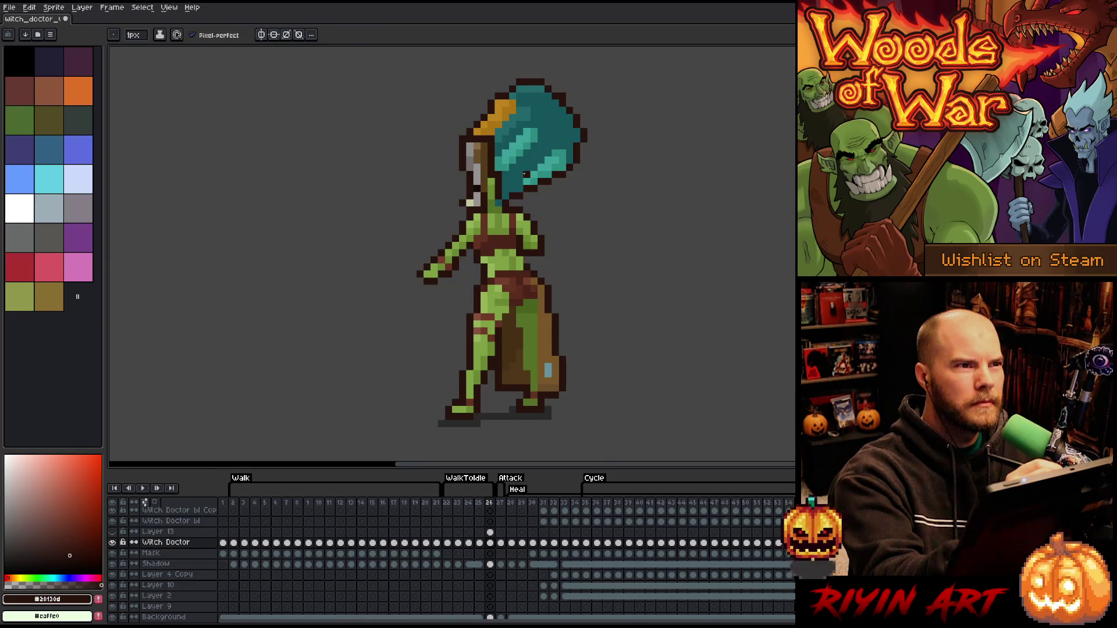
left_click(514, 253, "alt")
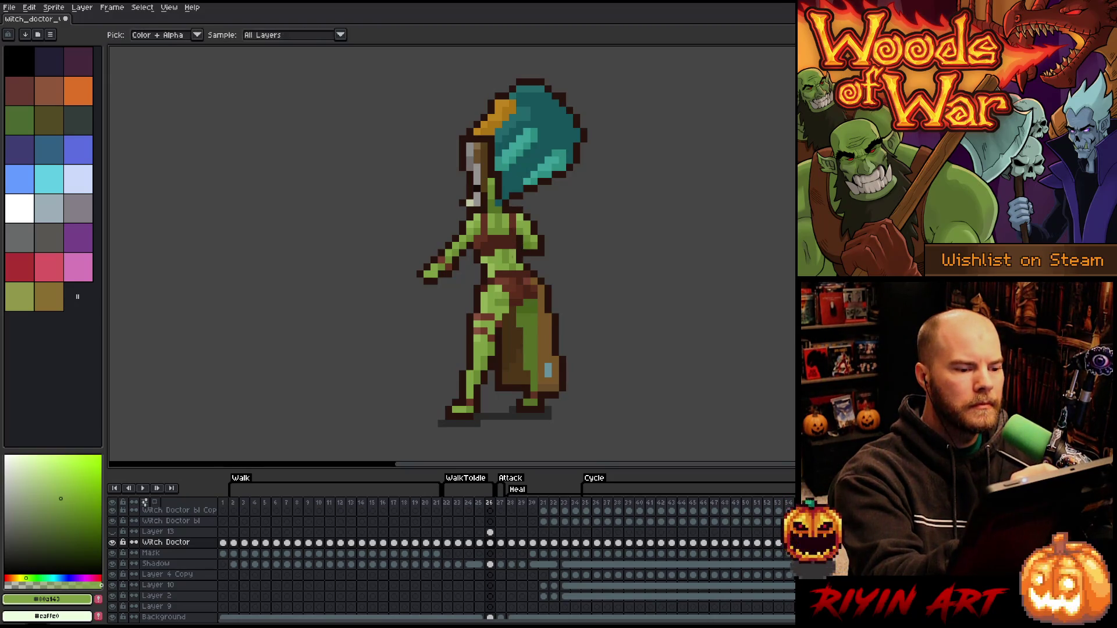
Replace the stray pixel with green below the hair, add one at the hair's top-right, save, and compare frames
key("ctrl+z")
left_click(519, 196)
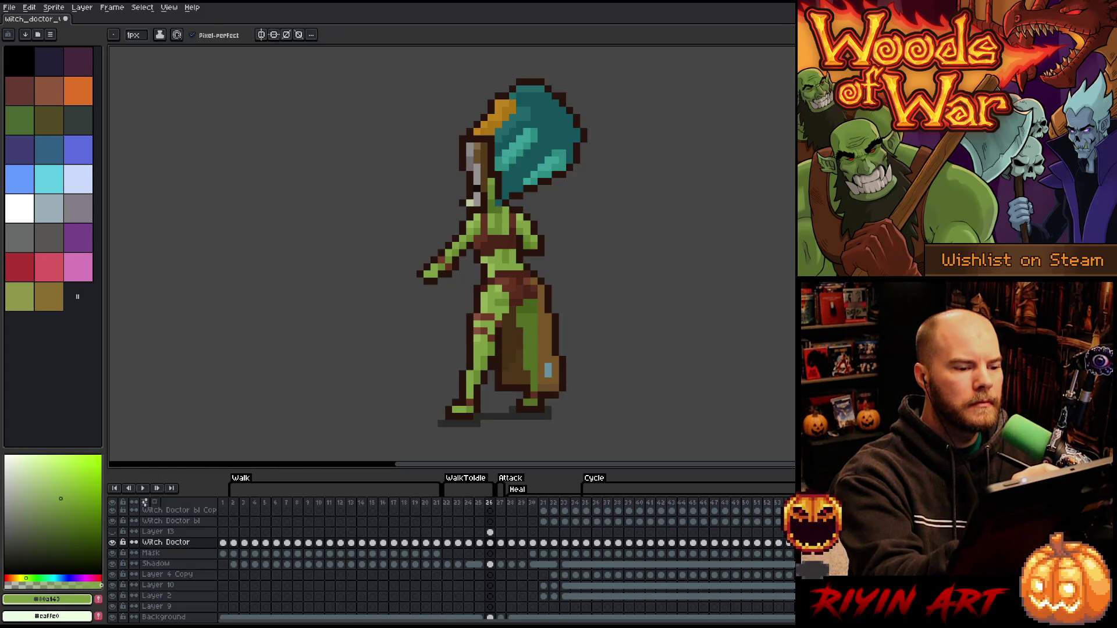
left_click(512, 249, "alt")
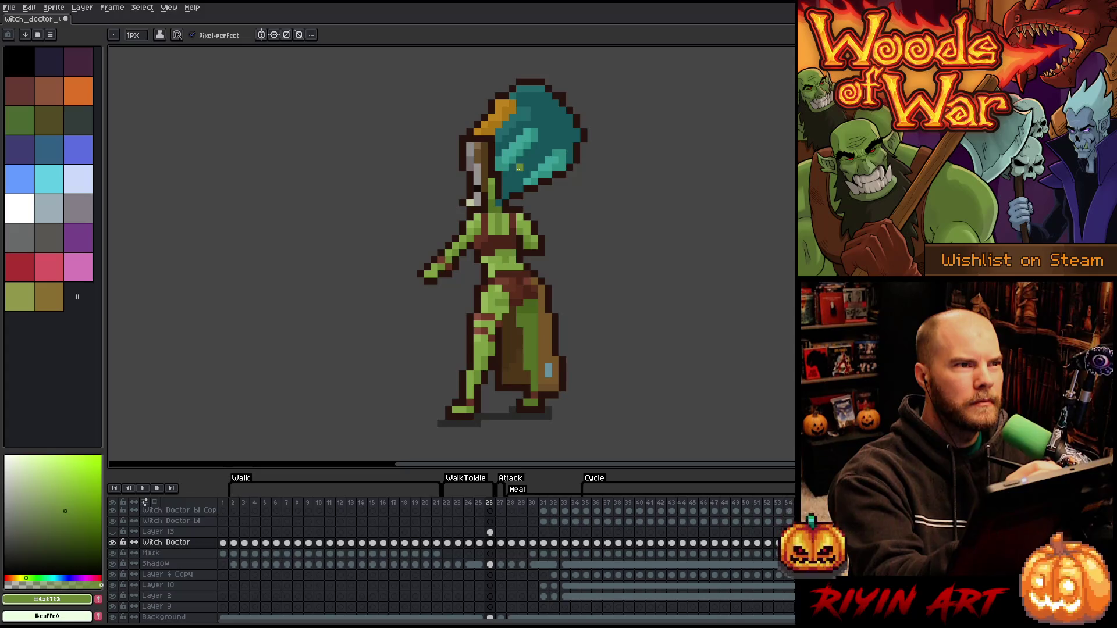
left_click(505, 189, "alt")
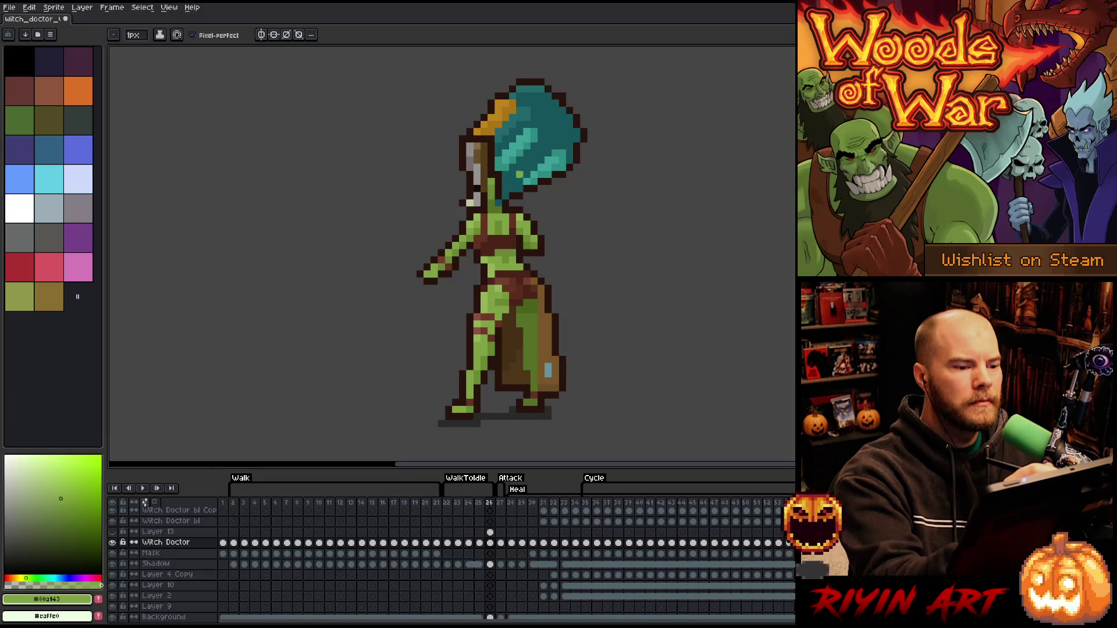
left_click(556, 103)
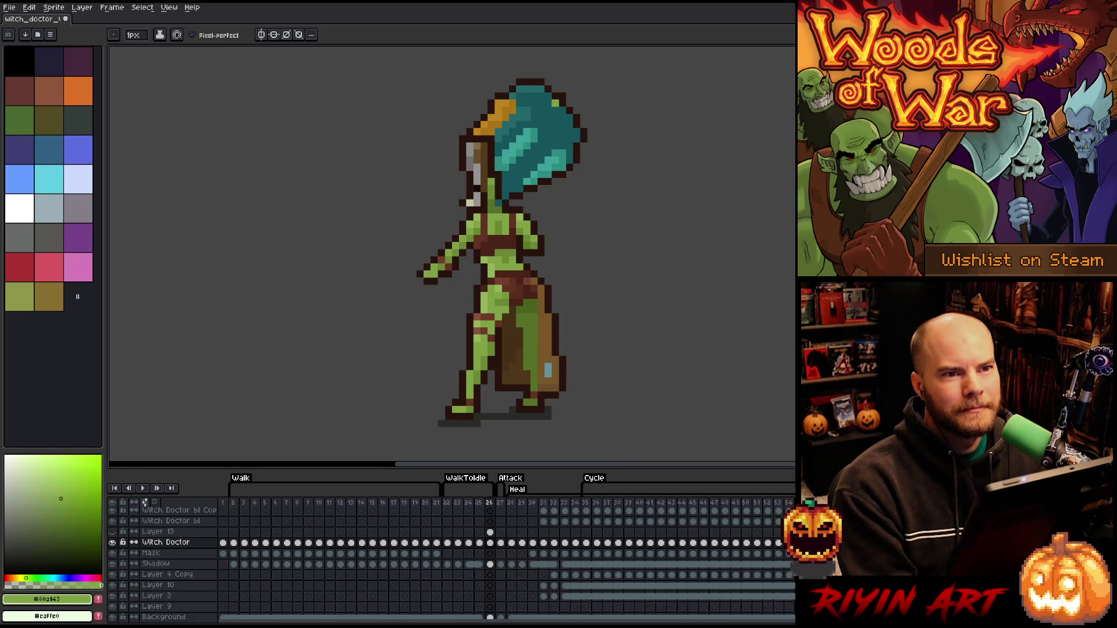
key("ctrl+s")
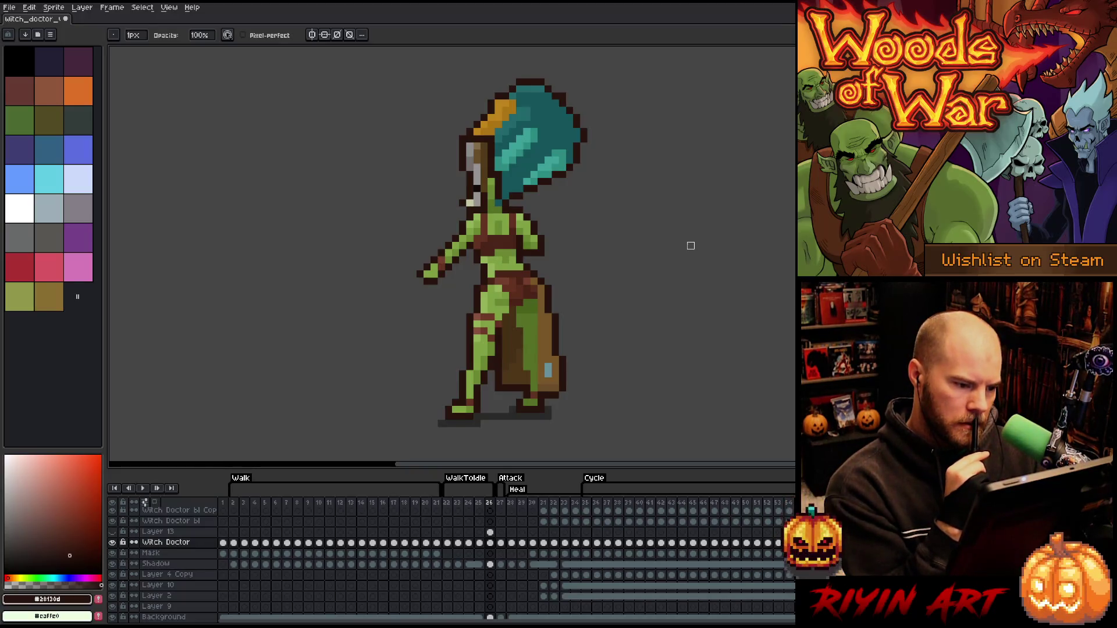
key("Left")
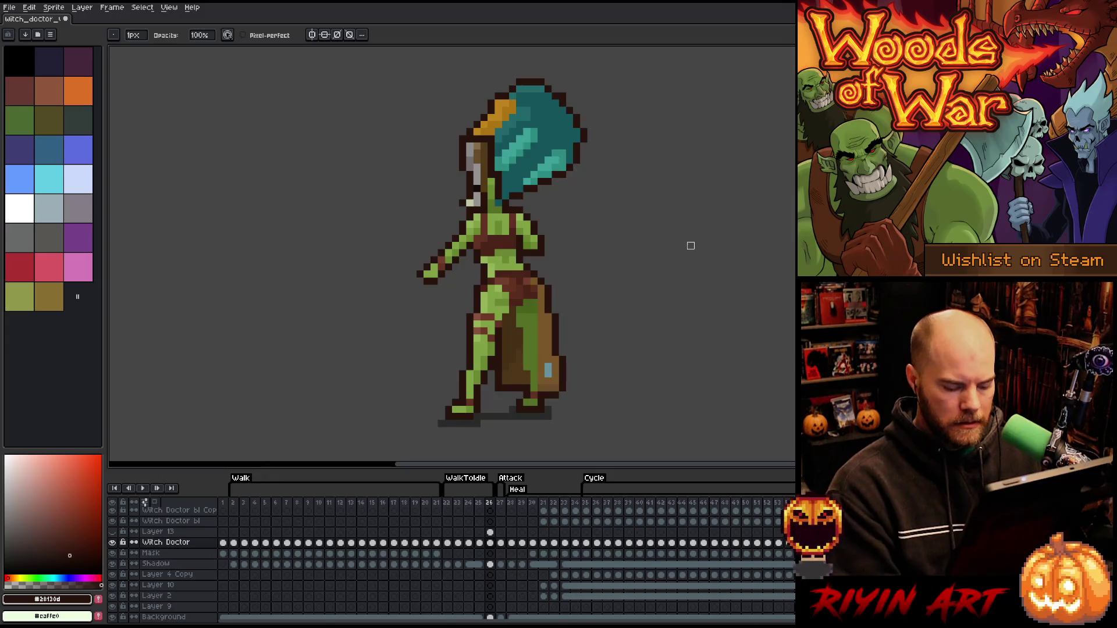
key("Right")
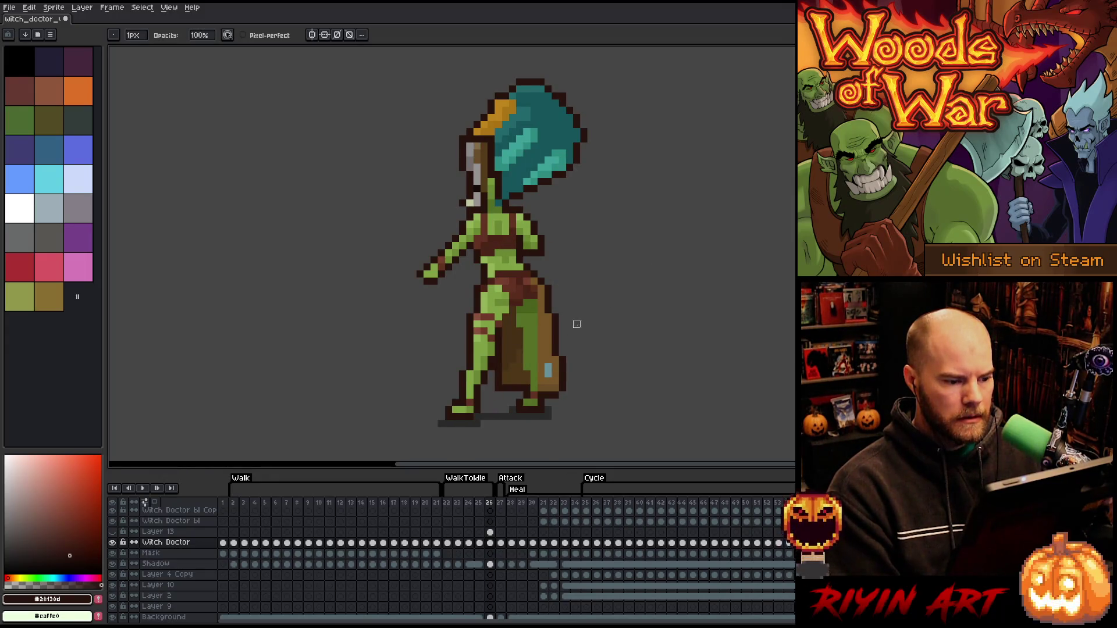
Move the witch doctor's legs one pixel to the right
key("m")
mouse_move(406, 431)
left_mouse_down()
mouse_move(591, 386)
mouse_move(637, 314)
left_mouse_up()
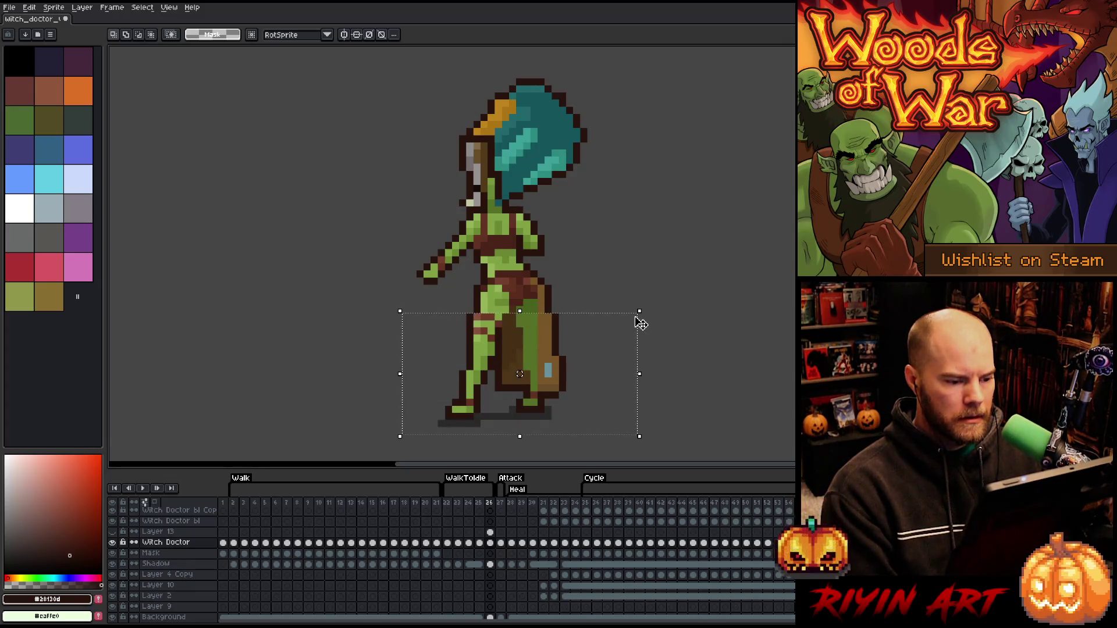
key("Right")
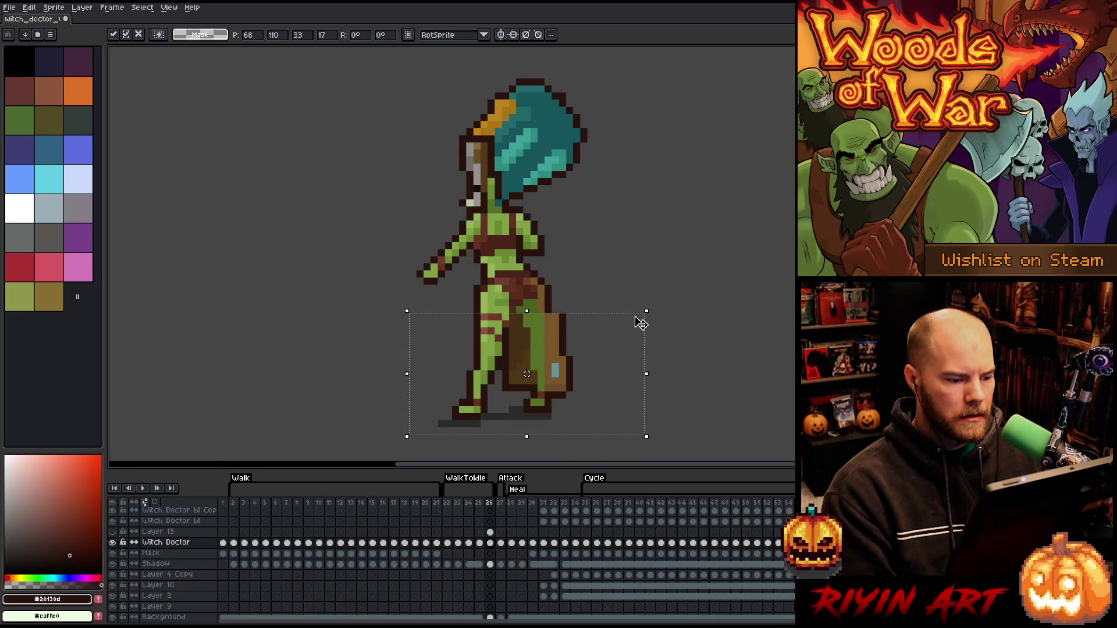
left_click(640, 238)
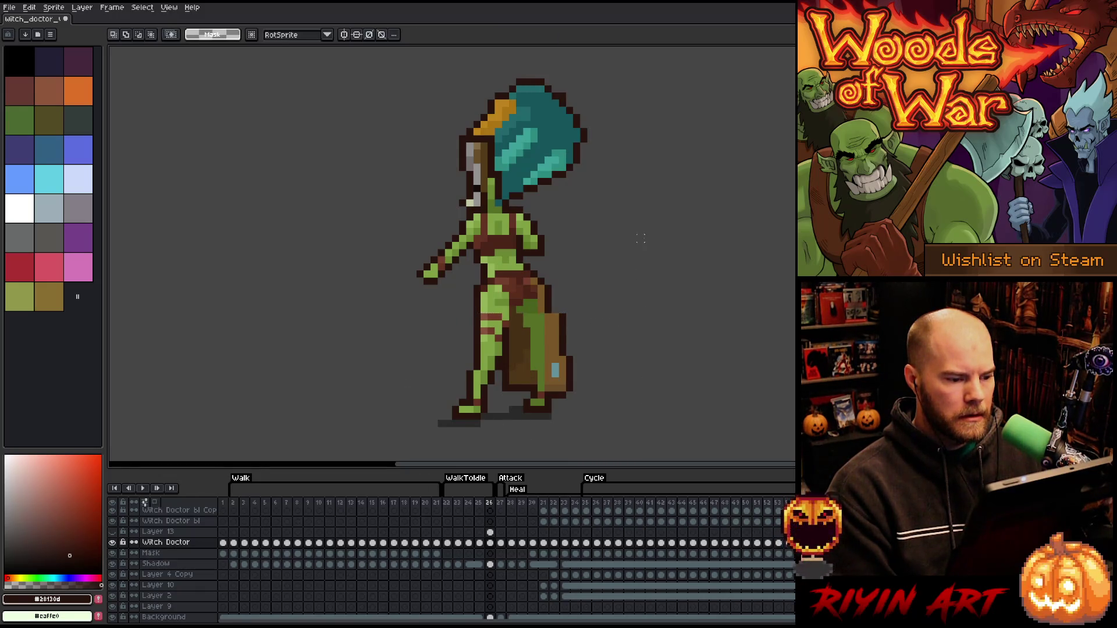
Move the upper body and axe one pixel to the right
mouse_move(612, 67)
left_mouse_down()
mouse_move(431, 117)
mouse_move(346, 253)
left_mouse_up()
left_click_drag(369, 232, 414, 279)
mouse_move(309, 49)
left_mouse_down()
mouse_move(699, 212)
mouse_move(703, 265)
left_mouse_up()
mouse_move(222, 343)
left_mouse_down()
mouse_move(491, 229)
mouse_move(458, 185)
left_mouse_up()
key("Right")
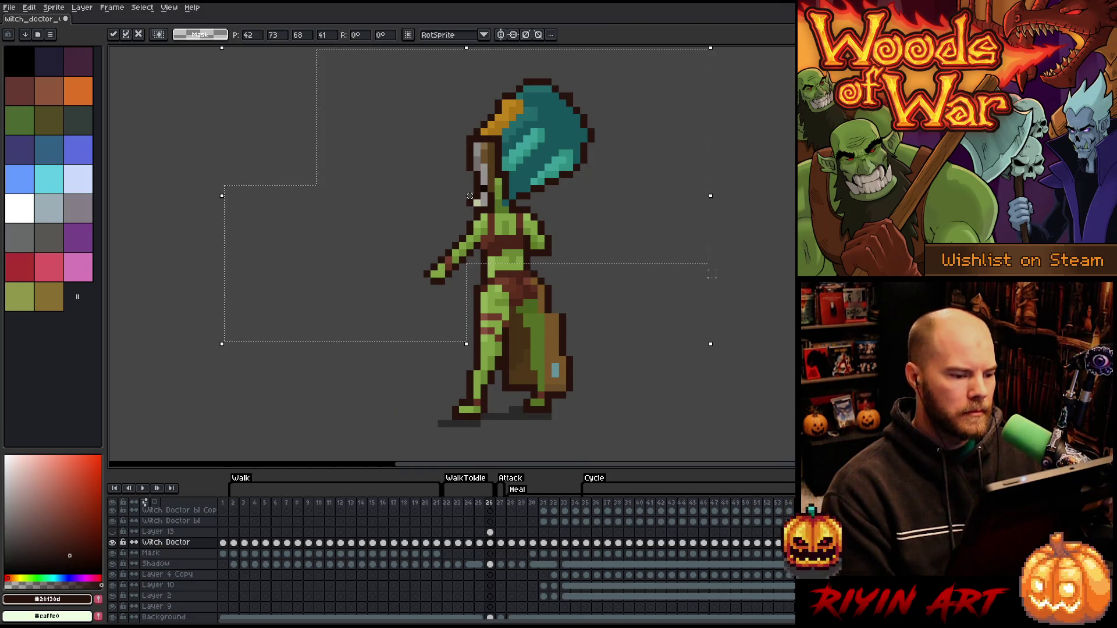
key("ctrl+d")
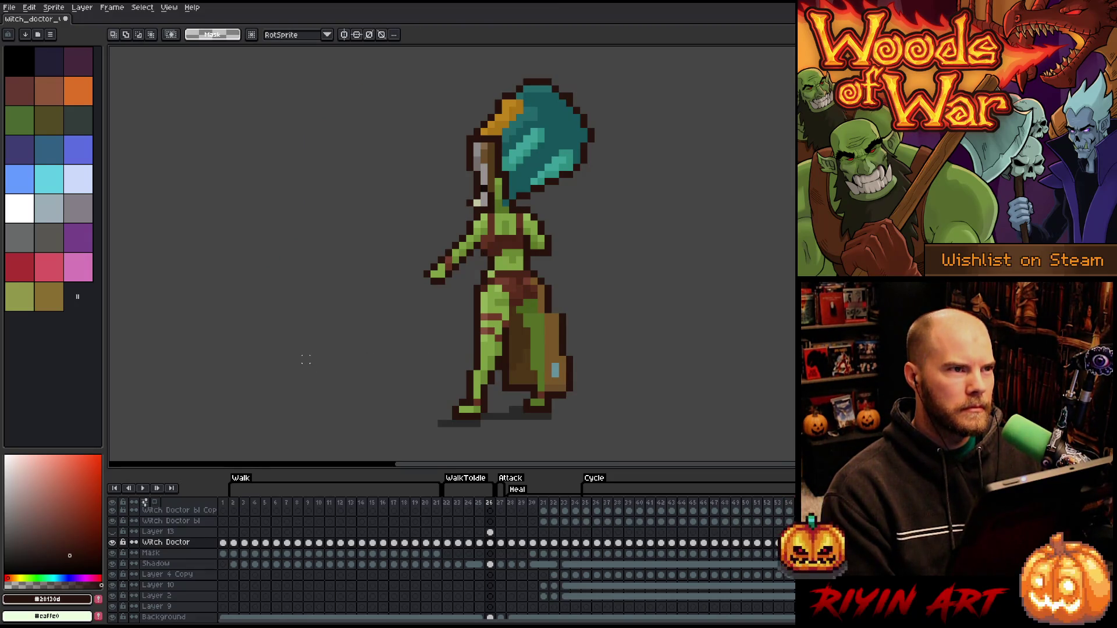
Shade the belt and hips with dark, mid and outline browns sampled from the sprite
key("b")
left_click(502, 253, "alt")
left_click(489, 246, "alt")
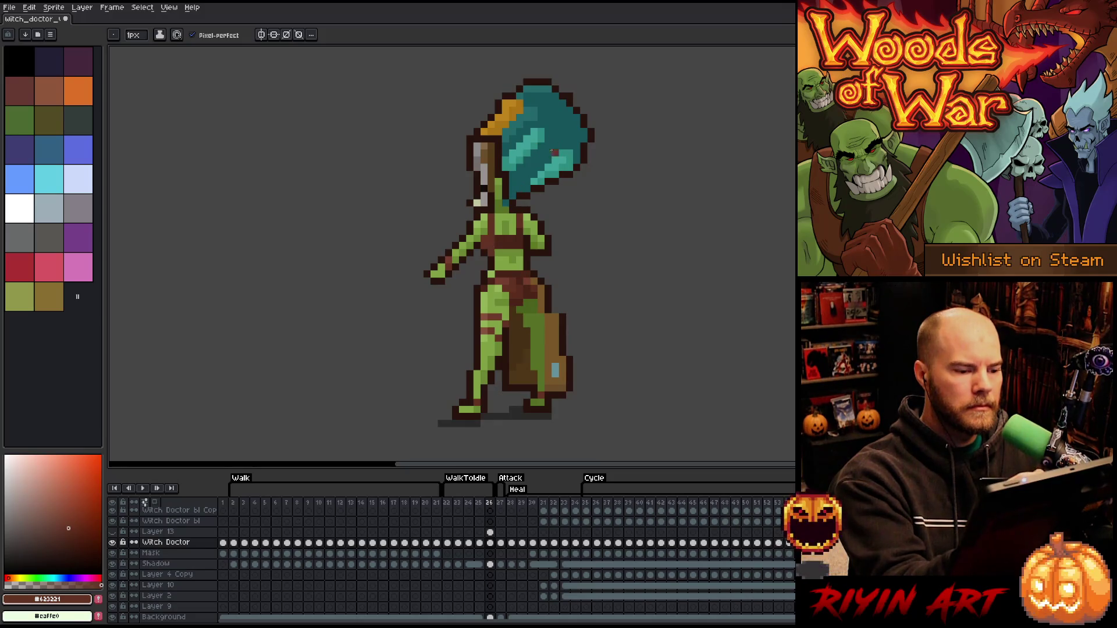
left_click(498, 217, "alt")
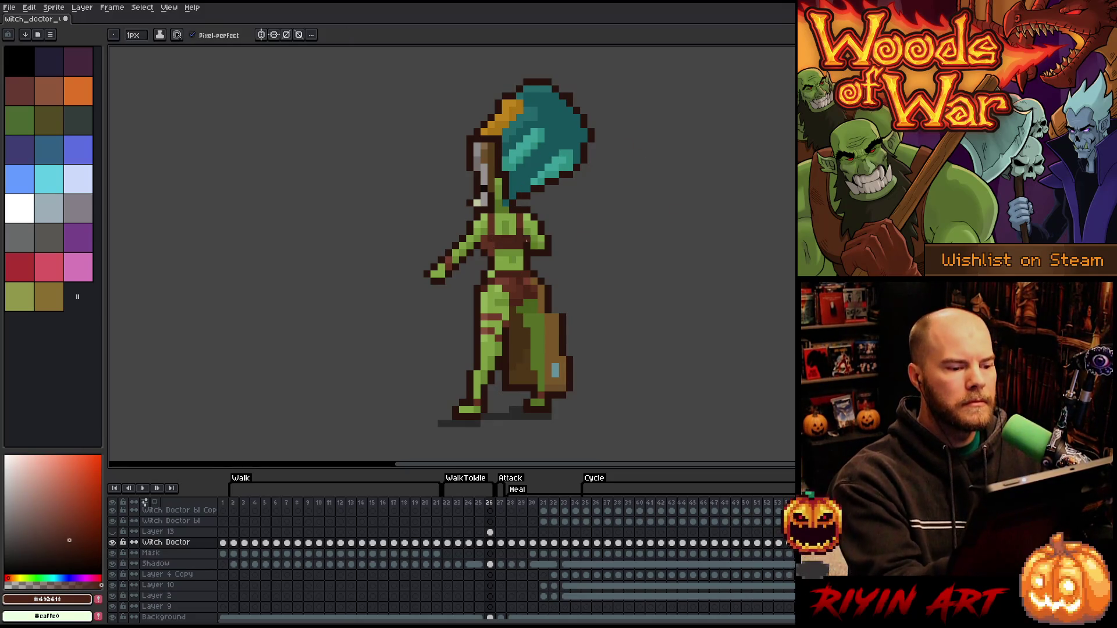
left_click(491, 254, "alt")
left_click(483, 258, "alt")
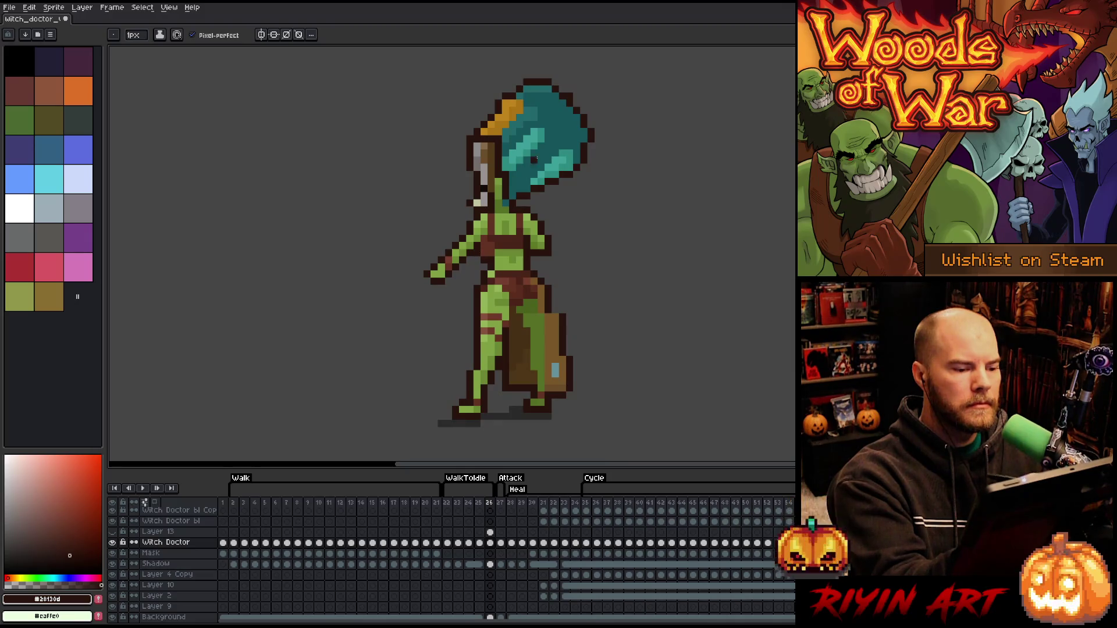
left_click(483, 251, "alt")
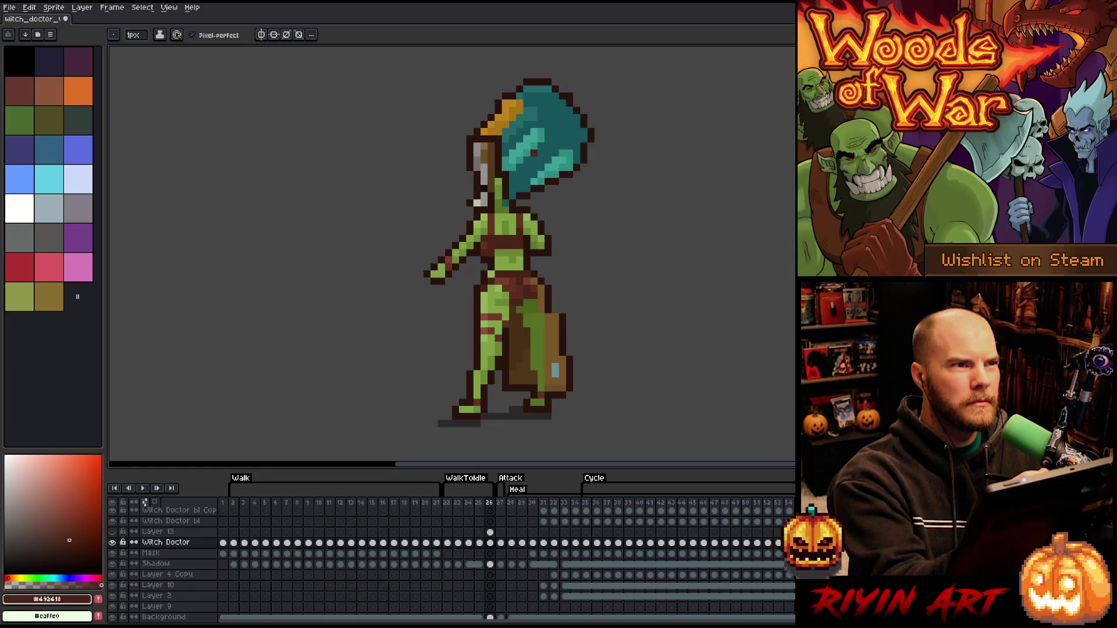
left_click(484, 253, "alt")
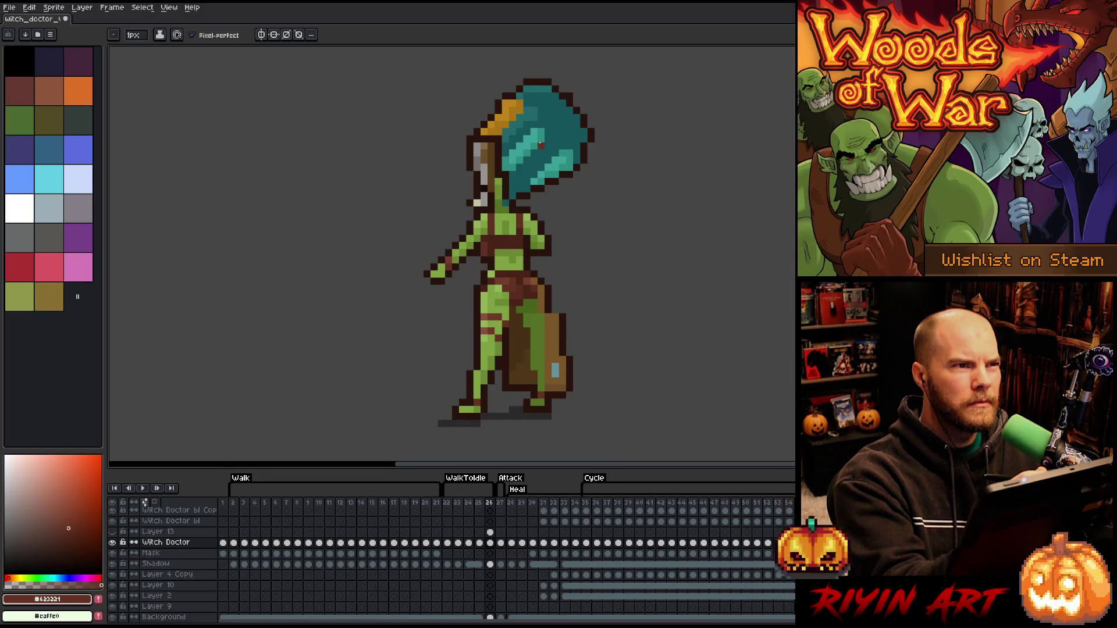
Sample the torso greens, and undo the stray green pixels painted on the mask
key("alt")
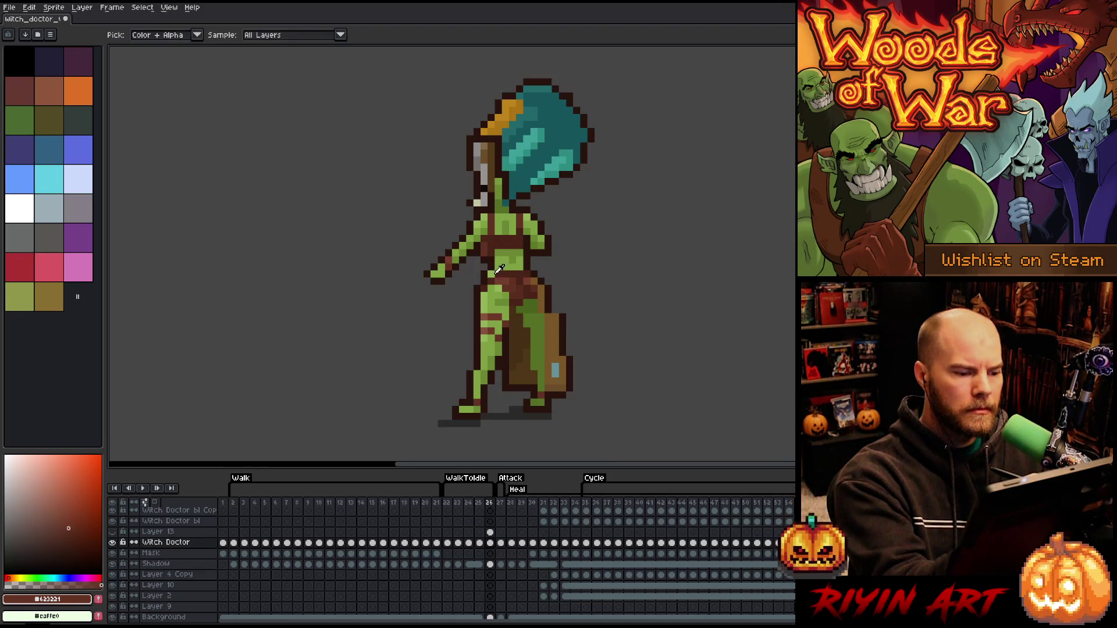
left_click(505, 258, "alt")
left_click(498, 260, "alt")
left_click(526, 160)
key("ctrl+z")
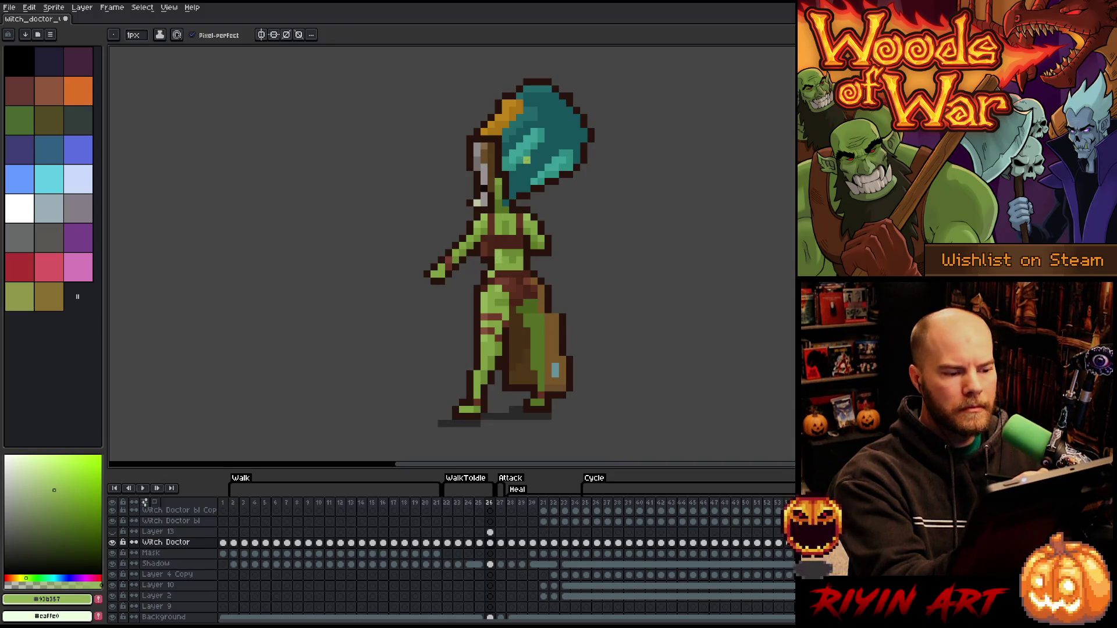
left_click(541, 145)
key("ctrl+z")
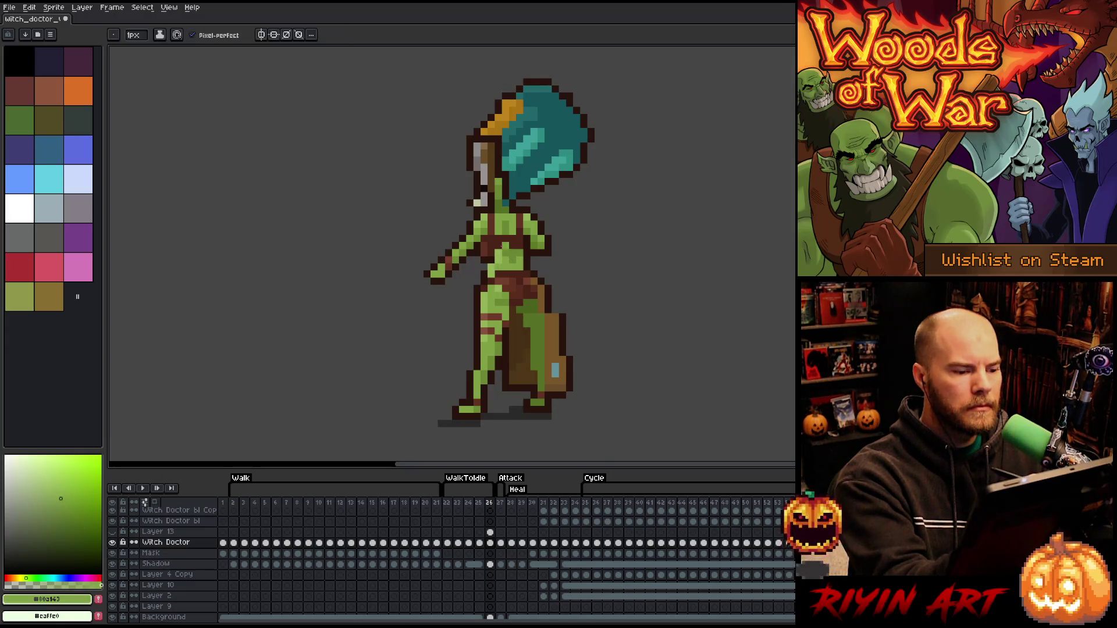
left_click(519, 178, "alt")
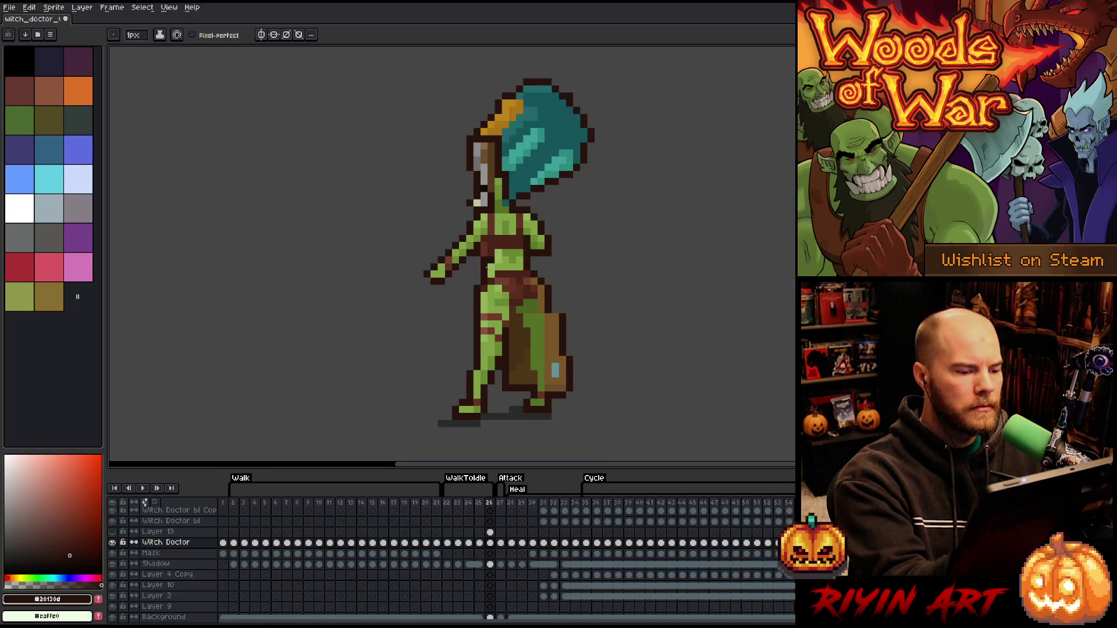
Erase and repaint the belly green and the belt brown pixels
key("e")
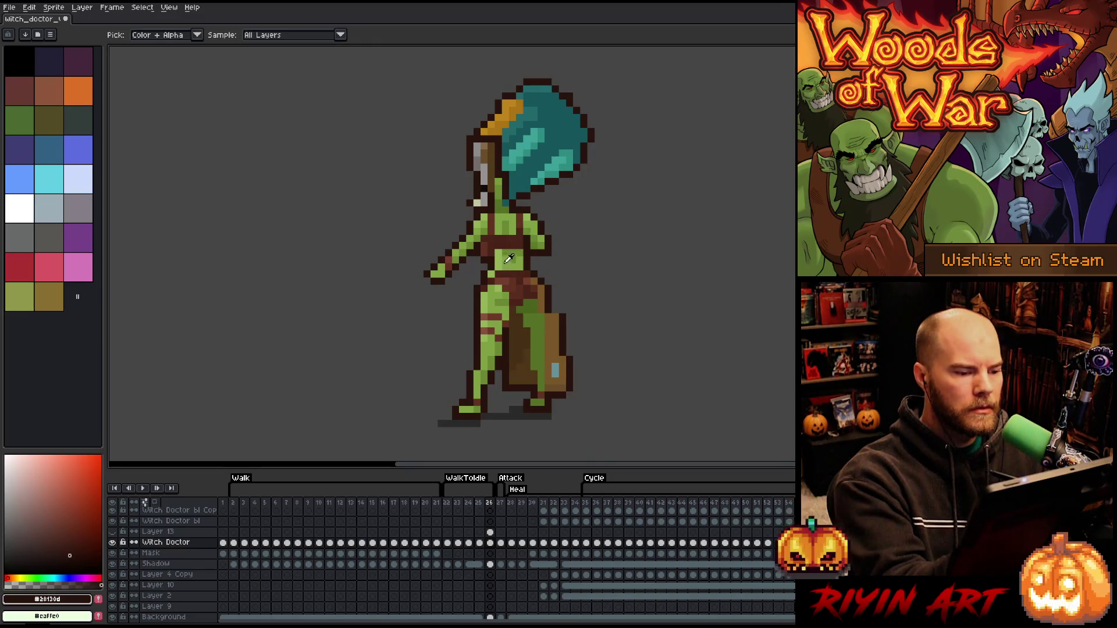
left_click(508, 260, "alt")
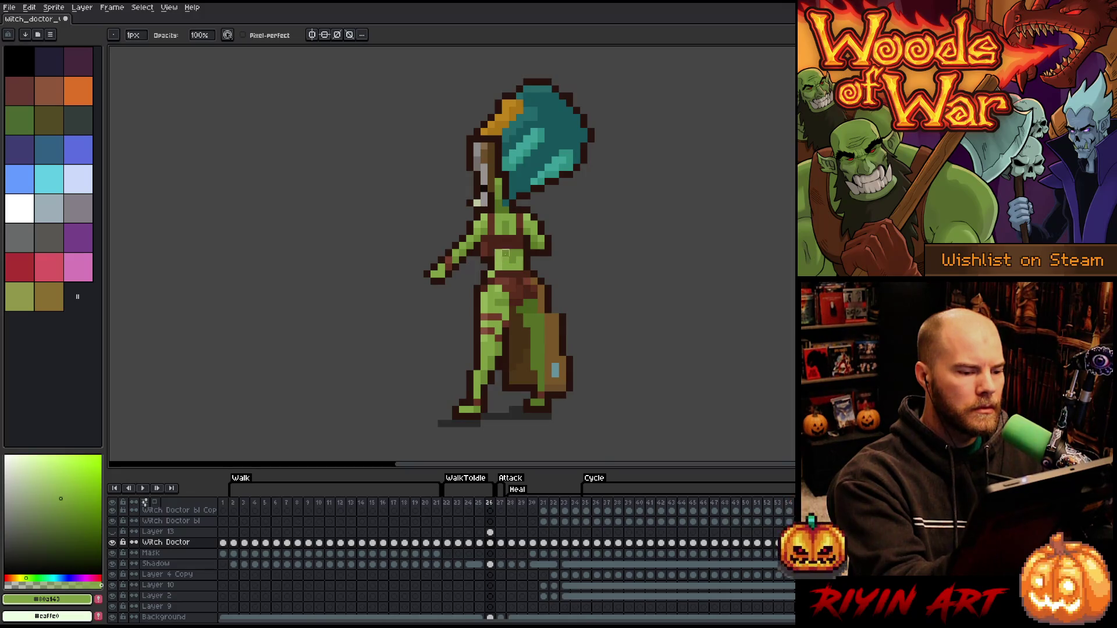
key("b")
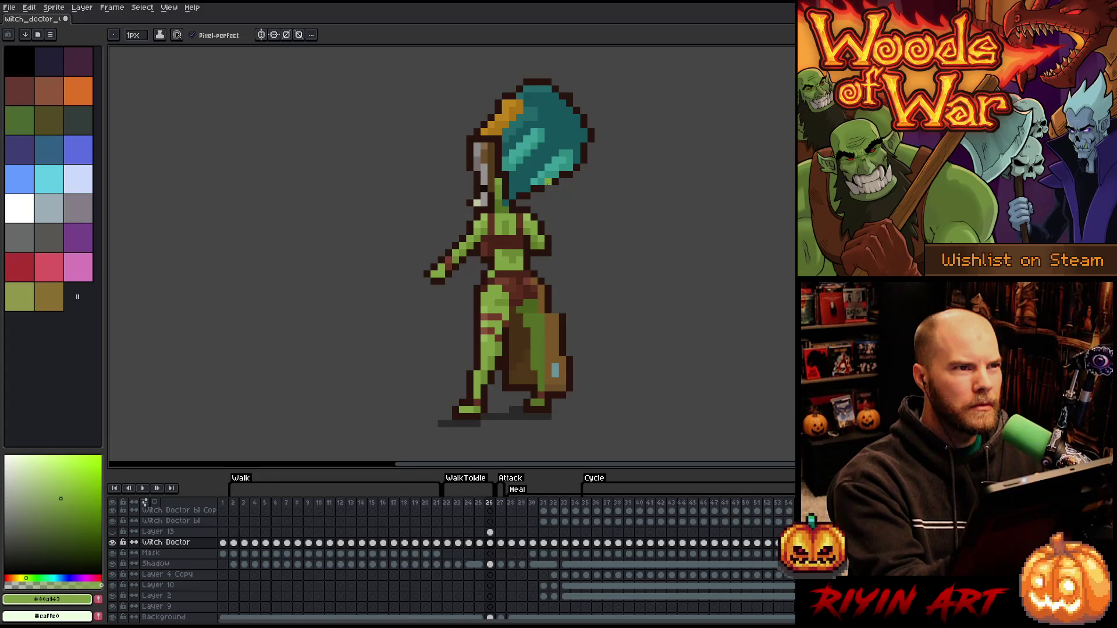
left_click(508, 277, "alt")
left_click(504, 282, "alt")
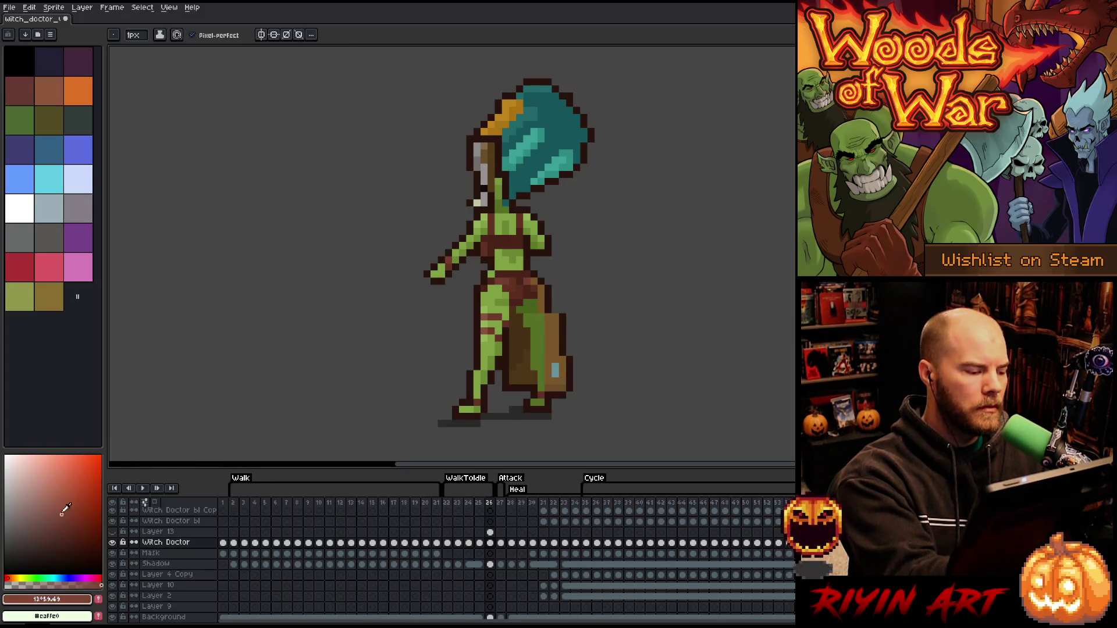
left_click(505, 282, "alt")
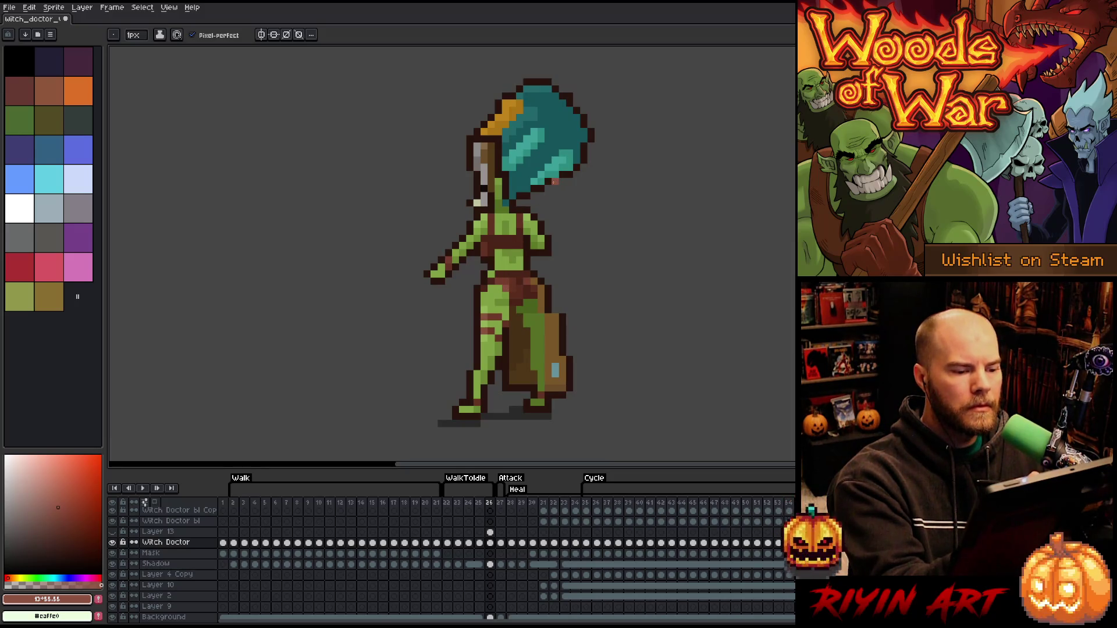
left_click(498, 259, "alt")
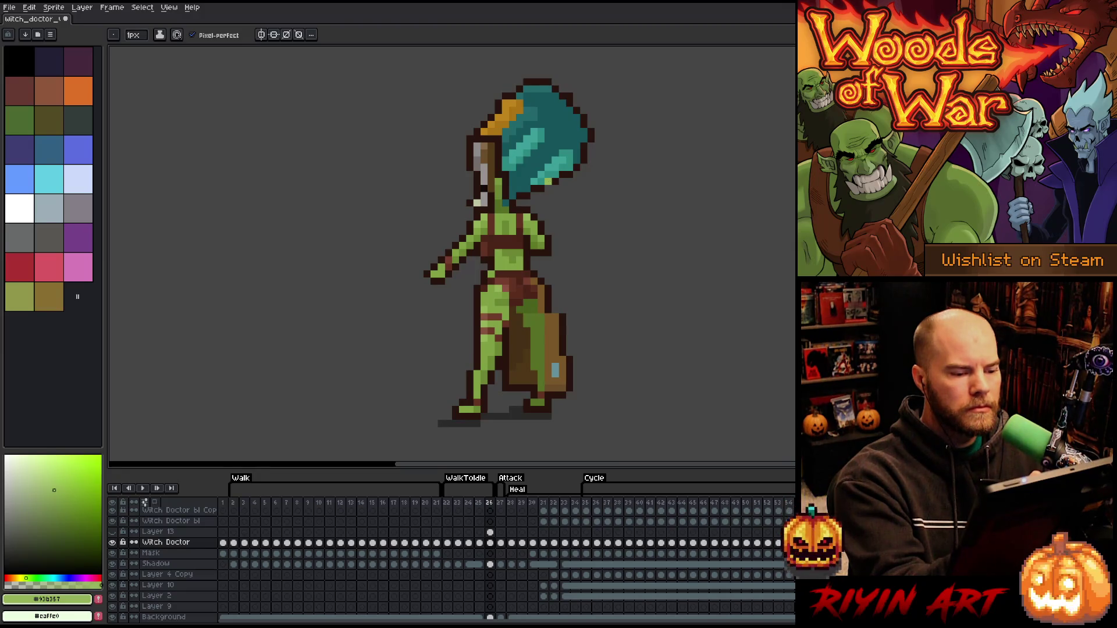
Touch up the hip with dark and light browns, and the shoulder with dark green
left_click(534, 303, "alt")
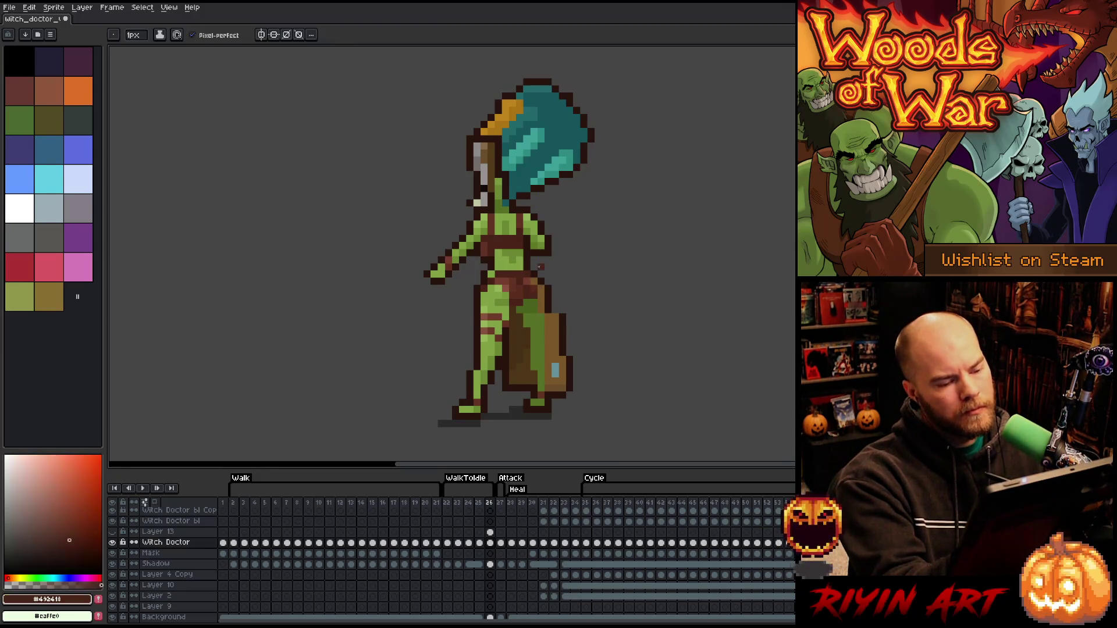
left_click(526, 302, "alt")
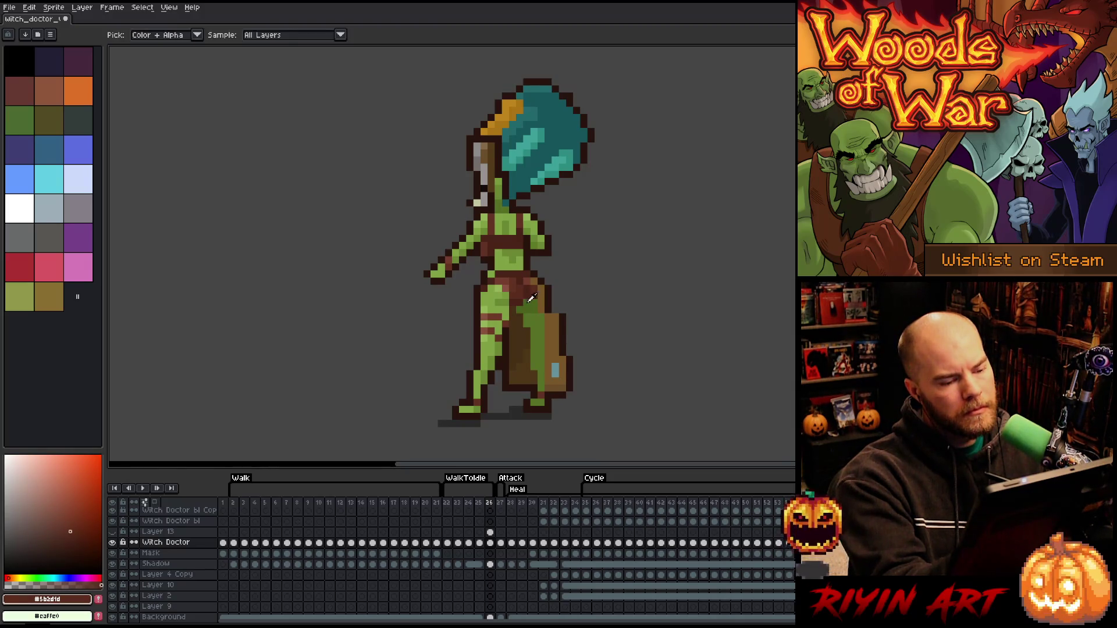
left_click(533, 296, "alt")
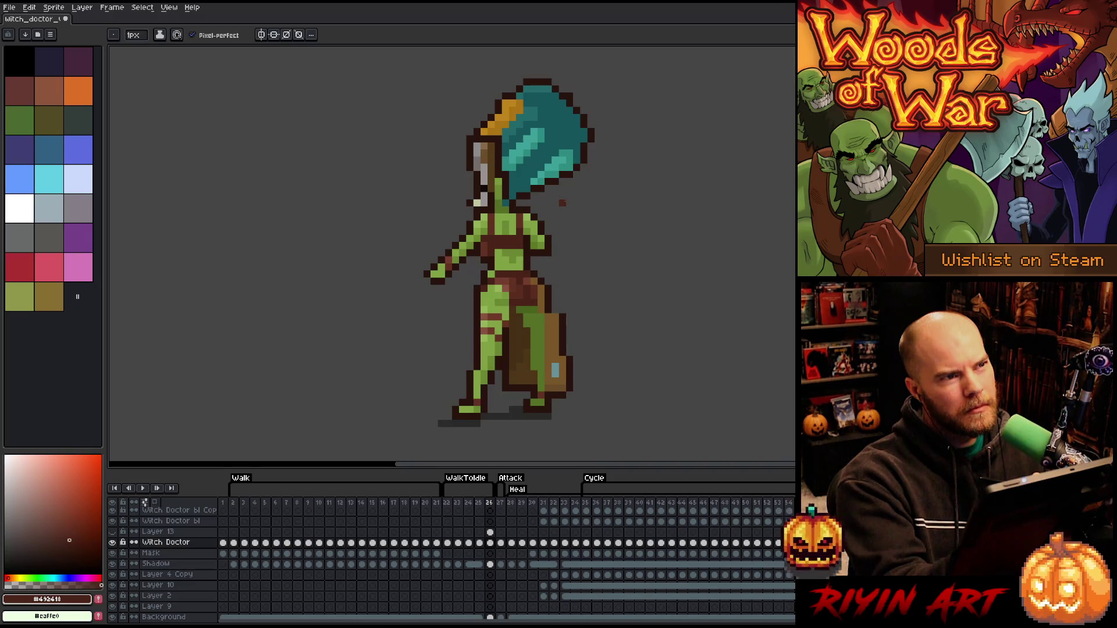
left_click(550, 226, "alt")
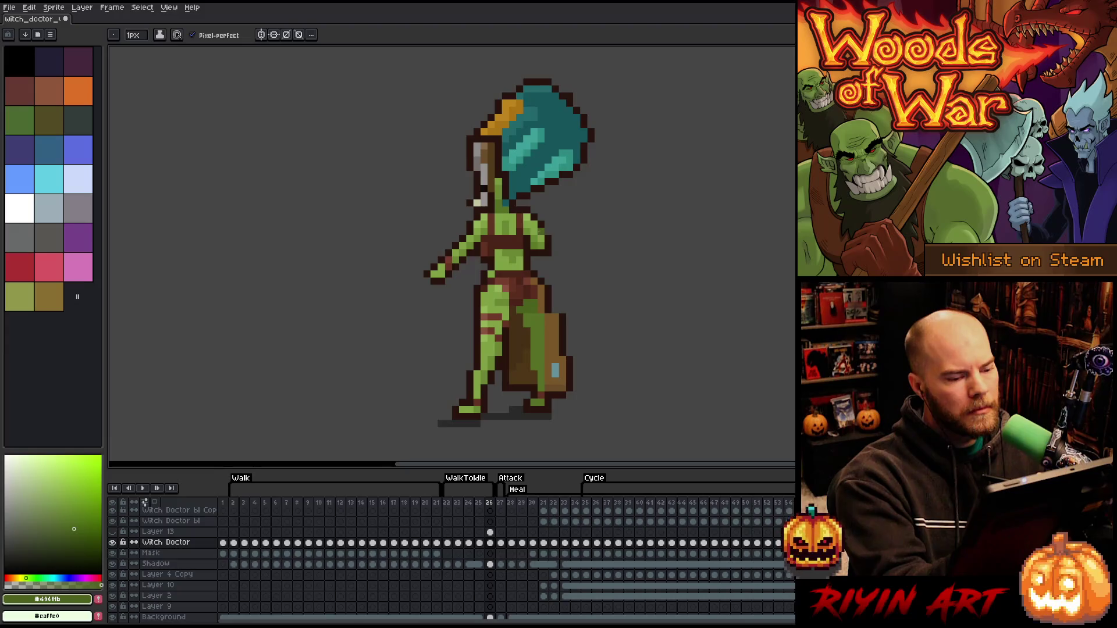
Repaint the waist shading with dark, mid and light browns eyedropped from the sprite
key("i")
left_click(517, 271)
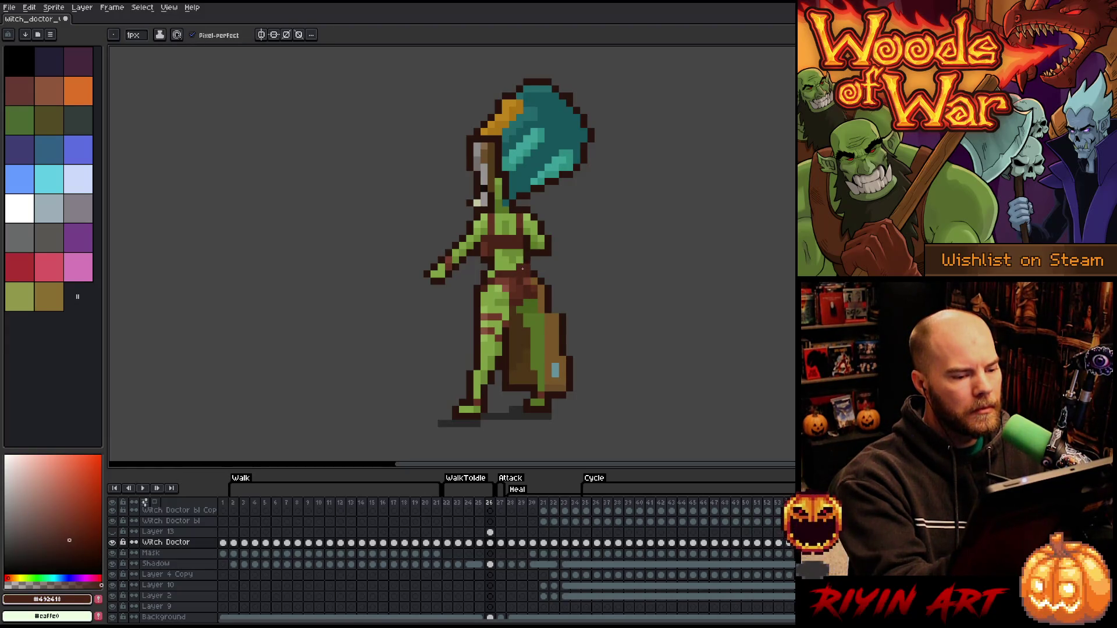
left_click(528, 281, "alt")
left_click(527, 286, "alt")
left_click(540, 273, "alt")
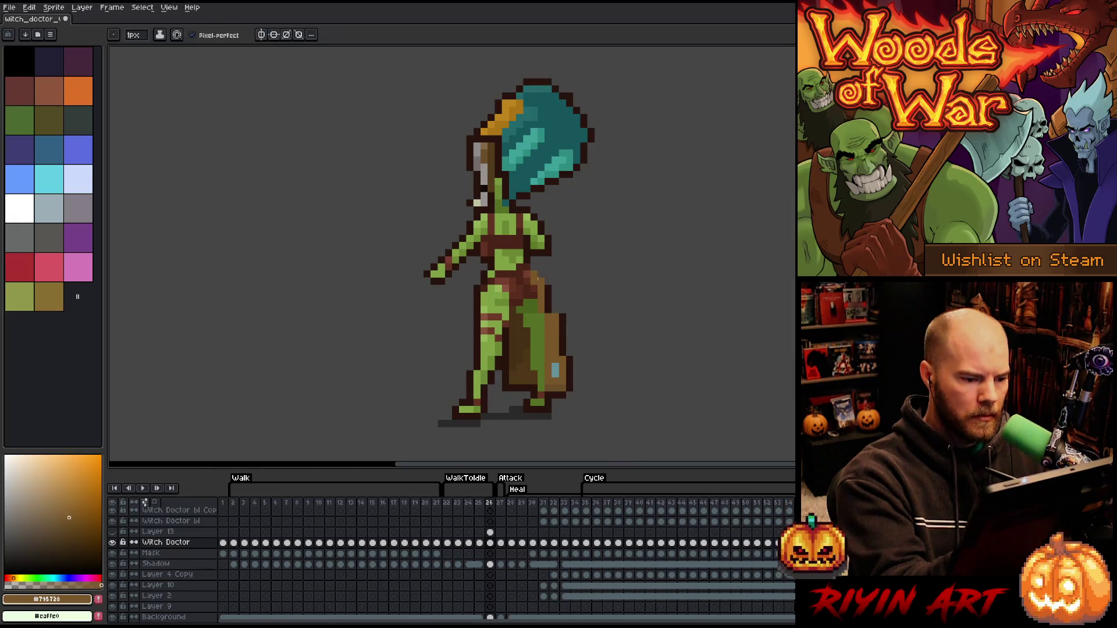
left_click(549, 287, "alt")
left_click(548, 287, "alt")
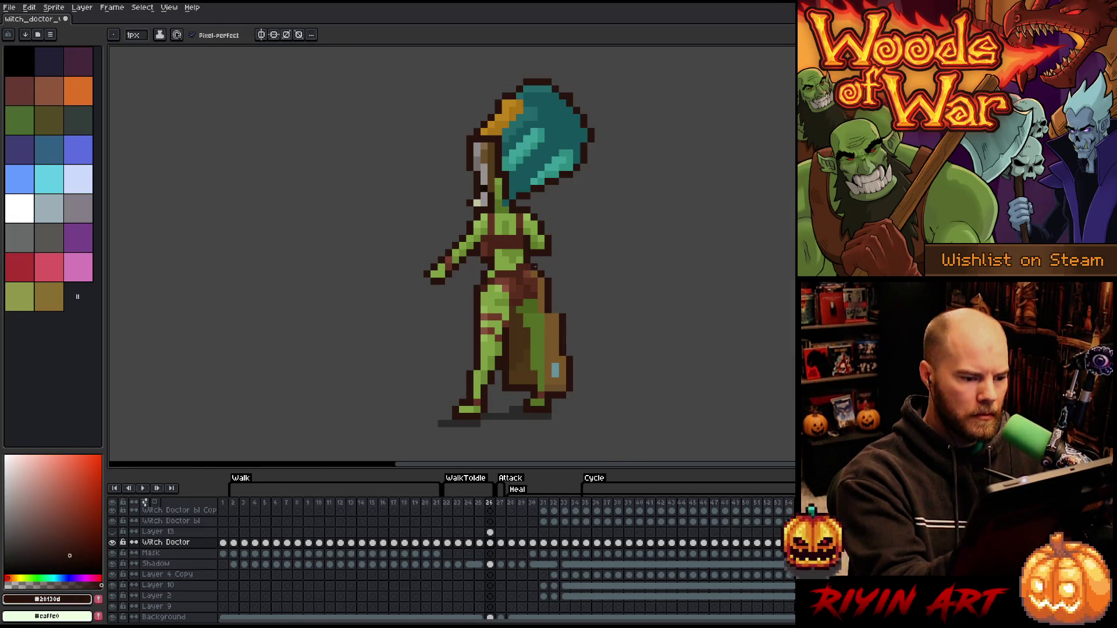
left_click(527, 282, "alt")
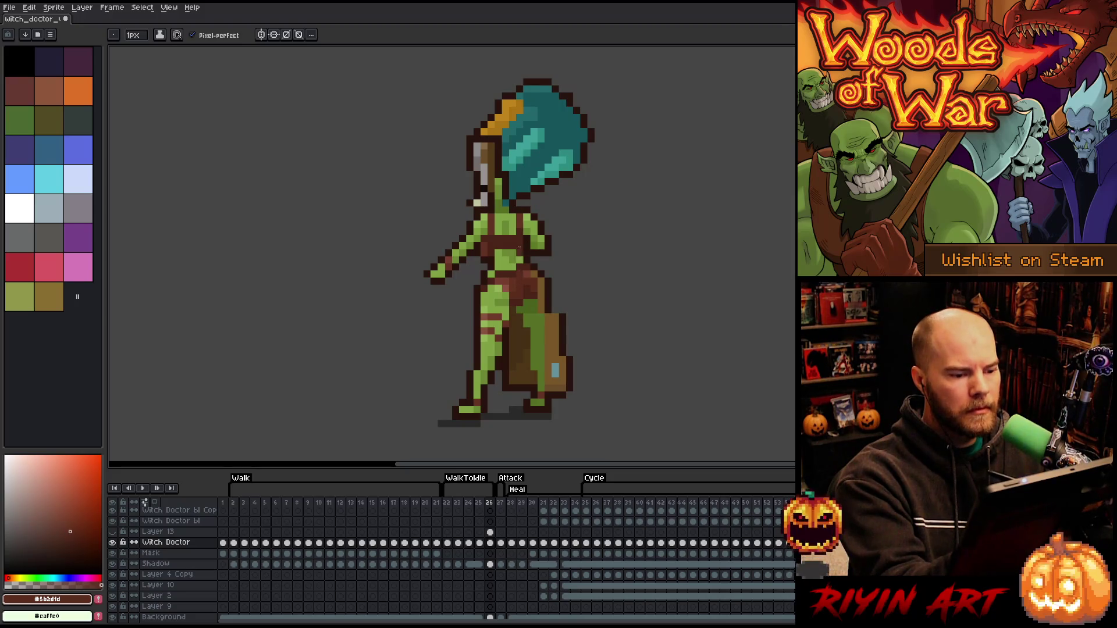
Darken the brown shade, then retouch the chest with outline brown and skin green
key("alt")
left_click(532, 283)
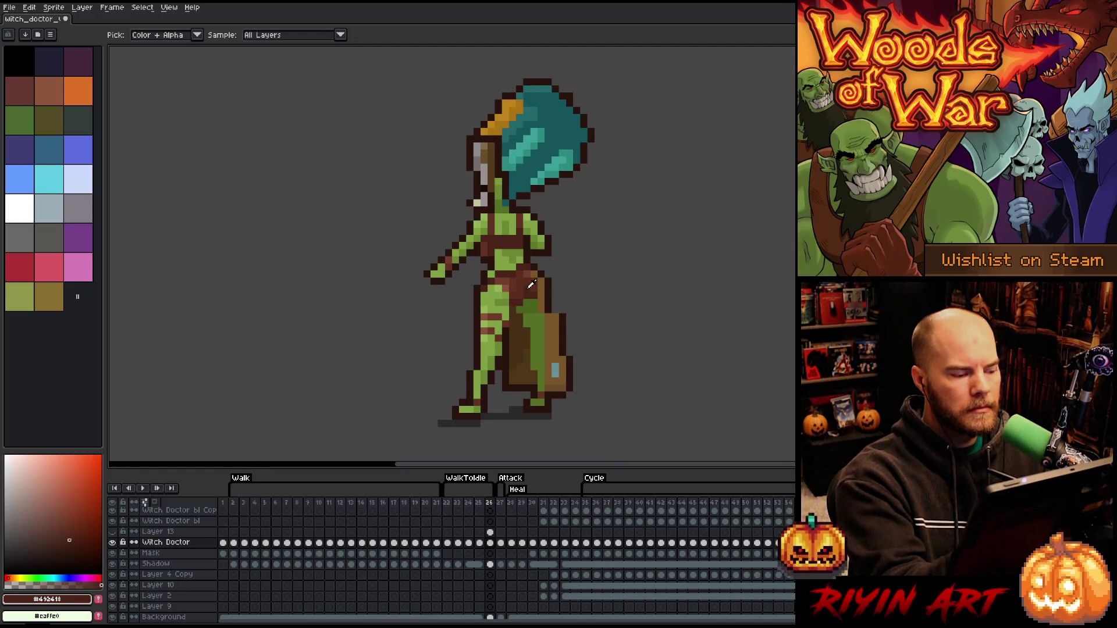
left_click(72, 533)
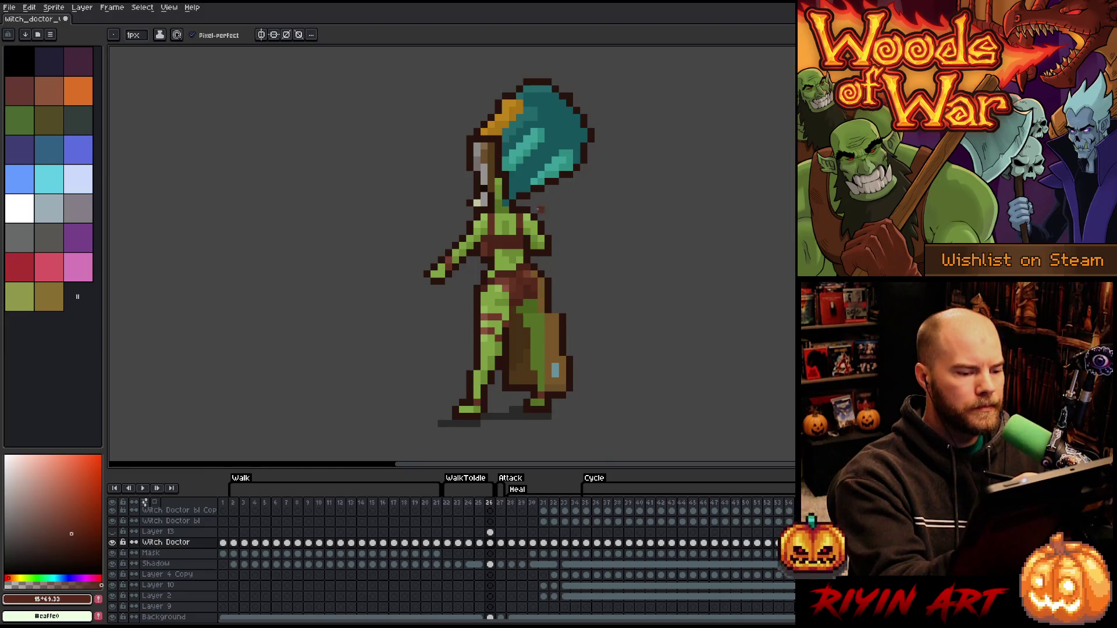
left_click(527, 252, "alt")
left_click(526, 259, "alt")
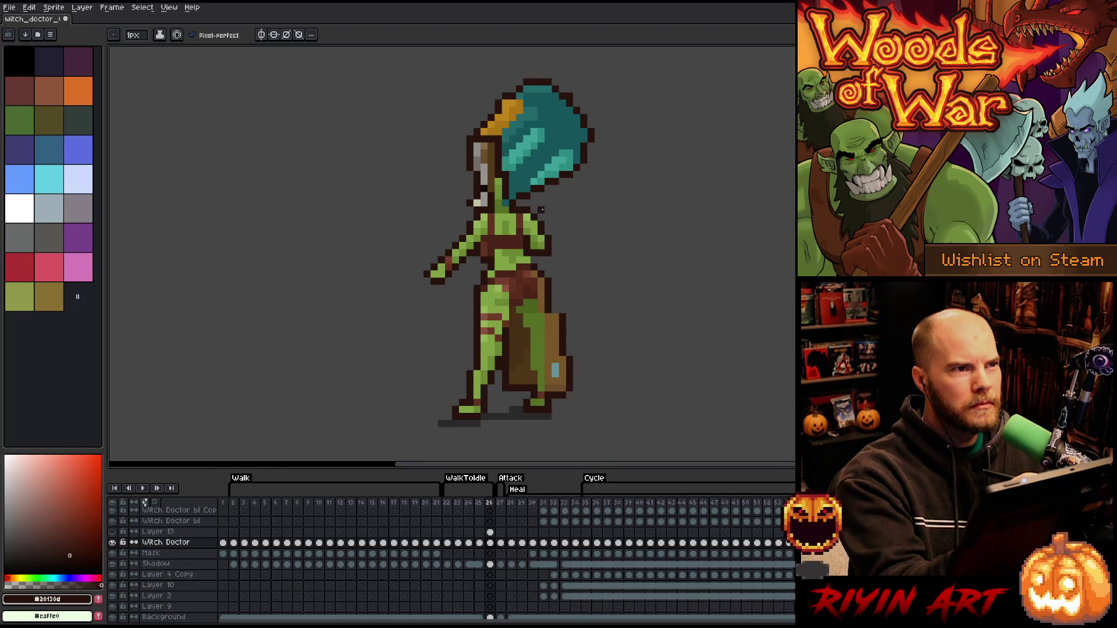
left_click(523, 256, "alt")
left_click(524, 252, "alt")
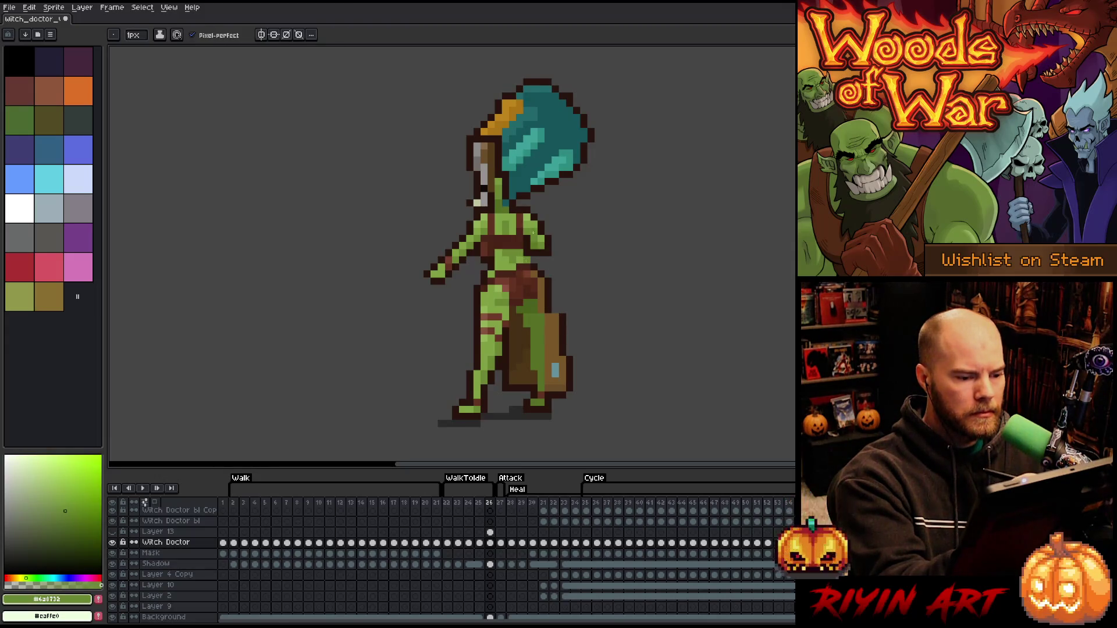
left_click(528, 257, "alt")
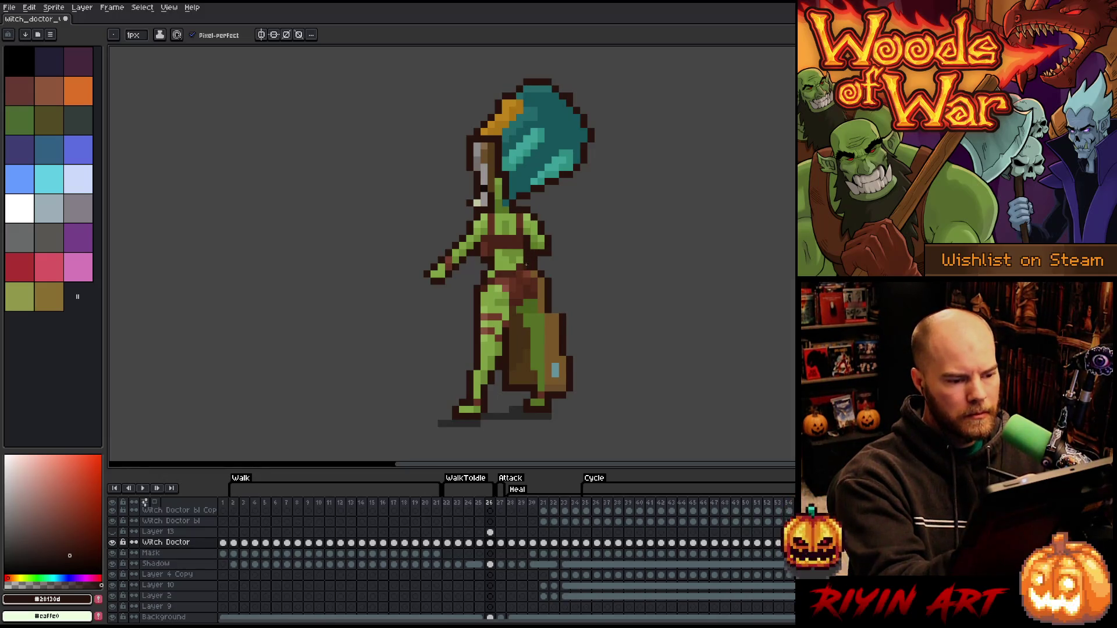
left_click(525, 254, "alt")
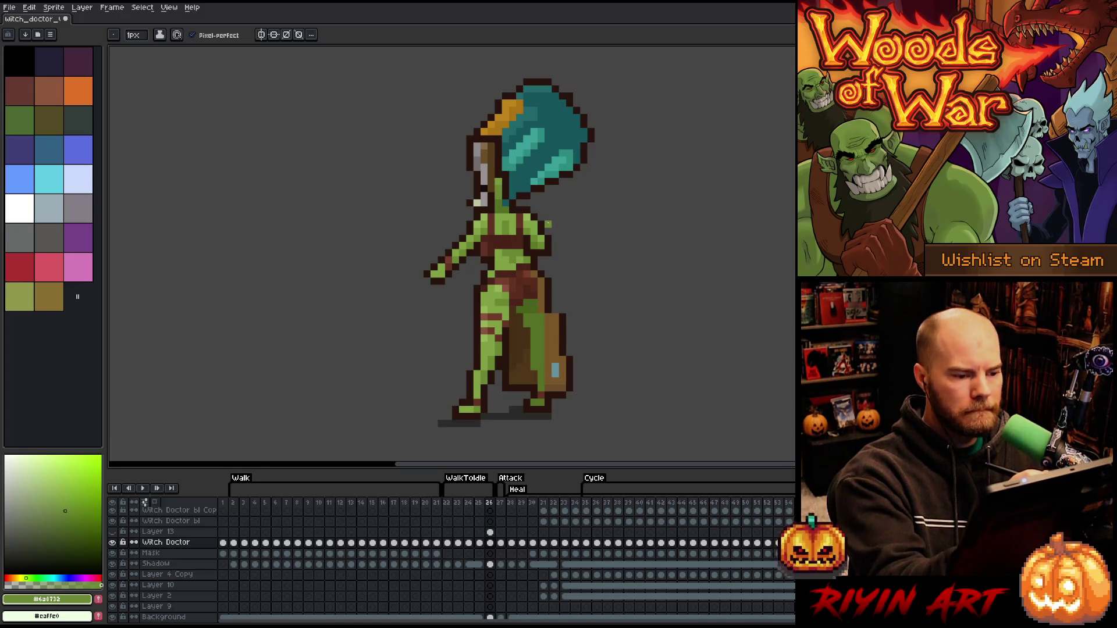
Move a small block of chest pixels near the neck, then switch to frame 23
key("m")
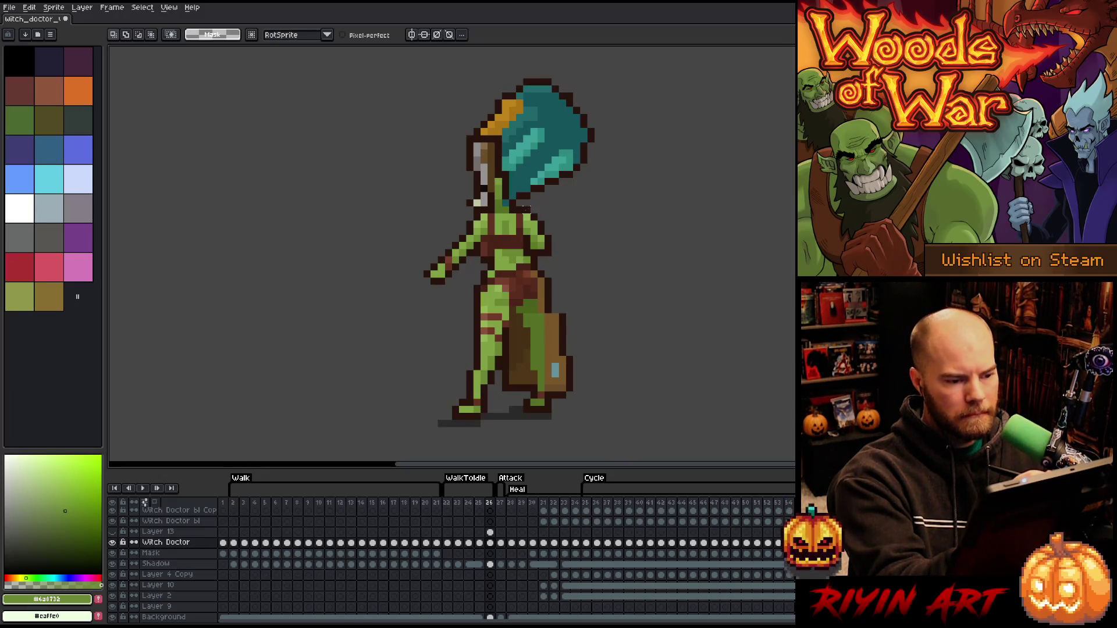
left_click_drag(516, 207, 530, 213)
left_click_drag(514, 211, 553, 236)
left_click(533, 224)
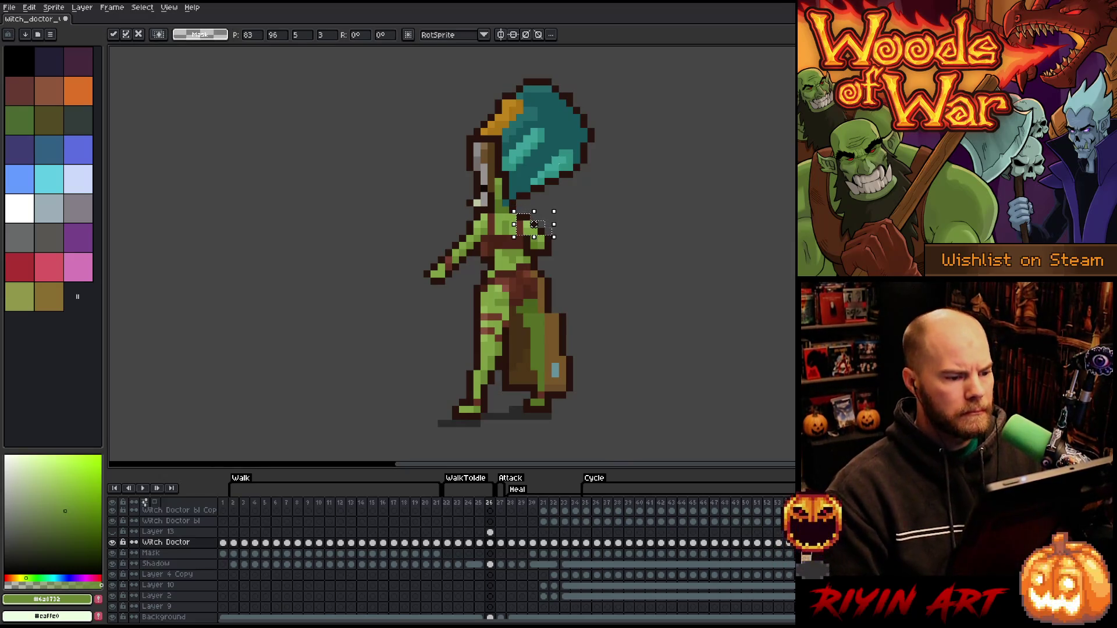
key("ctrl+d")
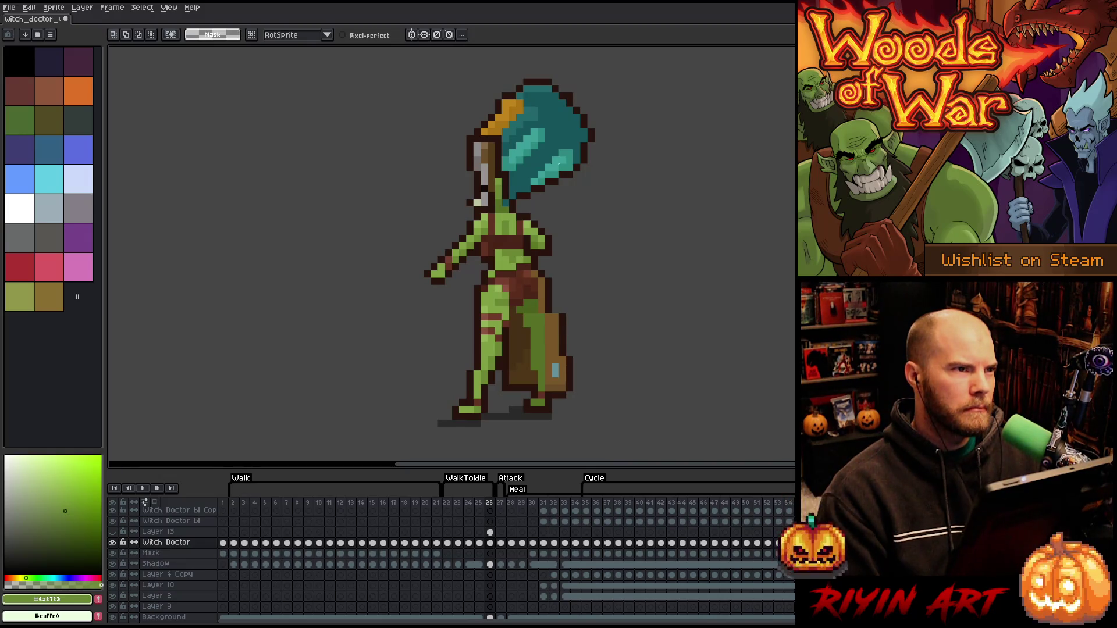
left_click_drag(514, 204, 553, 230)
key("ctrl+d")
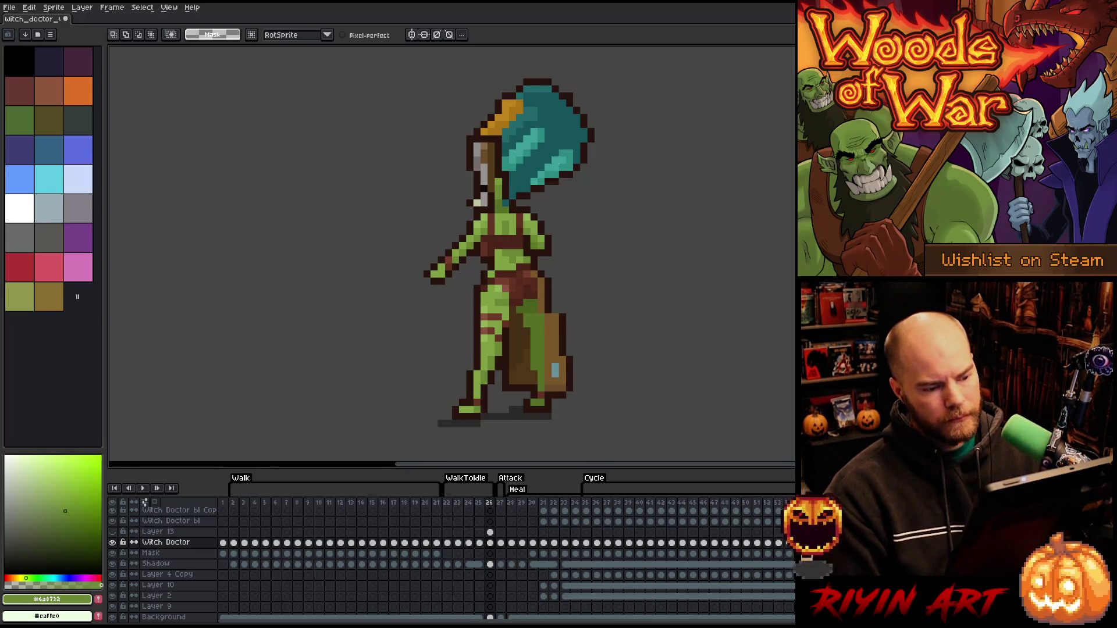
key("Left")
key("Left")
key("Left")
key("Right")
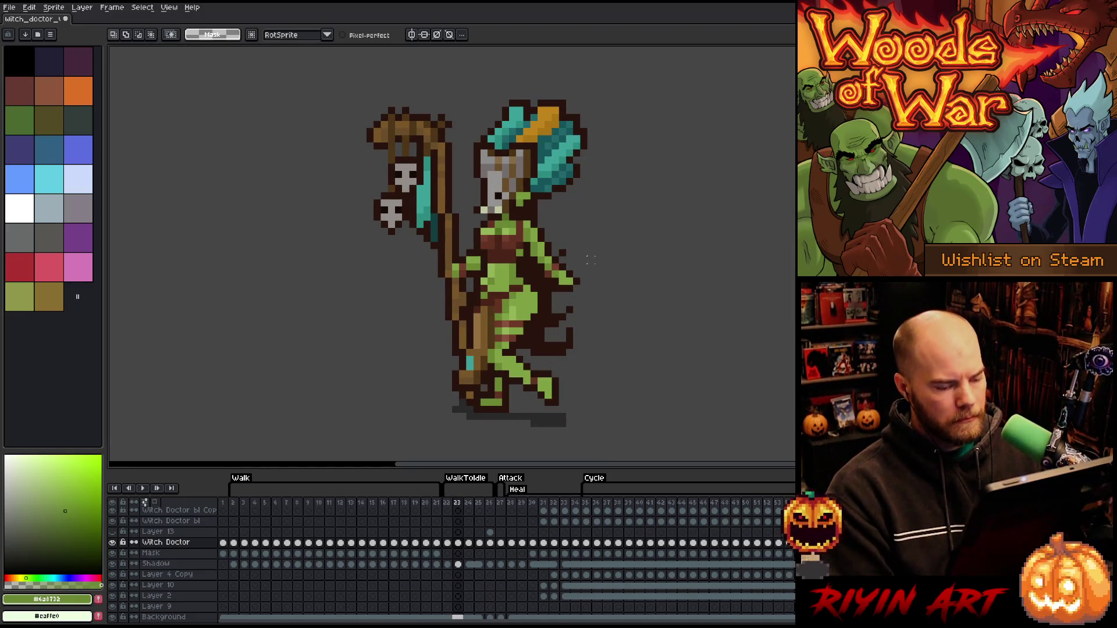
Browse frames 26, 24 and 22, and play the animation, stopping on frame 24
left_click(489, 503)
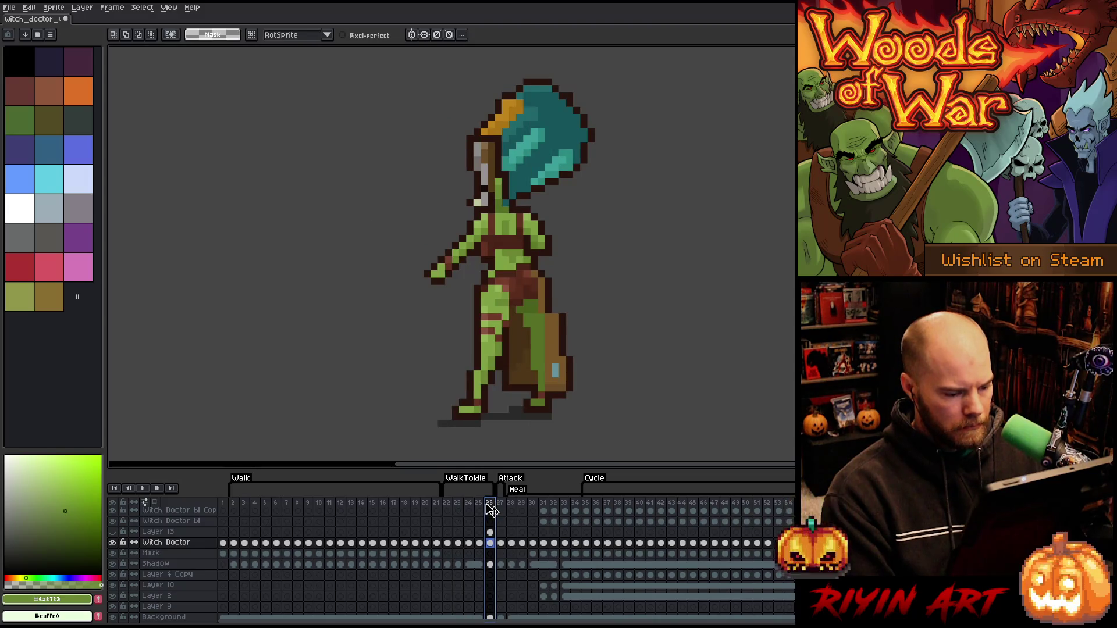
left_click(468, 505)
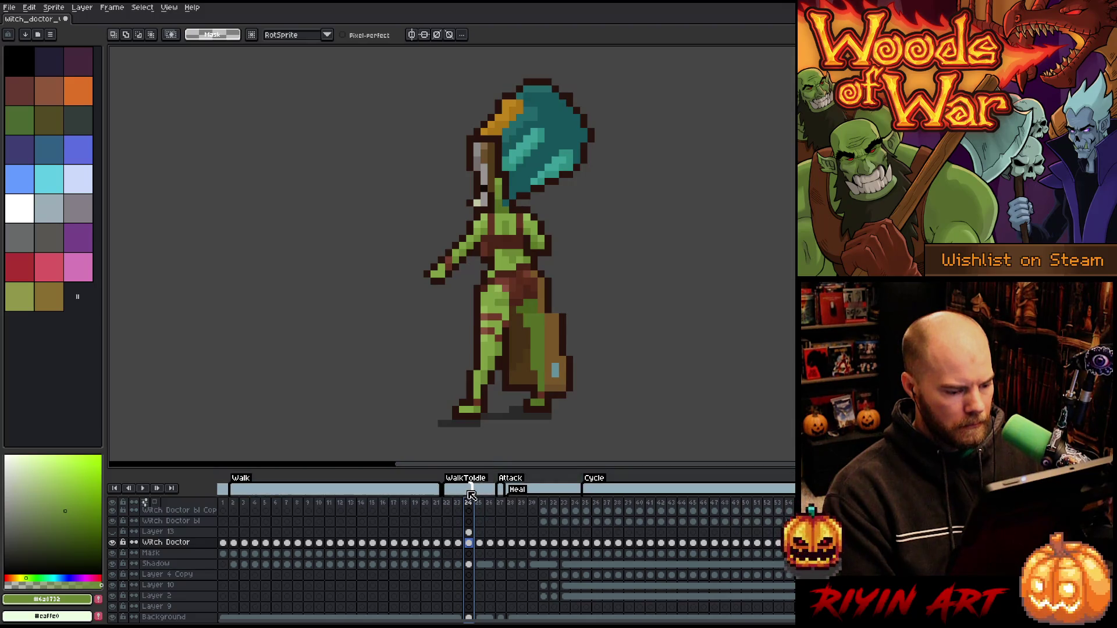
left_click(451, 504)
key("Return")
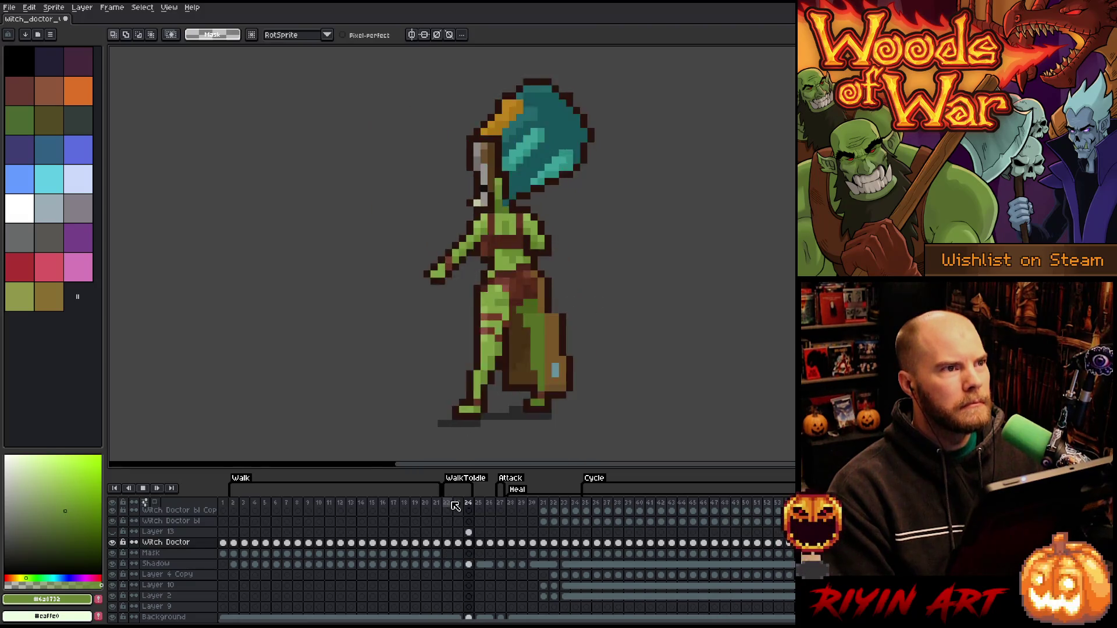
left_click(458, 505)
left_click(468, 504)
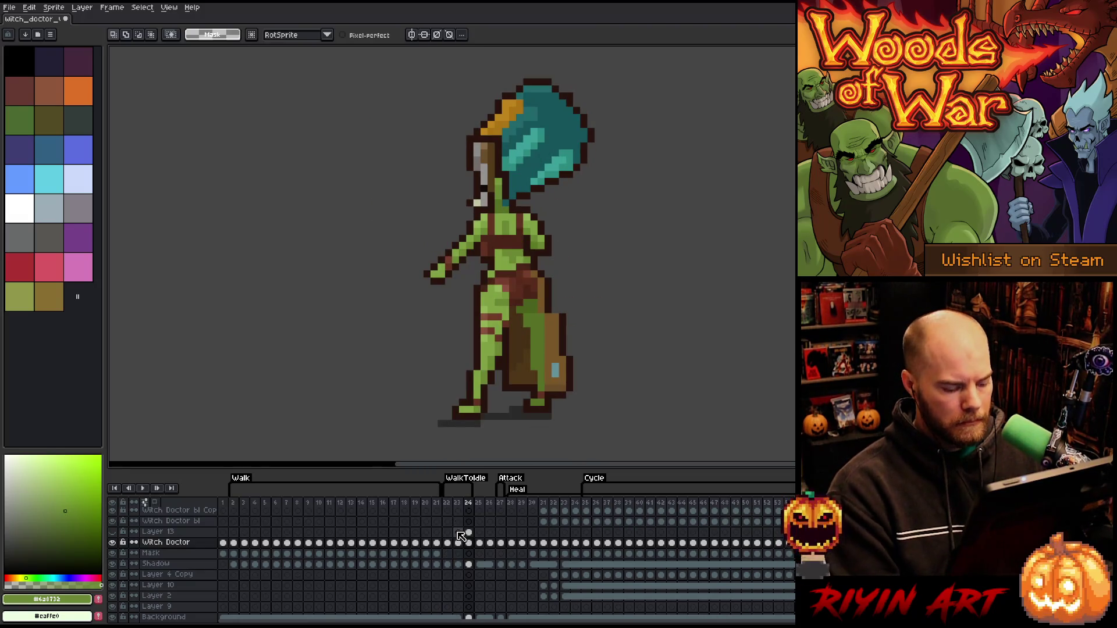
Compare frames 23 and 24, then duplicate frame 23 with Alt+N
key("Left")
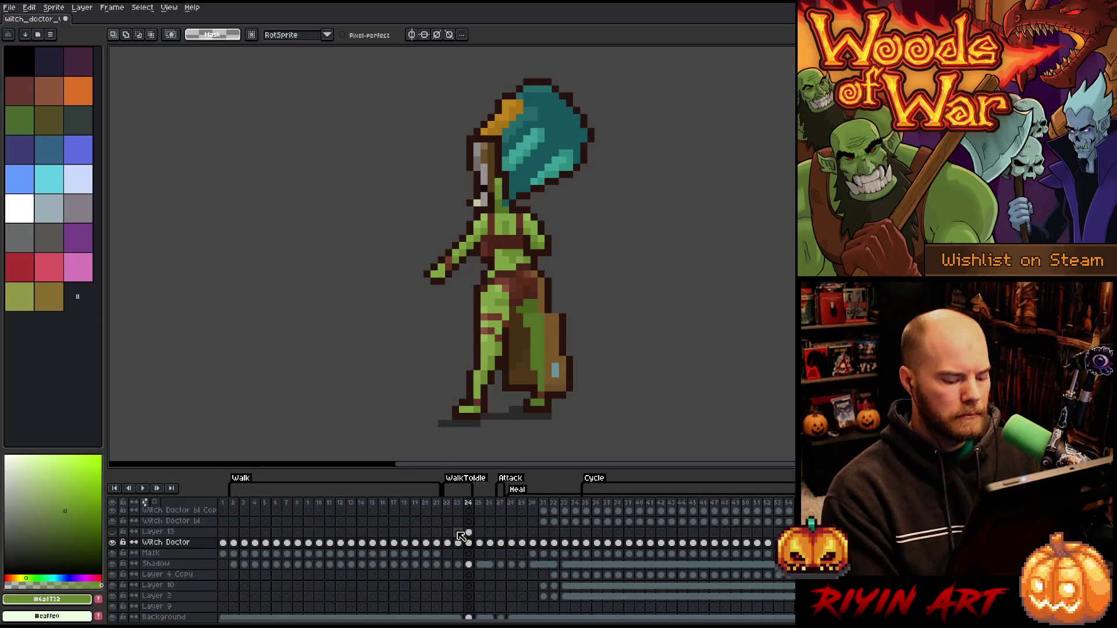
key("Right")
key("Left")
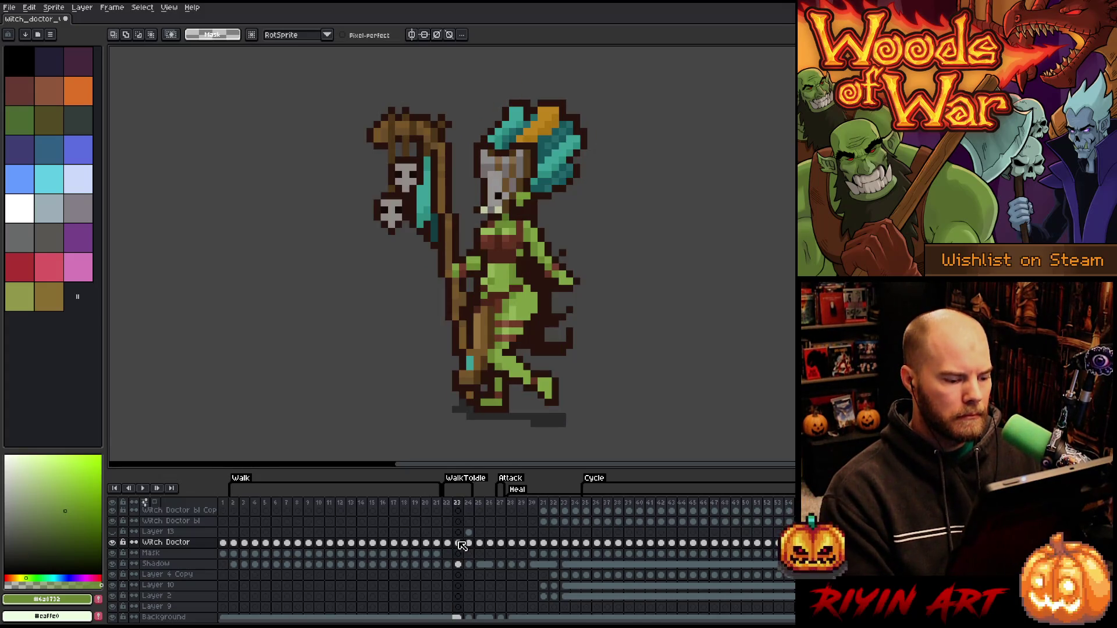
key("Right")
key("Left")
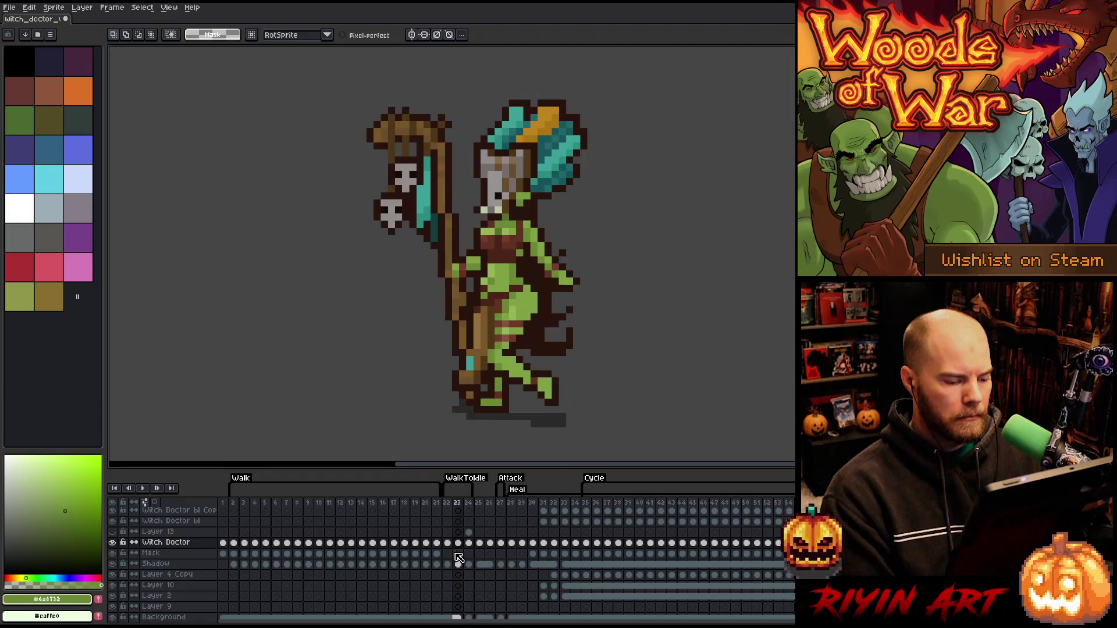
key("alt+n")
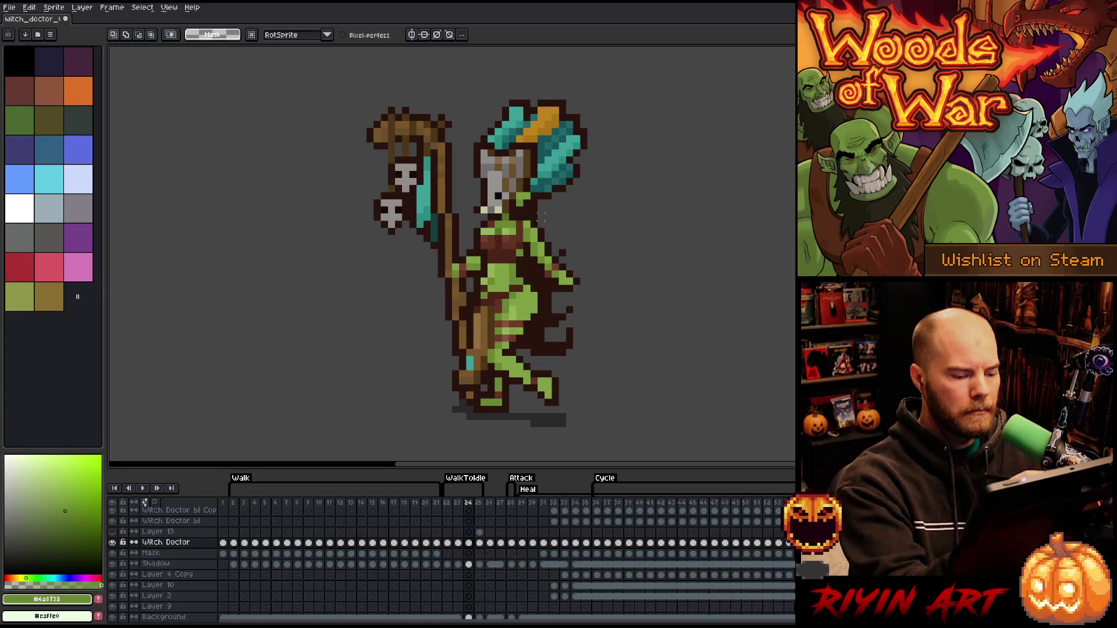
left_click(491, 503)
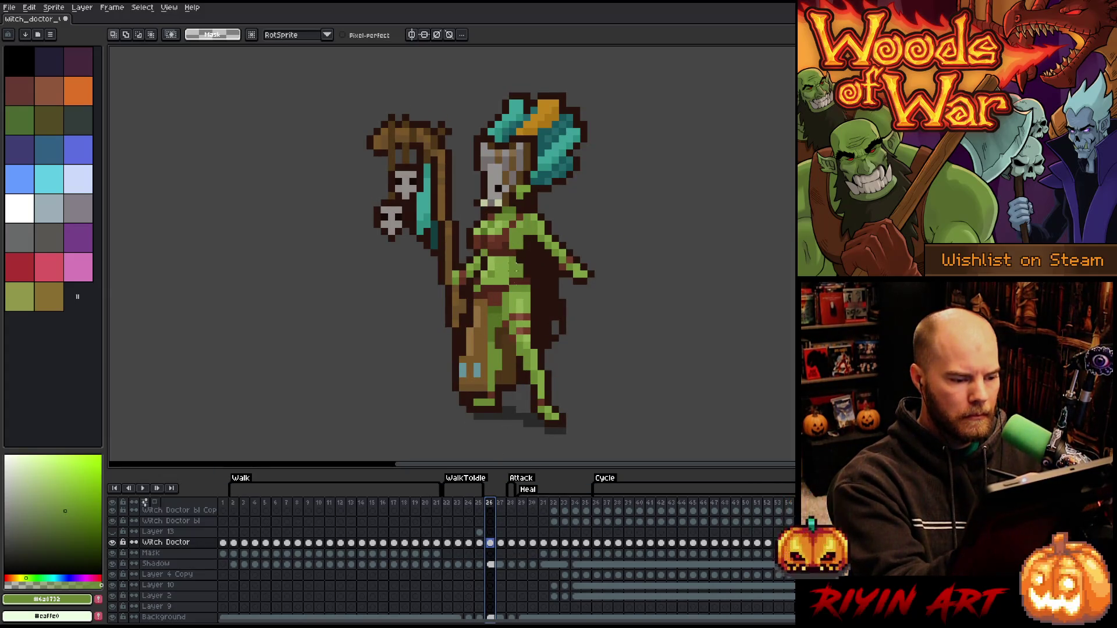
Paste frame 26's witch doctor, mask and shadow cels into the new frame 24
left_click_drag(490, 542, 495, 568)
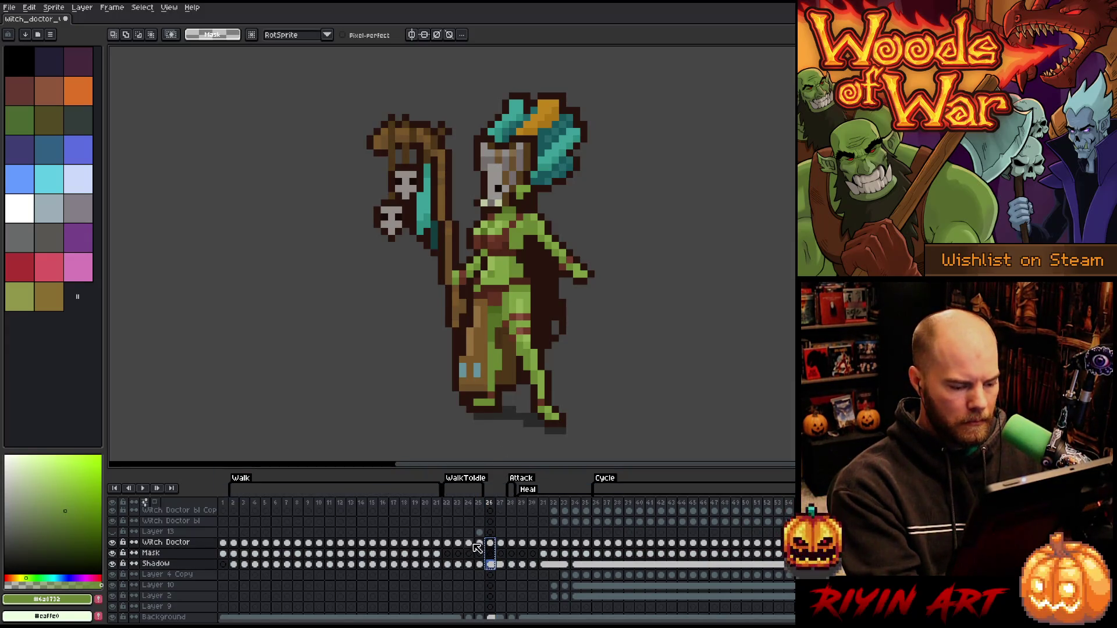
left_click(469, 543)
key("ctrl+v")
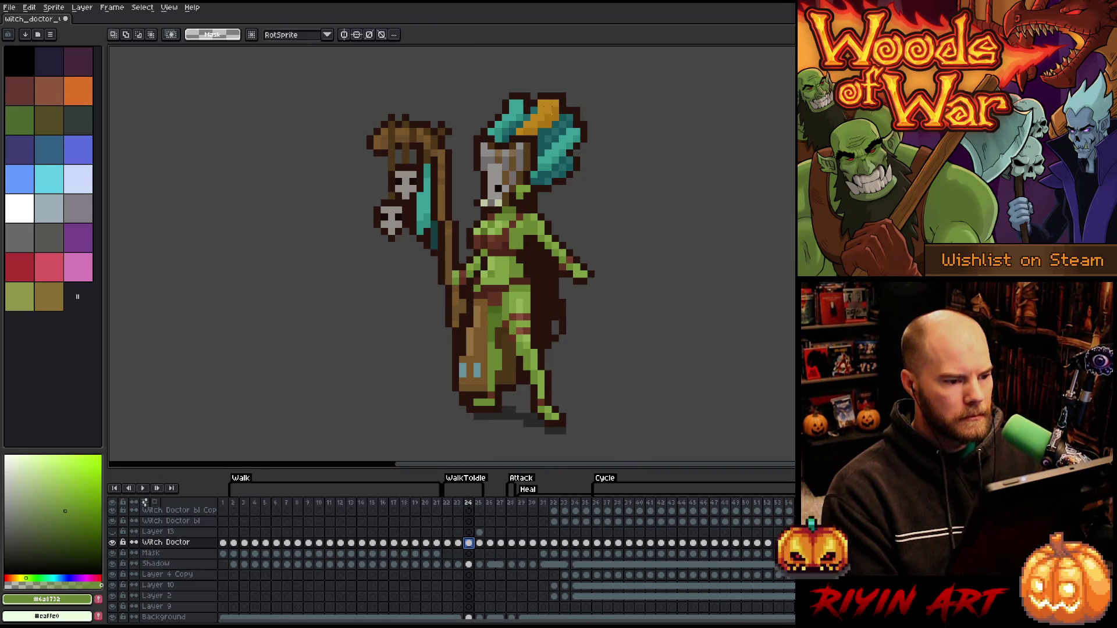
Nudge the face and a narrow strip of headdress pixels into new positions
mouse_move(534, 139)
left_mouse_down()
mouse_move(508, 194)
mouse_move(486, 209)
left_mouse_up()
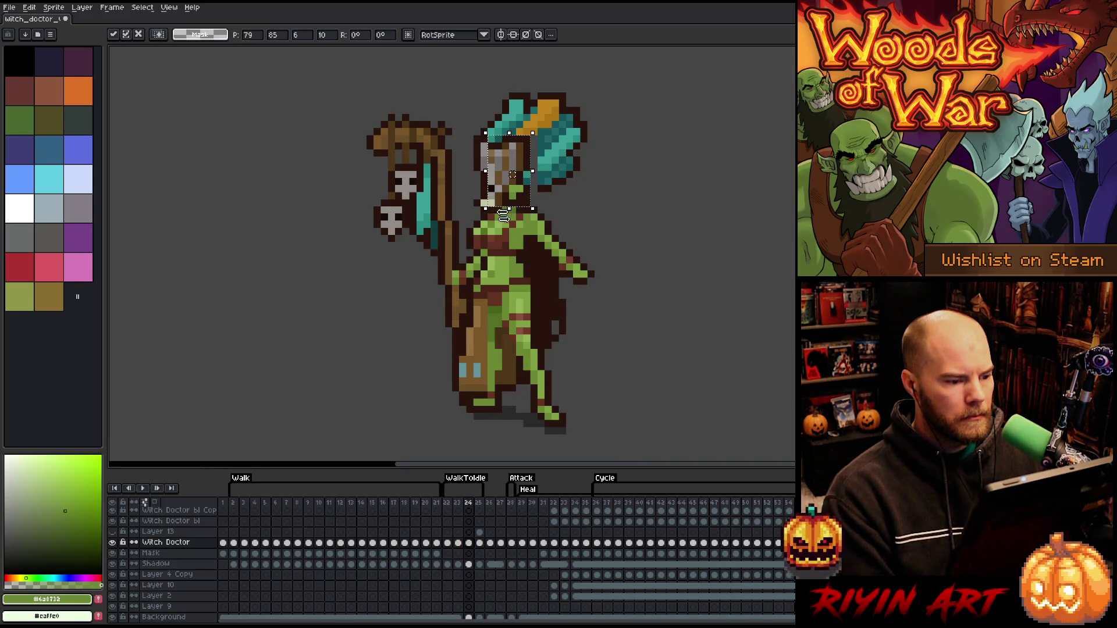
left_click(591, 202)
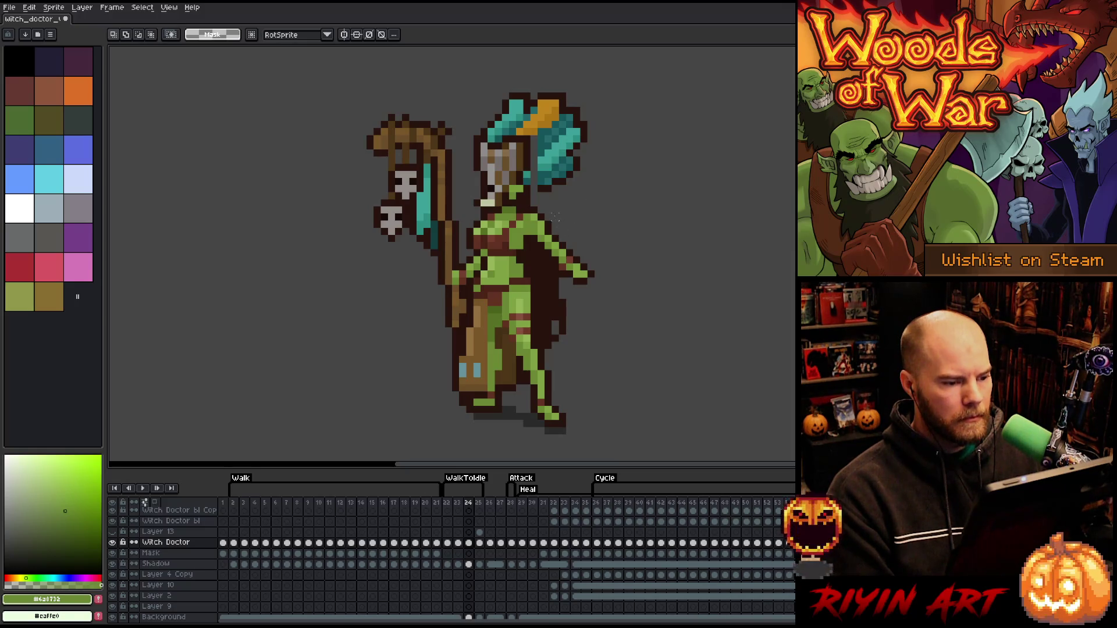
mouse_move(540, 138)
left_mouse_down()
mouse_move(541, 186)
mouse_move(541, 160)
left_mouse_up()
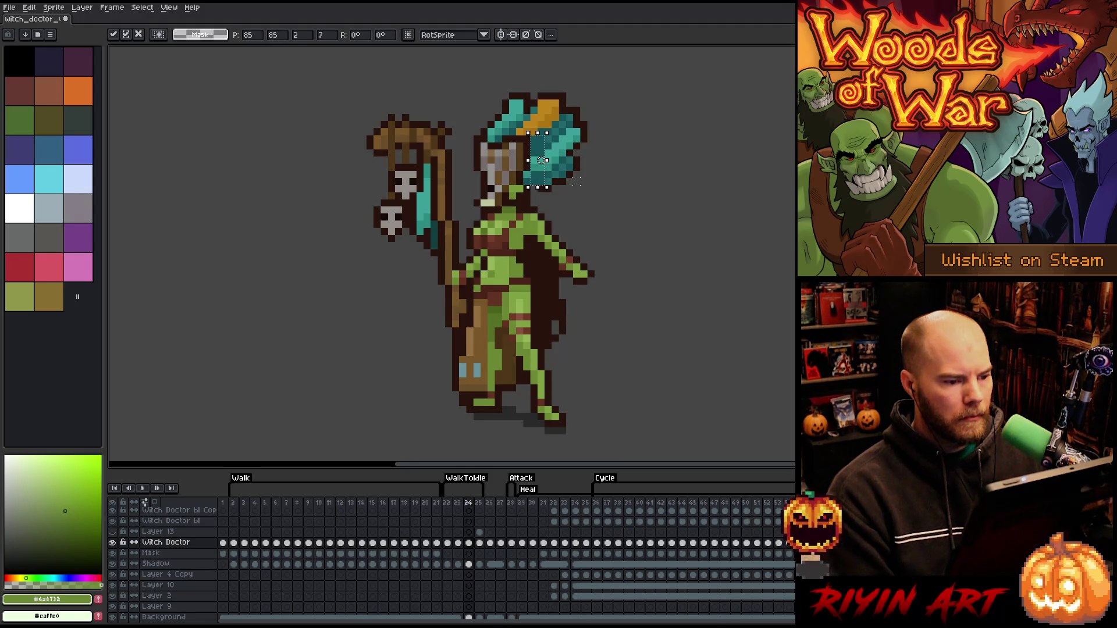
left_click(578, 174)
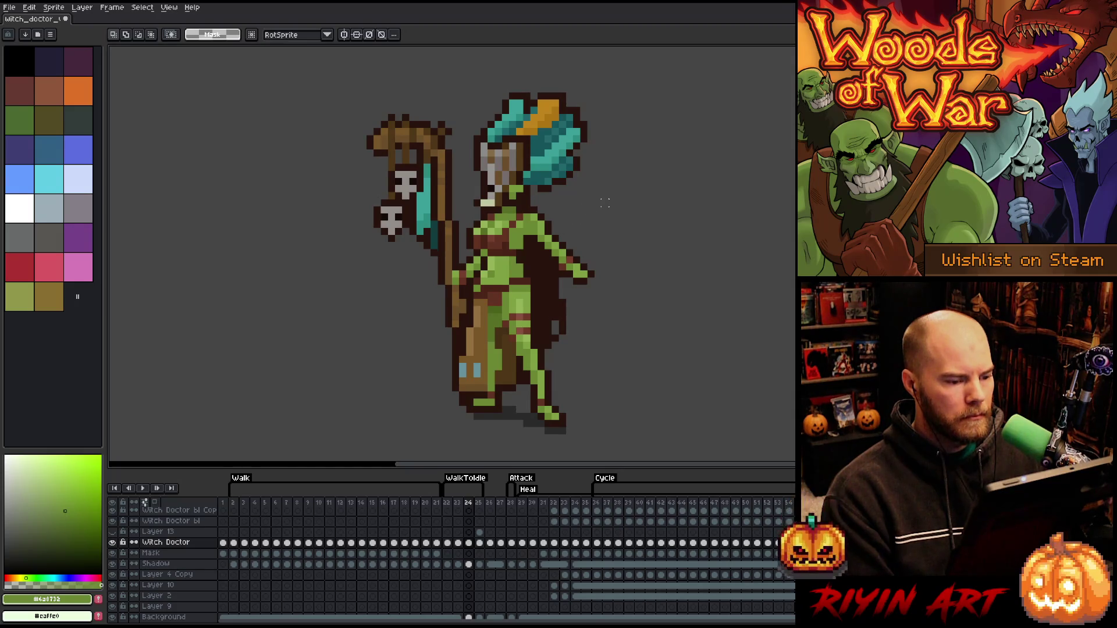
Move the outstretched hand one pixel left, toward the body
key("b")
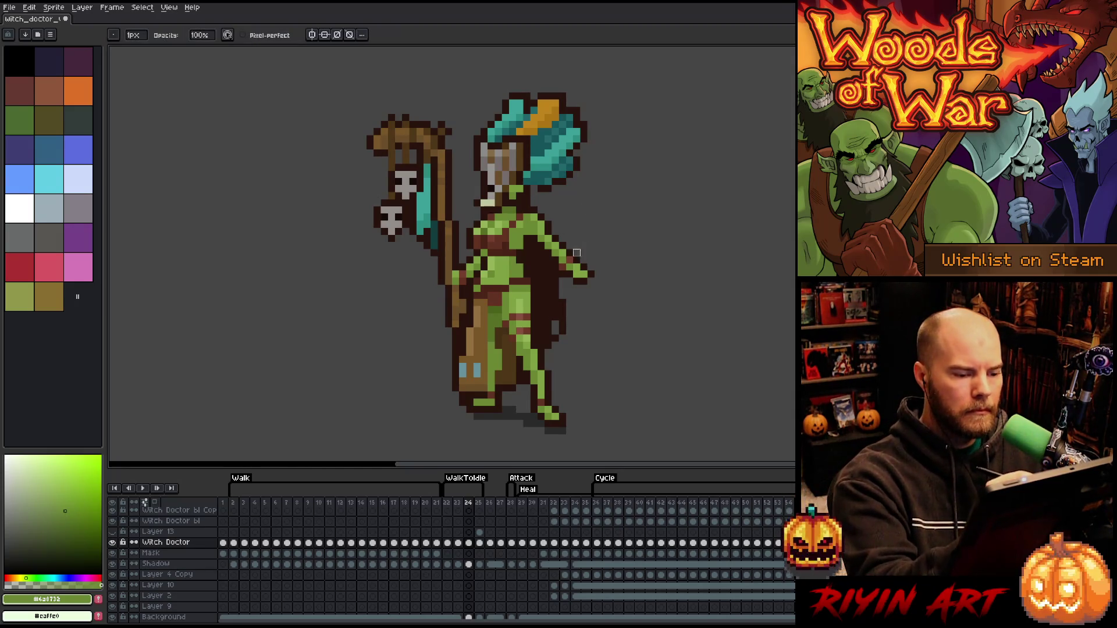
key("m")
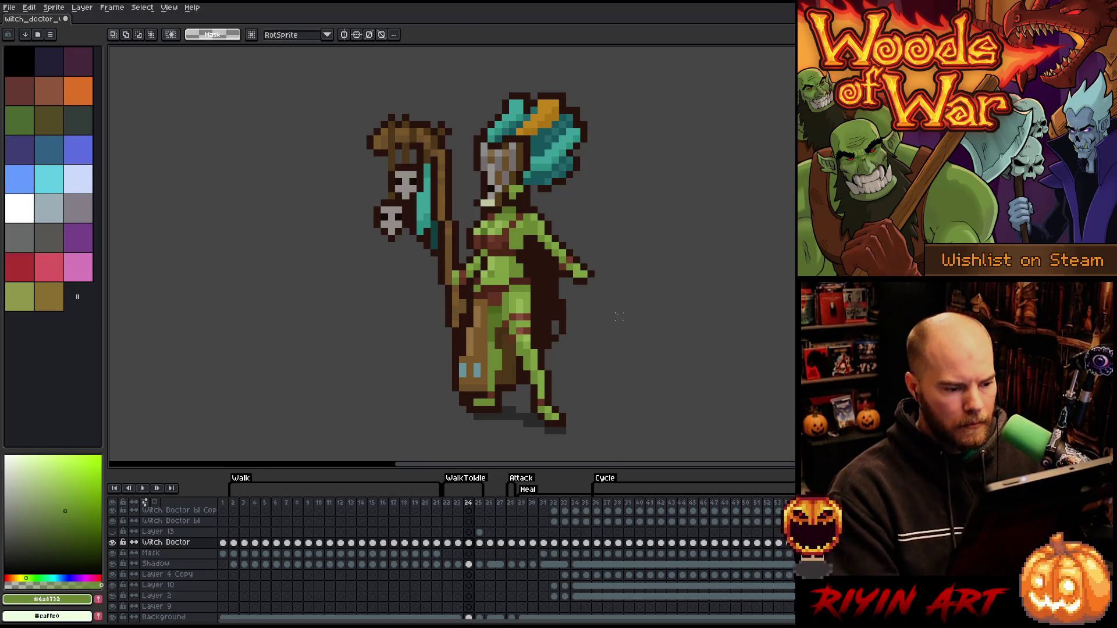
left_click_drag(589, 254, 543, 287)
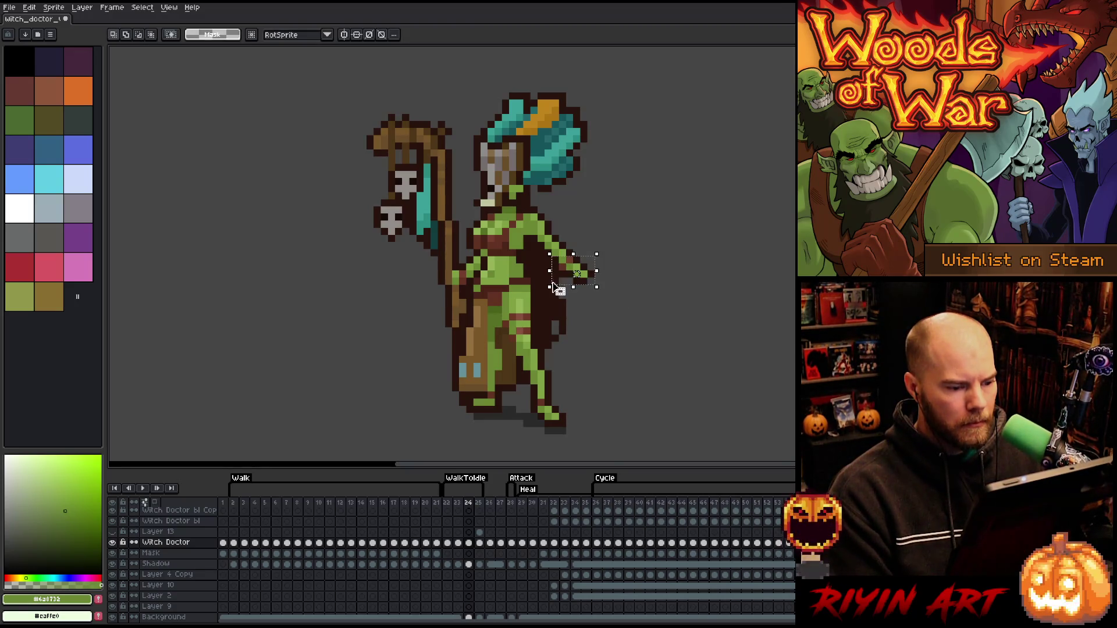
left_click(611, 229)
left_click_drag(602, 249, 549, 287)
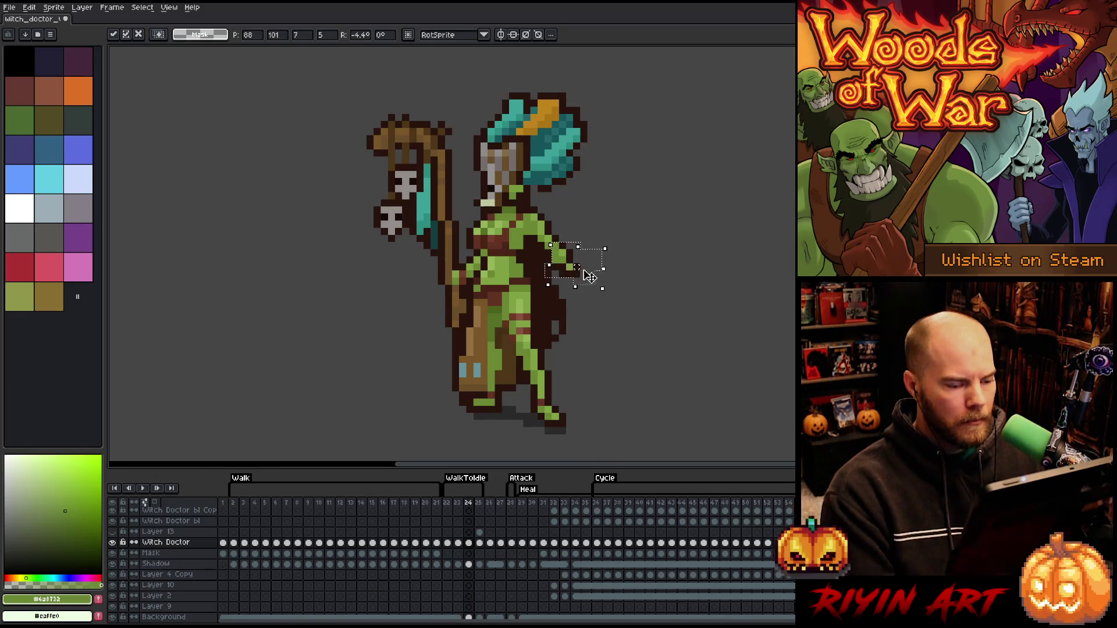
key("ctrl+d")
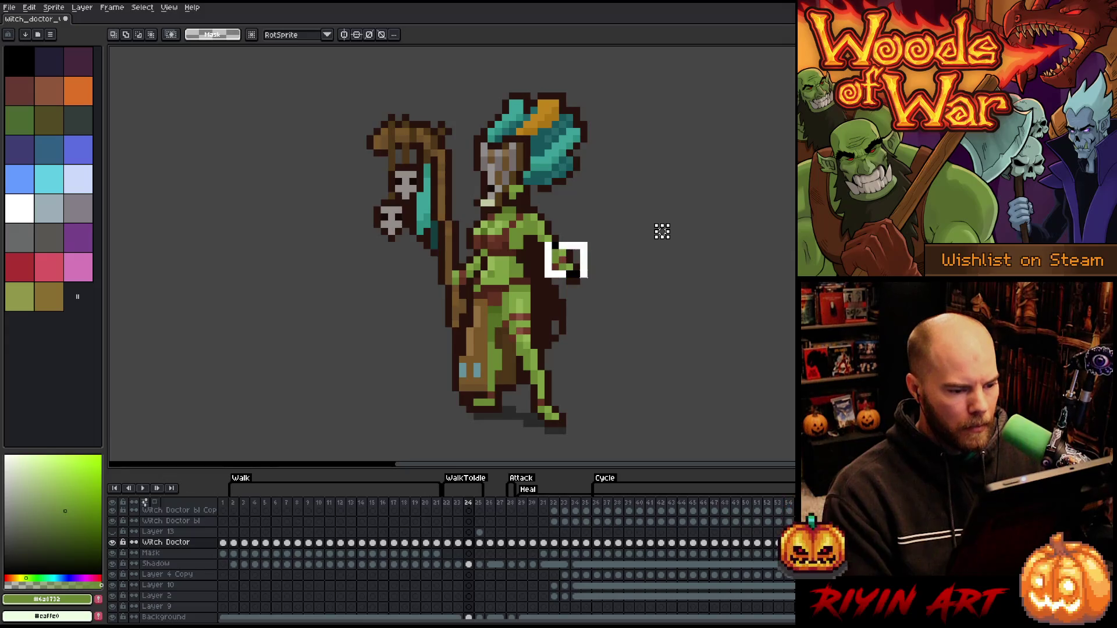
left_click_drag(539, 238, 582, 281)
key("Left")
key("ctrl+d")
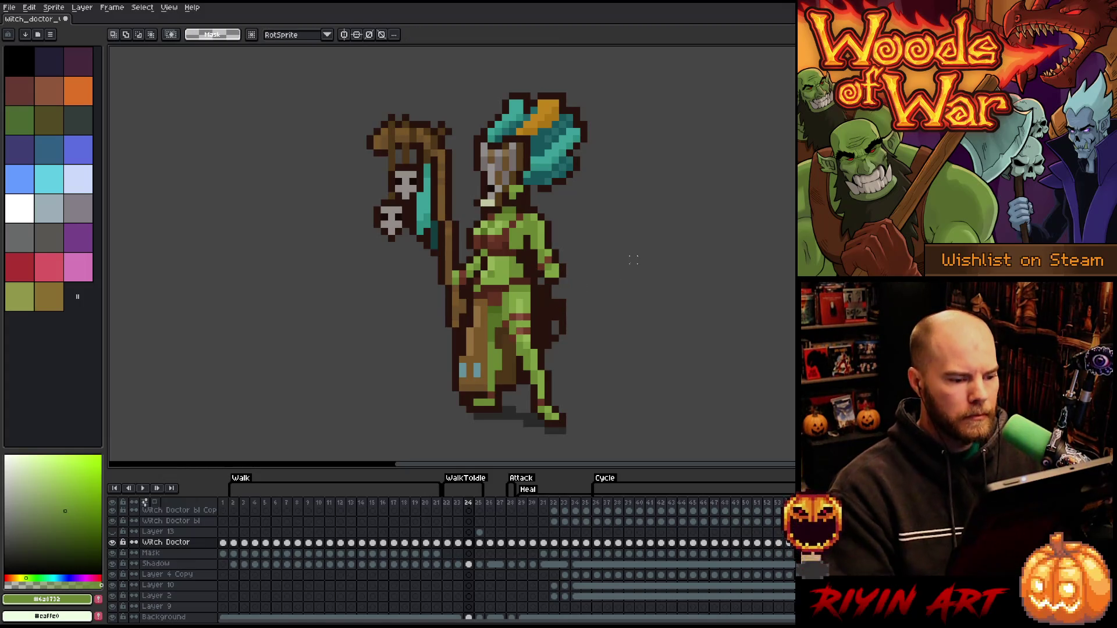
key("b")
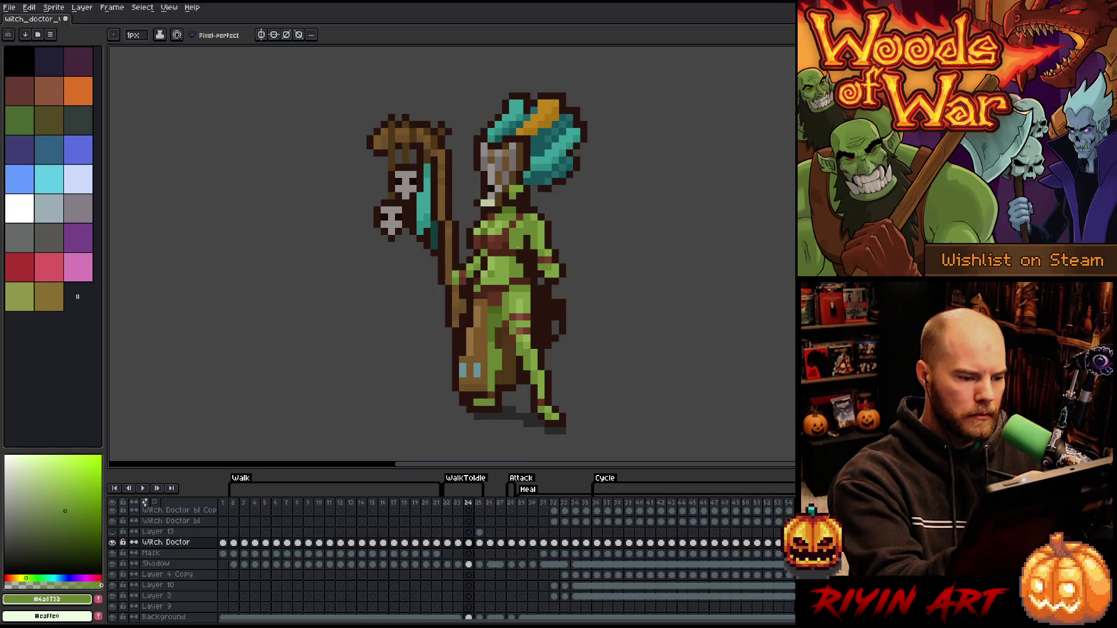
key("m")
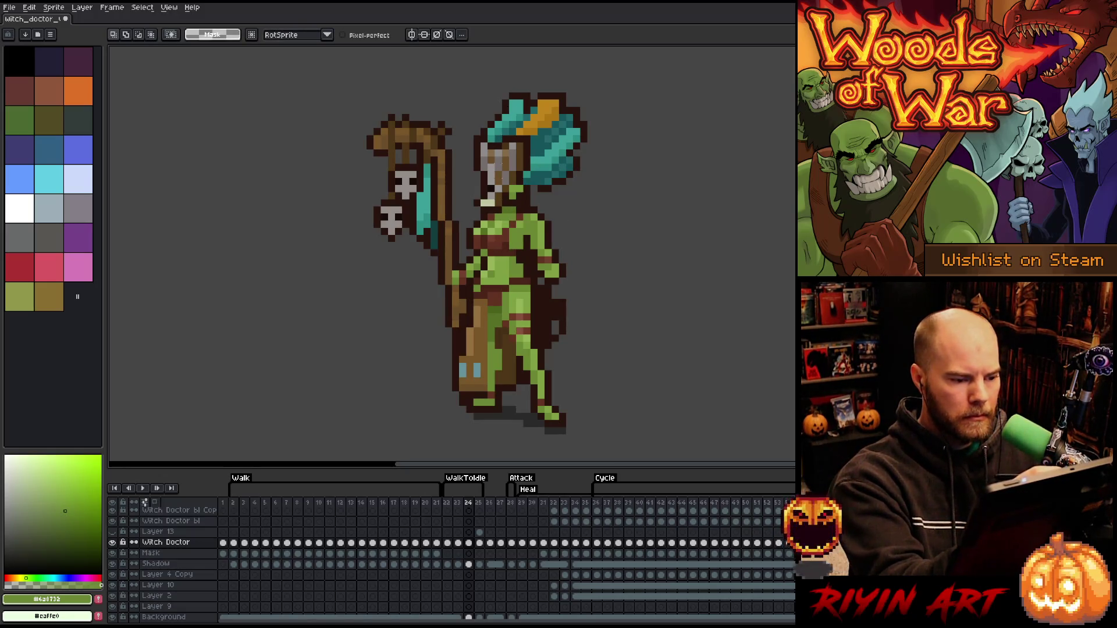
key("b")
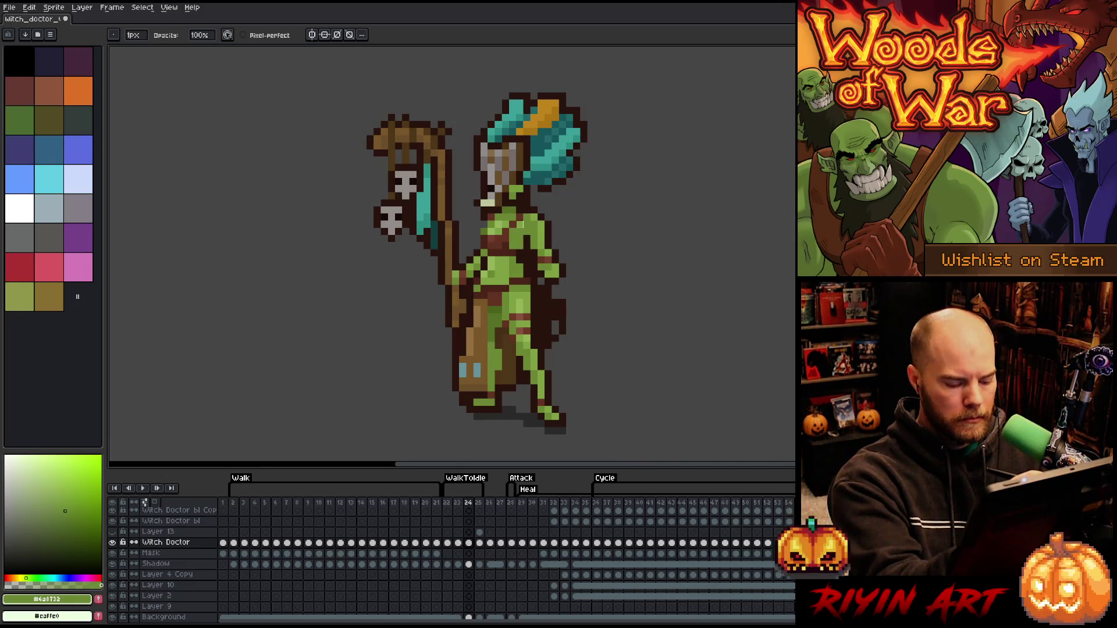
Move selected chest and shoulder pixels to reshape the upper torso
key("m")
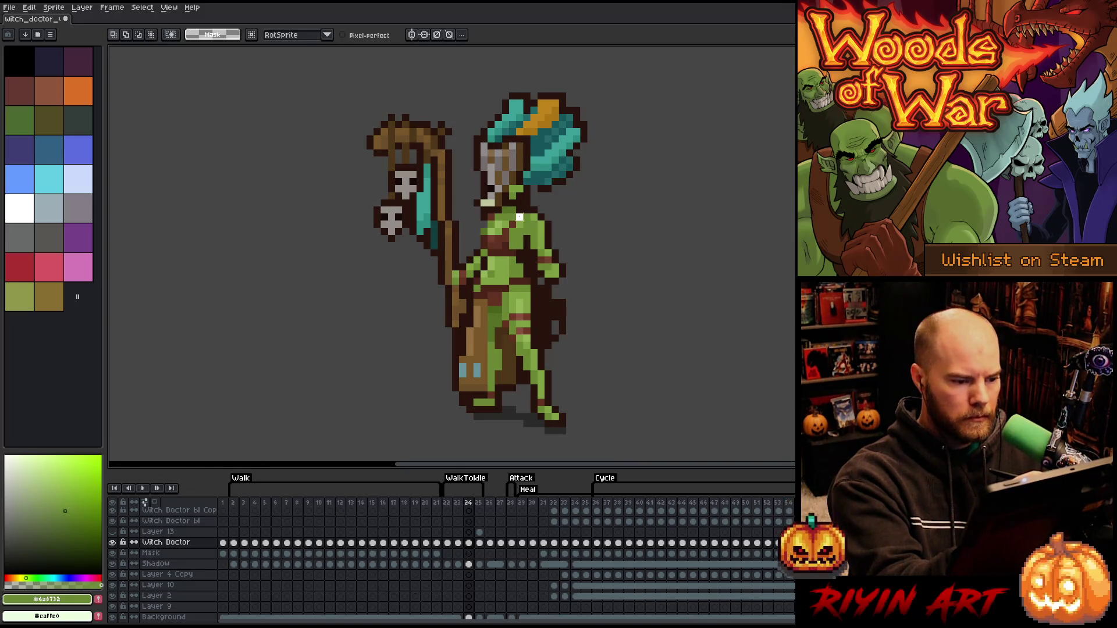
left_click_drag(515, 242, 498, 255)
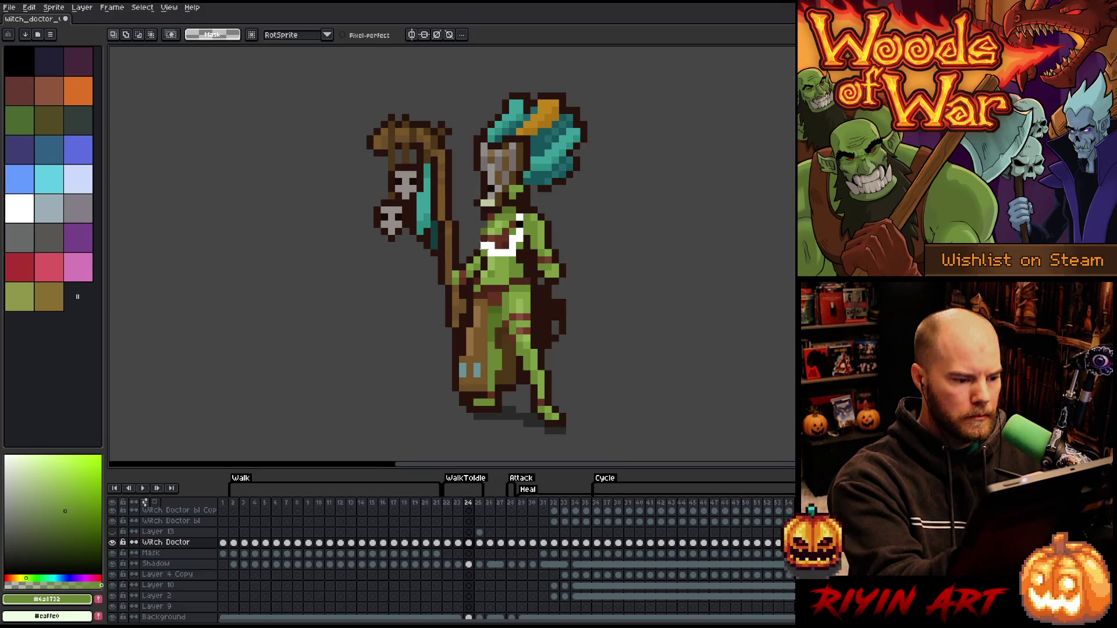
left_click(497, 246)
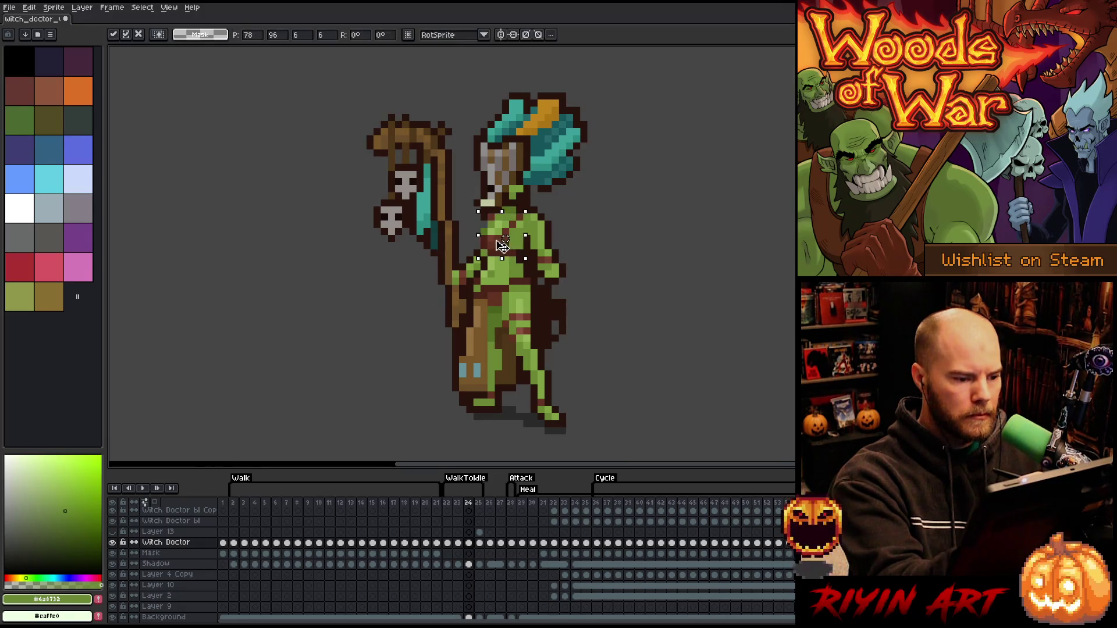
key("Return")
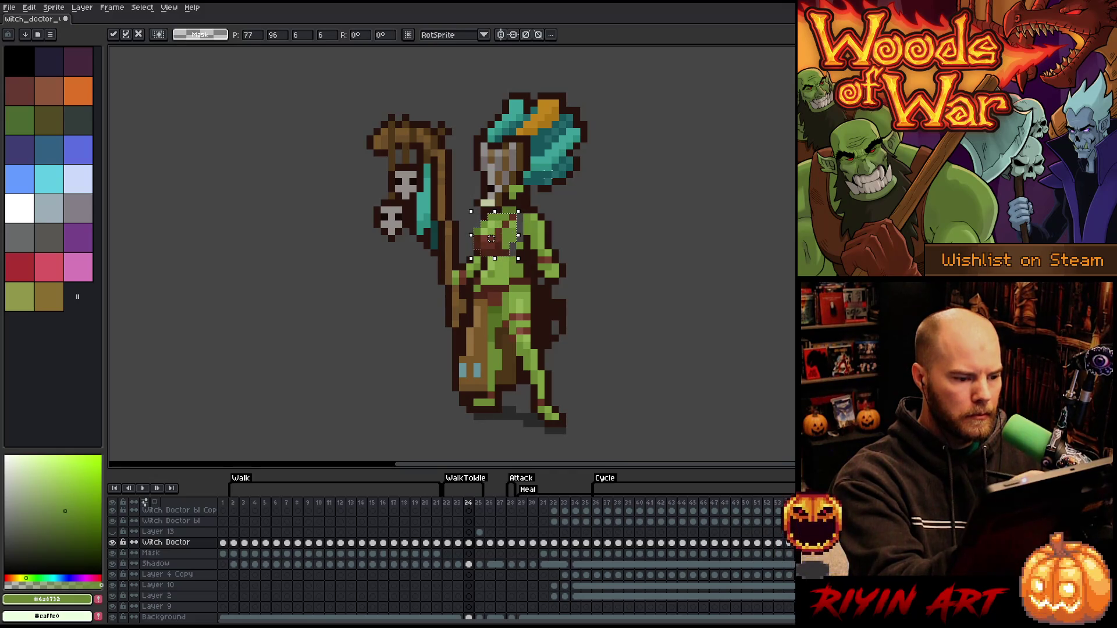
mouse_move(525, 208)
left_mouse_down()
mouse_move(562, 238)
mouse_move(547, 282)
mouse_move(531, 233)
left_mouse_up()
left_click(533, 235)
key("Return")
Repaint the torso with eyedropped light and dark greens and dark brown
key("b")
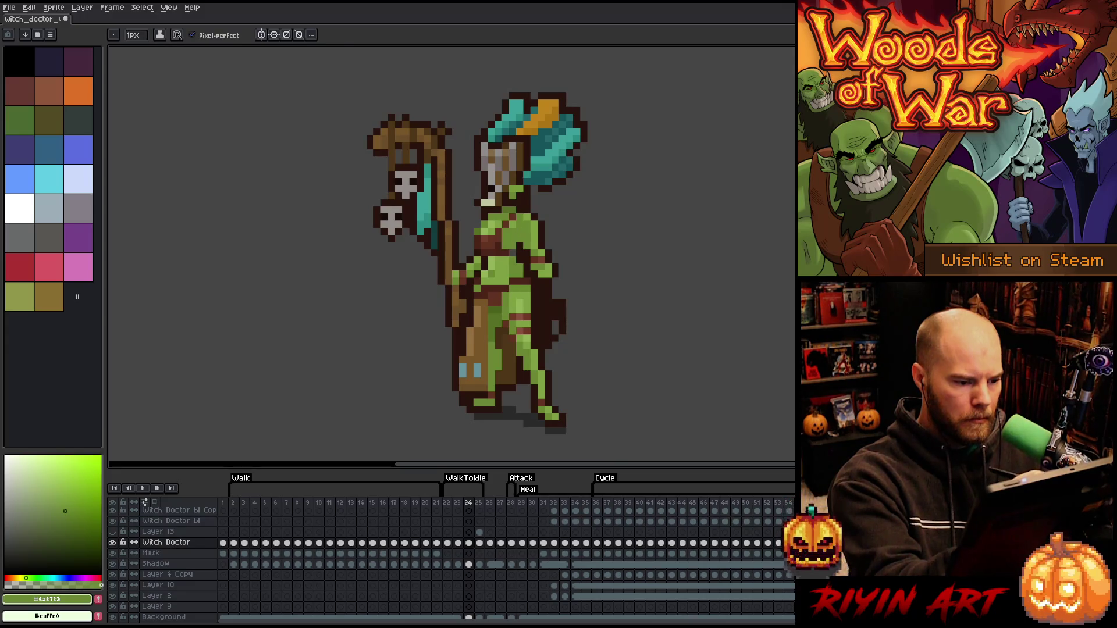
left_click(519, 232, "alt")
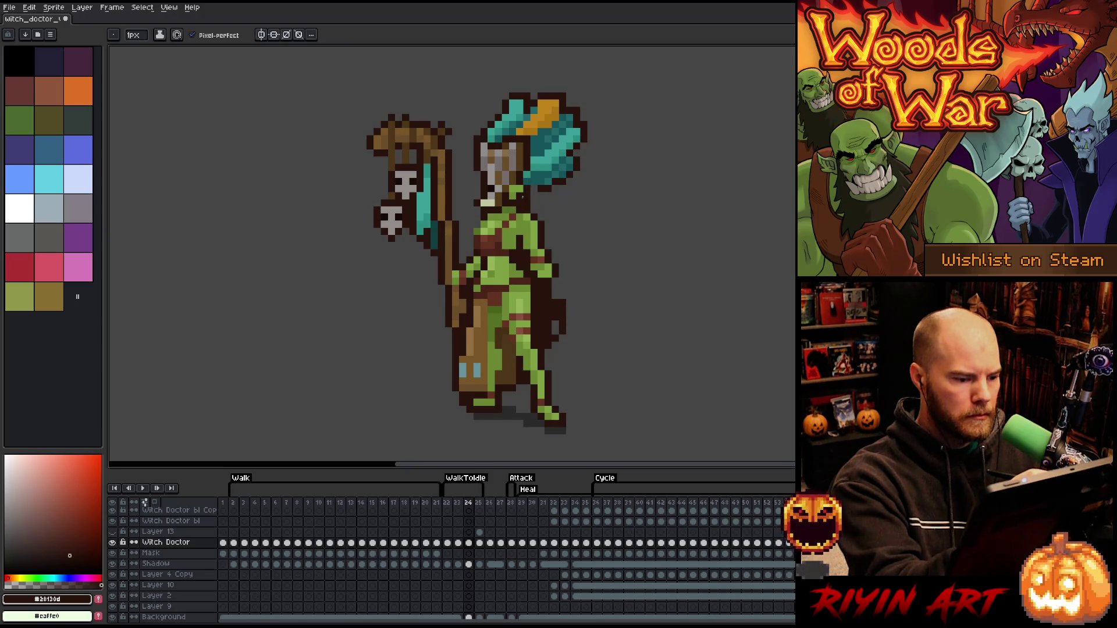
left_click(484, 267, "alt")
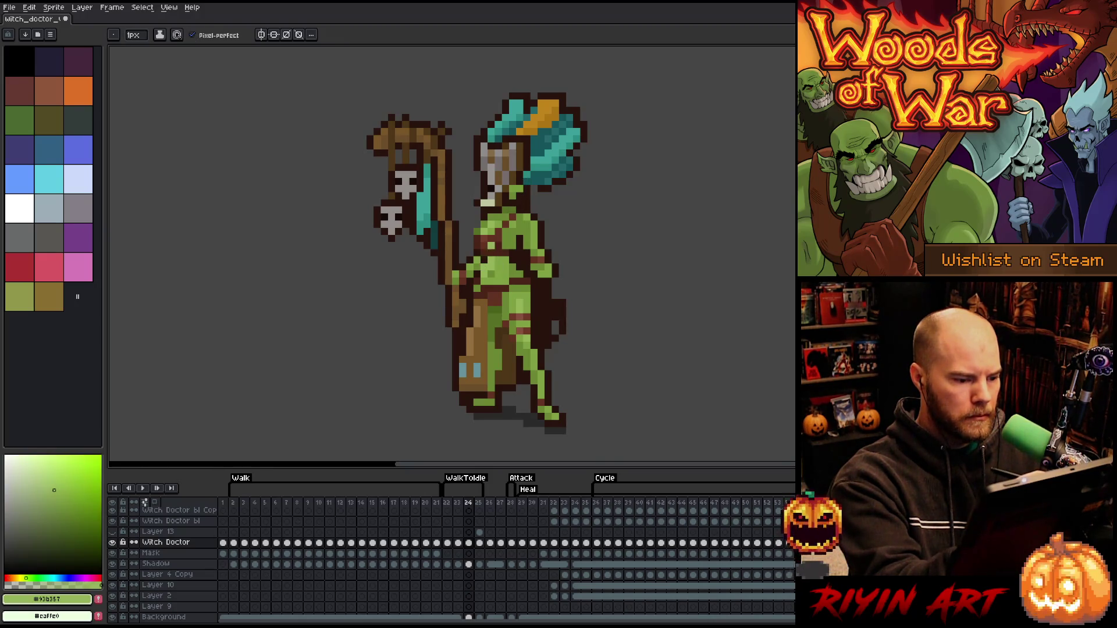
left_click(491, 266, "alt")
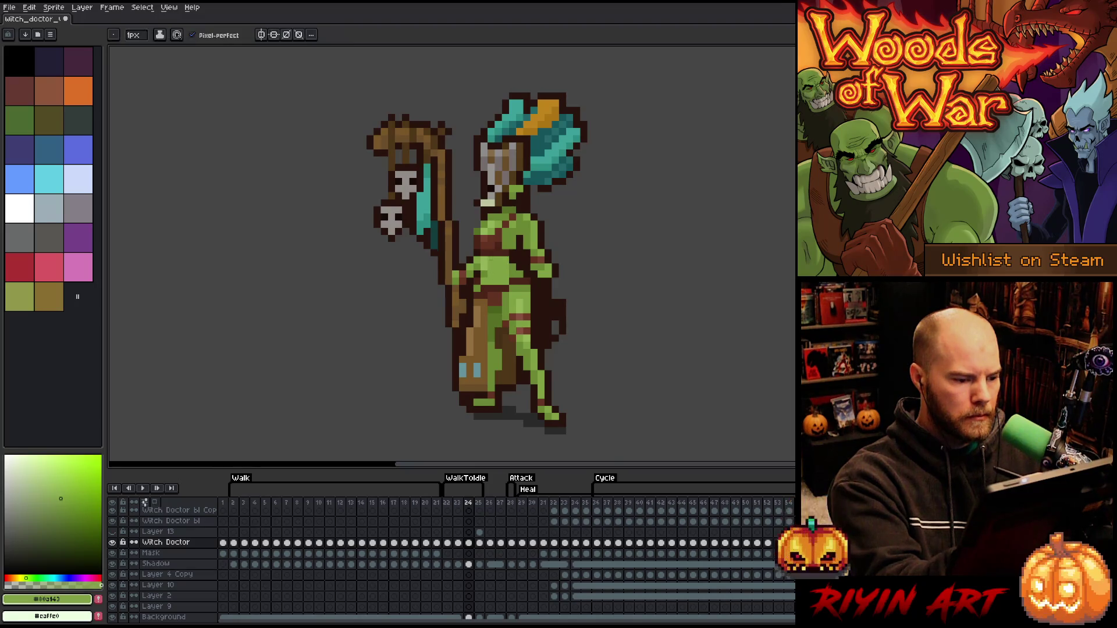
left_click(504, 160, "alt")
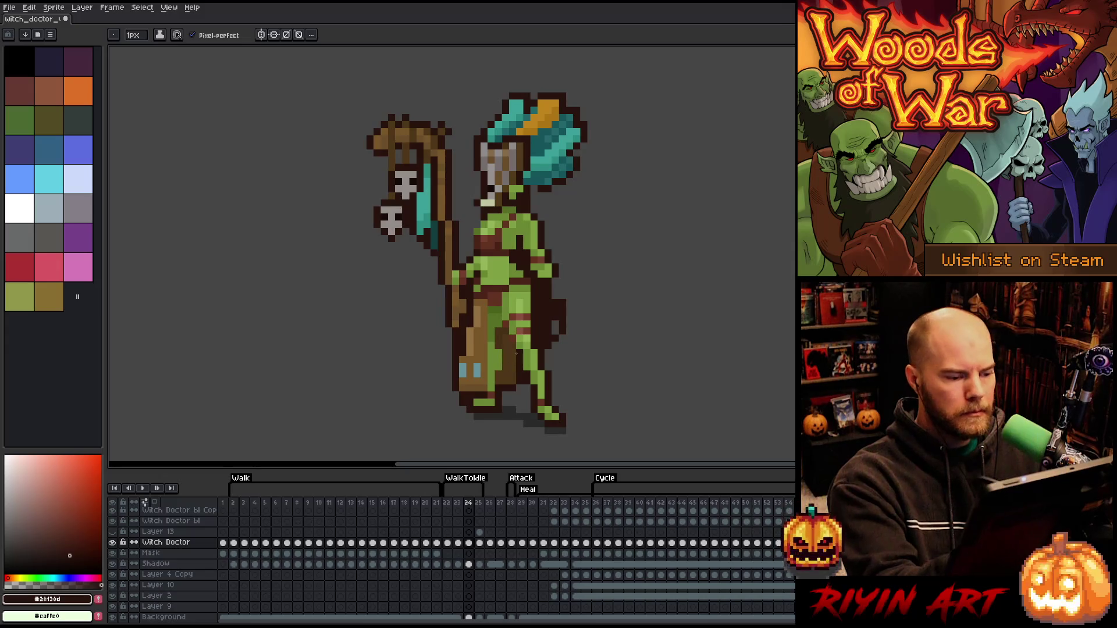
key("m")
left_click_drag(300, 77, 361, 123)
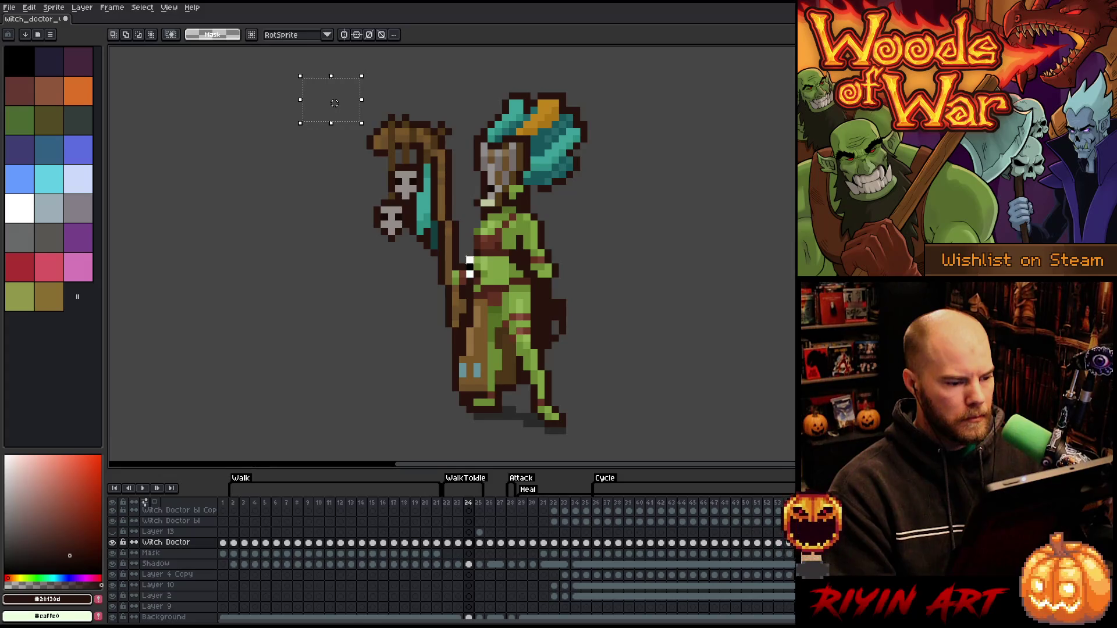
Remove the stray white pixels beside the hand
left_click_drag(463, 246, 477, 280)
key("ctrl+d")
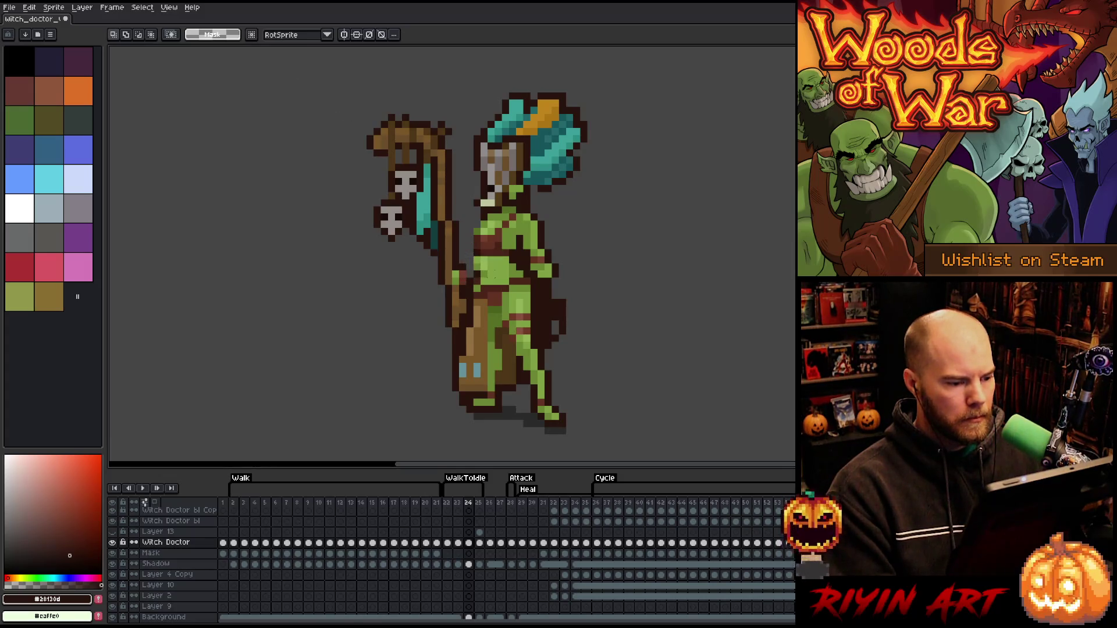
key("b")
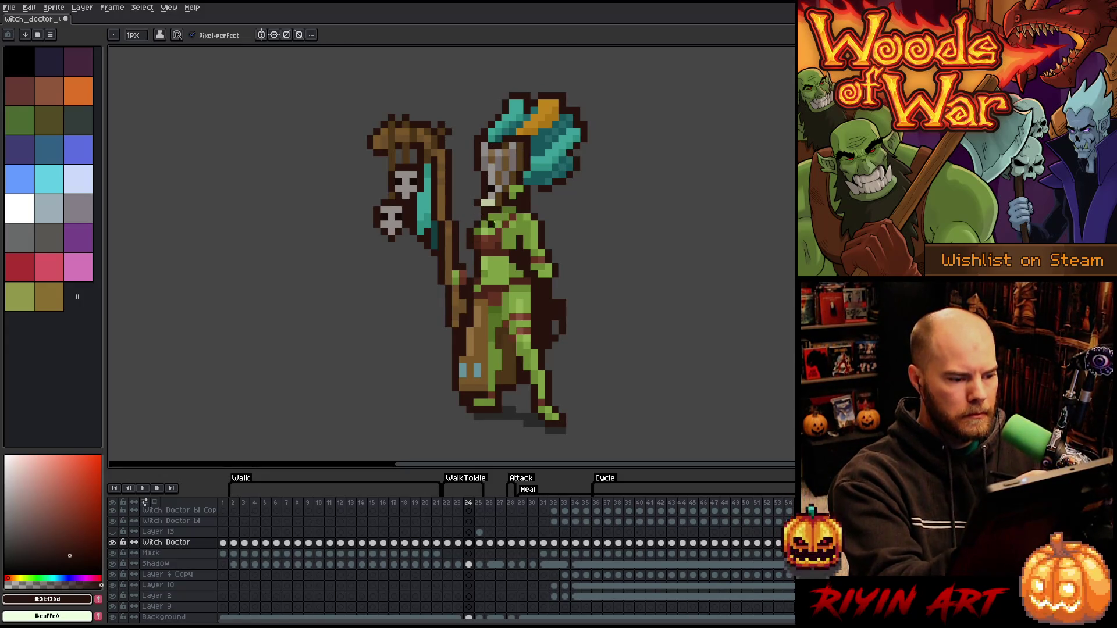
Shade the torso and hip with sampled greens and mid and dark browns
left_click(493, 256, "alt")
left_click(492, 226, "alt")
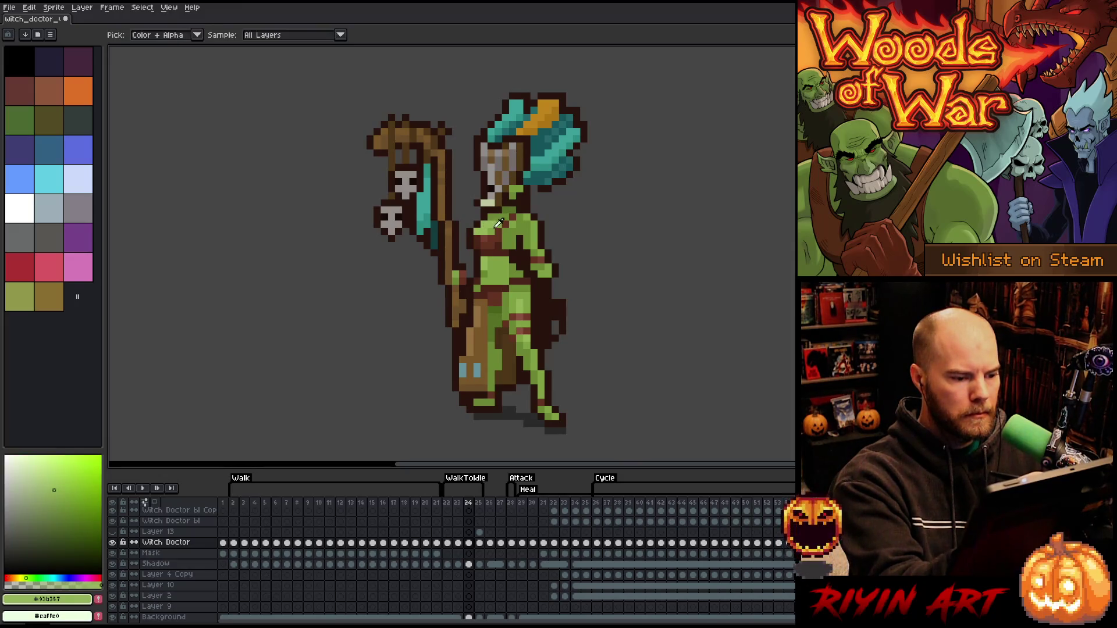
left_click(482, 245, "alt")
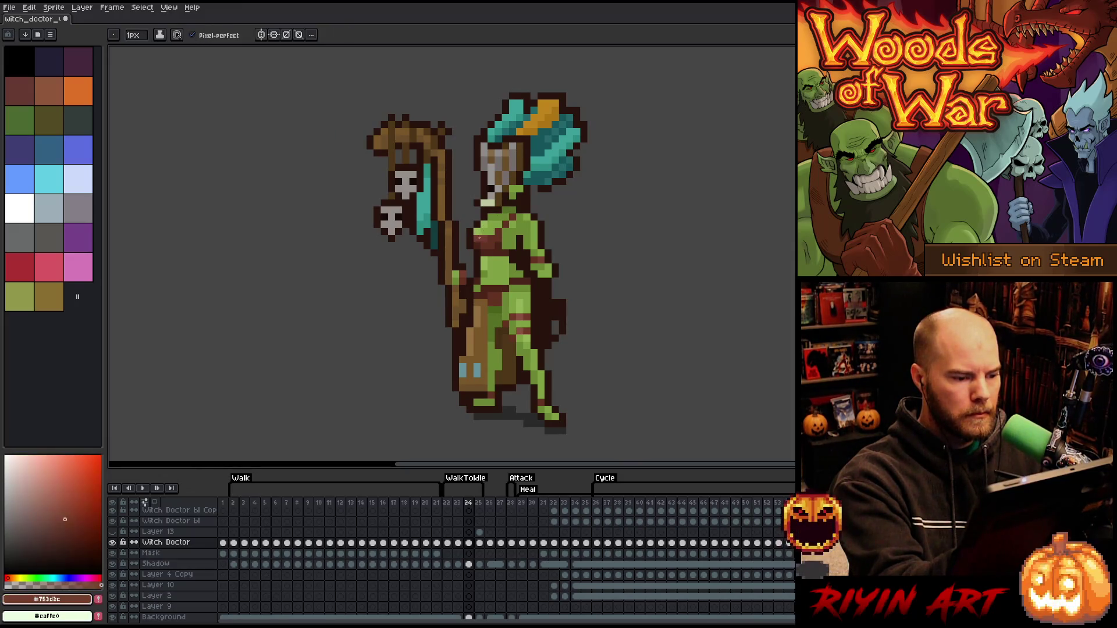
left_click(495, 242, "alt")
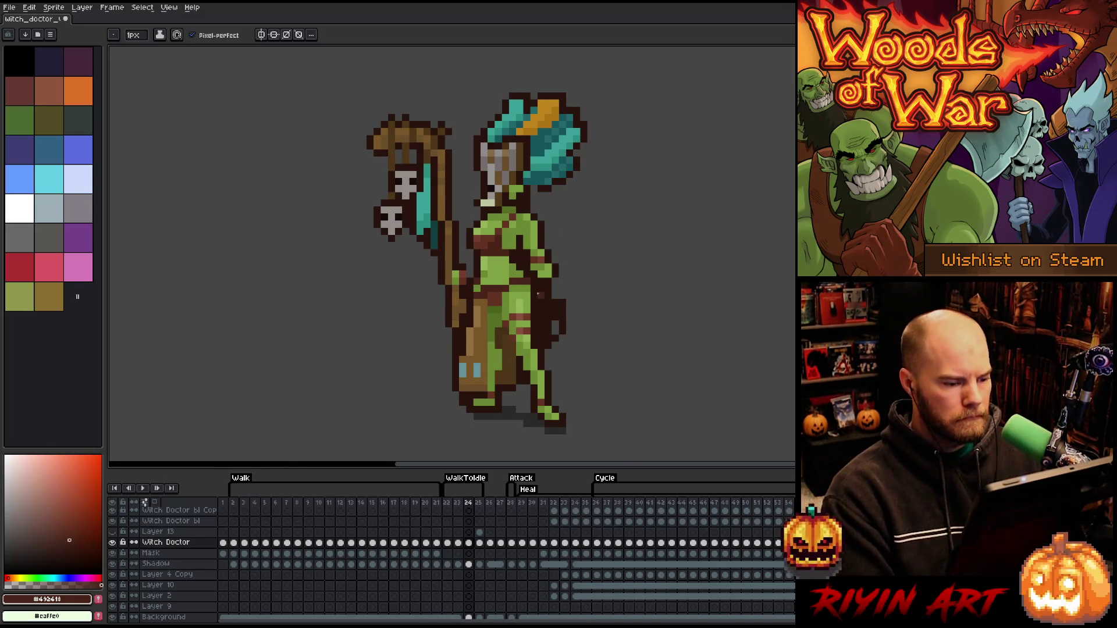
key("m")
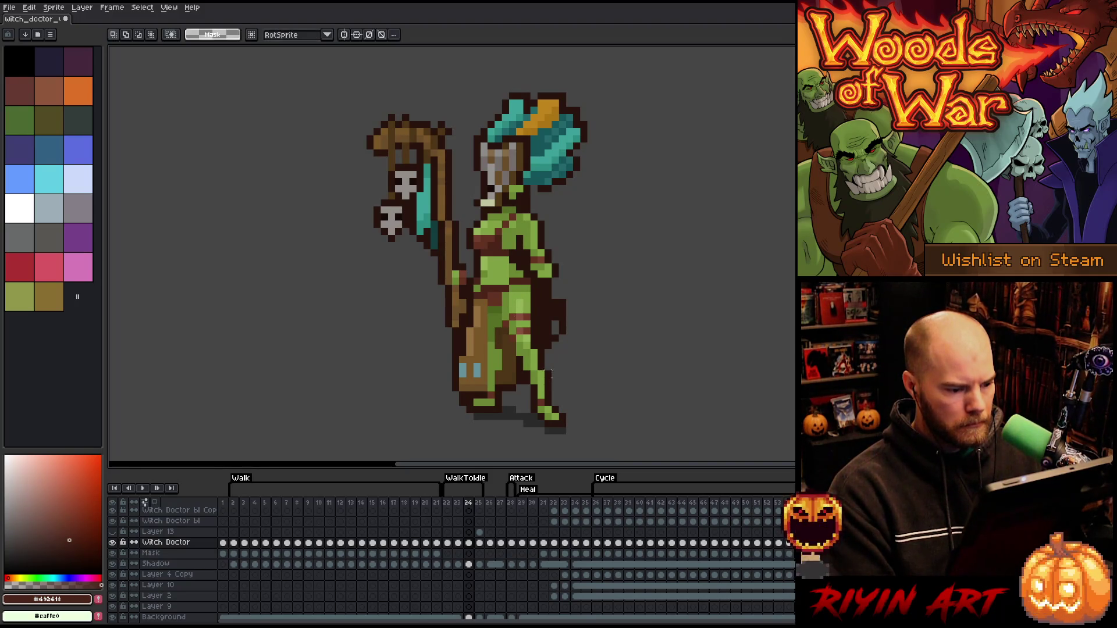
mouse_move(565, 370)
left_mouse_down()
mouse_move(541, 423)
mouse_move(514, 443)
left_mouse_up()
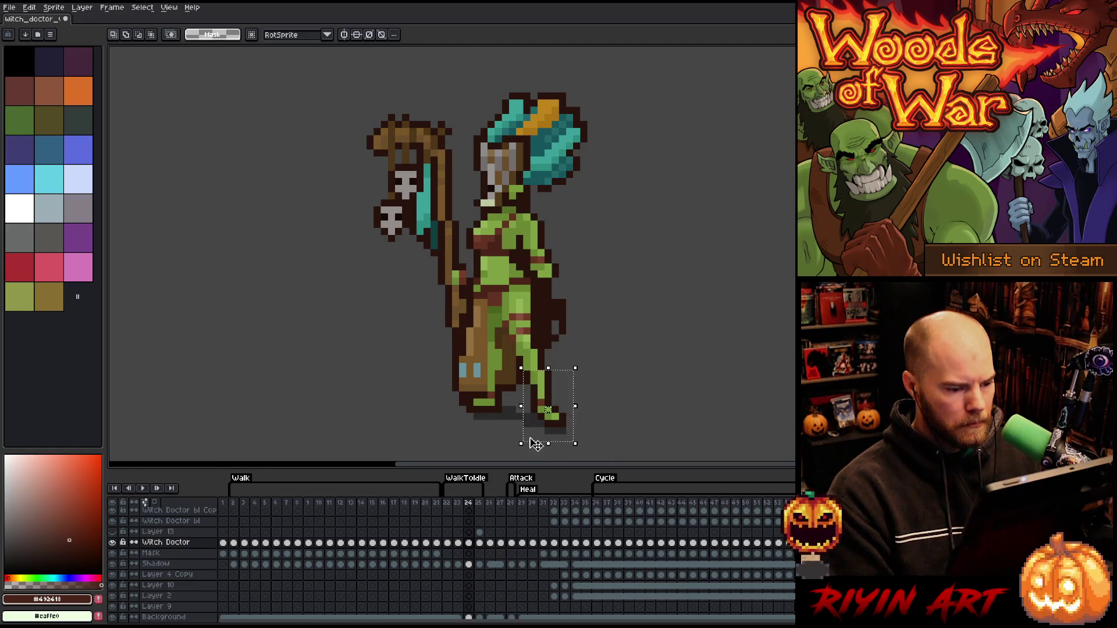
Select the front lower leg and foot to shift them left, and touch up with body green
left_click(583, 429)
left_click_drag(576, 407, 531, 429)
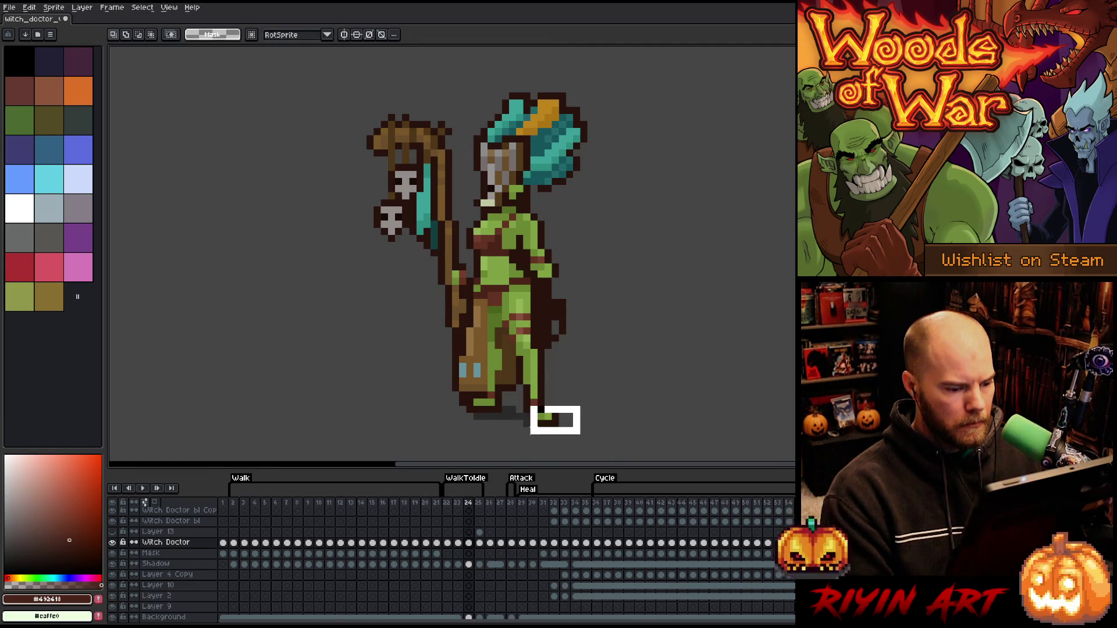
left_click_drag(587, 457, 520, 407)
left_click(591, 437)
mouse_move(570, 437)
left_mouse_down()
mouse_move(489, 406)
mouse_move(516, 396)
mouse_move(516, 364)
mouse_move(518, 386)
left_mouse_up()
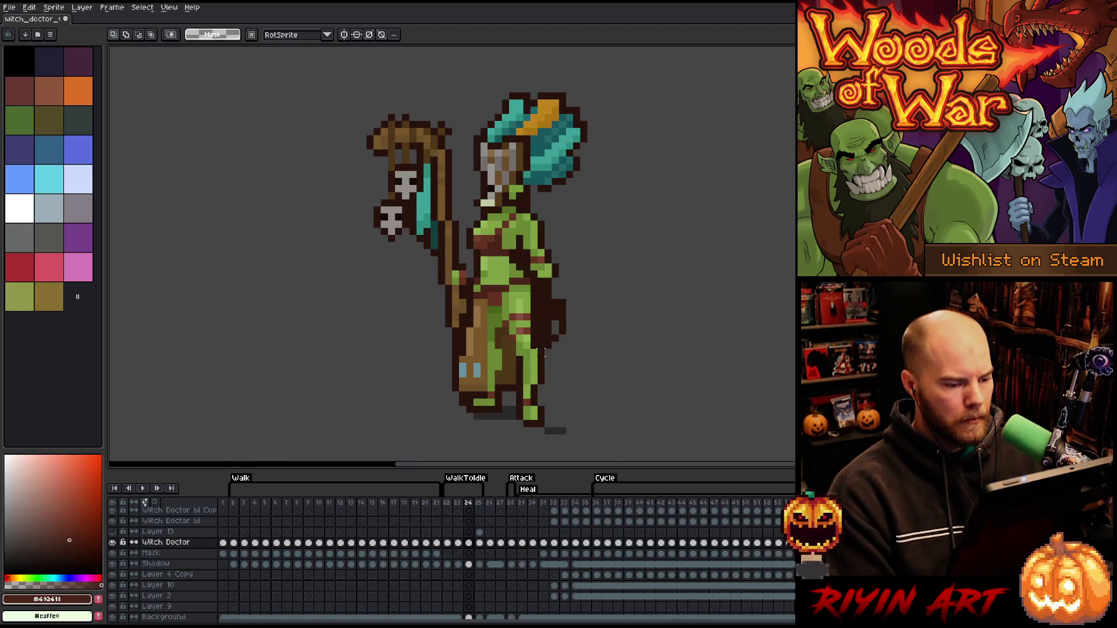
key("b")
left_click(523, 326, "alt")
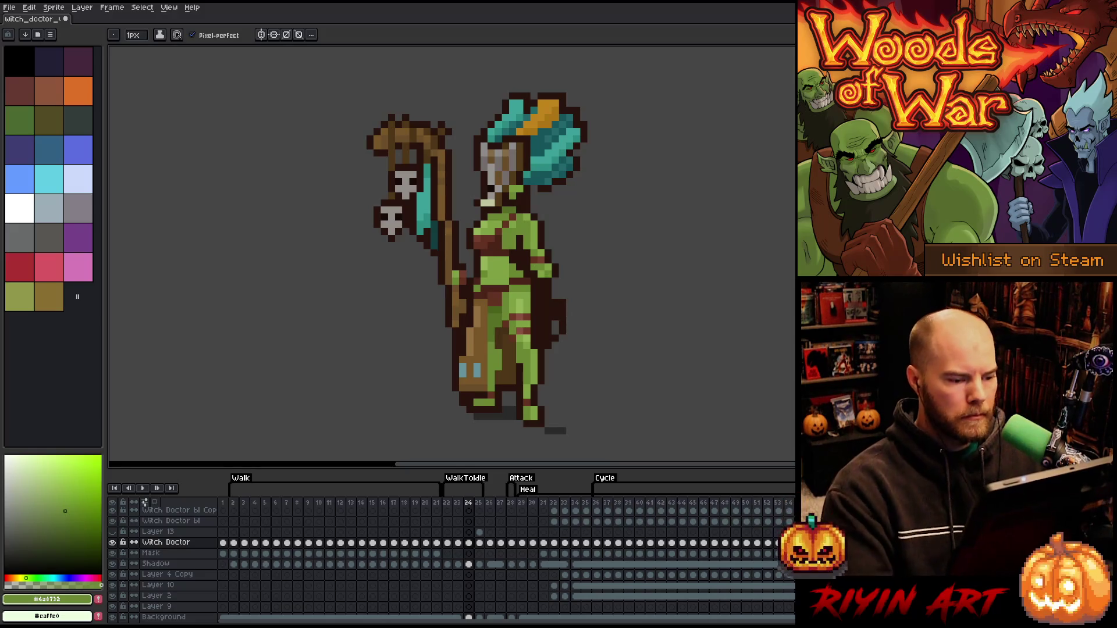
key("m")
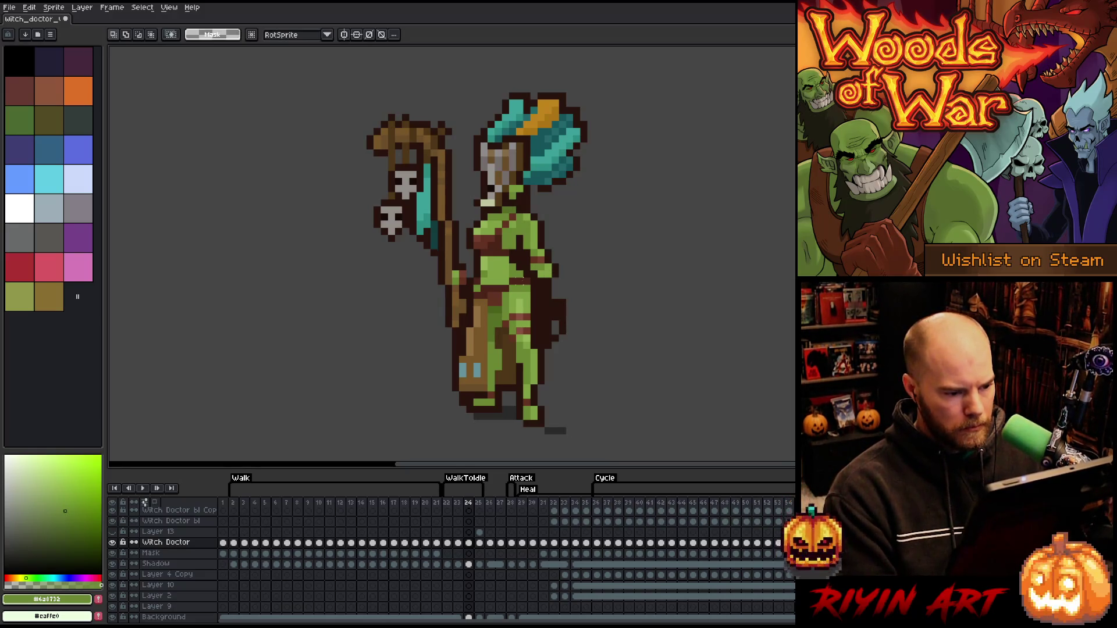
mouse_move(525, 275)
left_mouse_down()
mouse_move(500, 330)
mouse_move(536, 404)
mouse_move(516, 457)
mouse_move(539, 444)
left_mouse_up()
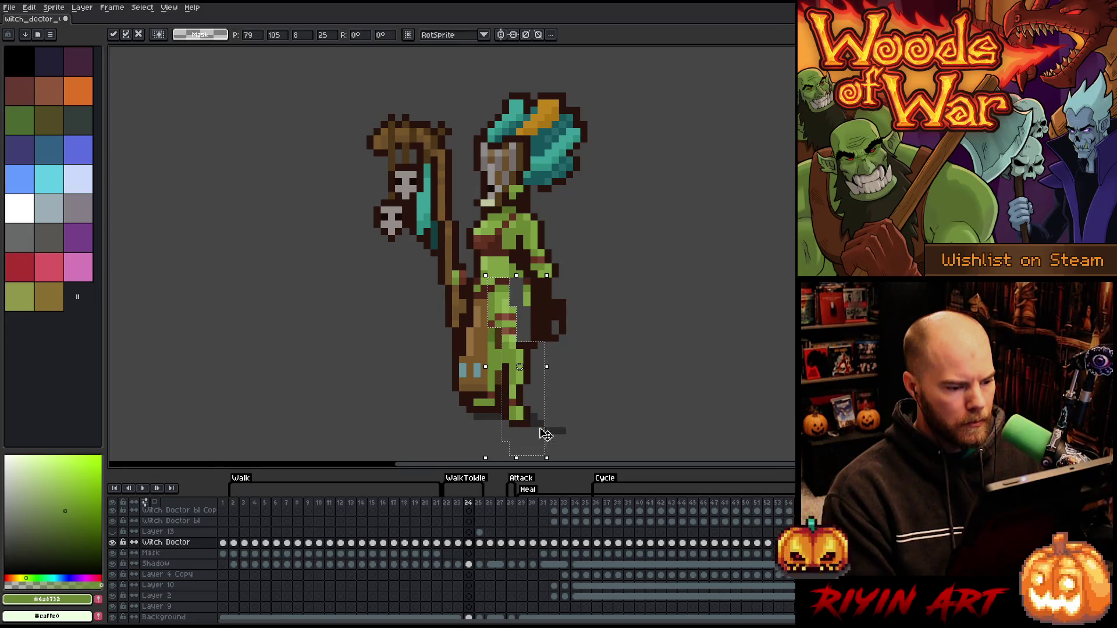
Commit the transformed leg pixels and sample the darker green and dark brown belt colours
key("ctrl+d")
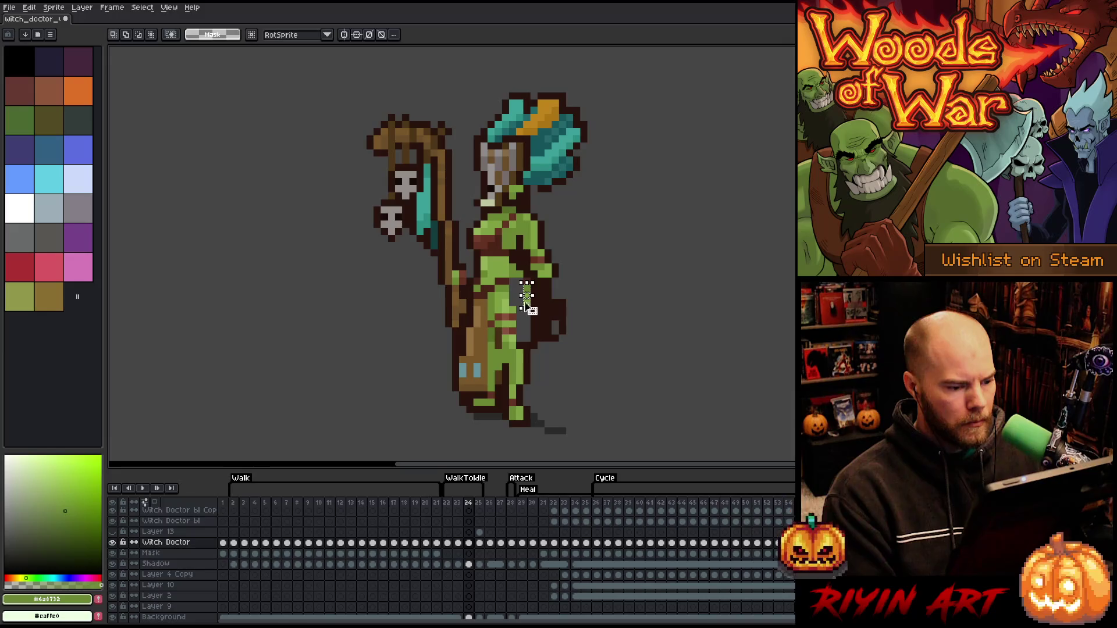
key("ctrl+d")
key("b")
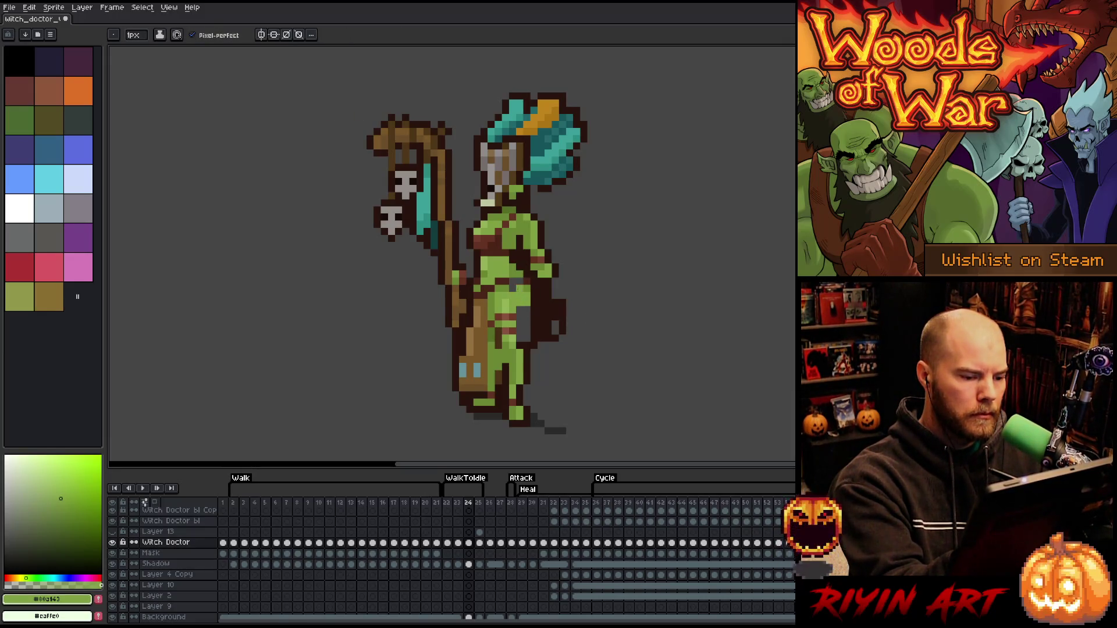
left_click(534, 238, "alt")
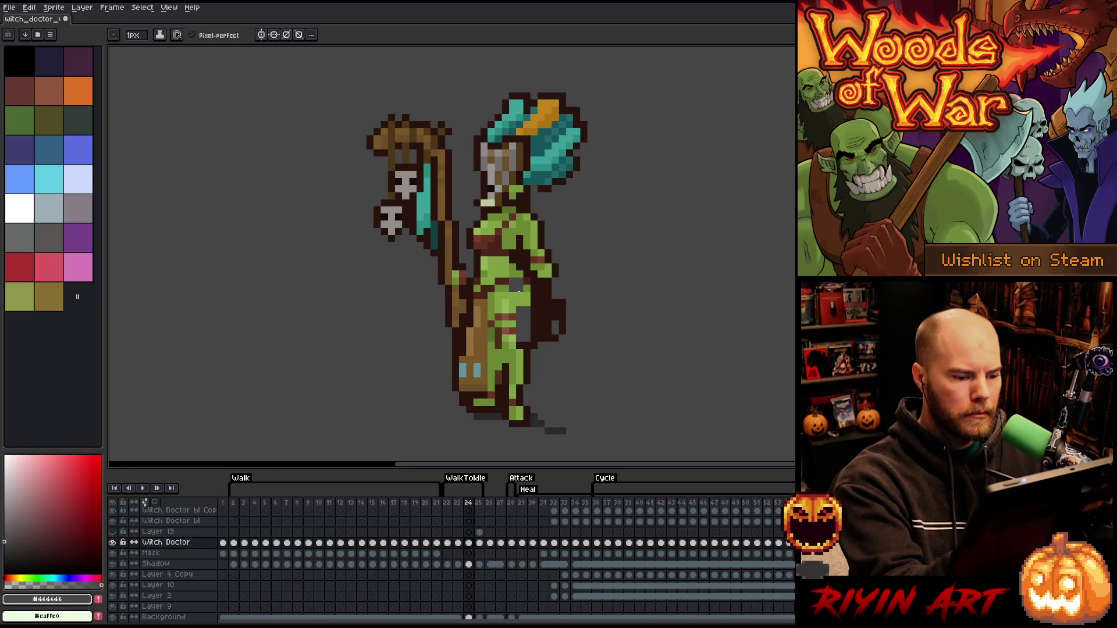
left_click(522, 286, "alt")
left_click(510, 280, "alt")
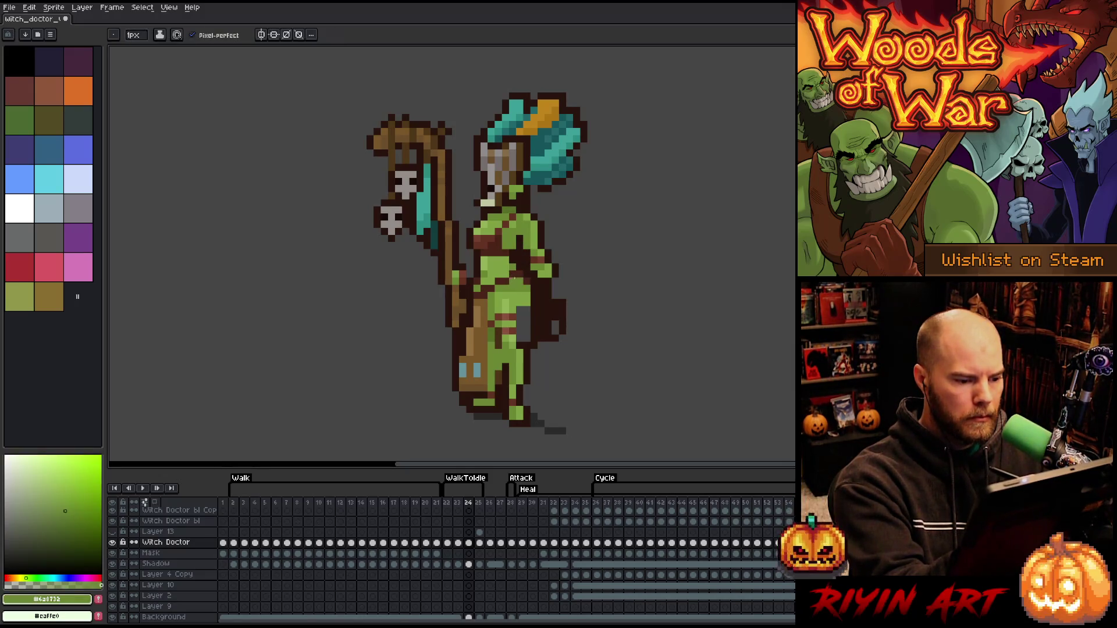
left_click(527, 272, "alt")
left_click(528, 281, "alt")
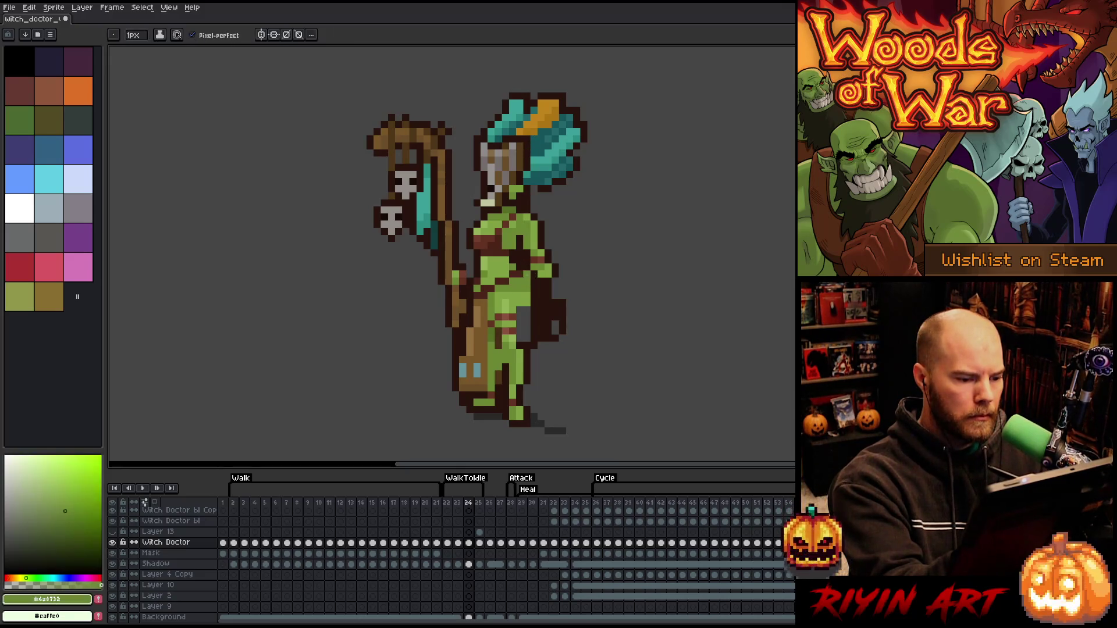
left_click(534, 238, "alt")
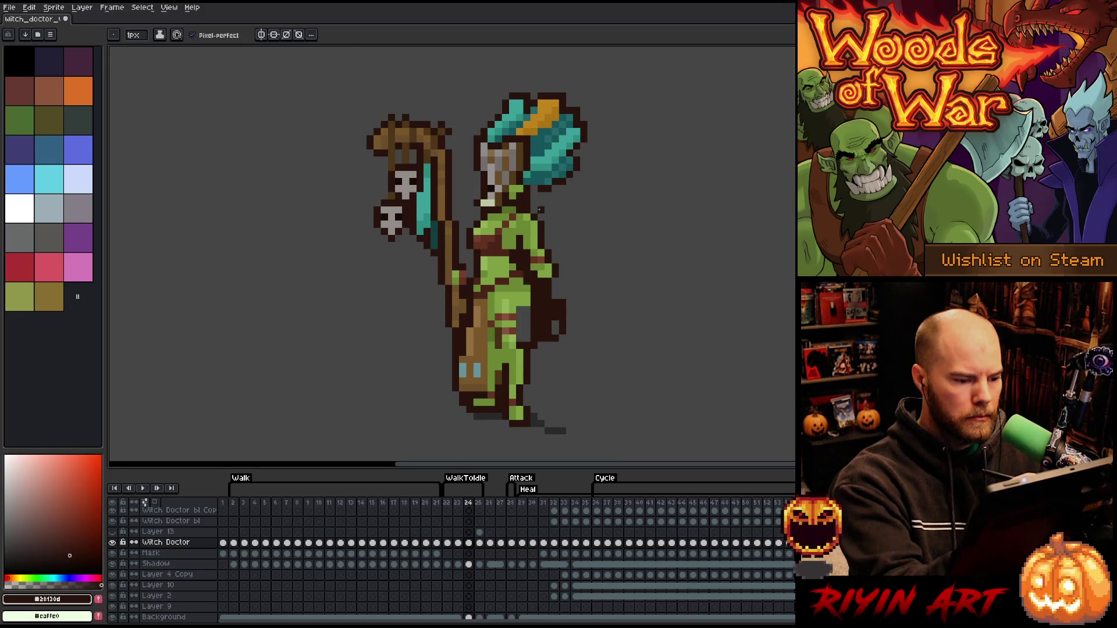
Try erasing a few right-leg pixels, then undo the erasure
key("e")
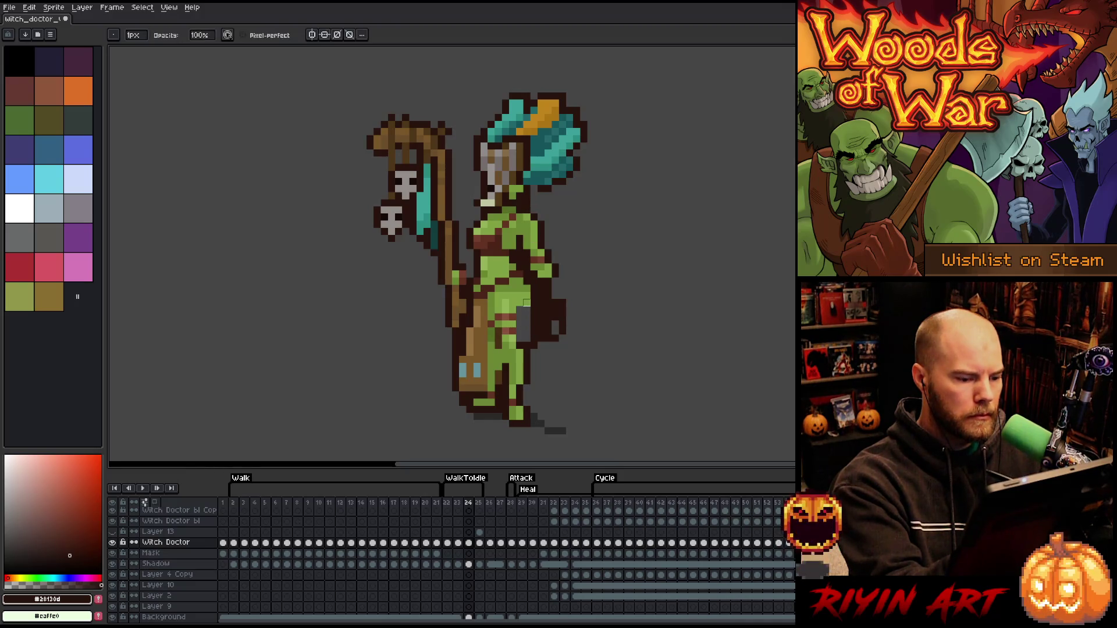
left_click(529, 302)
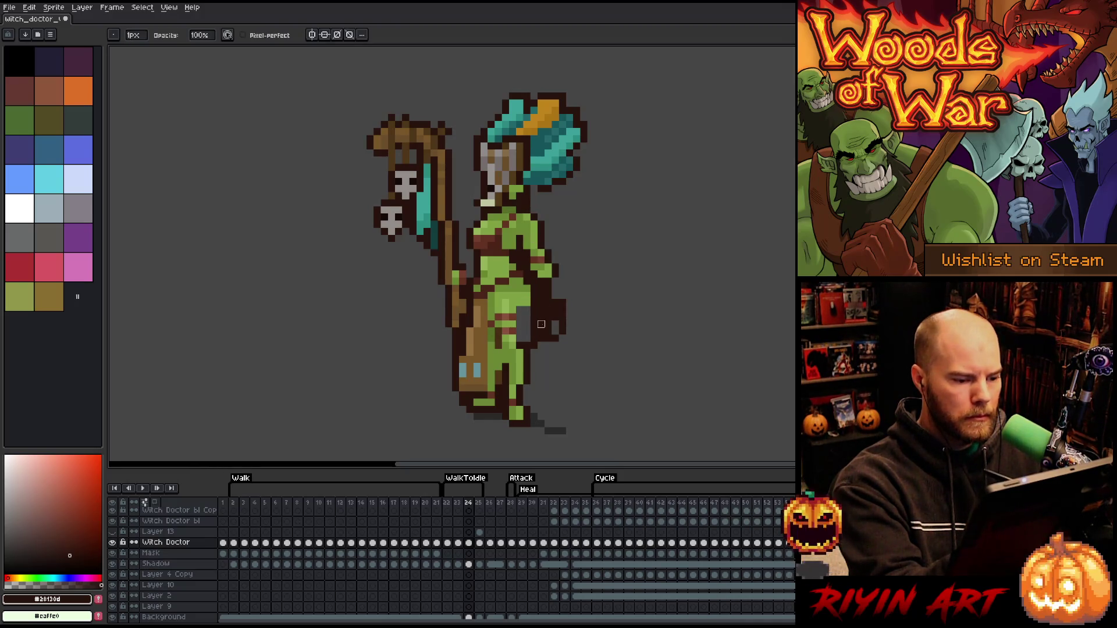
key("ctrl+z")
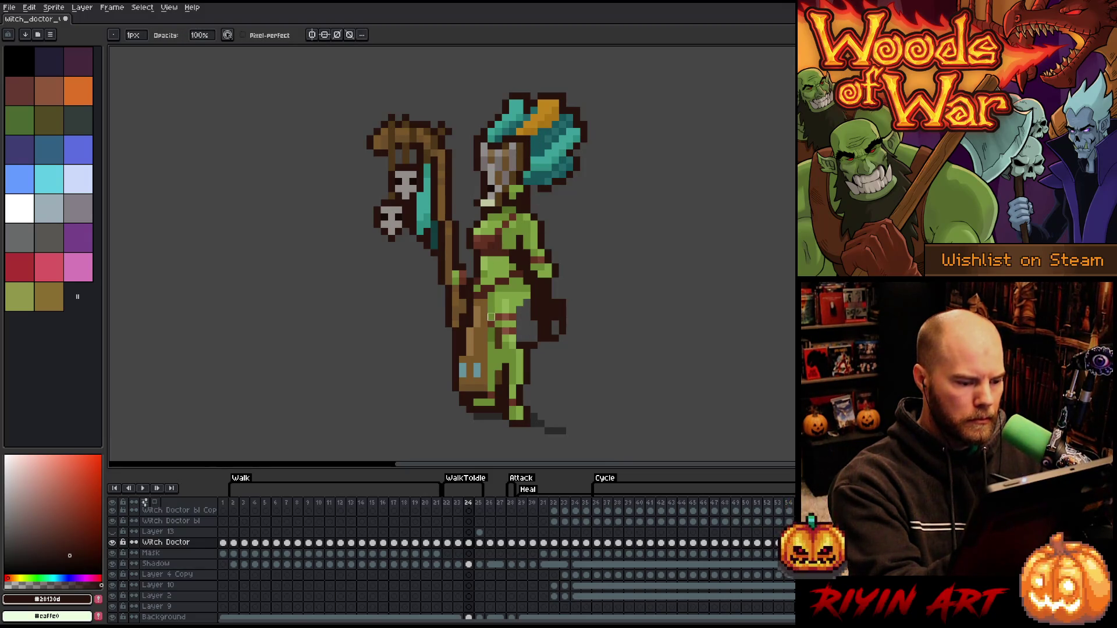
key("b")
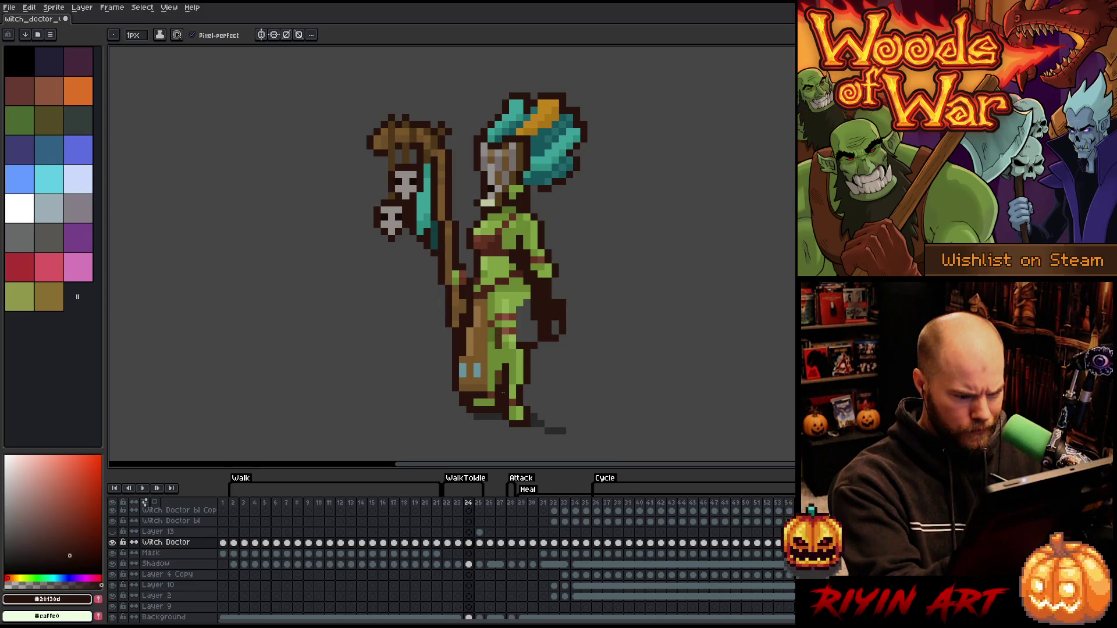
Add shadow green #556F24 pixels to the leg and sample the mid green #6a8732
key("i")
left_click(496, 332, "alt")
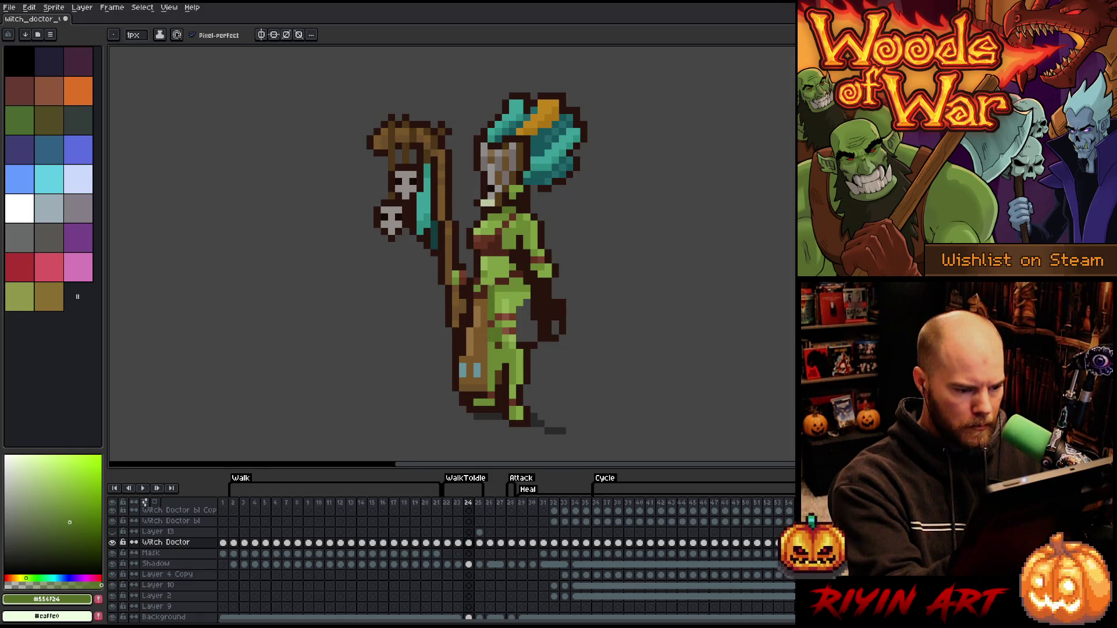
left_click(485, 327, "alt")
left_click(484, 327, "alt")
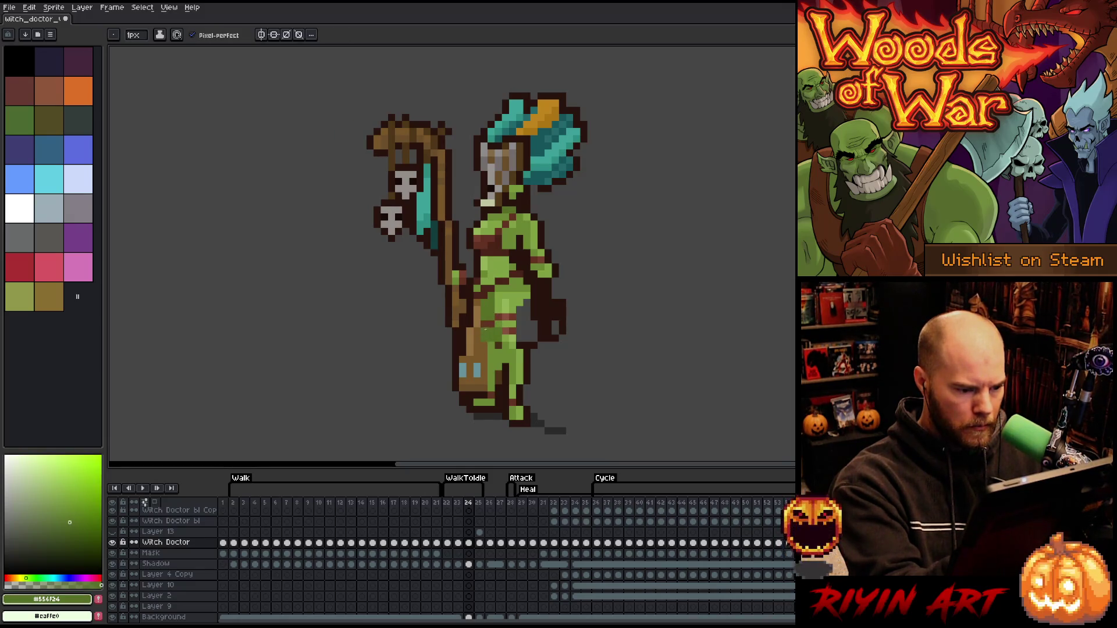
left_click(487, 347, "alt")
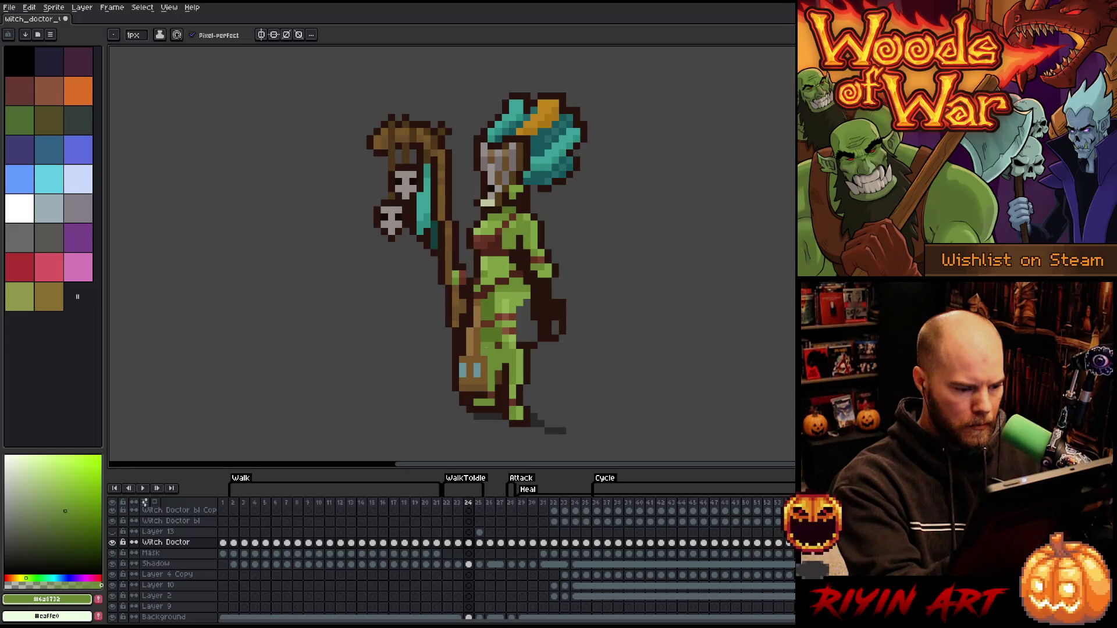
key("m")
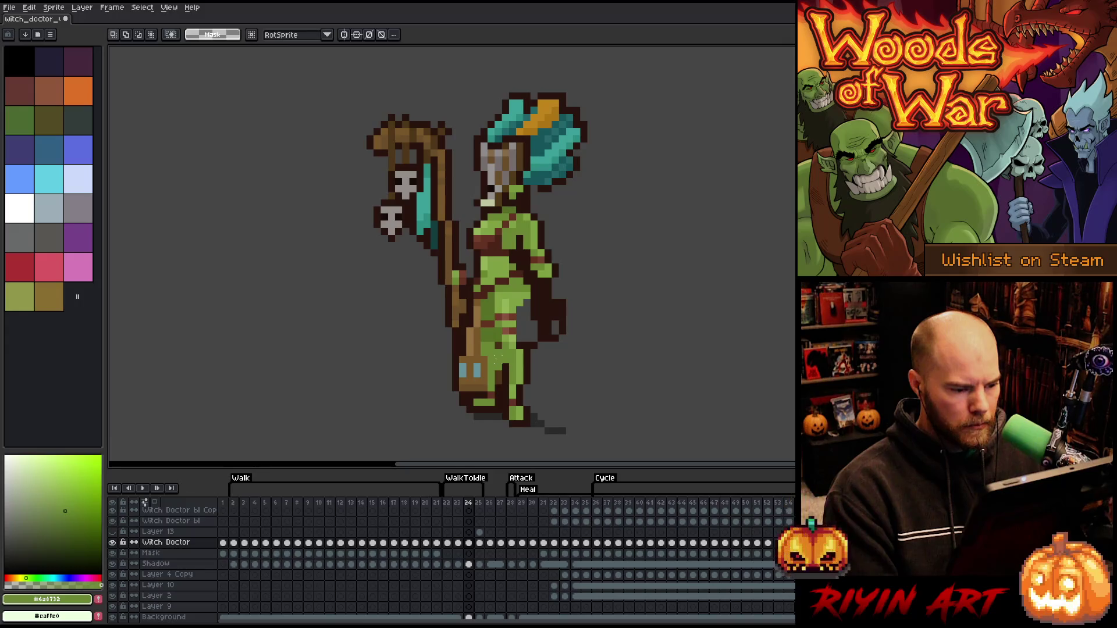
Shift the lower-leg strip into place and repaint the right side of the blue patch brown
mouse_move(487, 348)
left_mouse_down()
mouse_move(495, 408)
mouse_move(473, 407)
mouse_move(469, 423)
mouse_move(427, 409)
left_mouse_up()
key("Return")
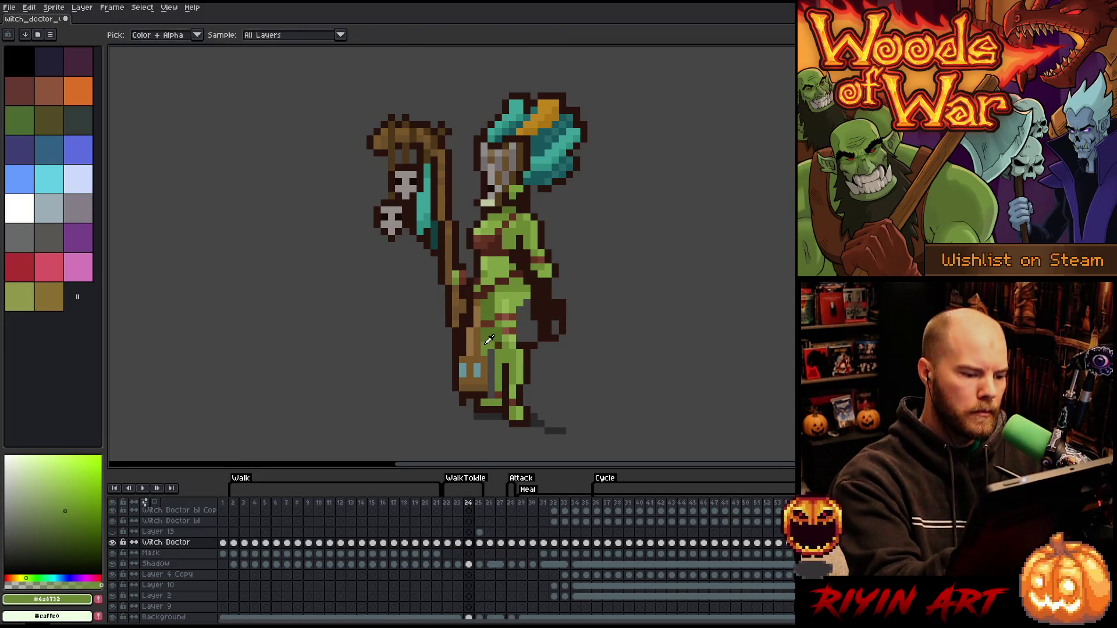
key("b")
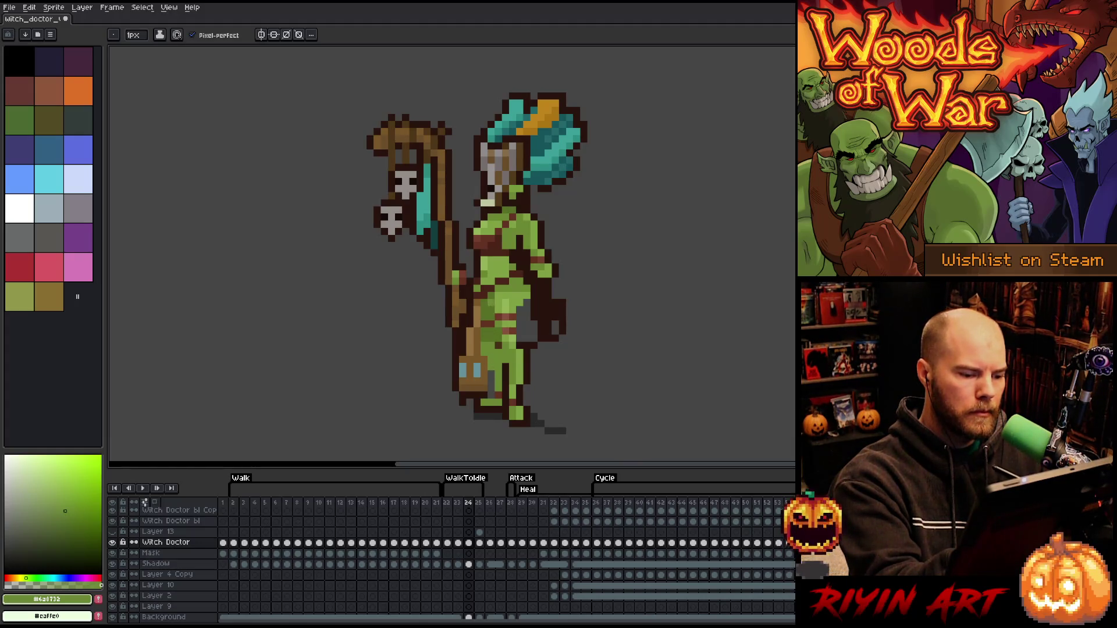
left_click(471, 369, "alt")
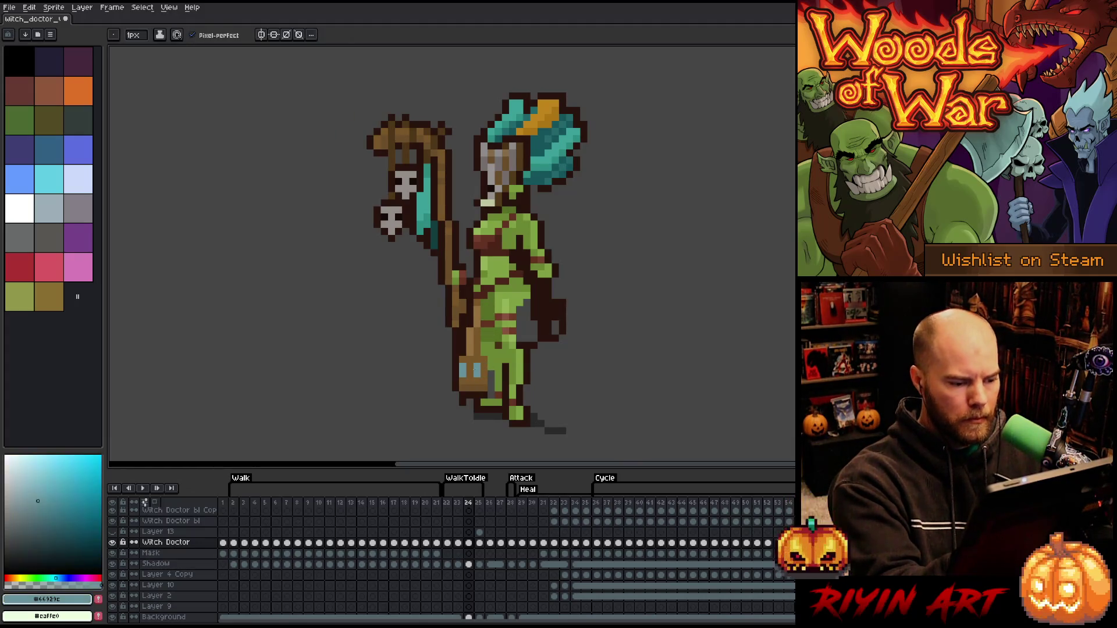
left_click(478, 372, "alt")
left_click_drag(477, 364, 477, 375)
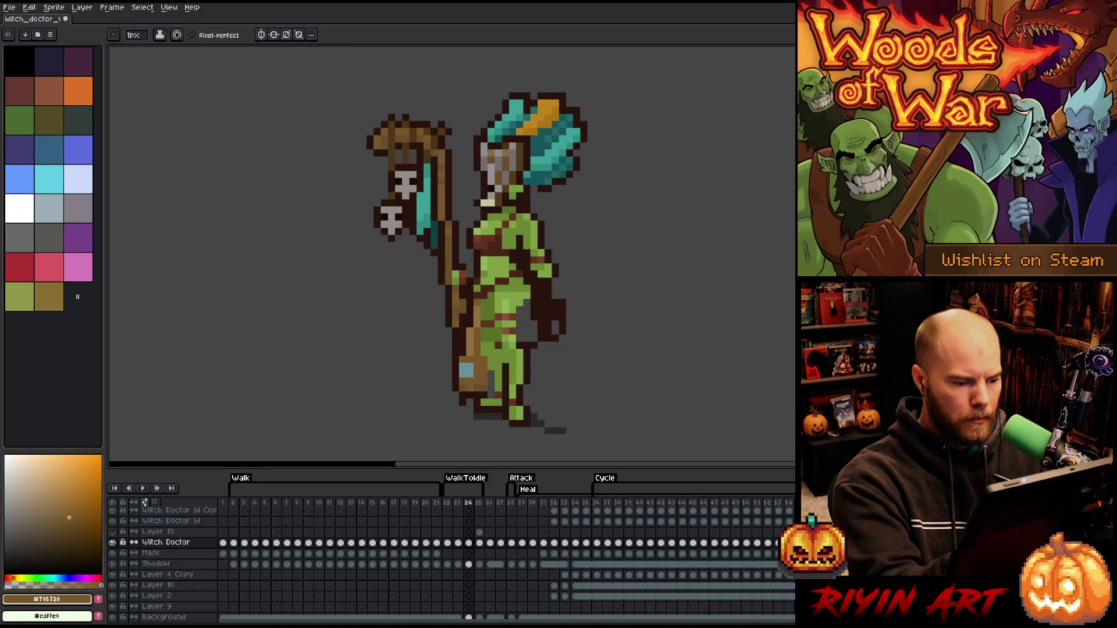
Darken the lower leg's left edge with dark outline brown and erase stray outline pixels
left_click(470, 308, "alt")
left_click_drag(463, 349, 464, 390)
key("e")
left_click_drag(457, 327, 457, 389)
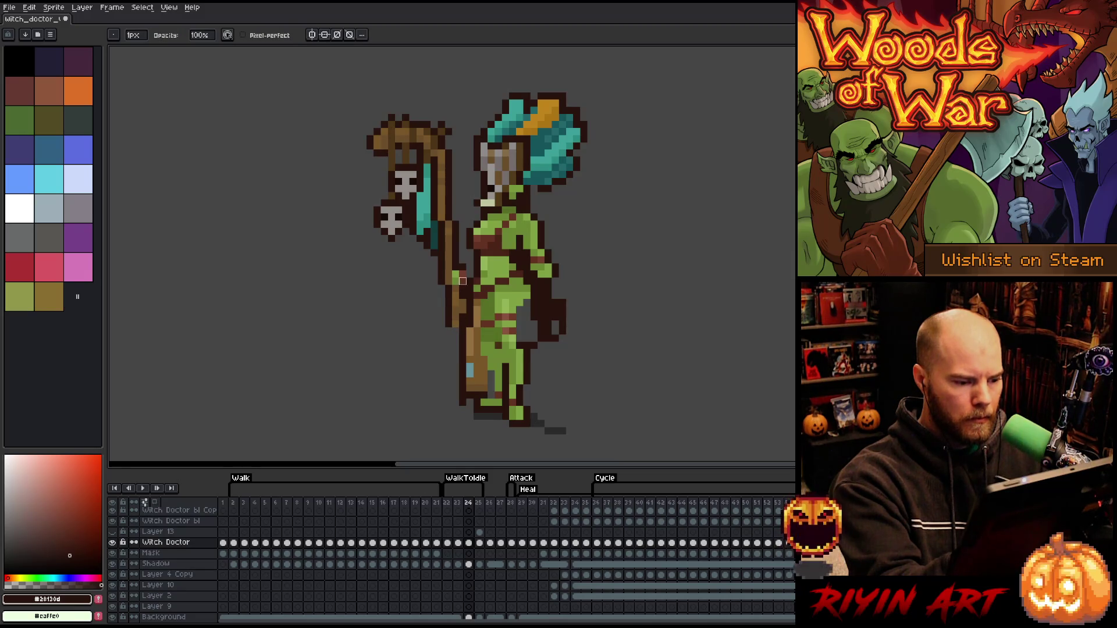
key("alt")
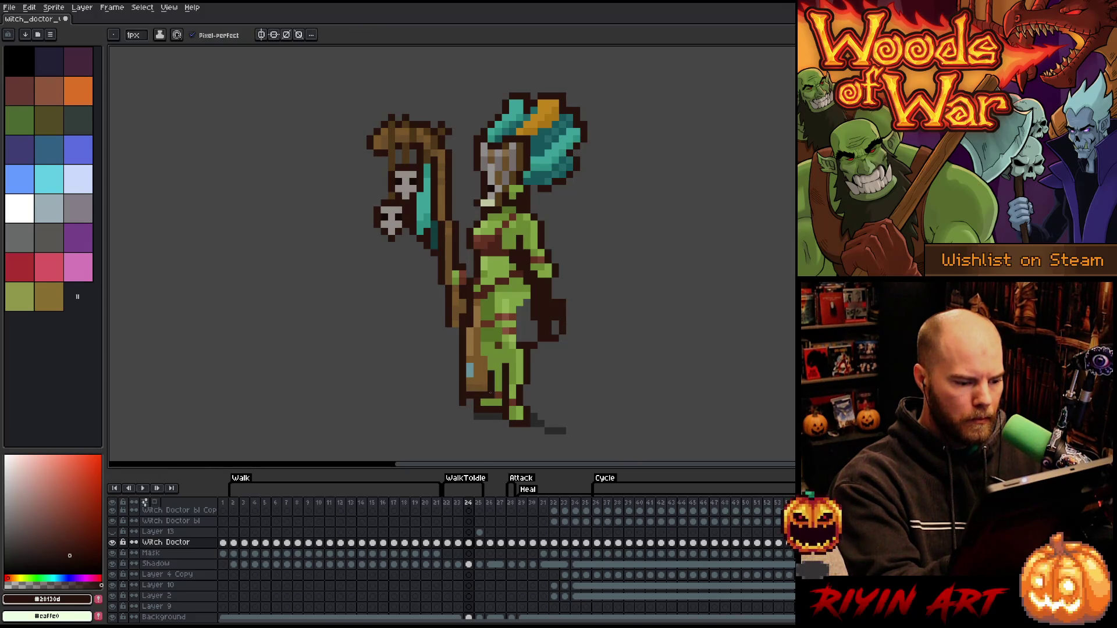
key("e")
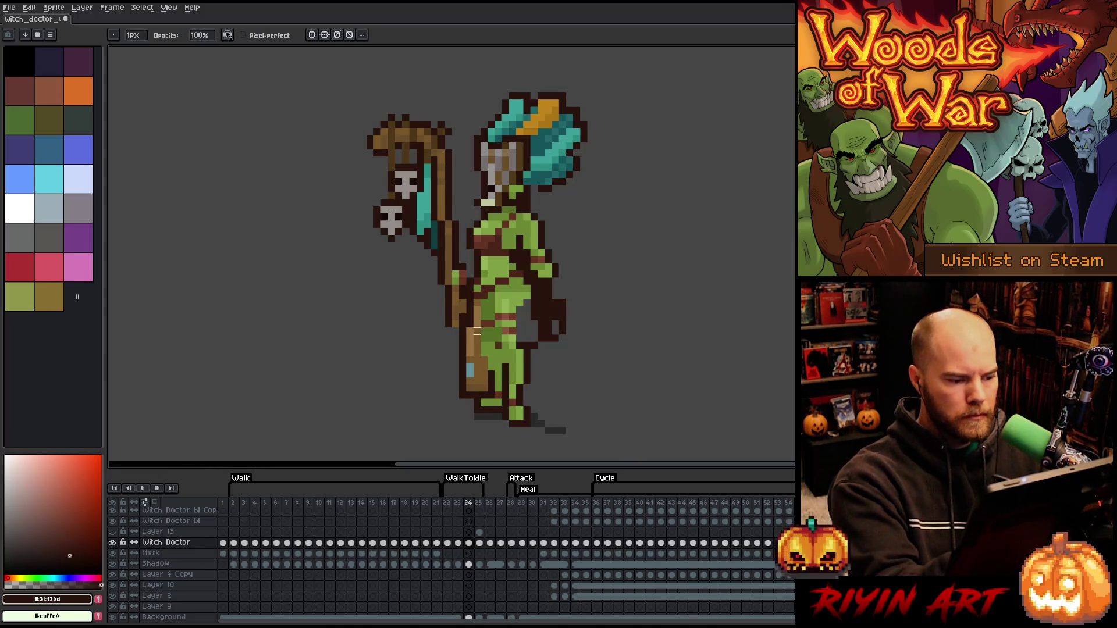
key("b")
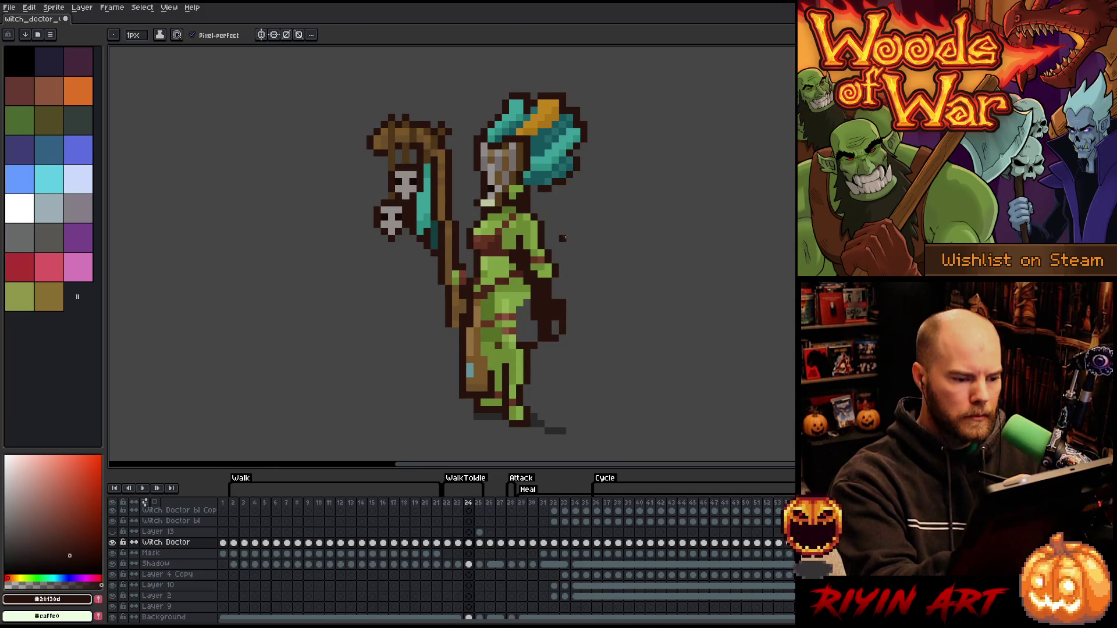
Nudge a small patch of pixels at the hand by the hip into place
key("m")
mouse_move(538, 276)
left_mouse_down()
mouse_move(556, 278)
mouse_move(543, 276)
left_mouse_up()
key("i")
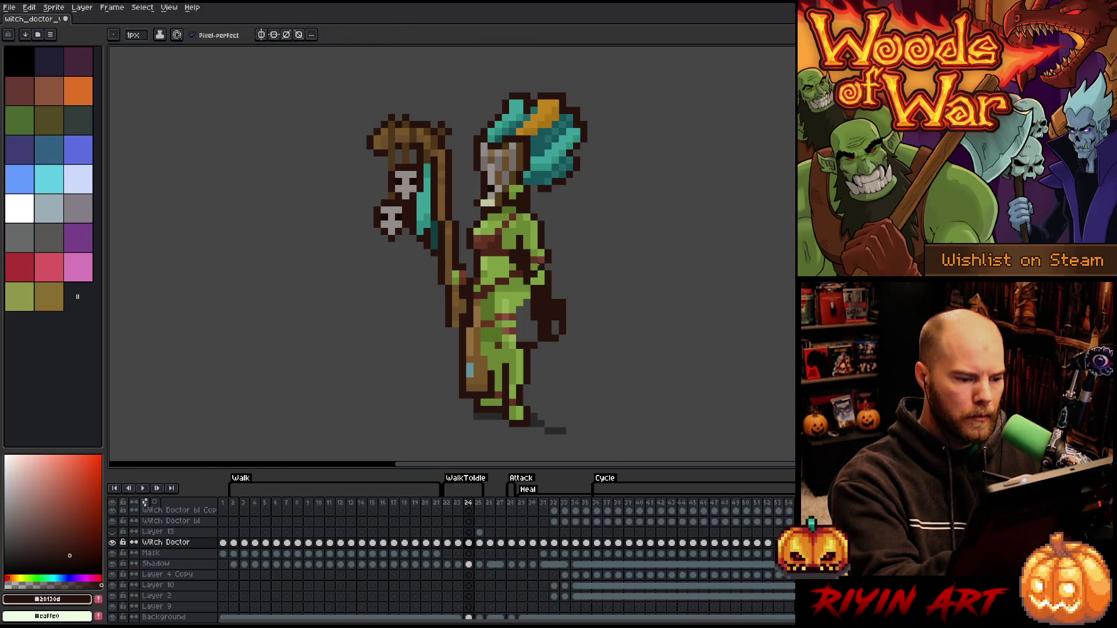
left_click(543, 276)
key("b")
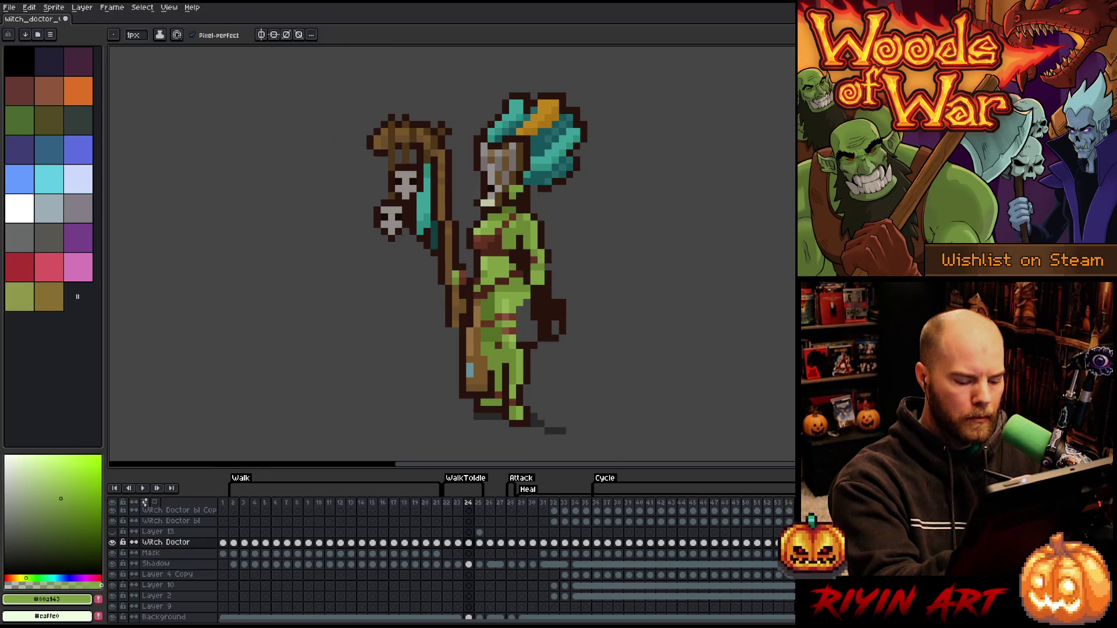
key("m")
left_click_drag(528, 254, 547, 273)
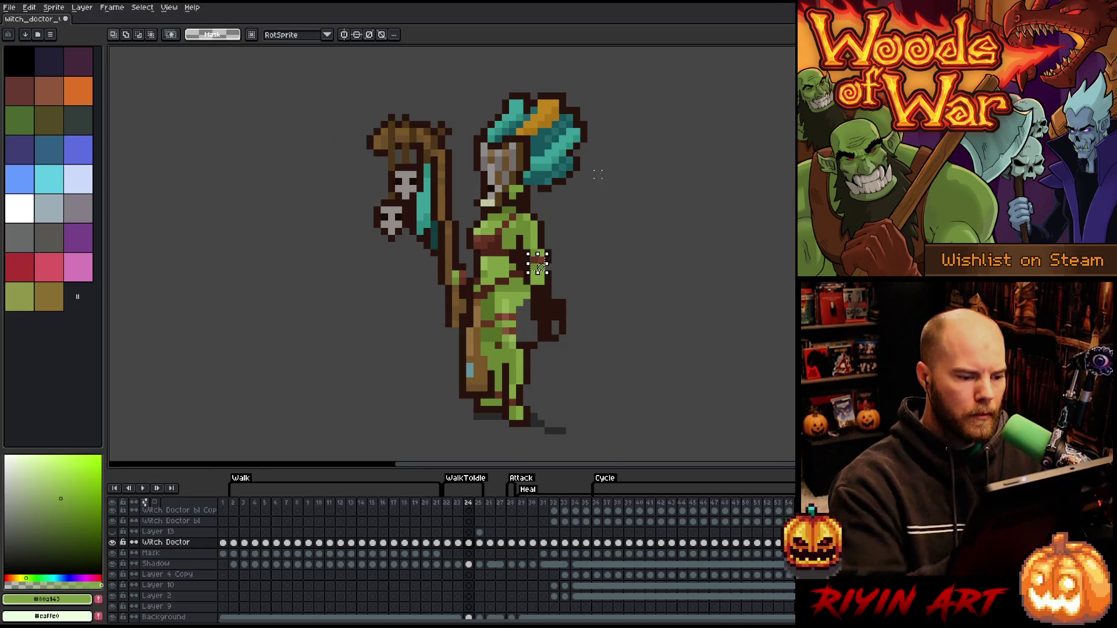
key("ctrl+d")
key("b")
Draw a dark brown #28130d line down the right side of the waist
left_click(534, 258, "alt")
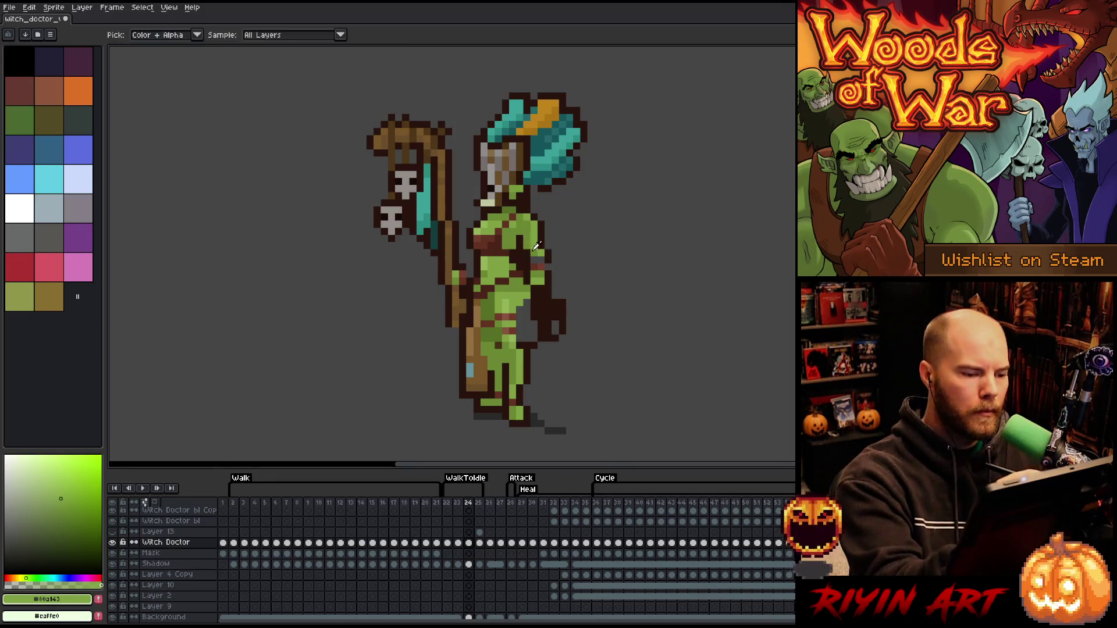
left_click(562, 196, "alt")
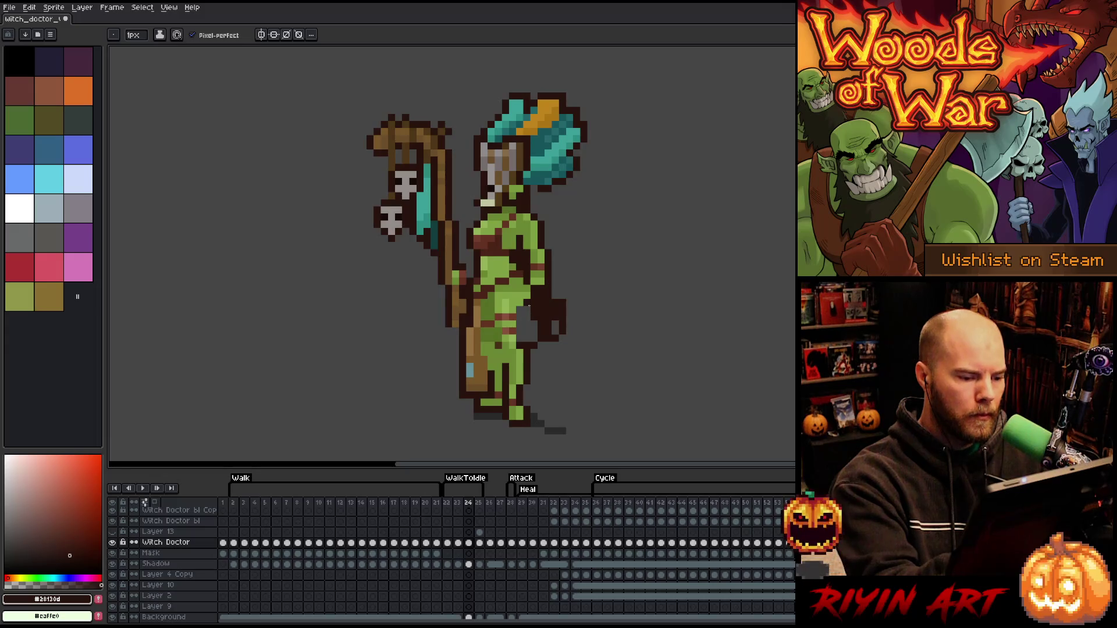
left_click_drag(521, 321, 520, 340)
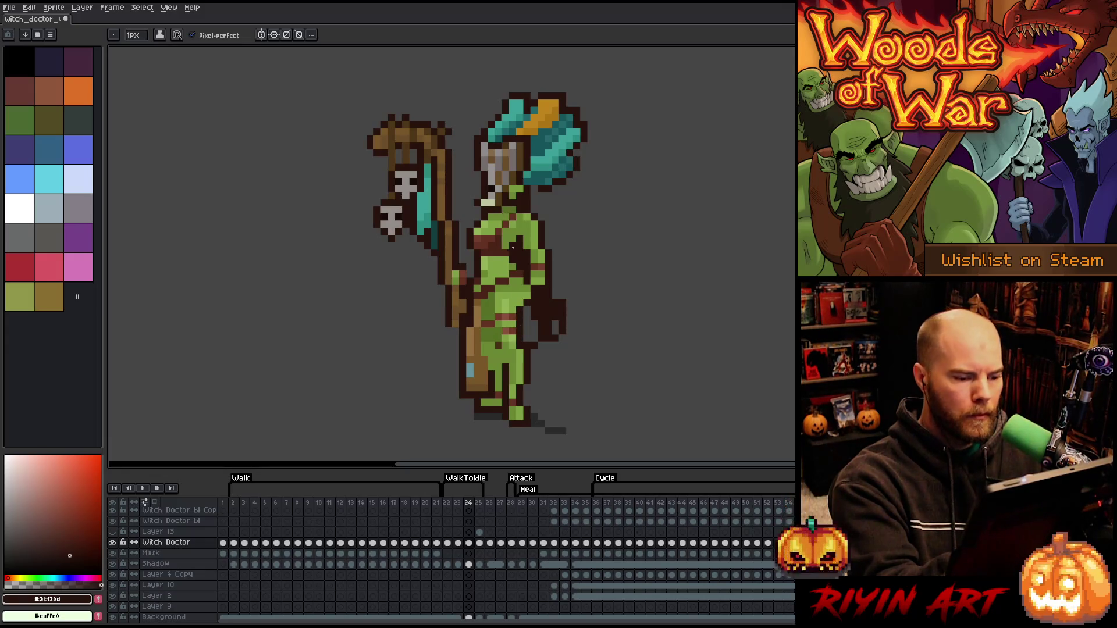
key("alt")
left_click(500, 296, "alt")
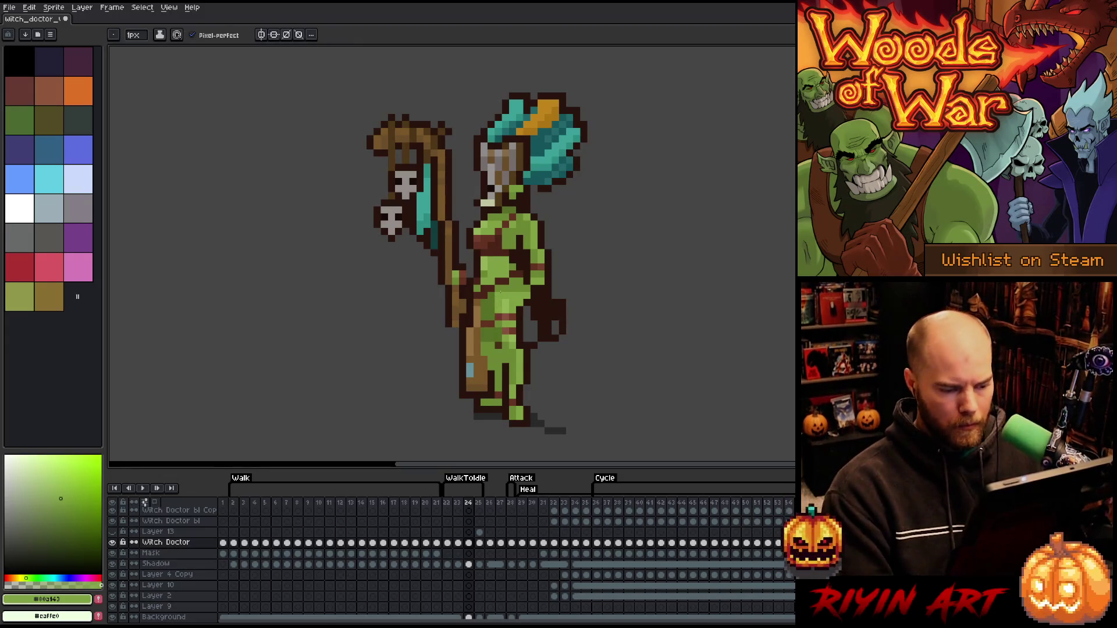
Reselect a narrow strip of the legs and commit the leg selection change
key("m")
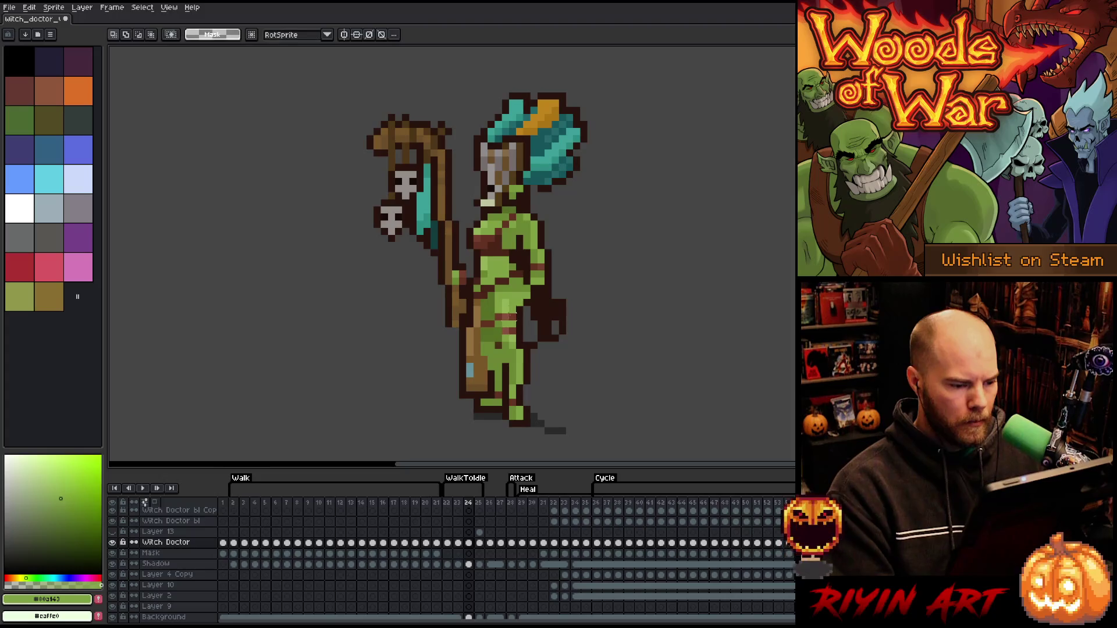
left_click_drag(518, 297, 492, 352)
left_click(504, 361)
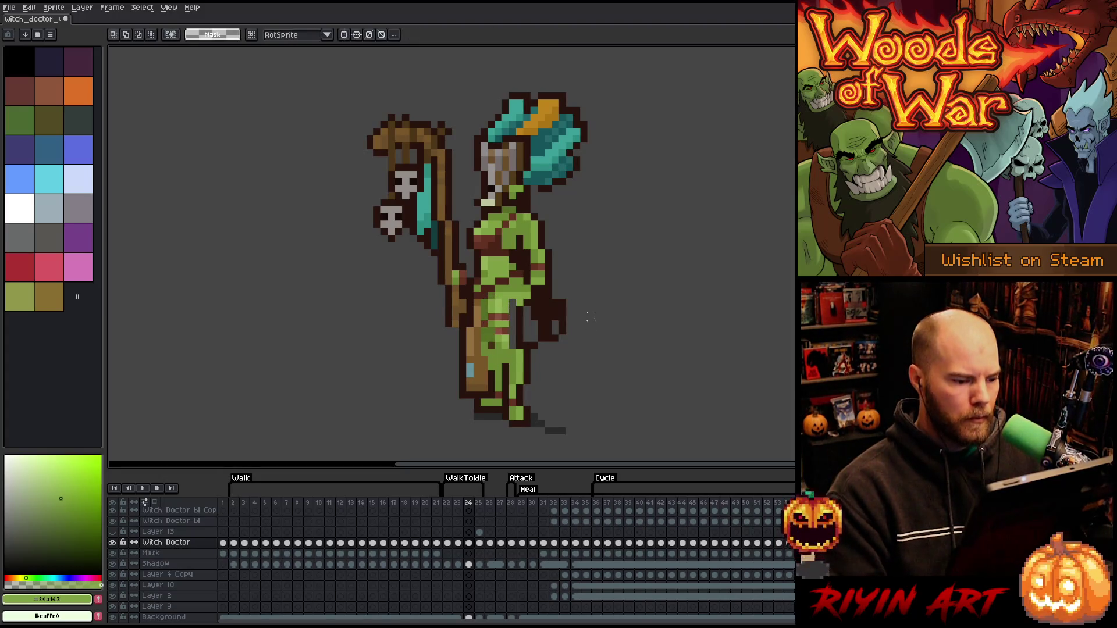
left_click_drag(500, 351, 512, 289)
left_click(516, 321)
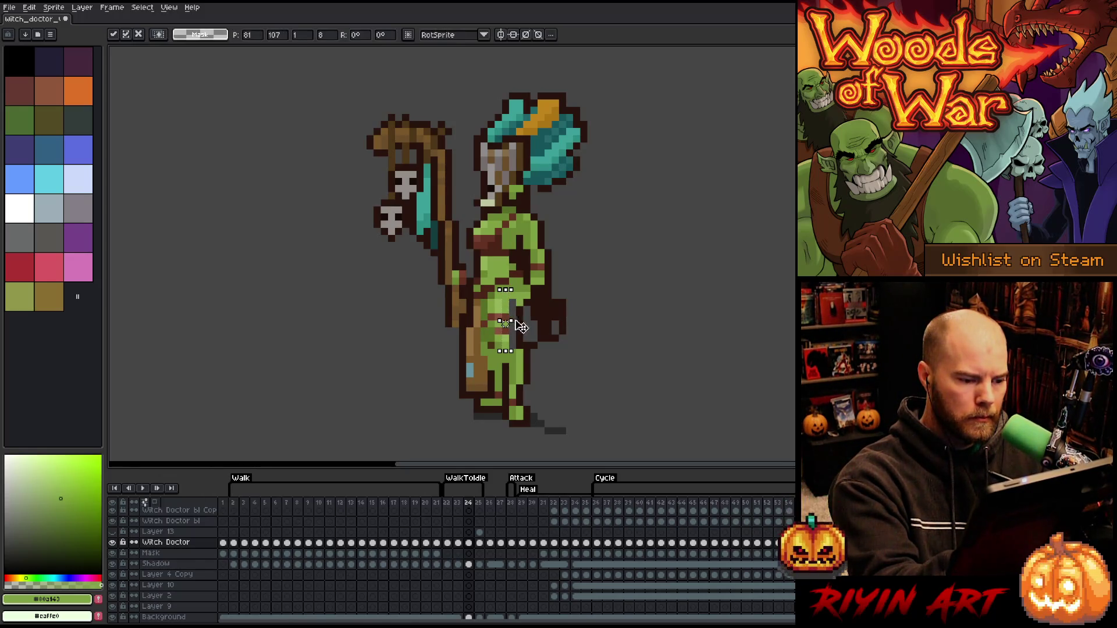
key("Return")
Add a dark brown #28130d pixel at the bottom edge of the foot
key("i")
key("b")
left_click(519, 381, "alt")
left_click(520, 410, "alt")
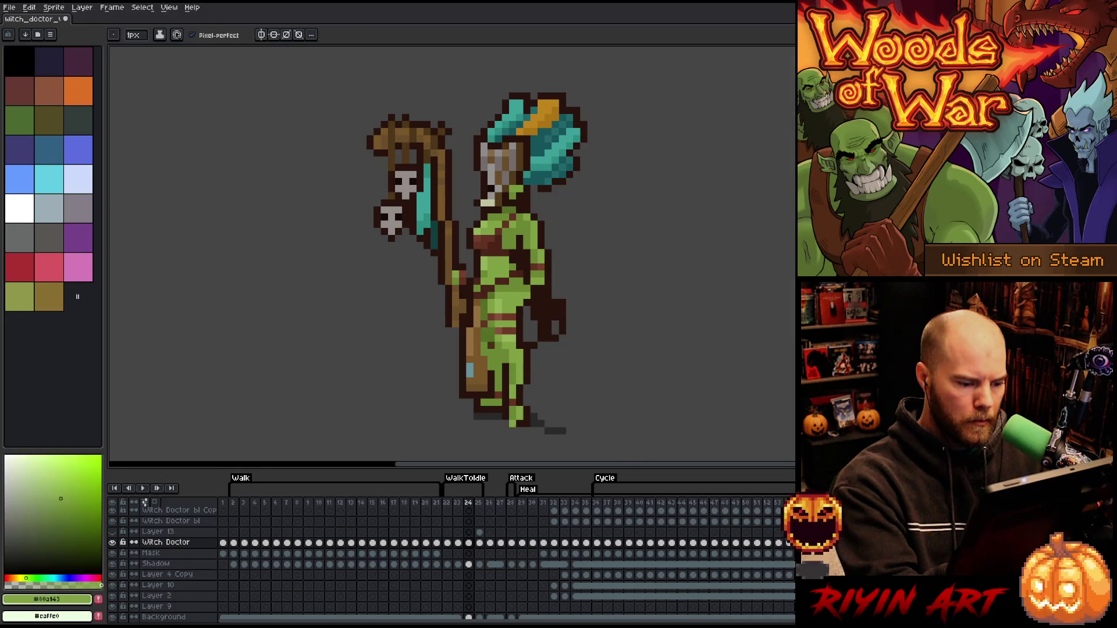
left_click(527, 410, "alt")
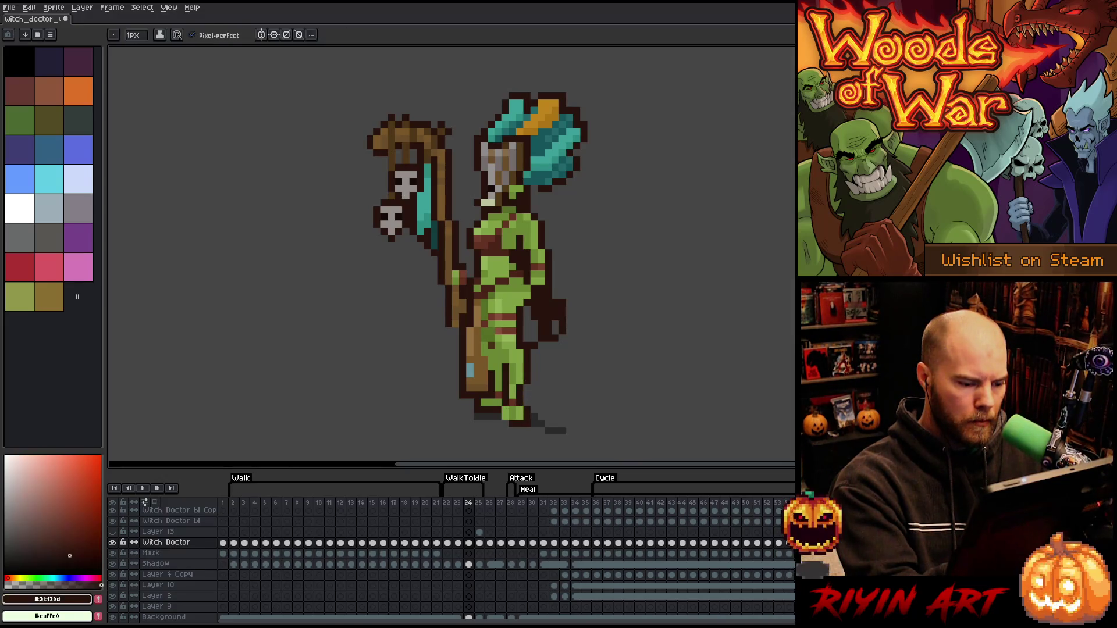
left_click(505, 424)
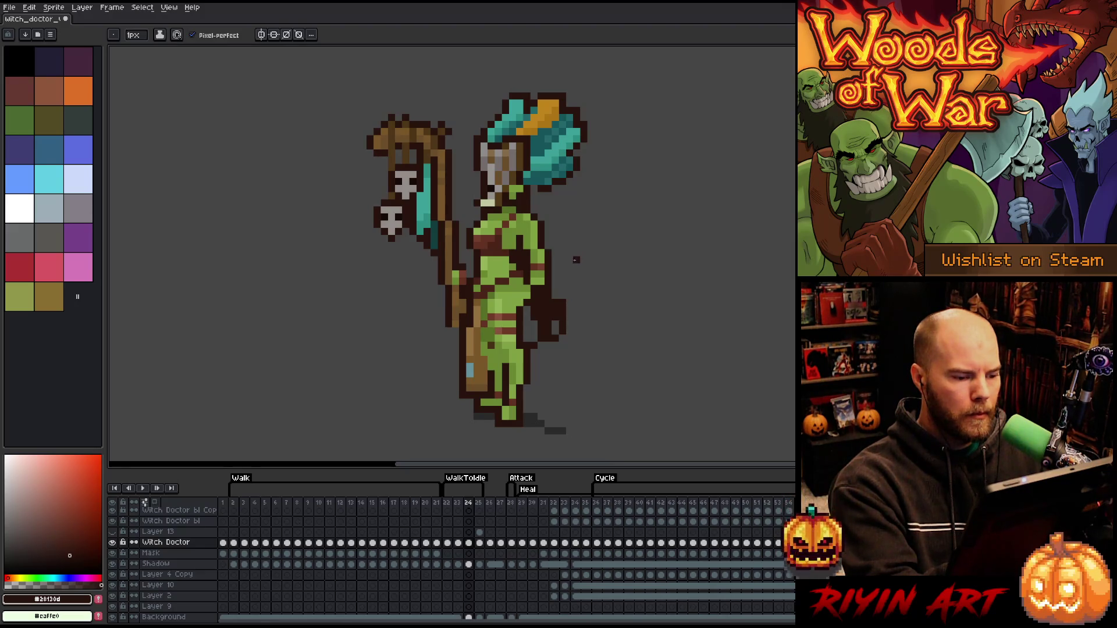
left_click(498, 360, "alt")
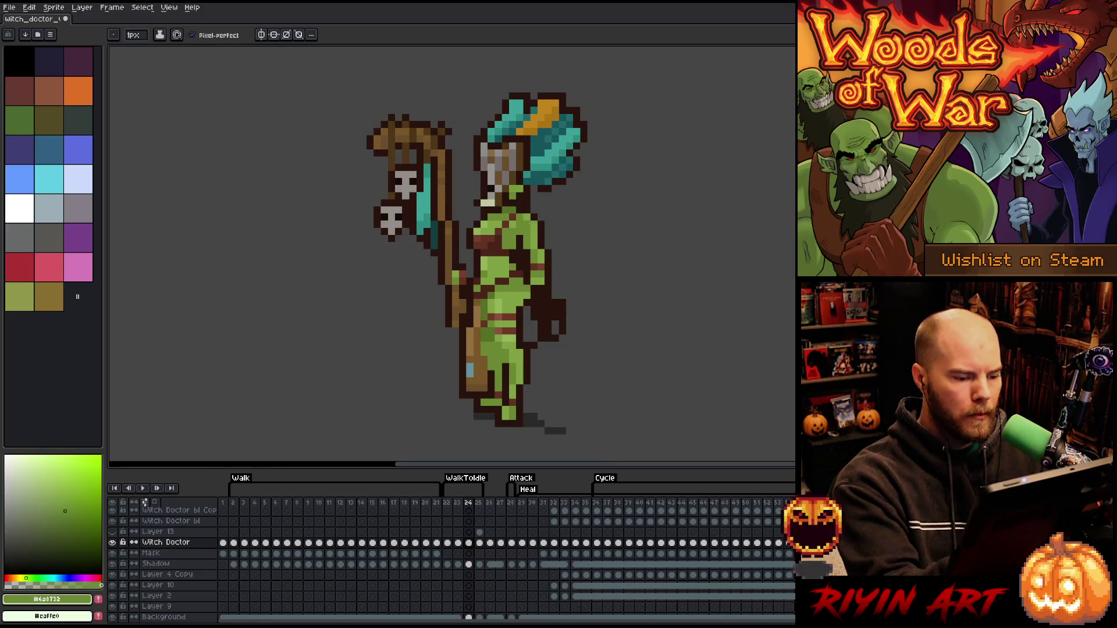
left_click(485, 348, "alt")
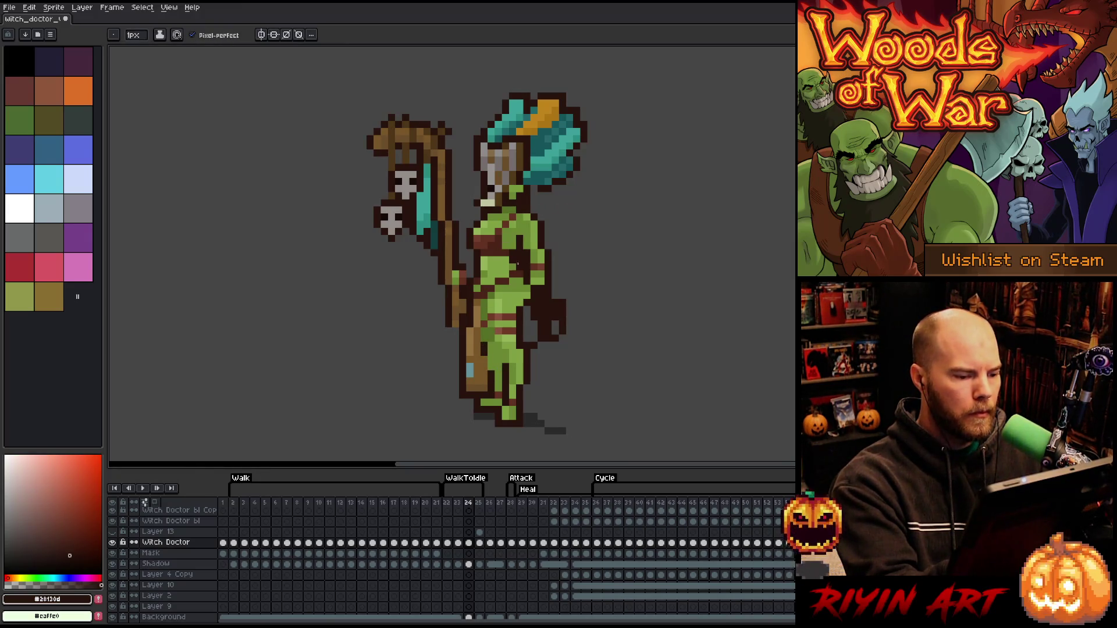
key("comma")
Flip between frames 23 and 24 to compare the two poses
left_click(532, 219, "alt")
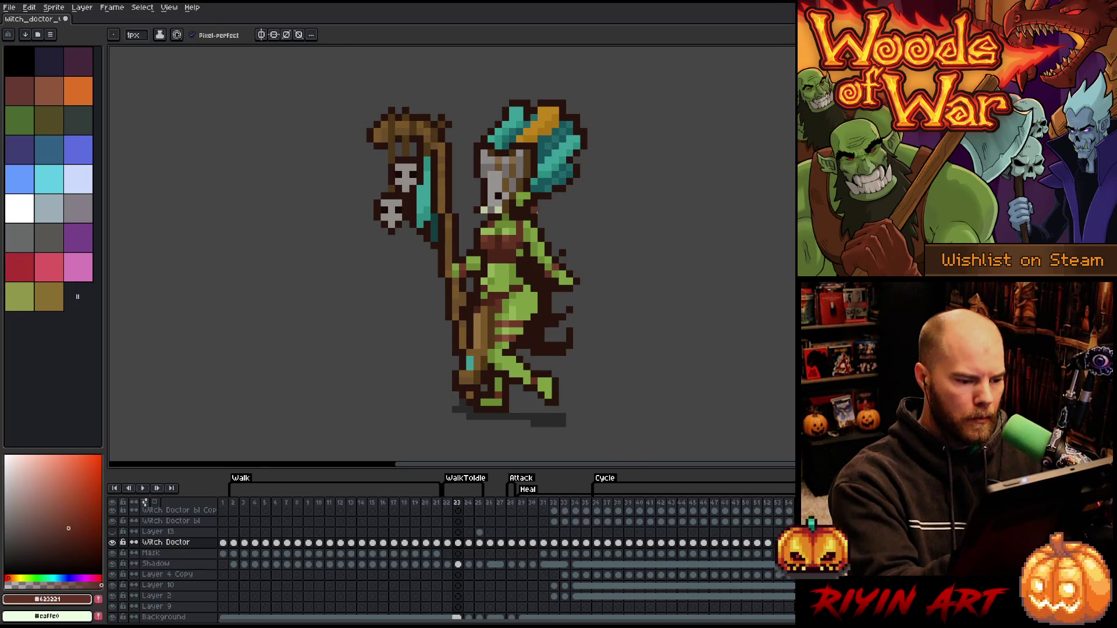
key("period")
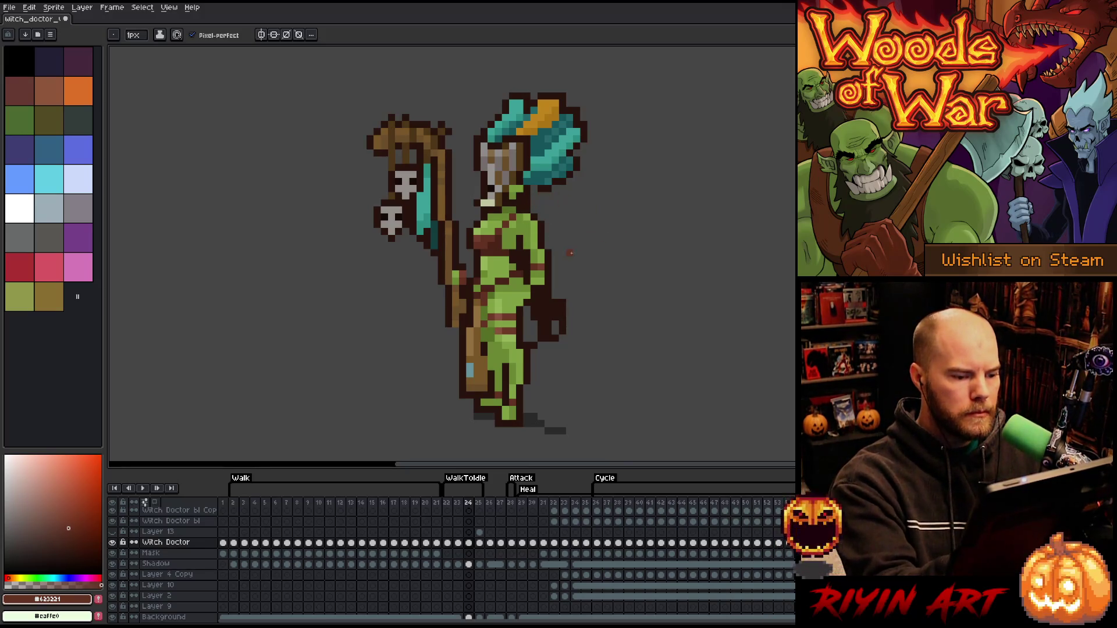
key("comma")
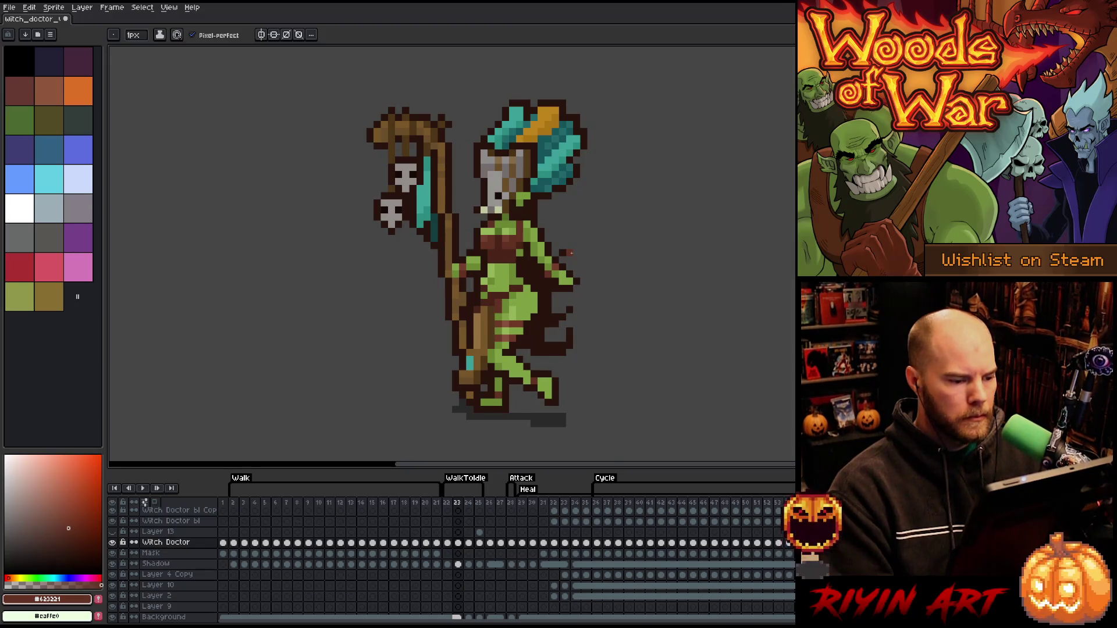
key("period")
key("comma")
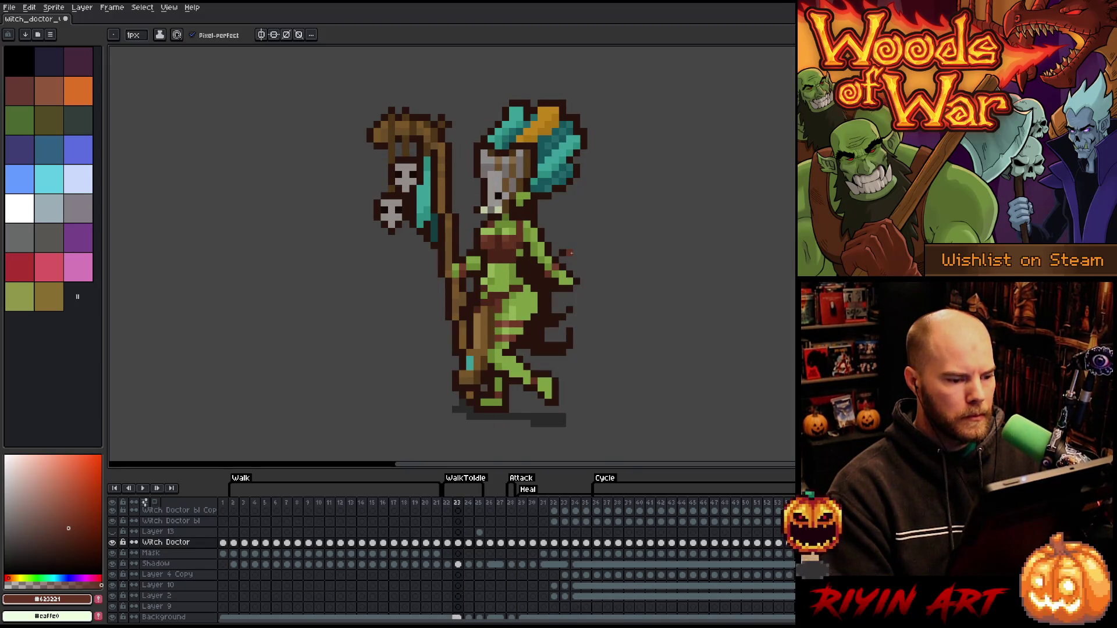
key("period")
Move the torso's right-edge pixels slightly left and down on frame 24, then deselect
key("m")
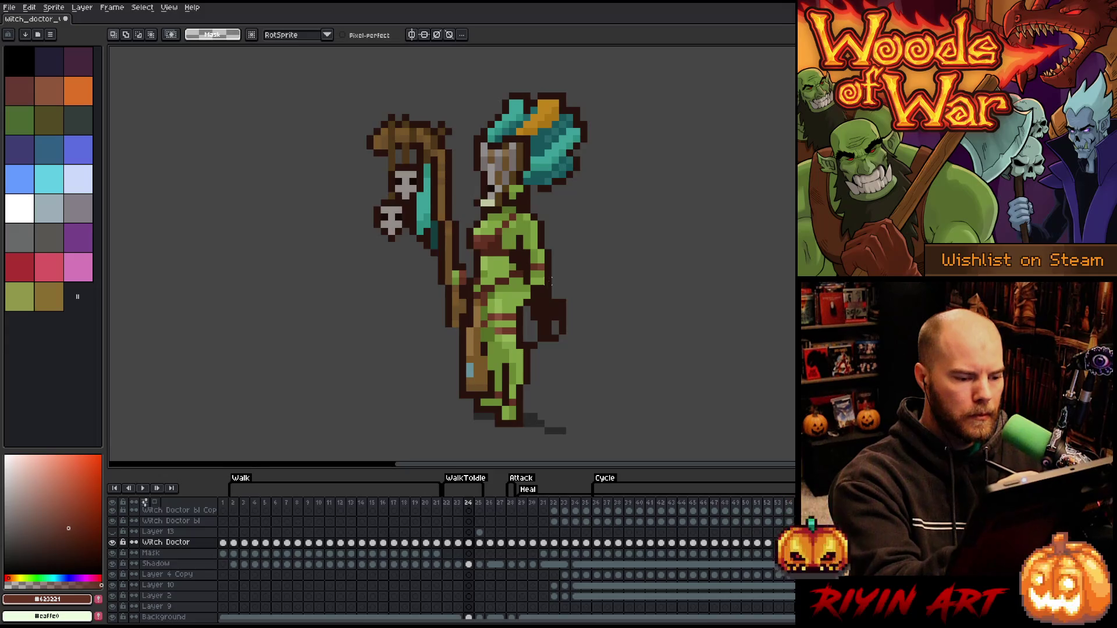
mouse_move(548, 281)
left_mouse_down()
mouse_move(533, 216)
mouse_move(534, 291)
mouse_move(544, 294)
mouse_move(528, 291)
left_mouse_up()
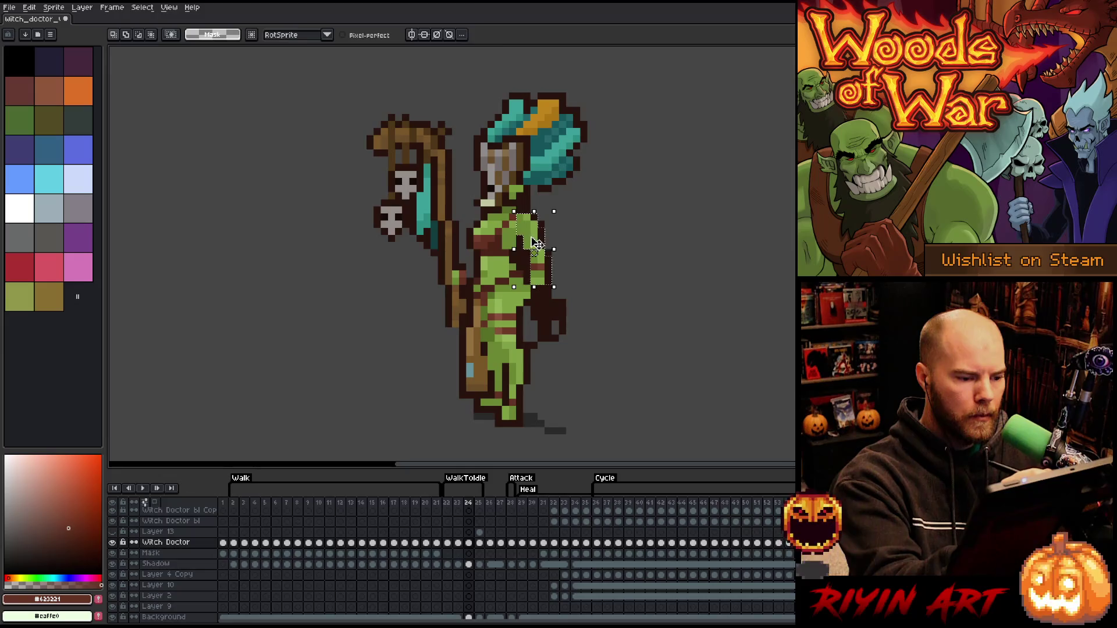
left_click_drag(540, 244, 526, 244)
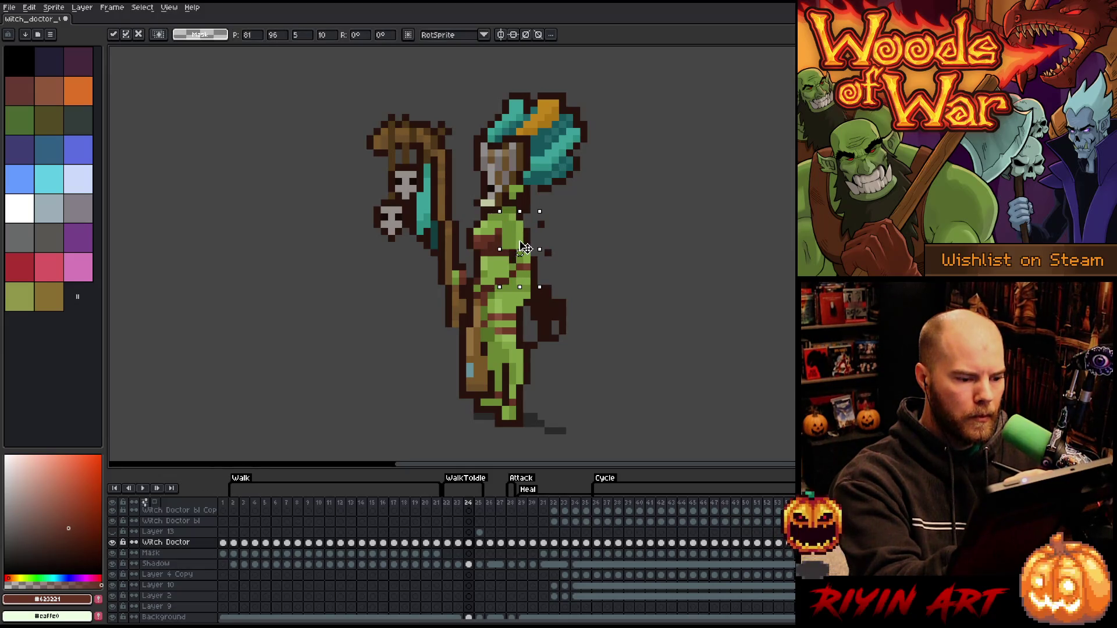
left_click_drag(524, 249, 530, 246)
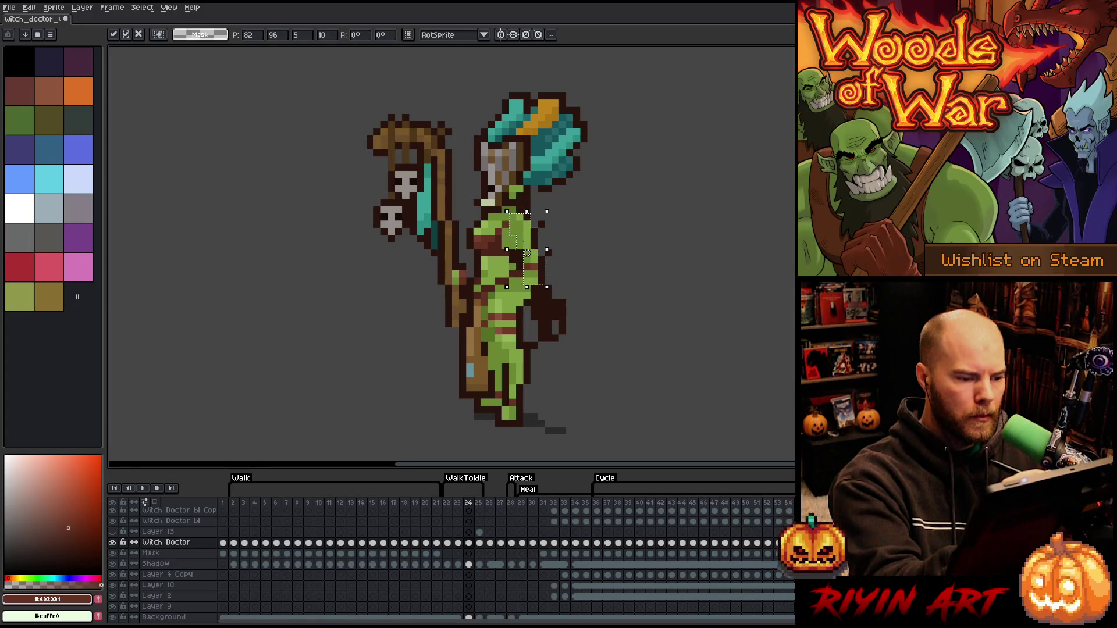
left_click_drag(530, 239, 531, 241)
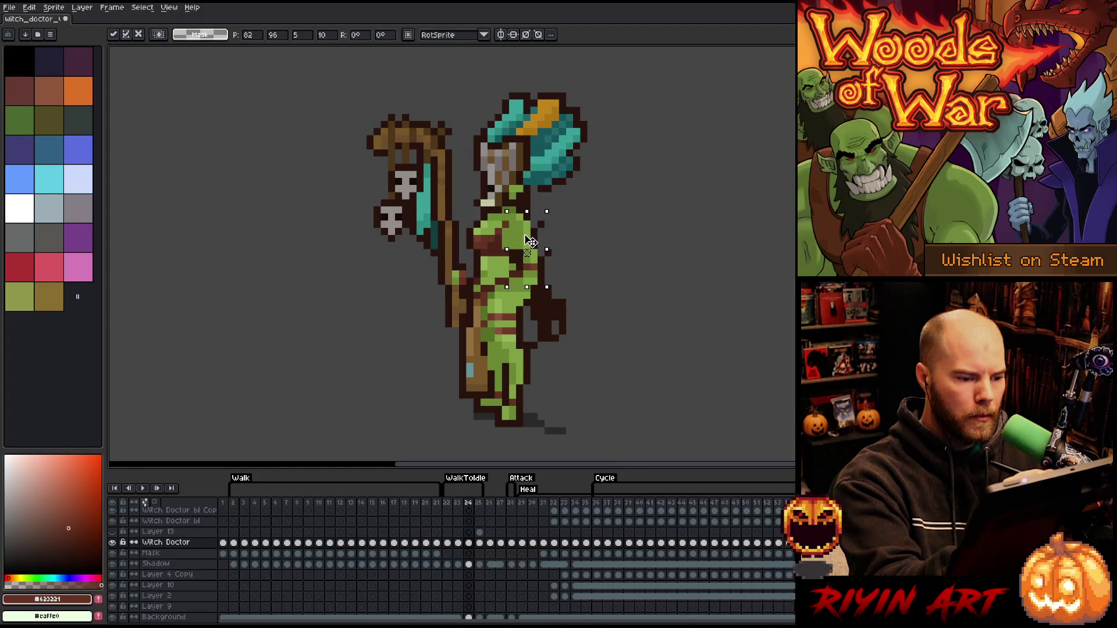
key("Return")
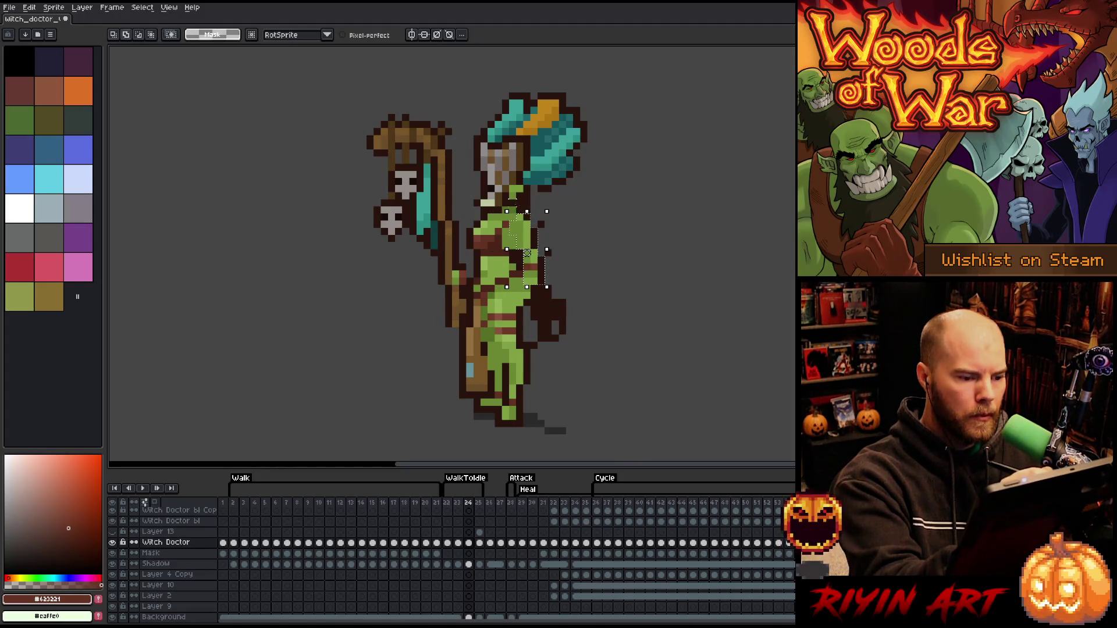
left_click_drag(538, 236, 530, 243)
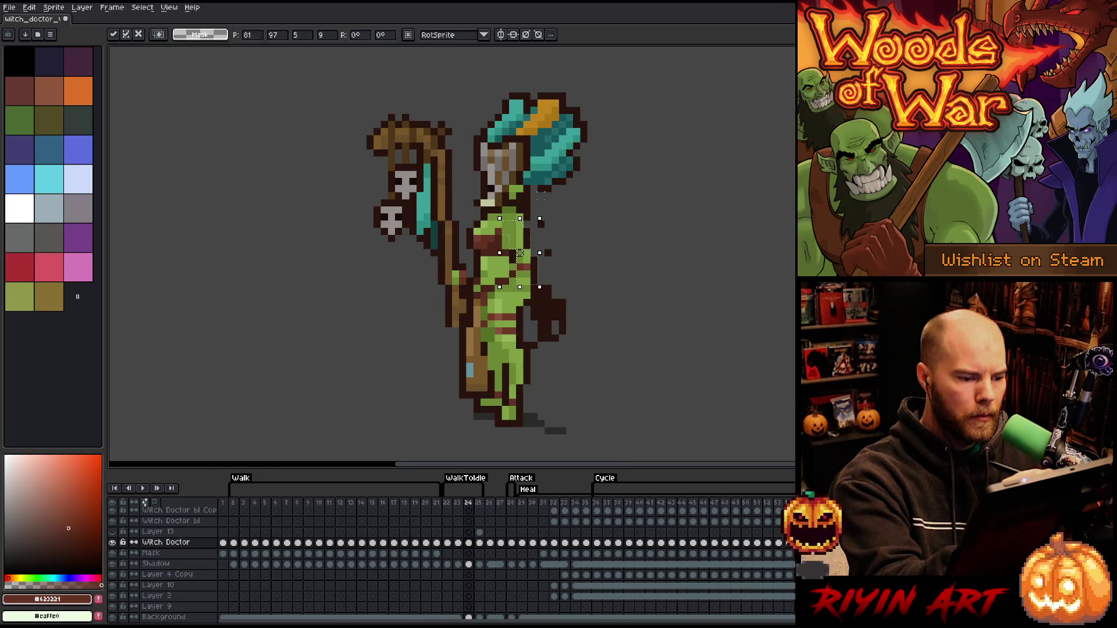
key("Return")
key("ctrl+d")
left_click(525, 185, "alt")
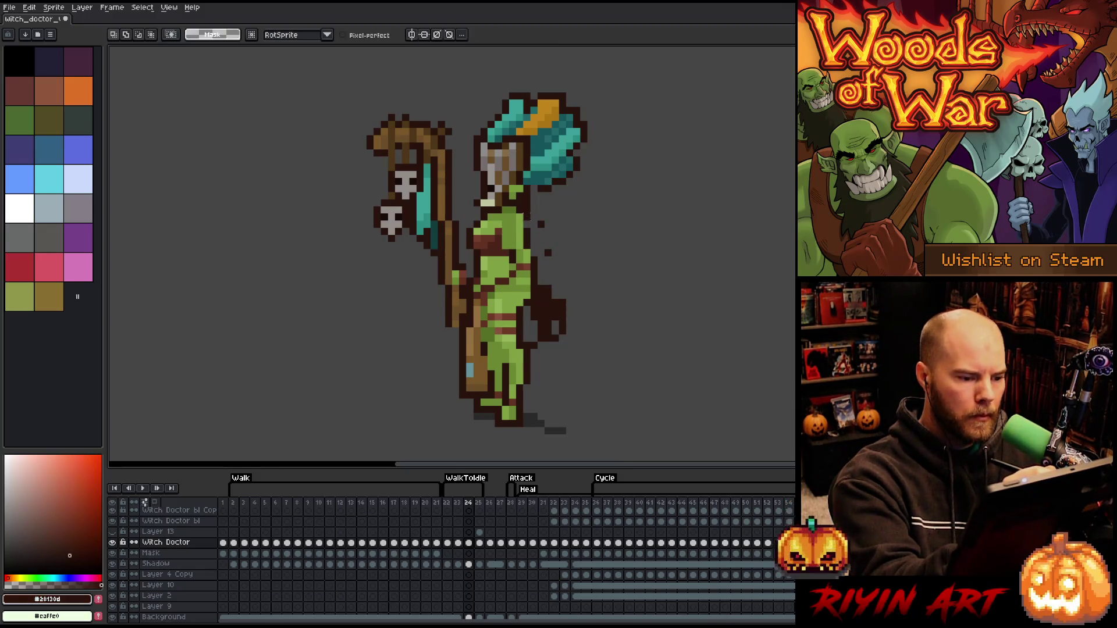
Outline and thicken the back's right edge and lower-right hip area in dark brown
left_click(499, 226, "alt")
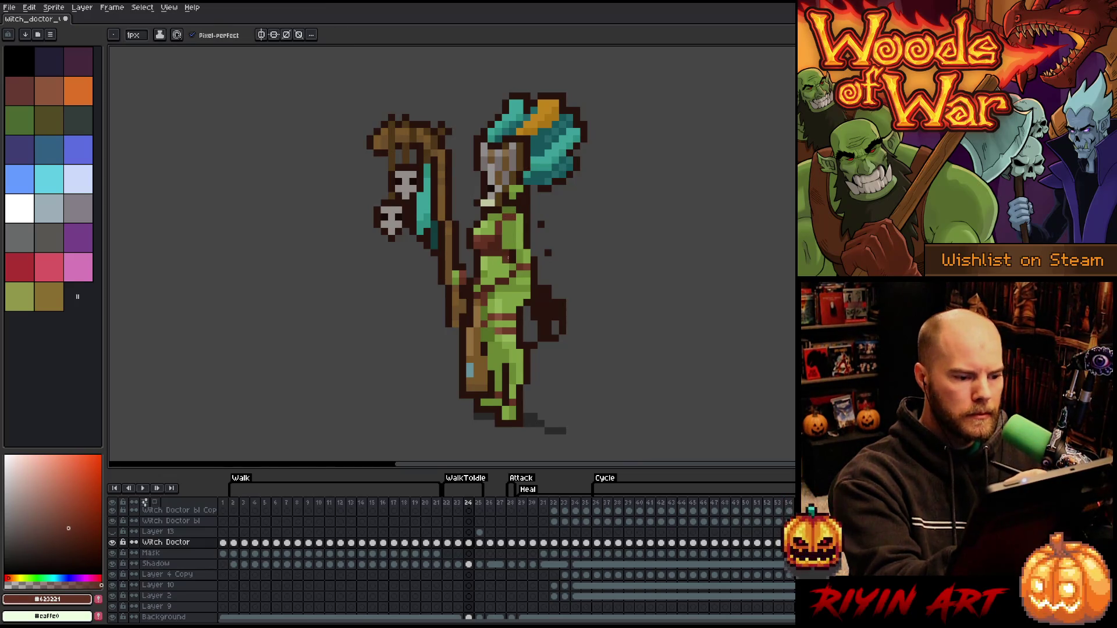
left_click(512, 231, "alt")
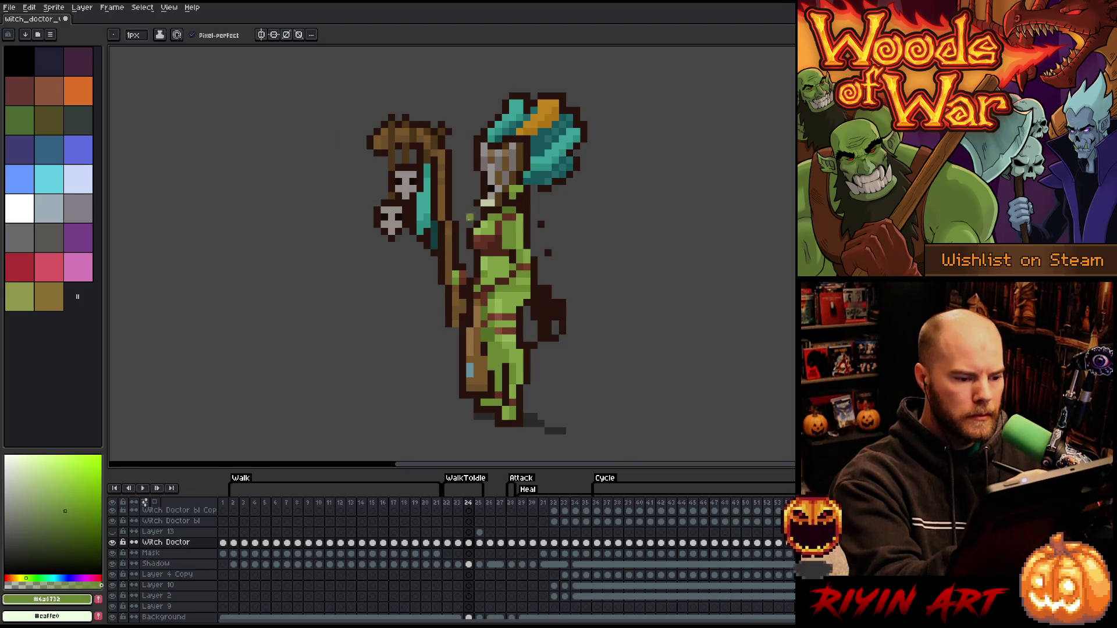
left_click(73, 518)
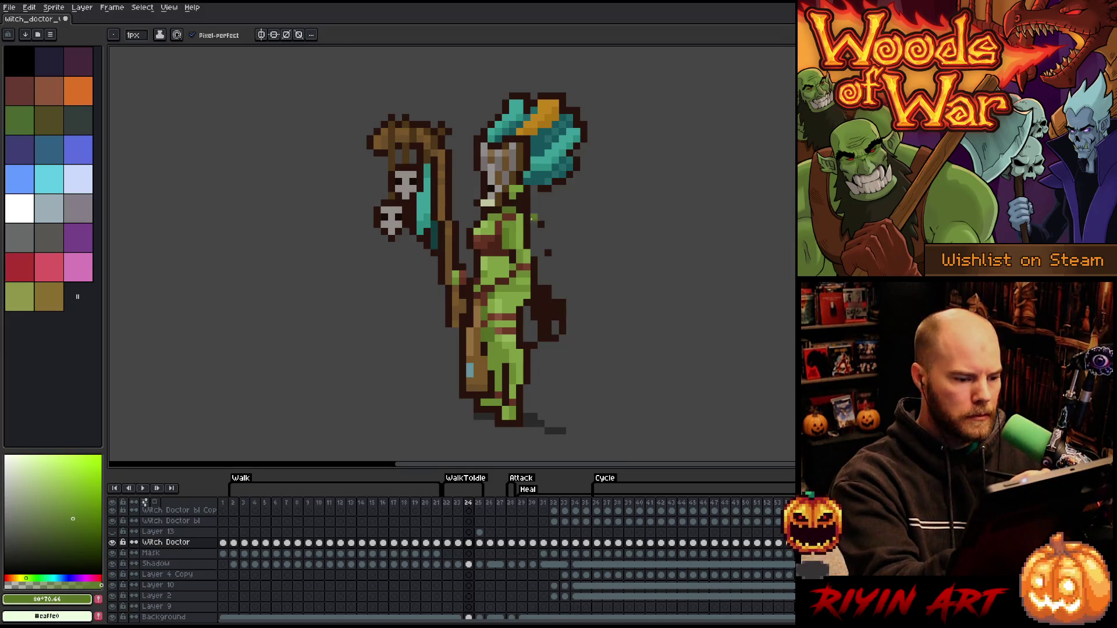
left_click(533, 252, "alt")
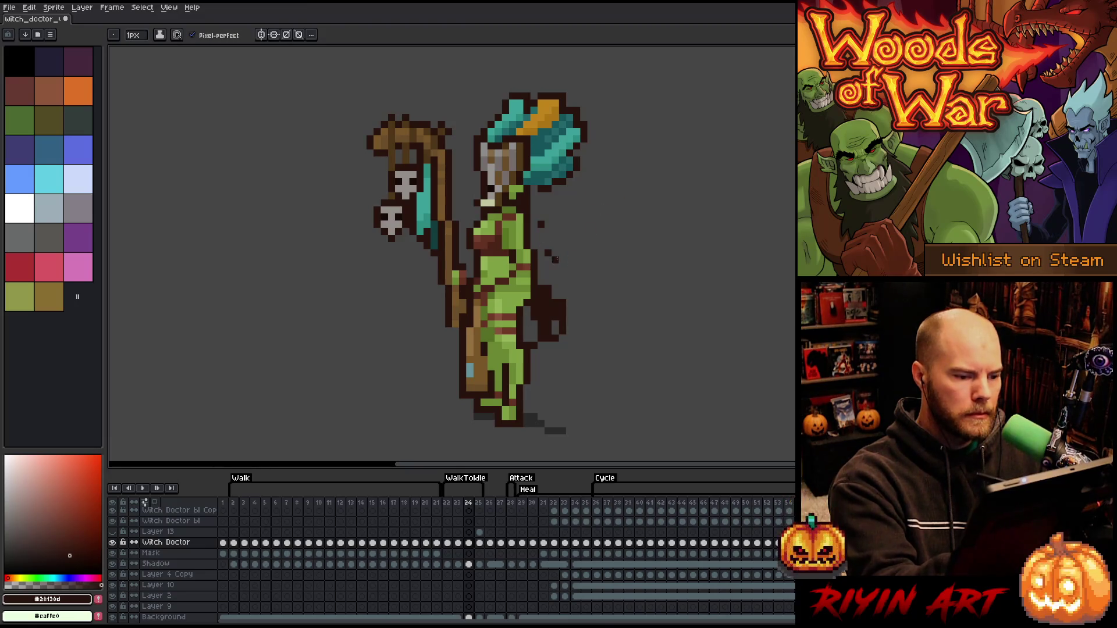
mouse_move(534, 193)
left_mouse_down()
mouse_move(541, 265)
mouse_move(536, 224)
left_mouse_up()
mouse_move(527, 314)
left_mouse_down()
mouse_move(541, 353)
mouse_move(528, 337)
left_mouse_up()
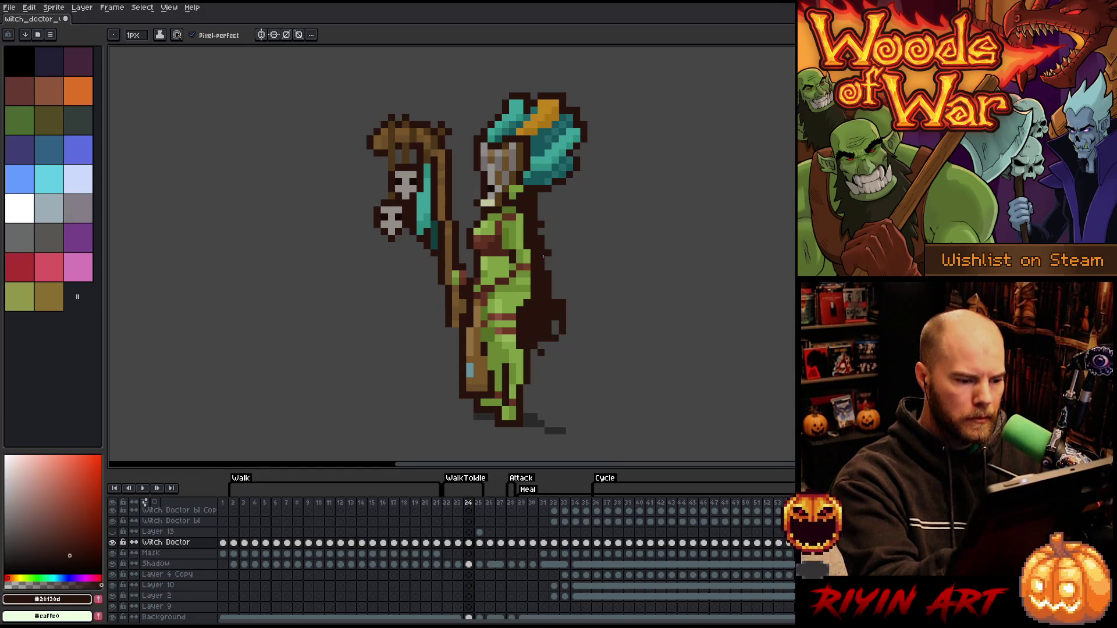
left_click_drag(541, 236, 541, 199)
Draw ragged dark brown cloth strands hanging from the back down to the right
left_click_drag(544, 238, 571, 283)
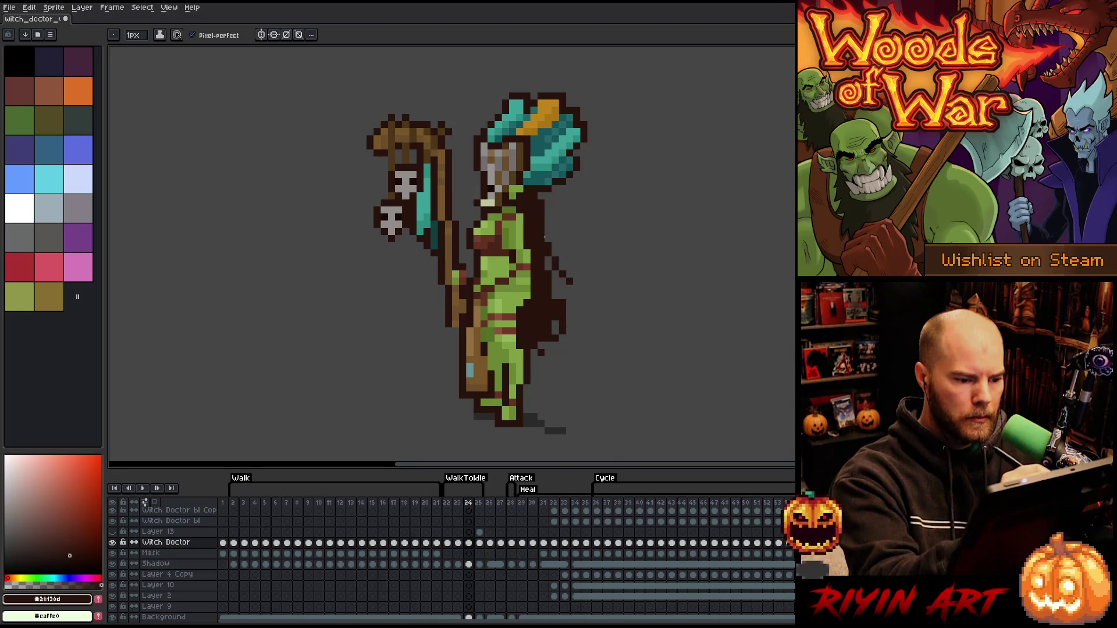
mouse_move(562, 326)
left_mouse_down()
mouse_move(583, 352)
mouse_move(544, 299)
left_mouse_up()
key("e")
key("b")
left_click(569, 337)
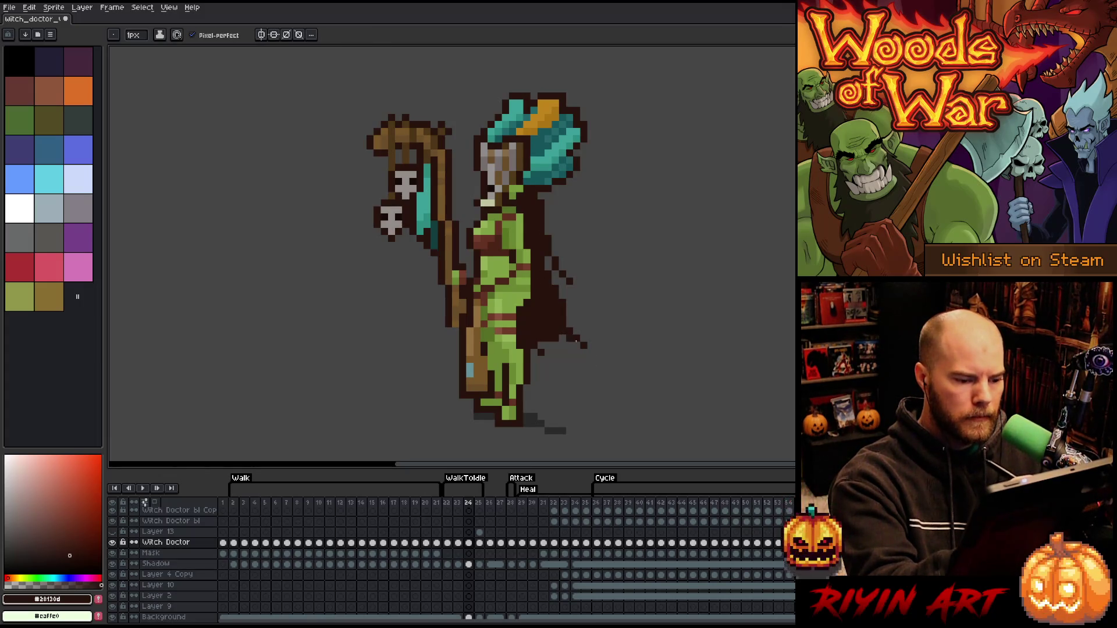
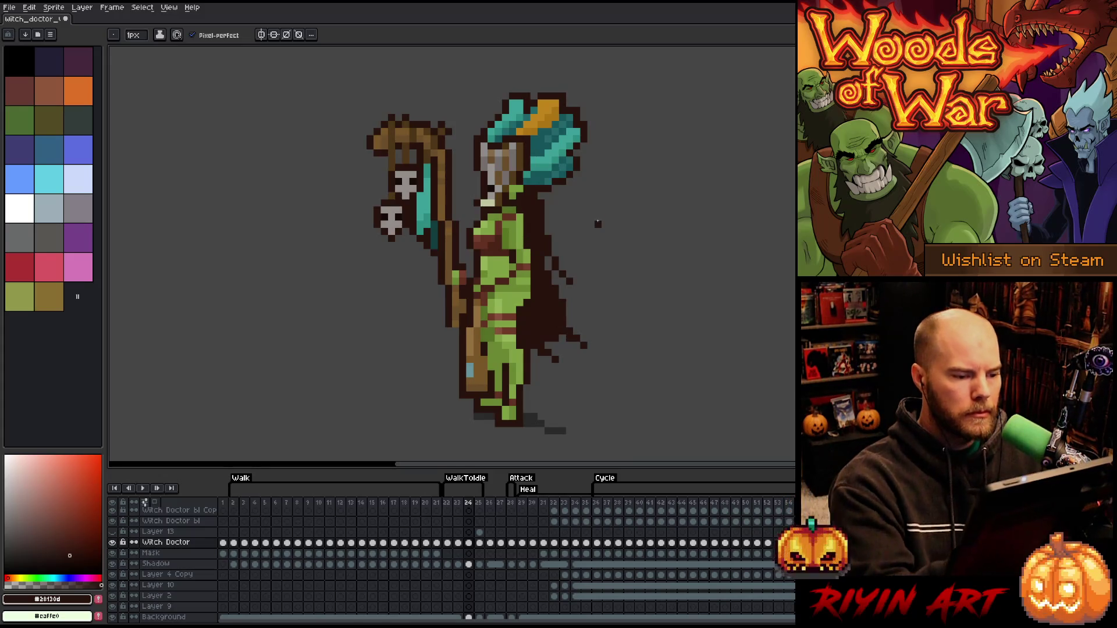
Shift frame 24's staff and hanging skulls right and lower against the body
key("comma")
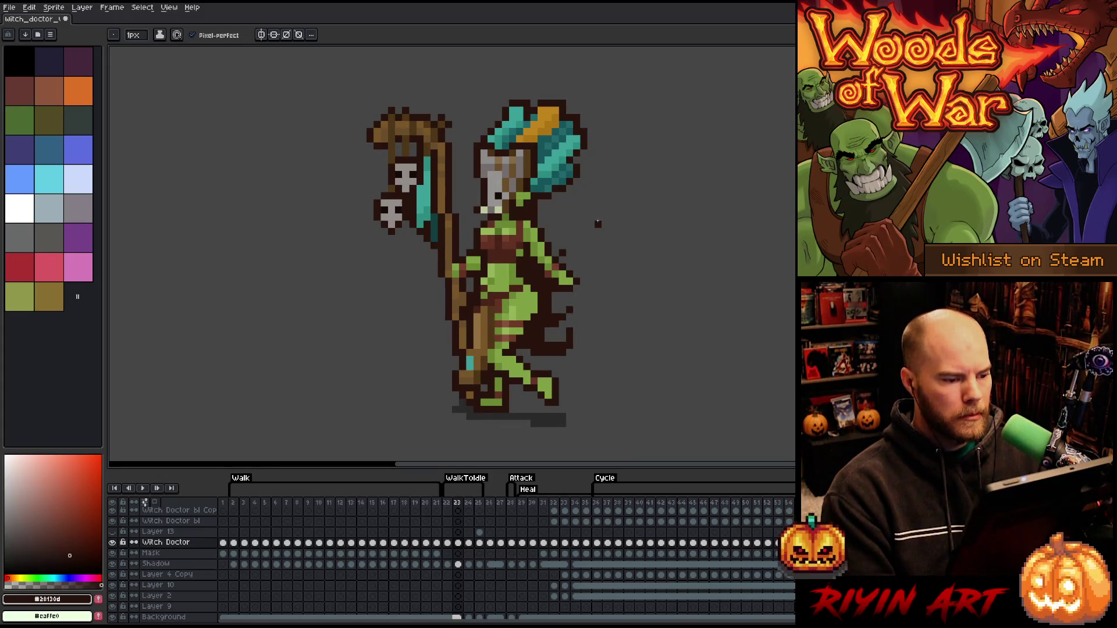
key("period")
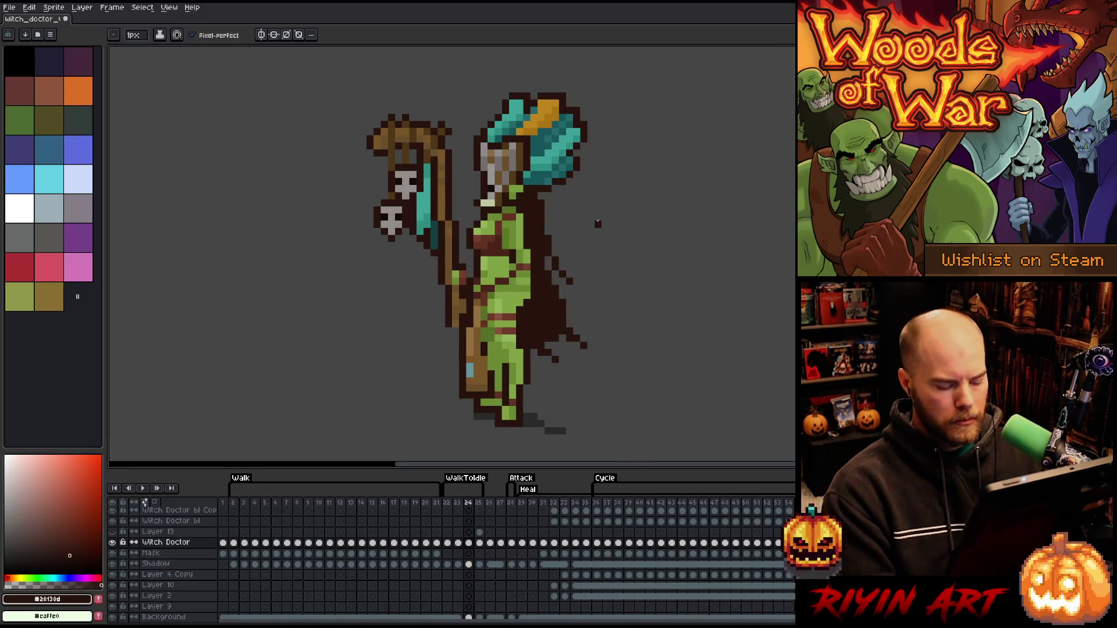
key("m")
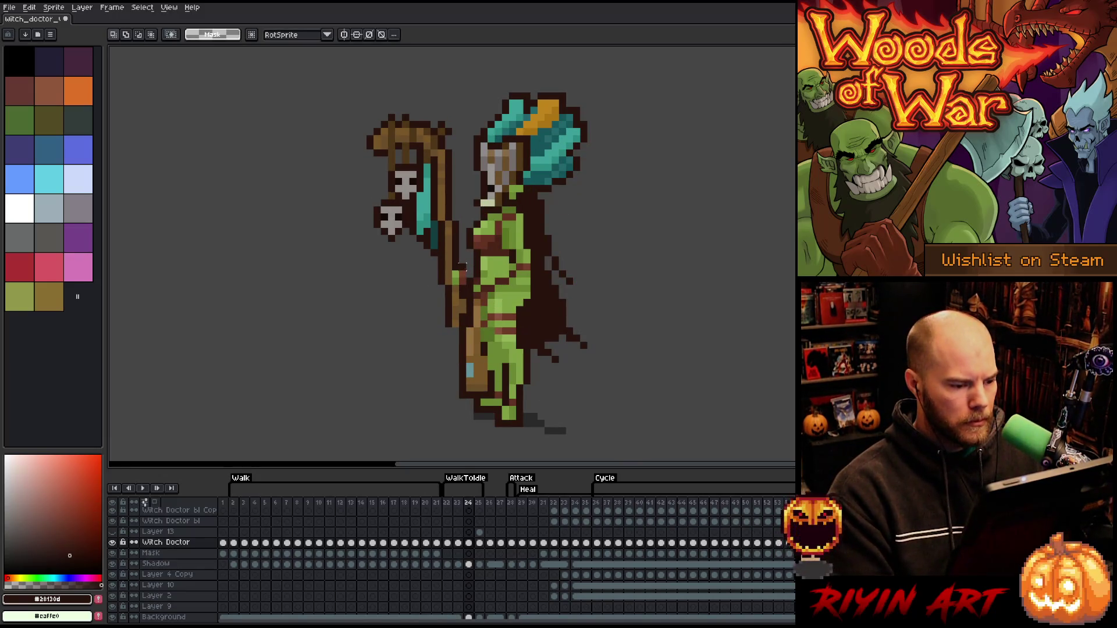
left_click_drag(462, 267, 463, 329)
mouse_move(462, 296)
left_mouse_down()
mouse_move(445, 289)
mouse_move(452, 300)
left_mouse_up()
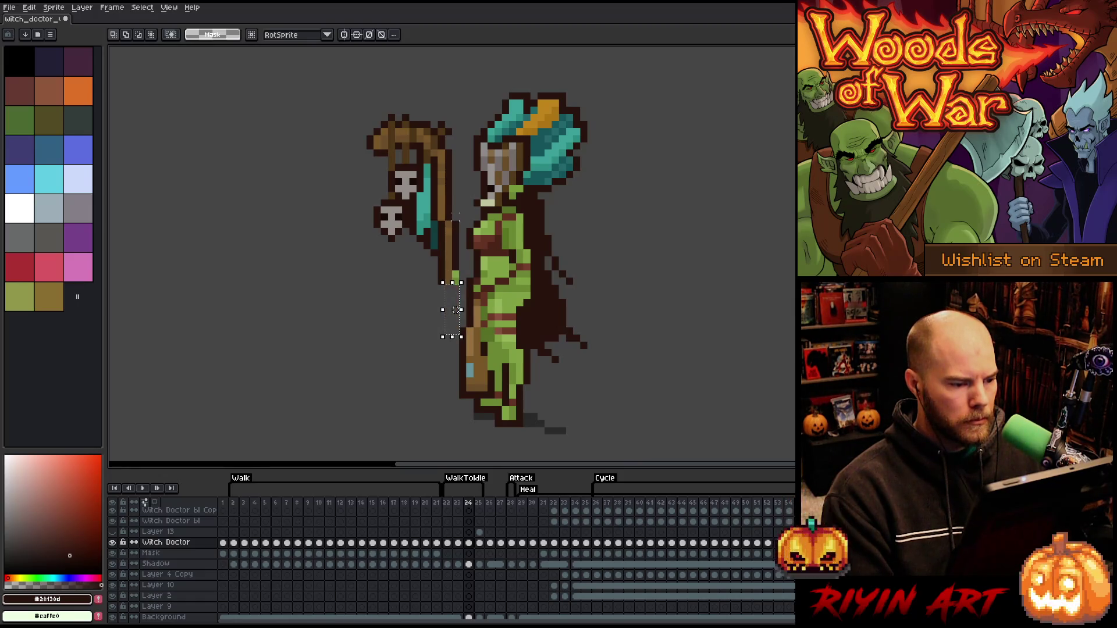
mouse_move(449, 212)
left_mouse_down()
mouse_move(462, 308)
mouse_move(444, 319)
mouse_move(456, 317)
left_mouse_up()
key("Right")
key("Right")
key("Right")
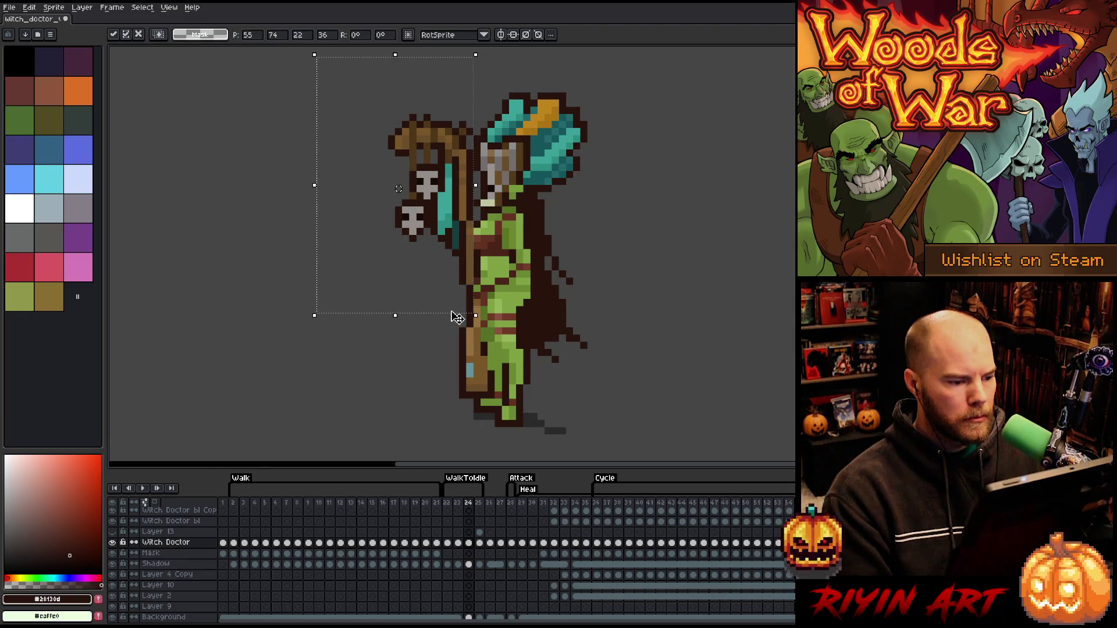
key("Left")
key("ctrl+d")
Return to the pencil and save the sprite
key("i")
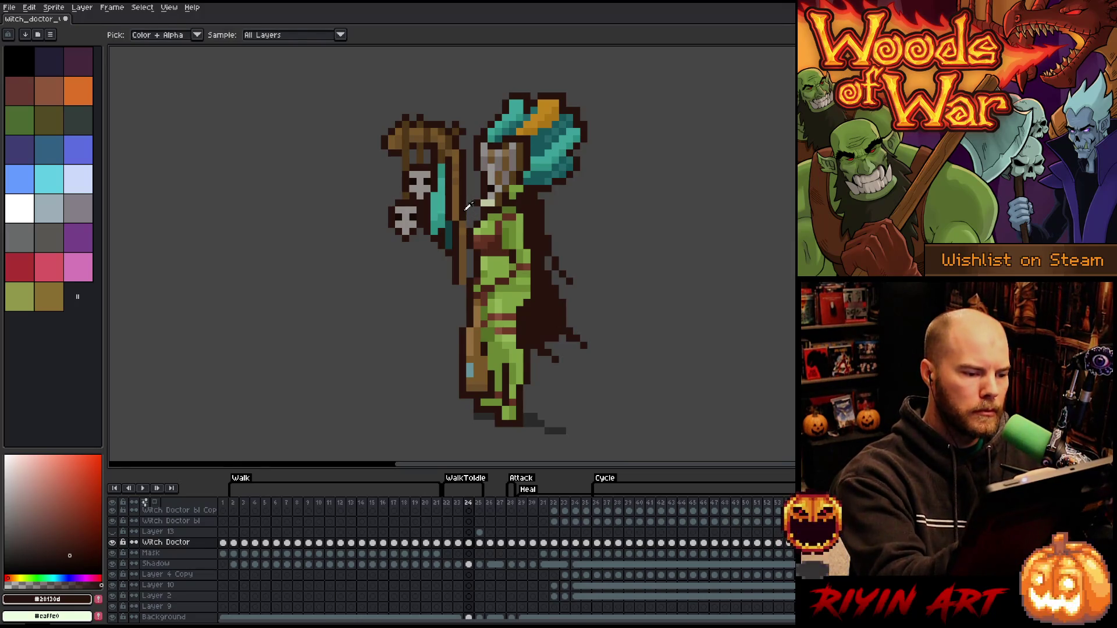
key("b")
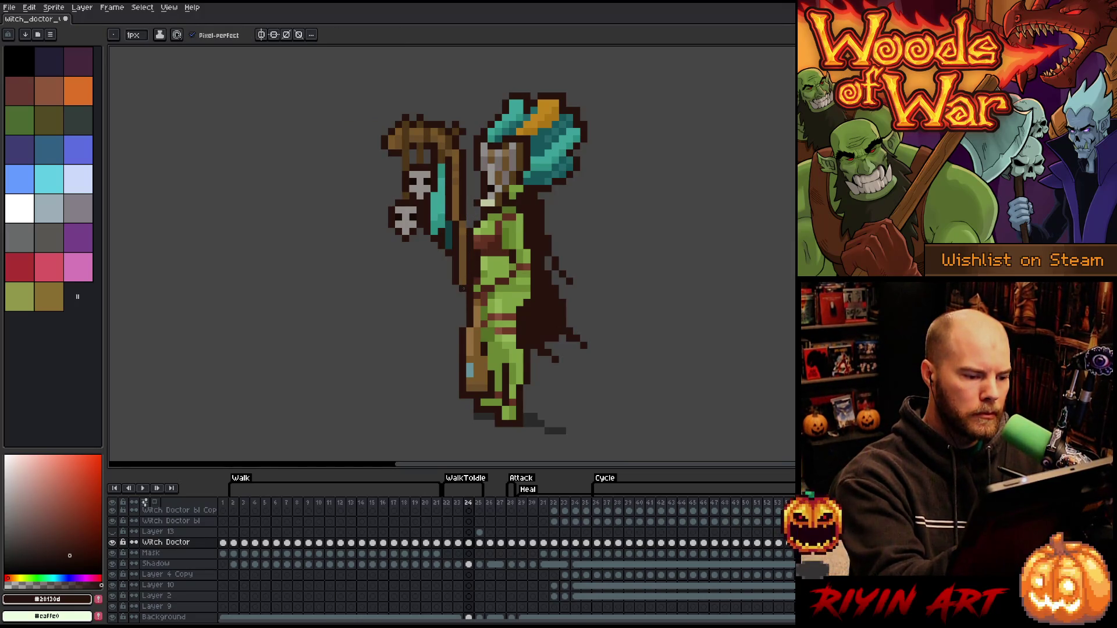
key("ctrl+s")
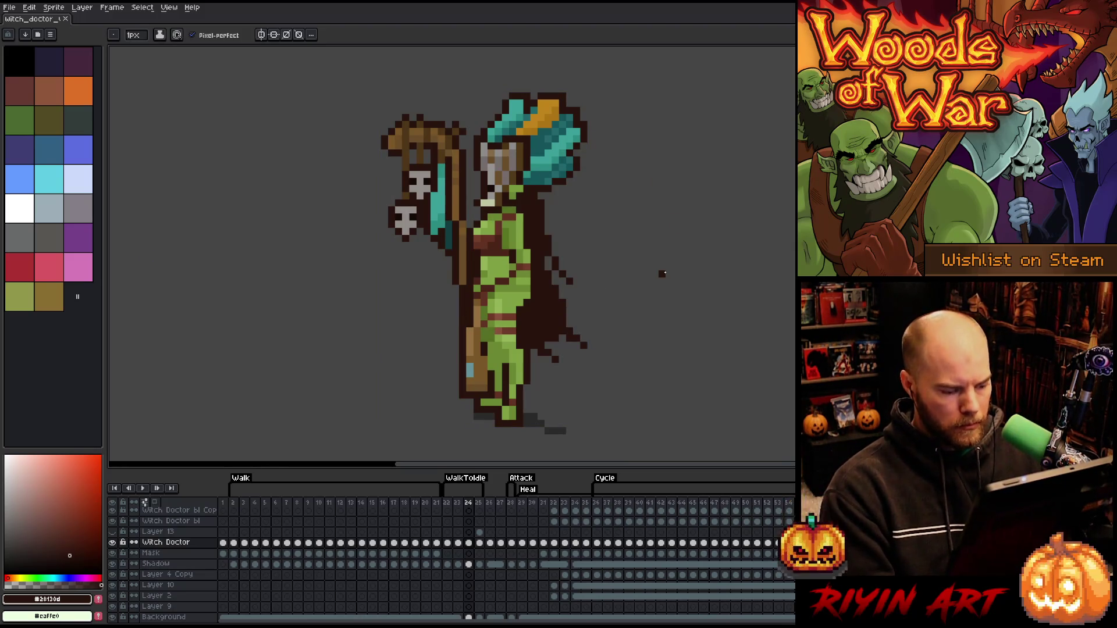
Move frame 24's Shadow cel left so the shadow sits under the feet
left_click(468, 565)
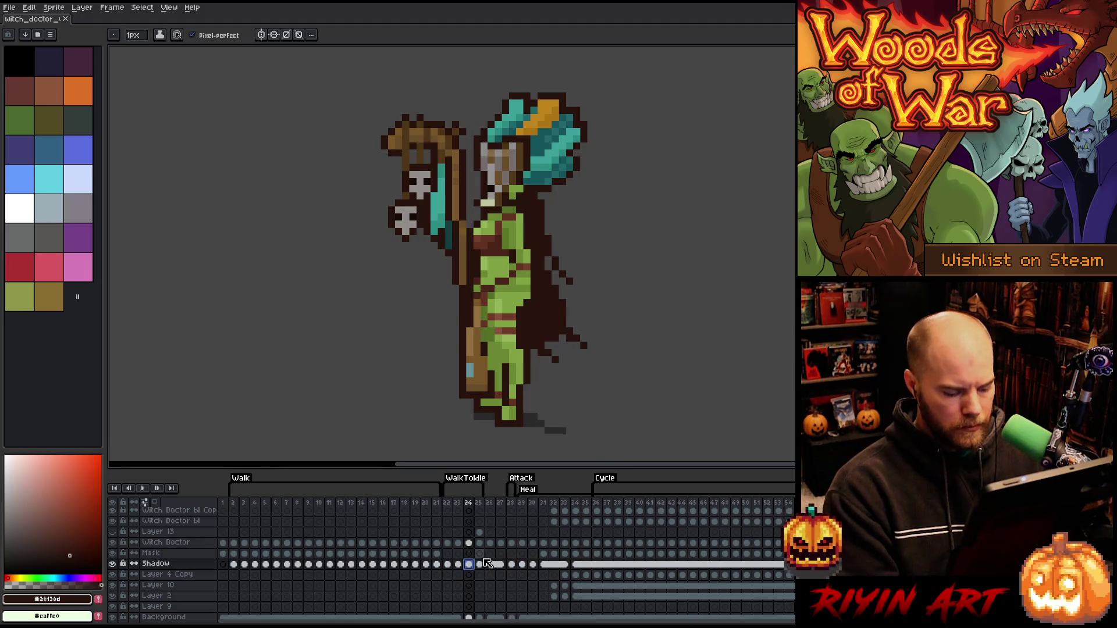
key("m")
left_click_drag(603, 404, 507, 451)
key("Left")
key("Left")
key("Left")
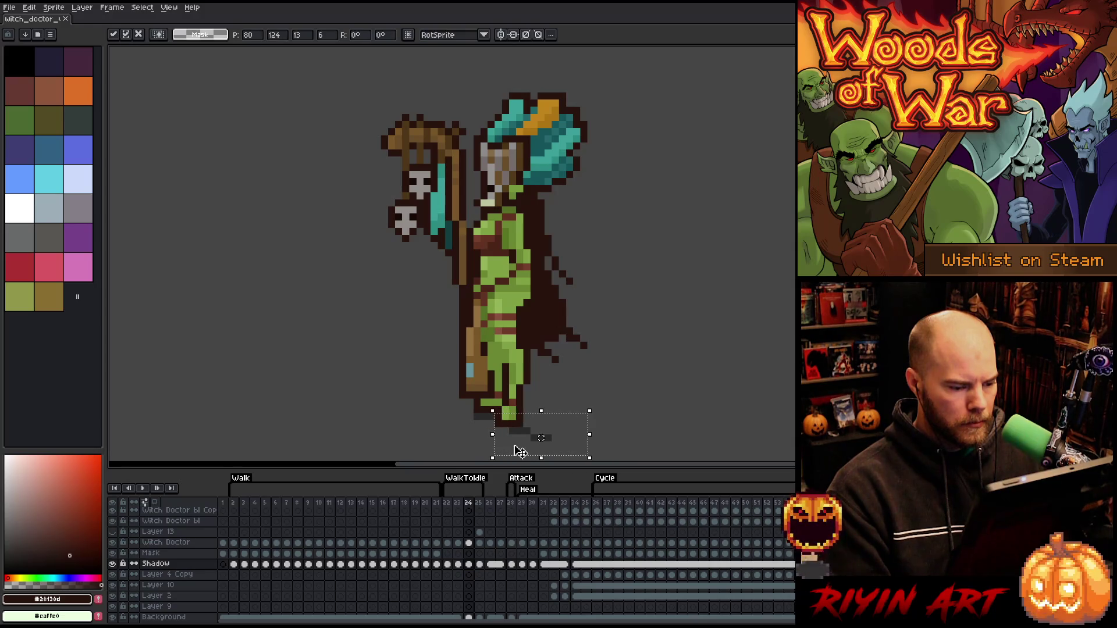
key("Down")
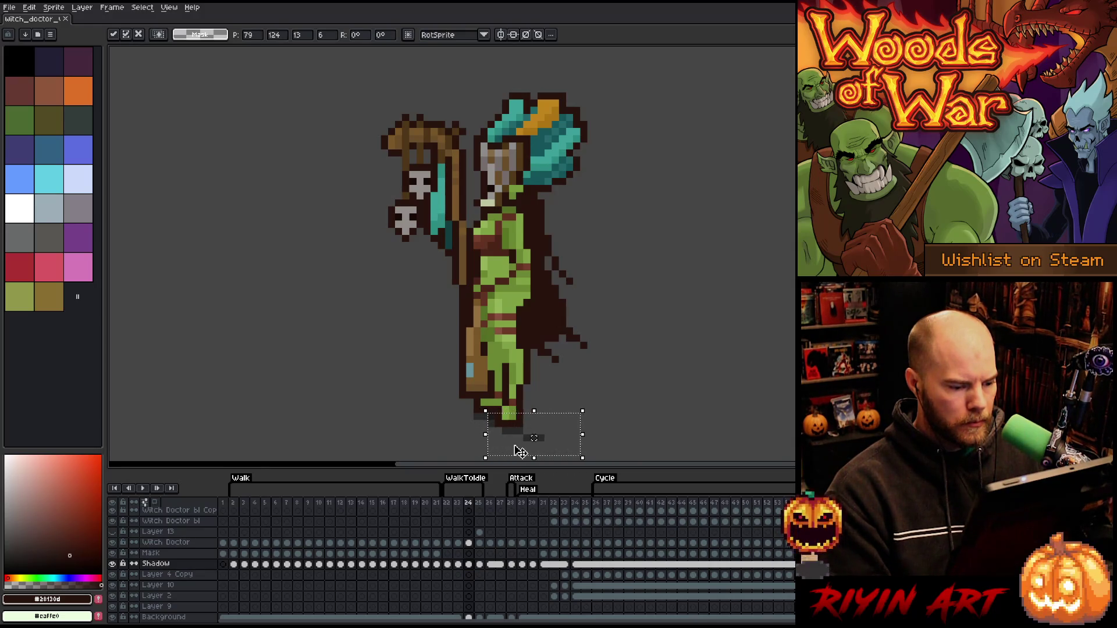
key("Right")
key("Left")
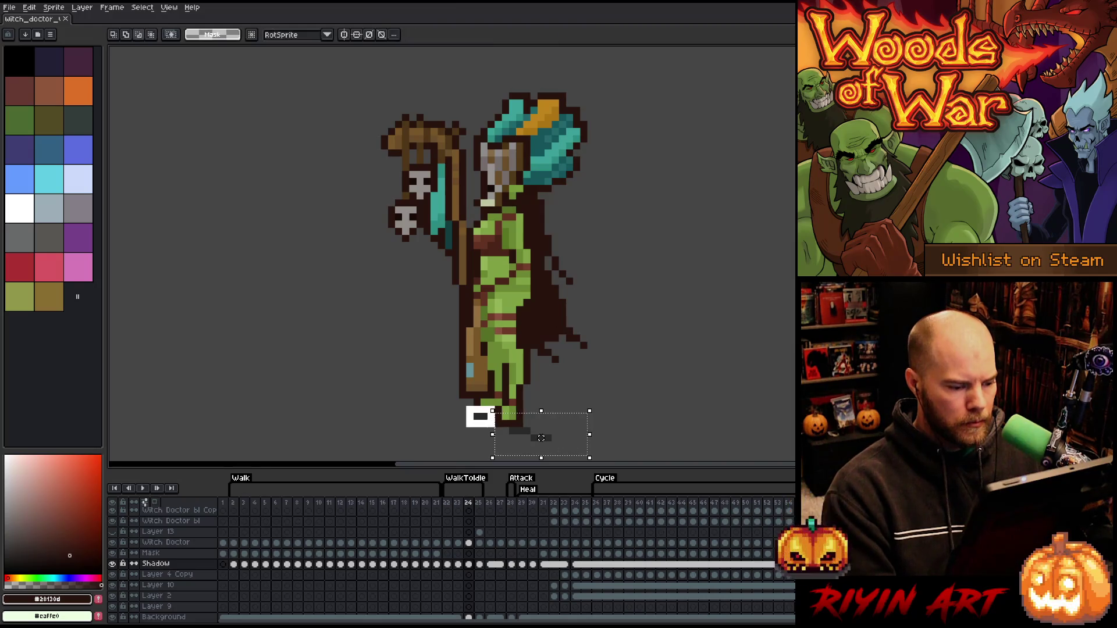
key("Return")
Delete the stray shadow pixels and preview the animation playback
left_click_drag(595, 412, 522, 454)
key("Delete")
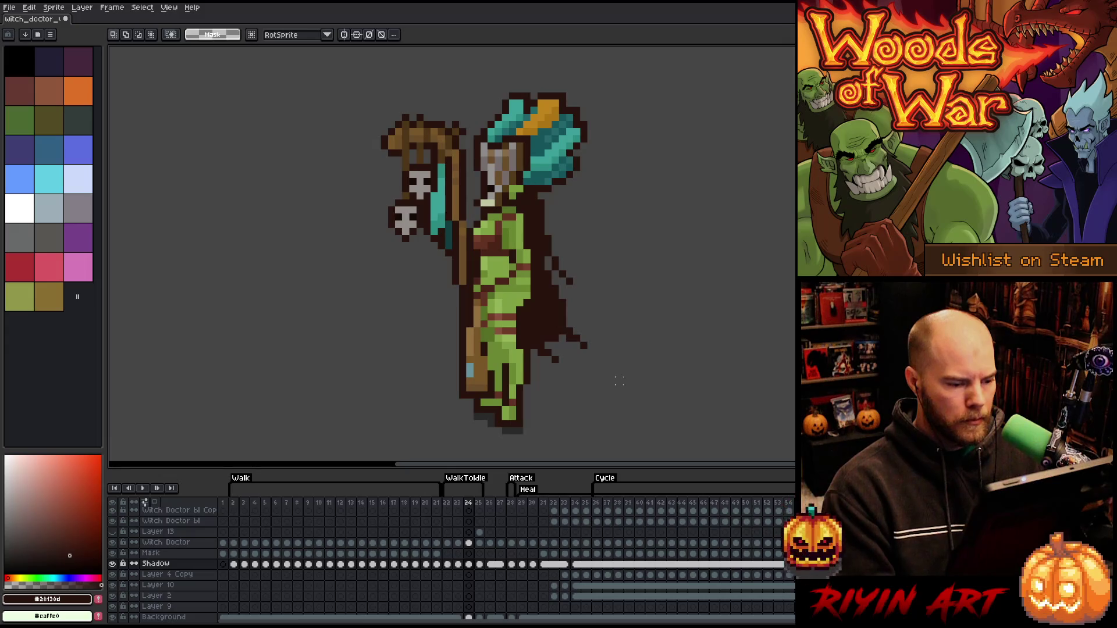
key("Return")
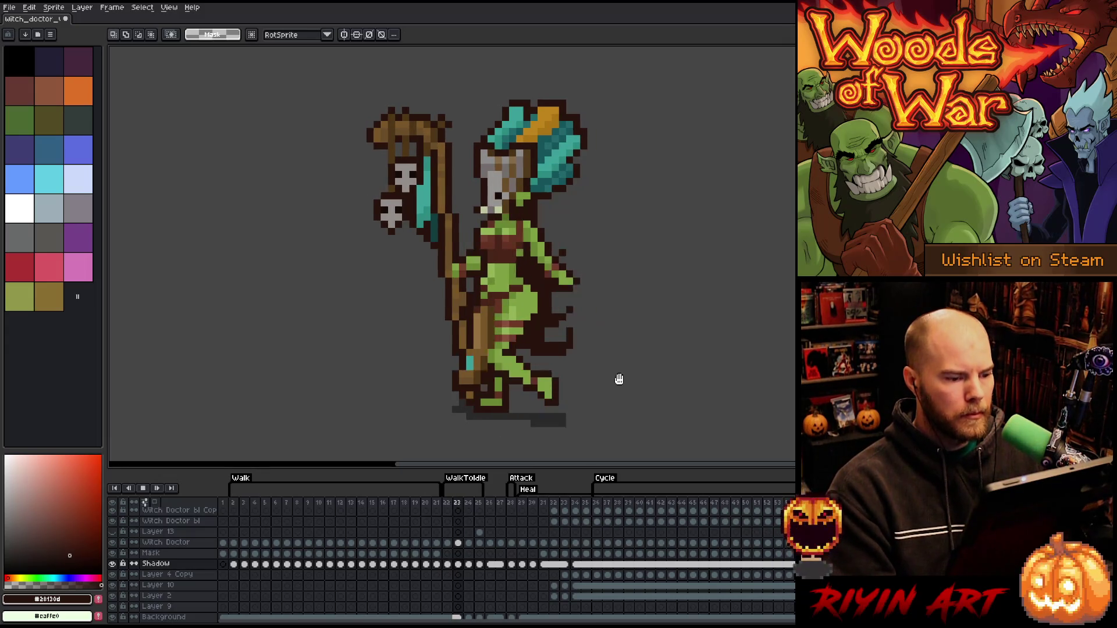
key("Return")
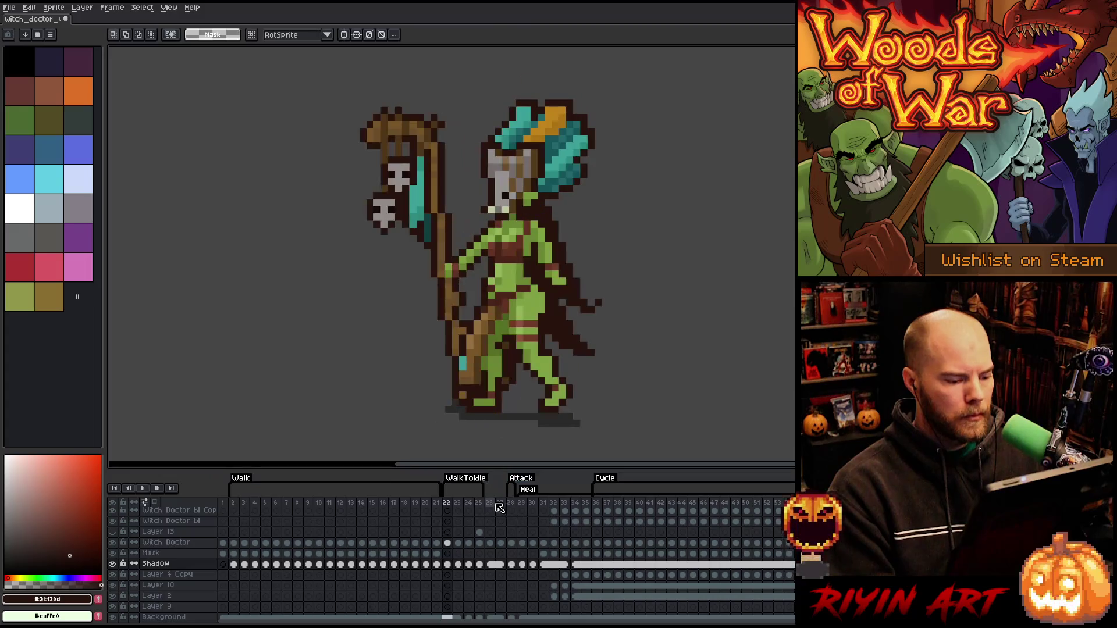
Compare frames 24 and 25, and add a new frame after frame 25
left_click(478, 503)
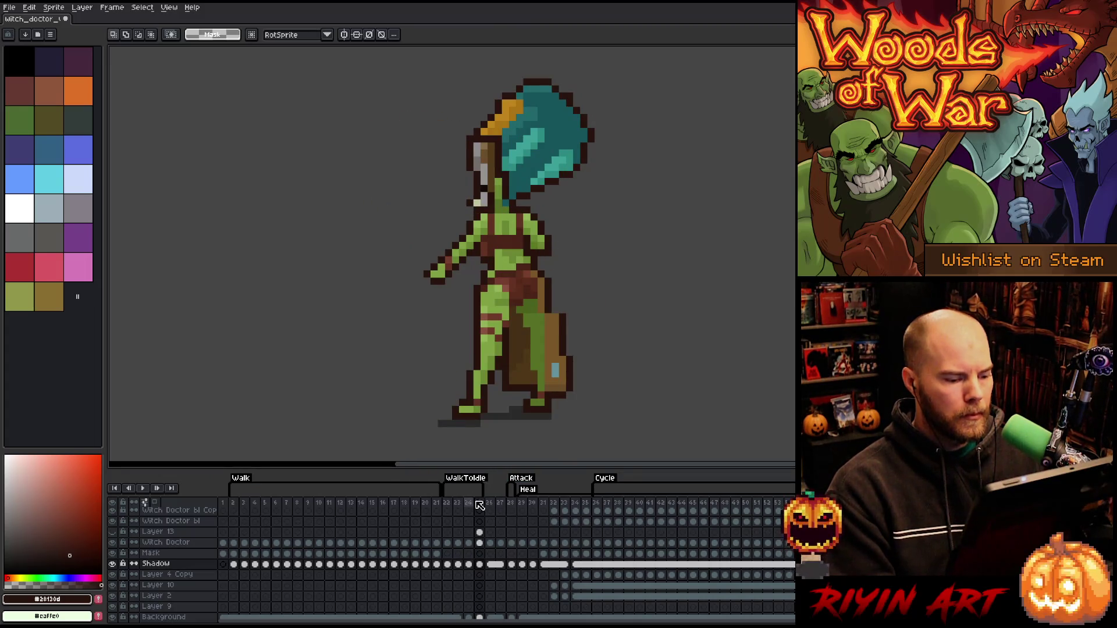
left_click(470, 503)
left_click(479, 503)
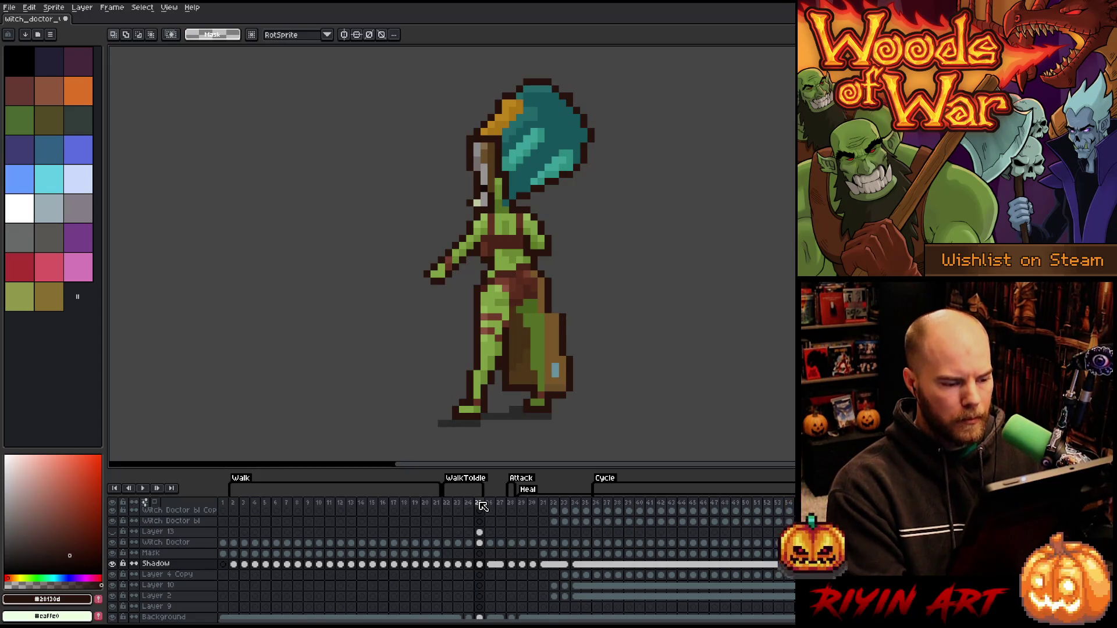
key("alt+n")
left_click(480, 503)
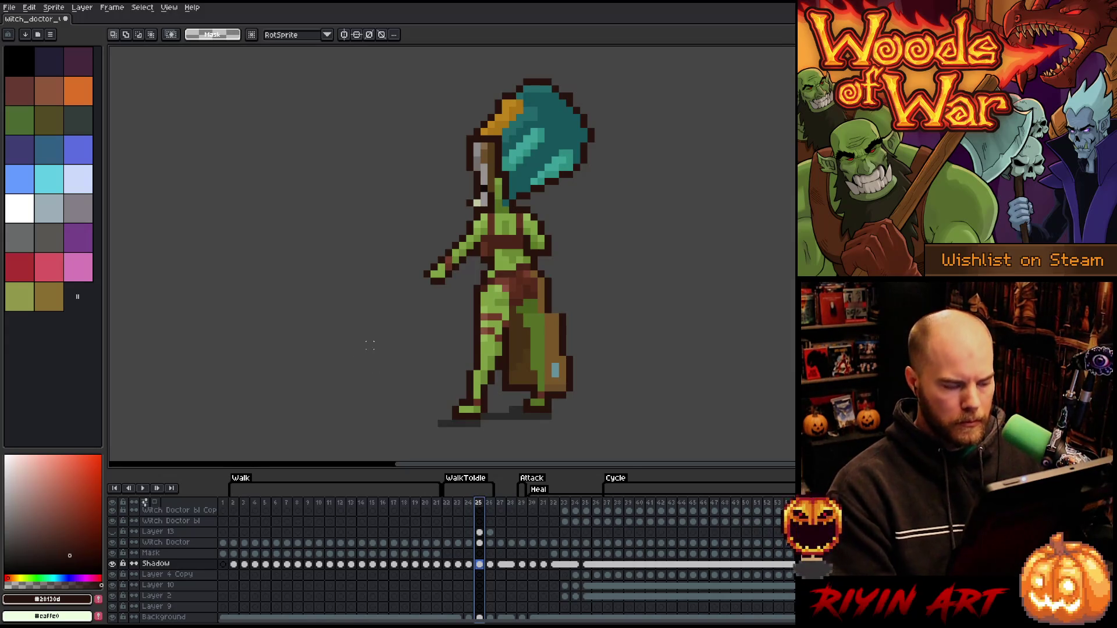
Select the bag on the figure's right side and nudge it one pixel left
key("b")
mouse_move(569, 298)
left_mouse_down()
mouse_move(559, 410)
mouse_move(533, 414)
left_mouse_up()
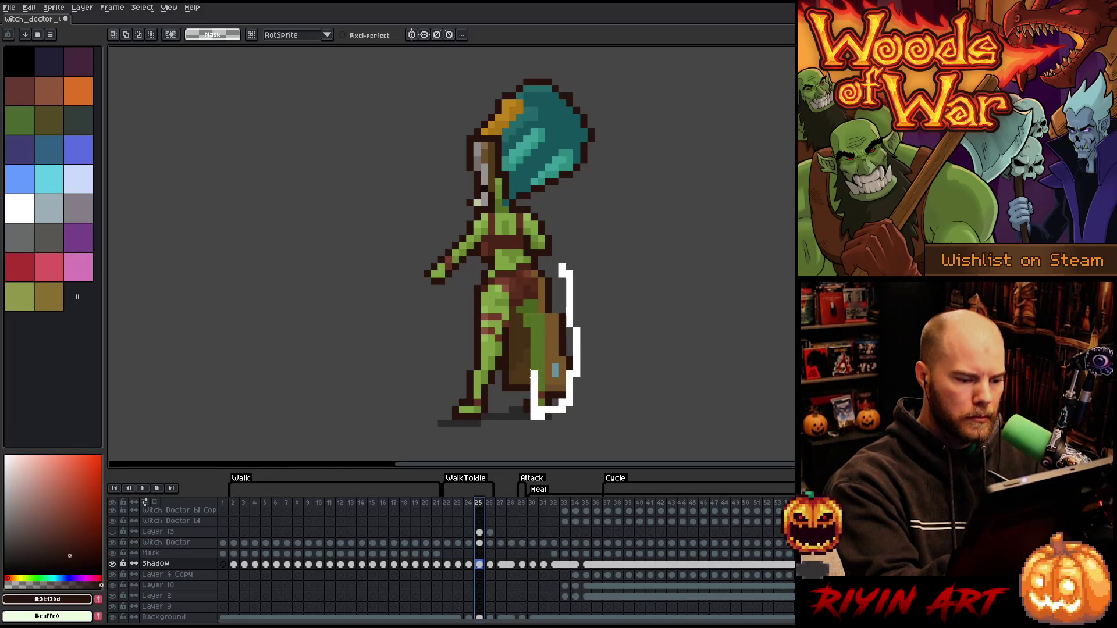
mouse_move(555, 373)
left_mouse_down()
mouse_move(607, 357)
mouse_move(553, 424)
left_mouse_up()
key("ctrl+t")
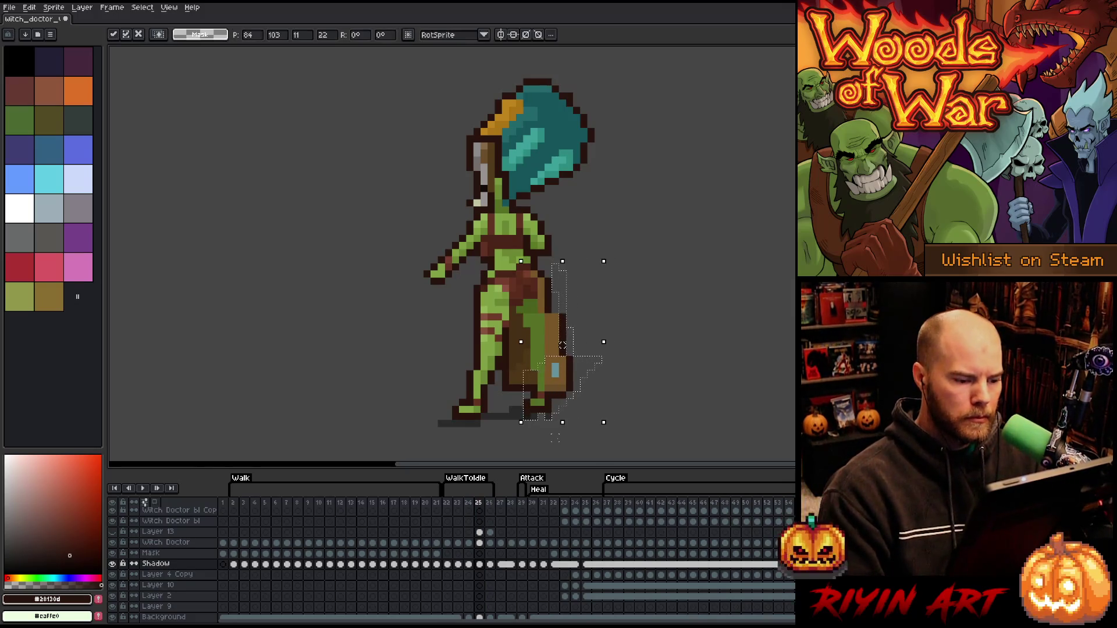
left_click(479, 543)
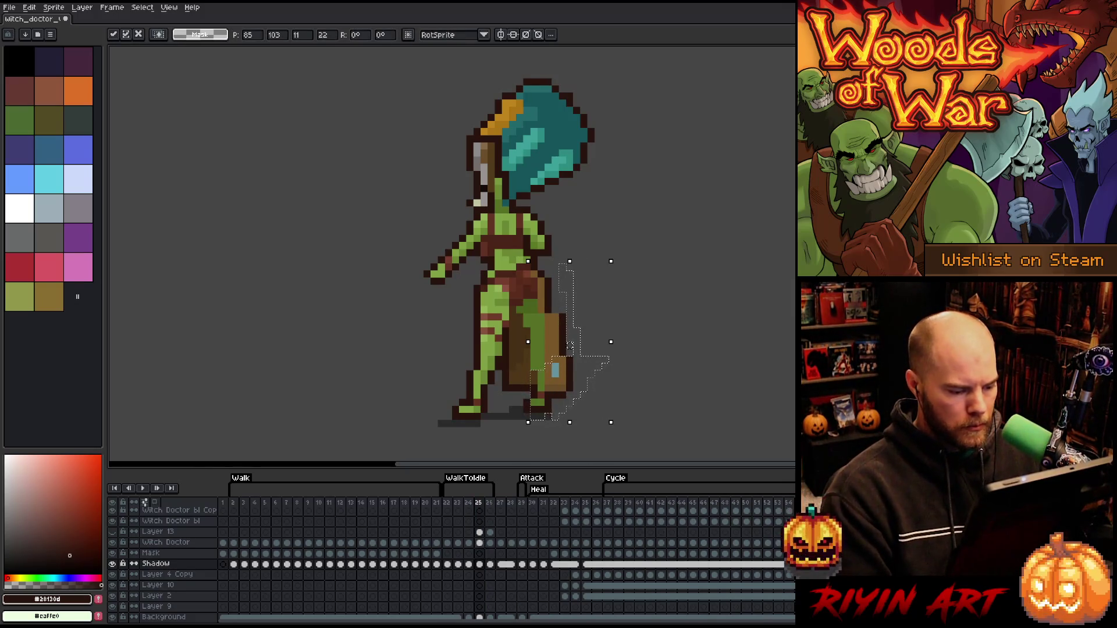
key("Left")
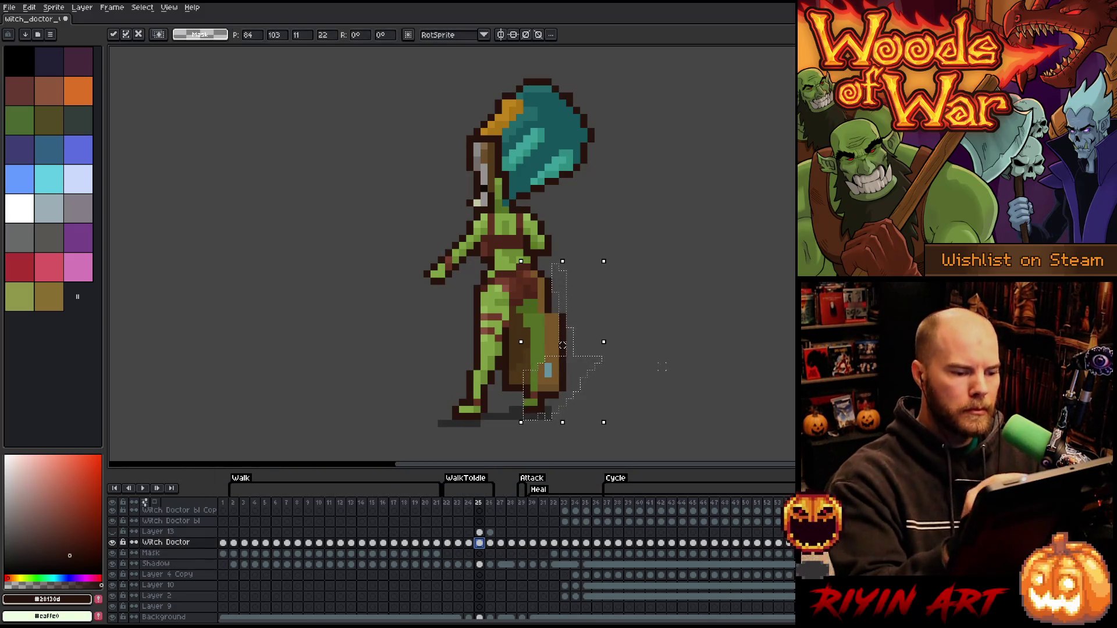
key("ctrl+d")
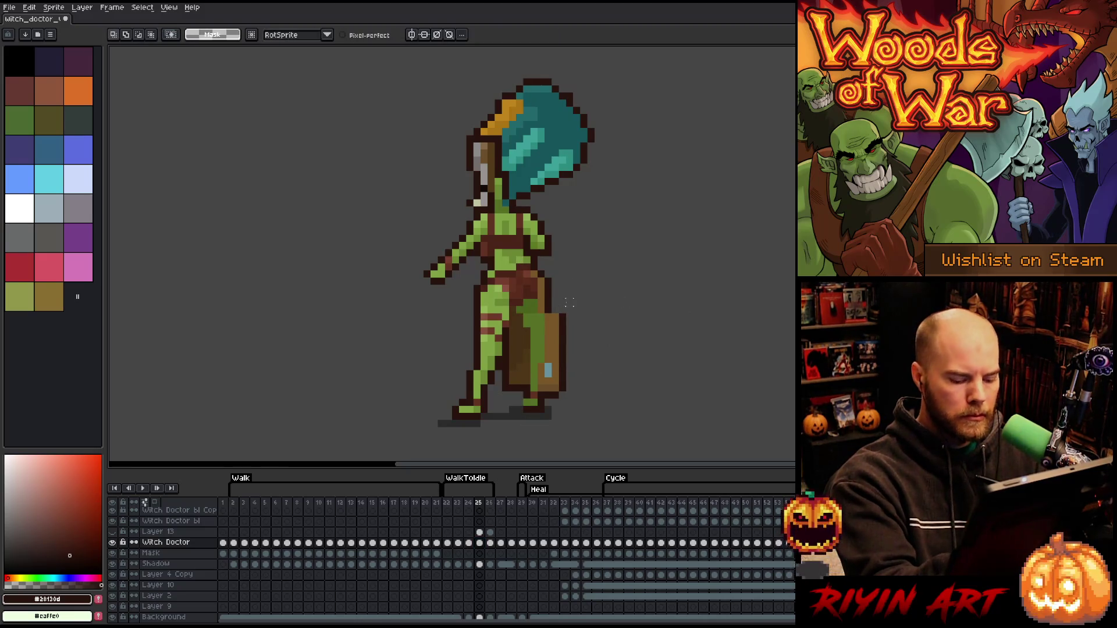
On frame 25, sample the staff's brown and dark outline colours for the staff's right edge
key("Right")
key("b")
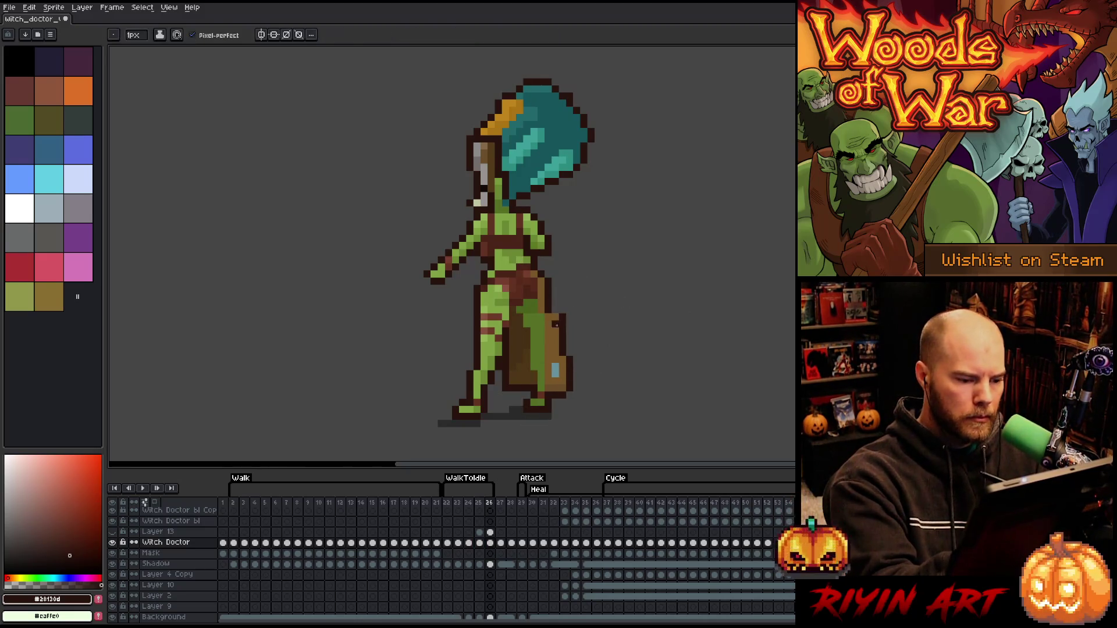
key("e")
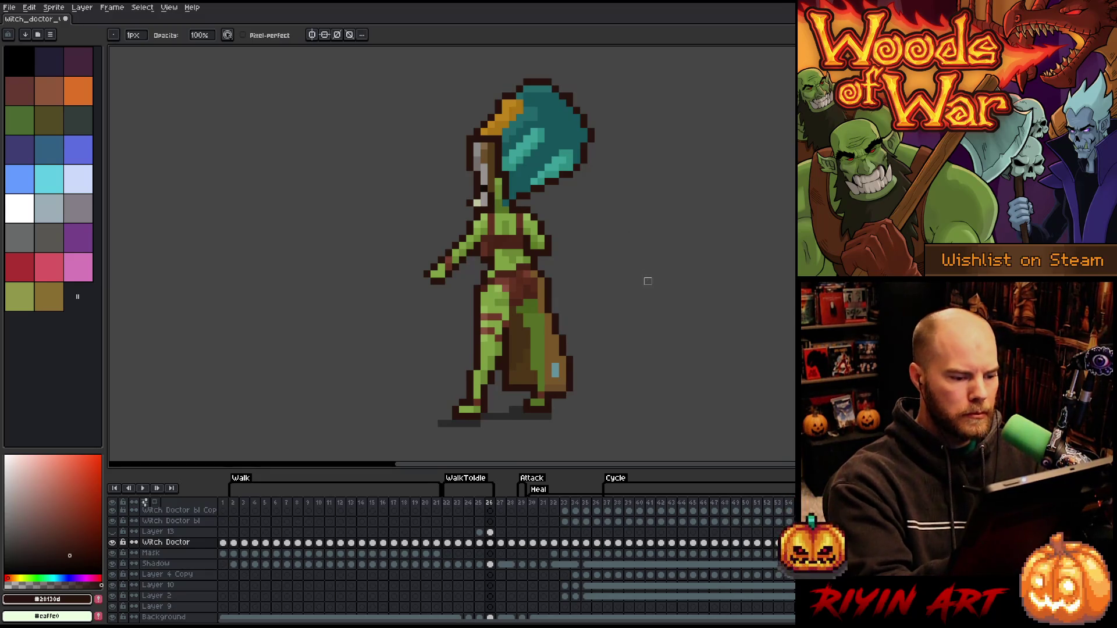
key("b")
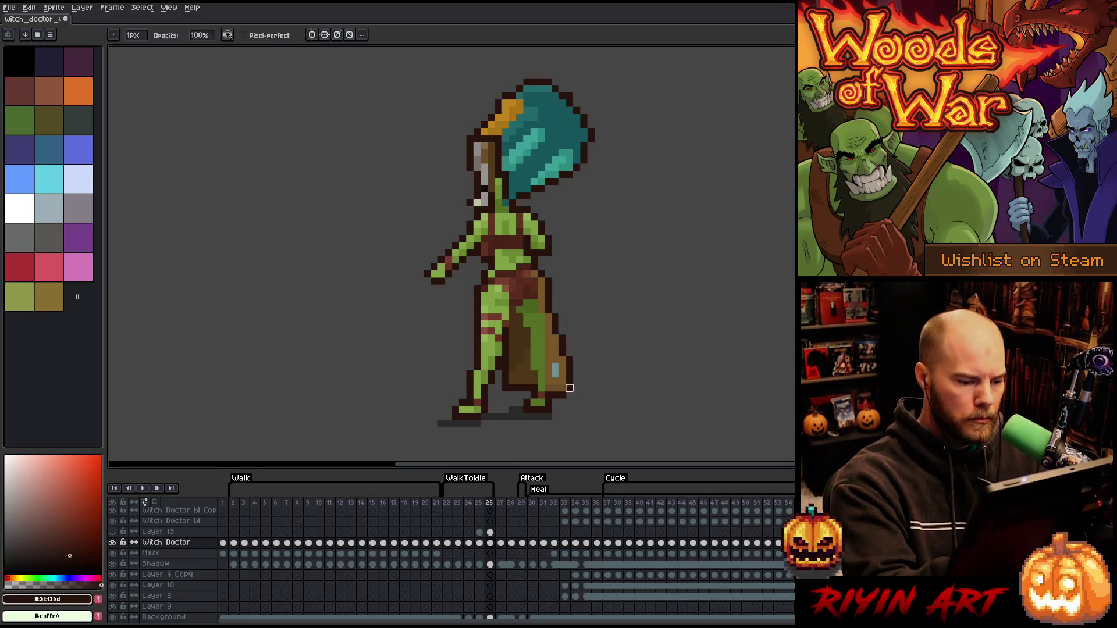
left_click(479, 543)
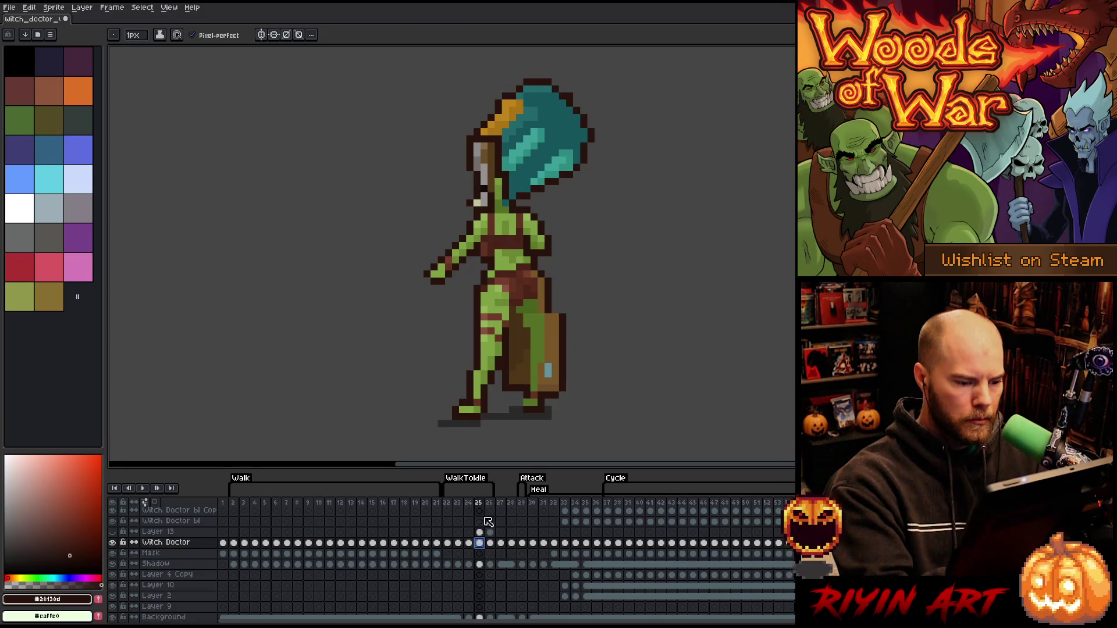
left_click(556, 317, "alt")
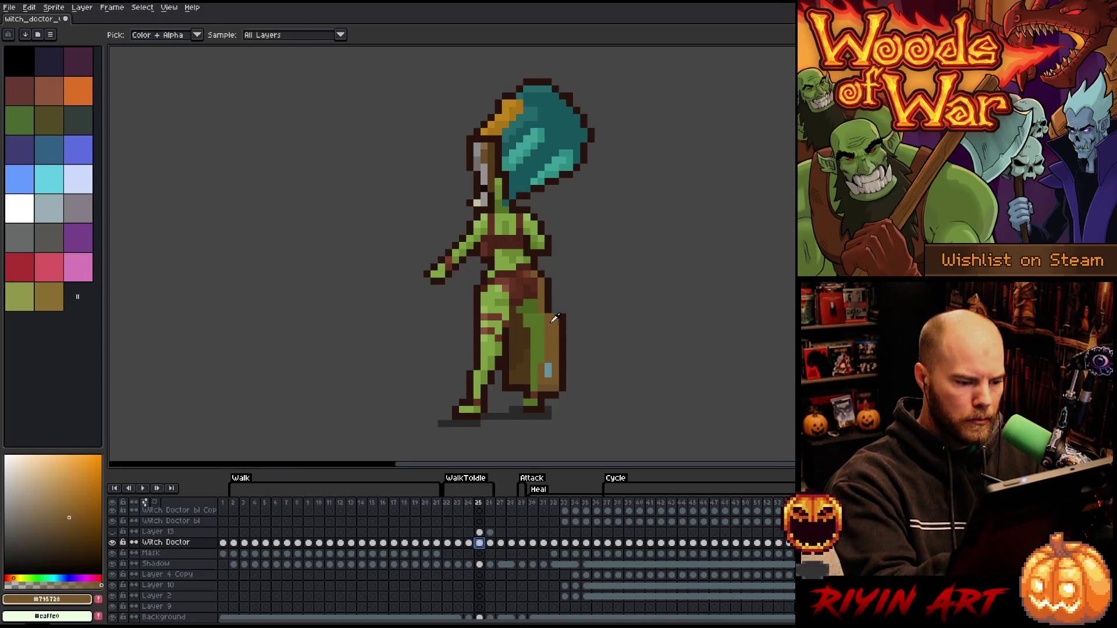
left_click(565, 319, "alt")
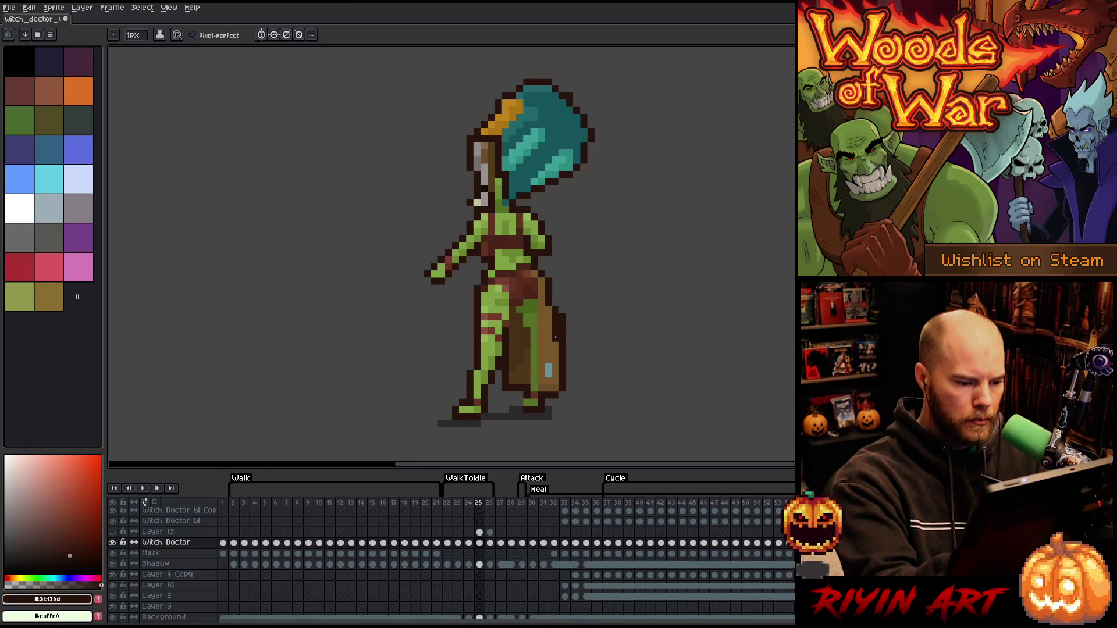
key("e")
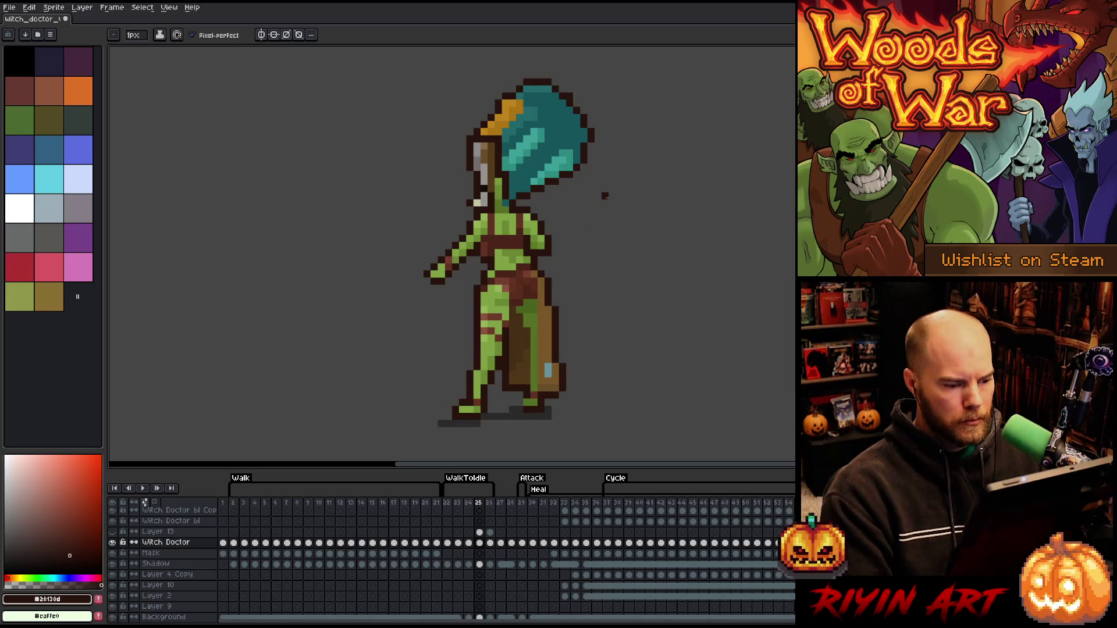
Move the lower staff beside the leg one pixel left
key("m")
left_click_drag(537, 279, 603, 400)
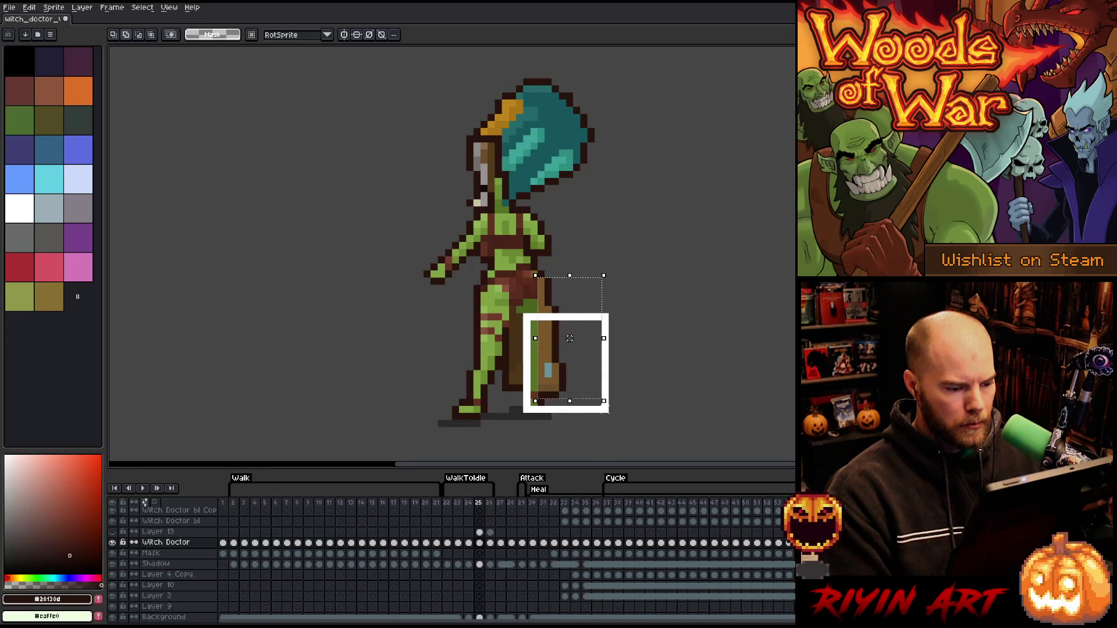
left_click_drag(569, 338, 563, 338)
left_click(683, 337)
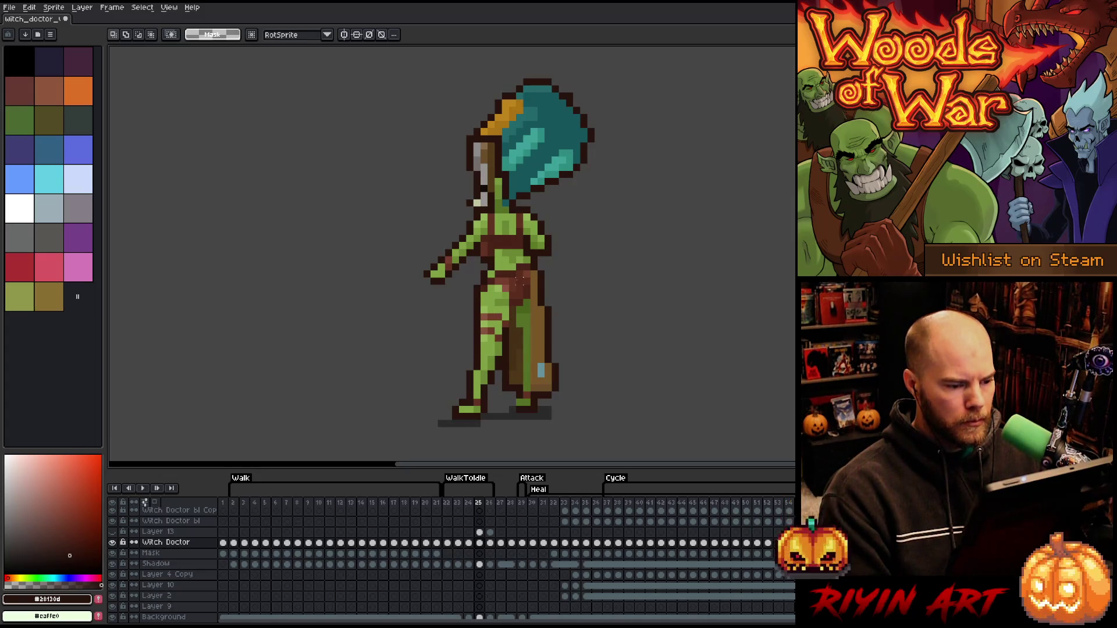
Nudge the waist, lower body, leg and foot one pixel right
mouse_move(516, 293)
left_mouse_down()
mouse_move(471, 308)
mouse_move(487, 327)
mouse_move(424, 435)
left_mouse_up()
key("Right")
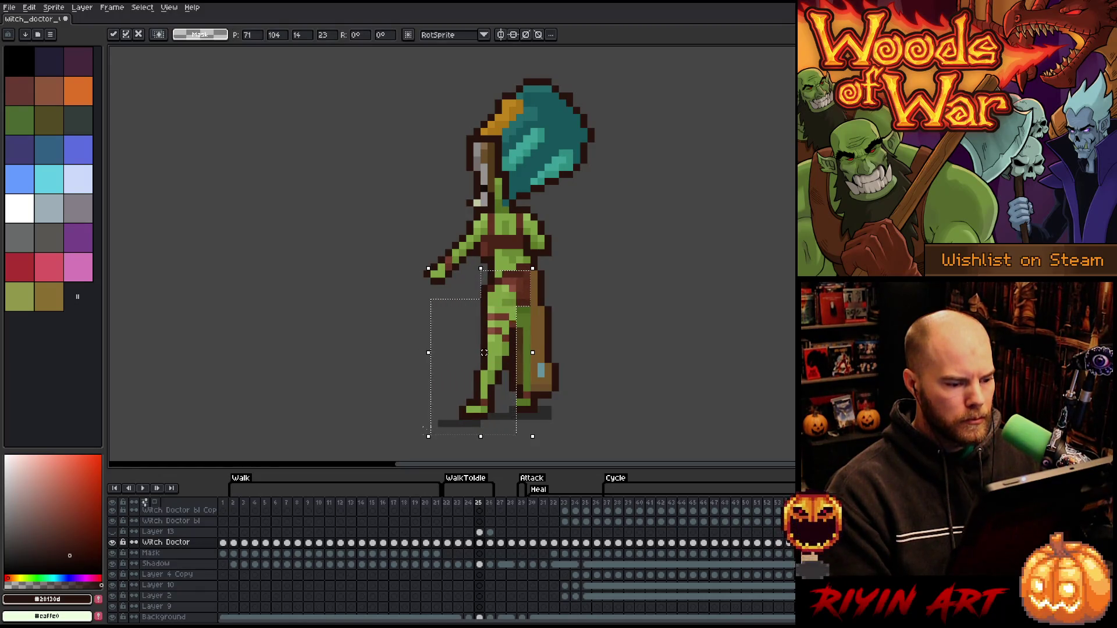
left_click(534, 346)
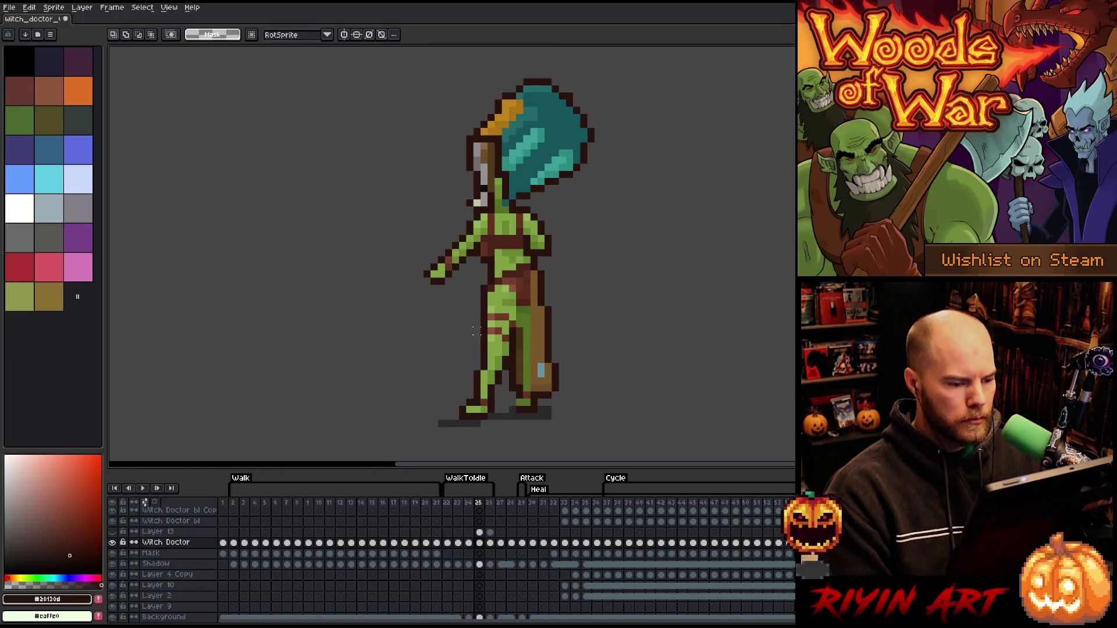
left_click_drag(431, 428, 516, 365)
key("Right")
left_click(598, 345)
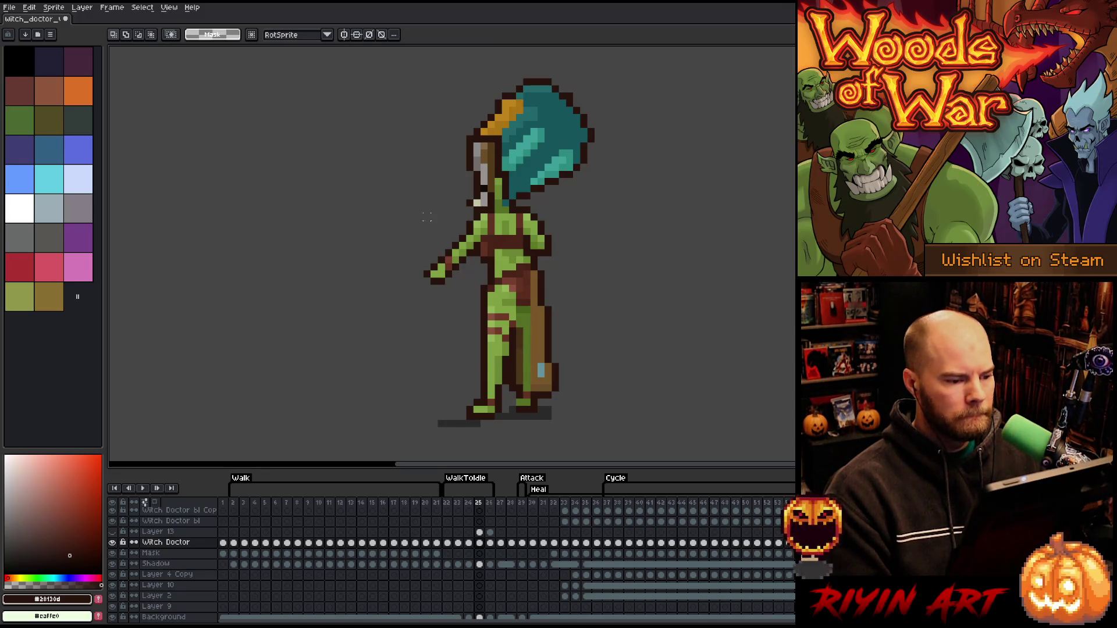
Tuck the outstretched arm and hand one pixel right toward the body
left_click_drag(474, 243, 392, 300)
key("Right")
left_click(284, 224)
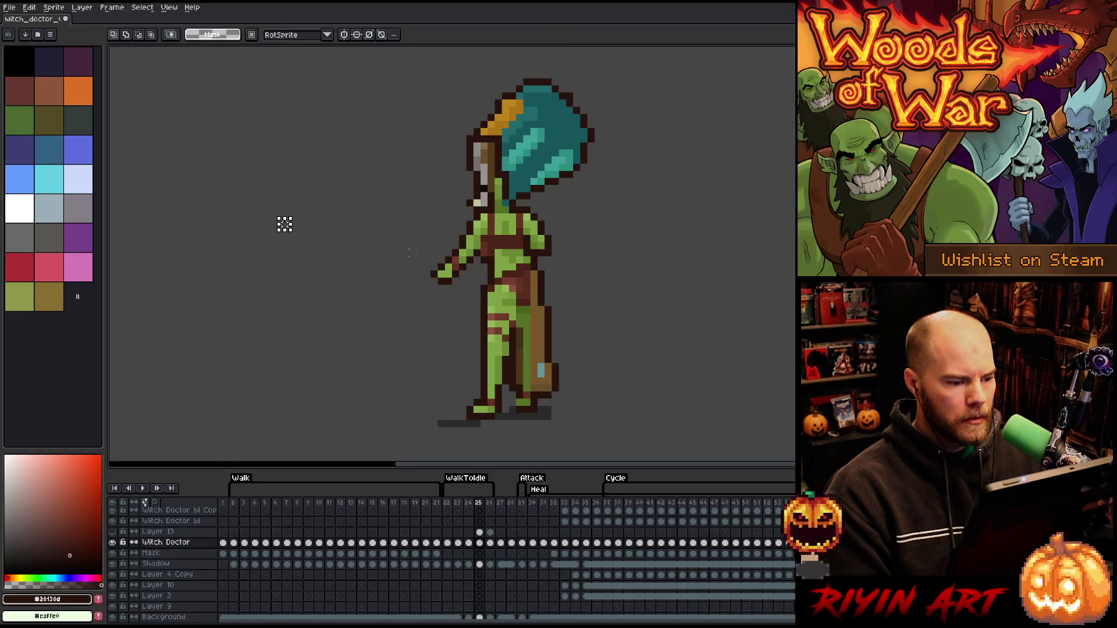
left_click_drag(475, 255, 416, 294)
key("Right")
key("Return")
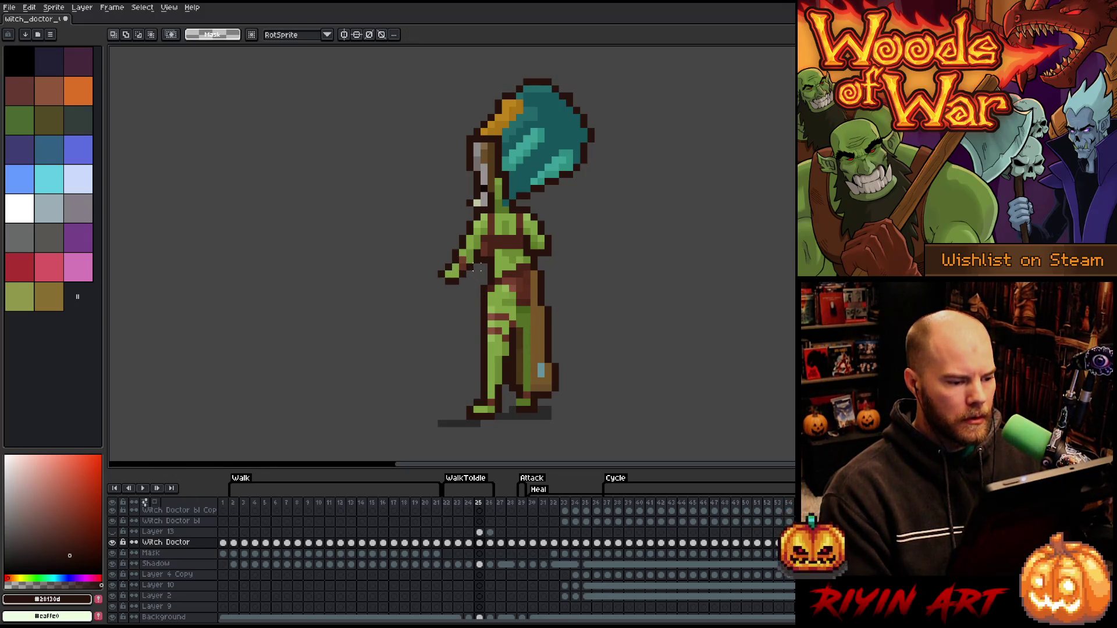
left_click_drag(435, 261, 469, 300)
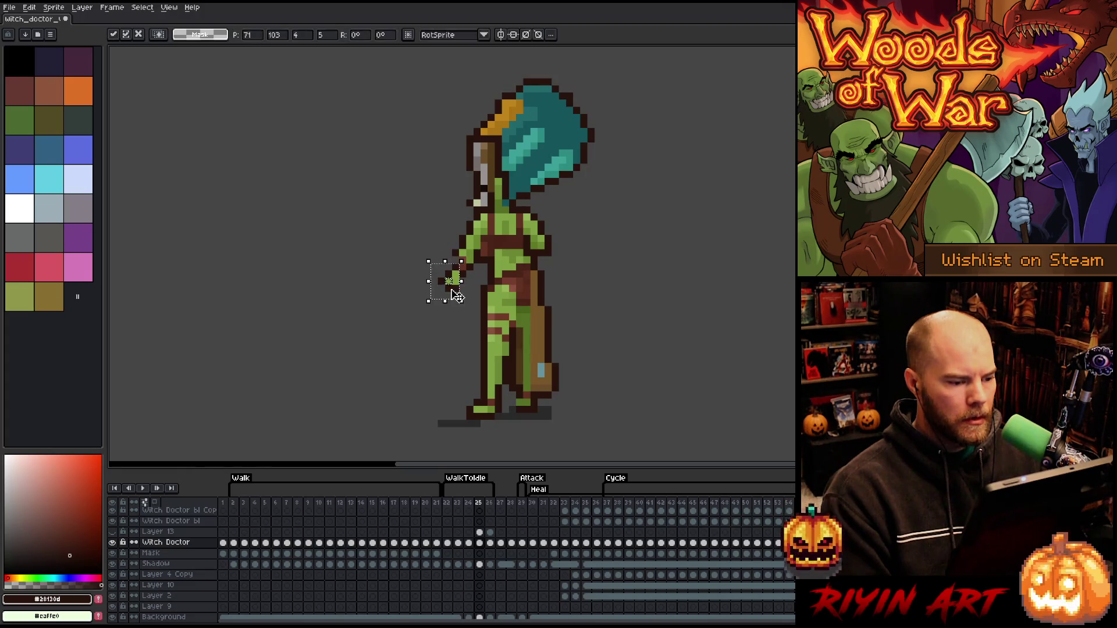
key("Return")
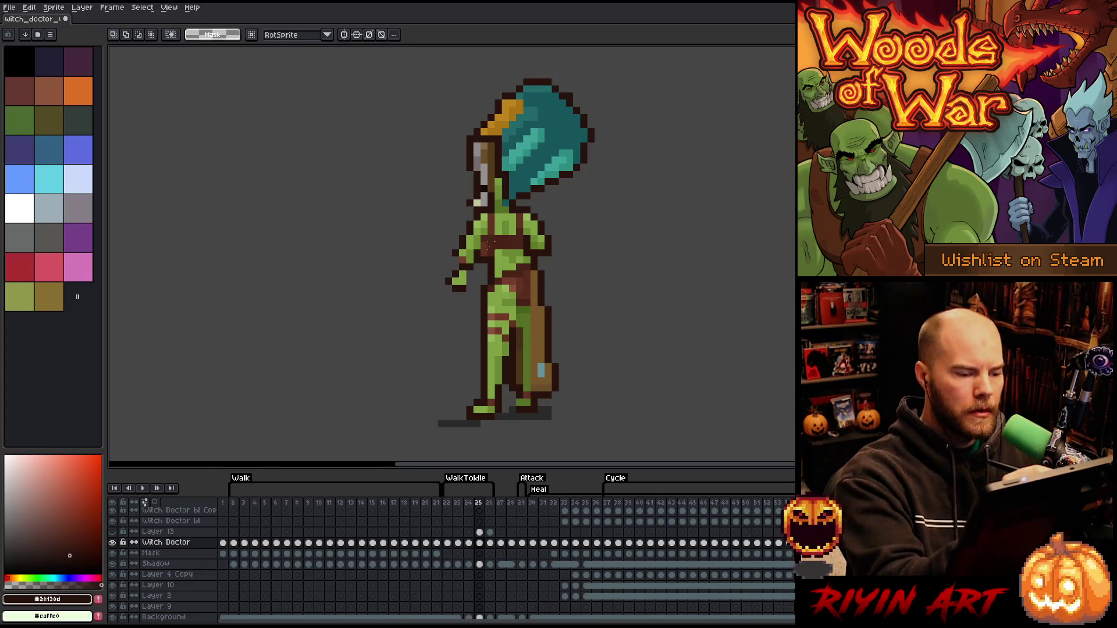
Sample the reddish-brown, mid and light greens, and dark outline colours from the arm
key("Right")
key("i")
left_click(453, 263, "alt")
key("Left")
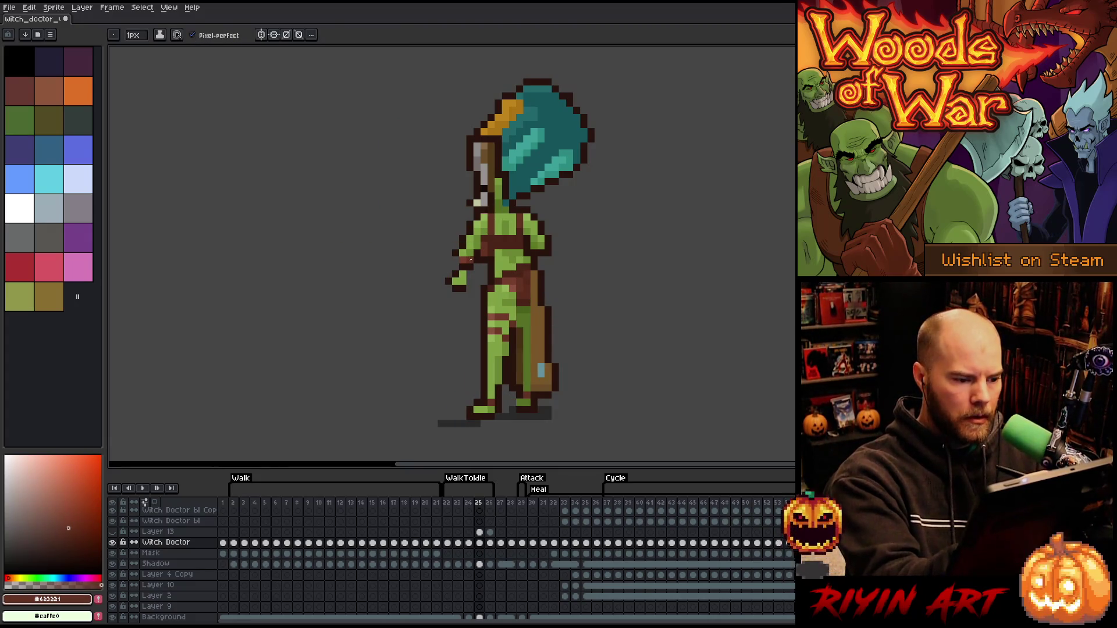
left_click(470, 256, "alt")
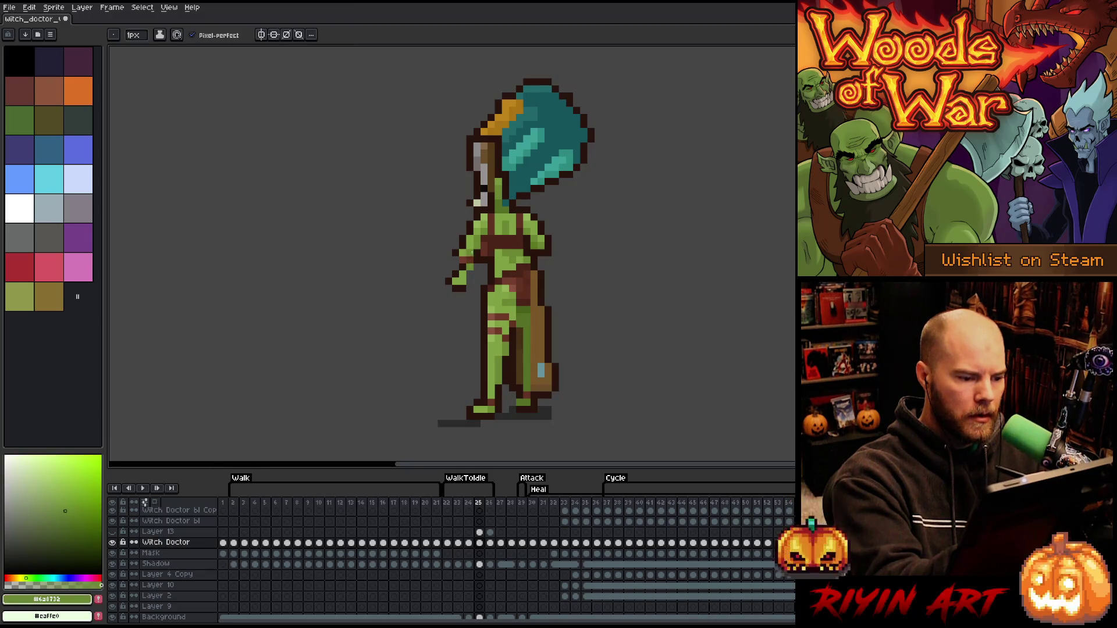
left_click(470, 252, "alt")
left_click(471, 258, "alt")
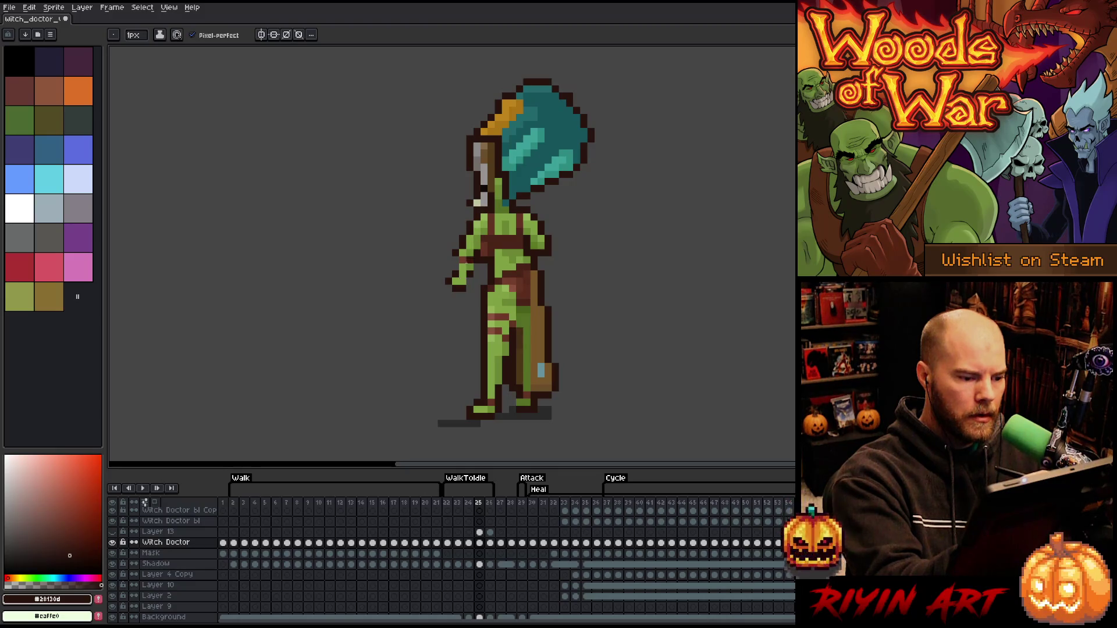
left_click(466, 257, "alt")
left_click(468, 282, "alt")
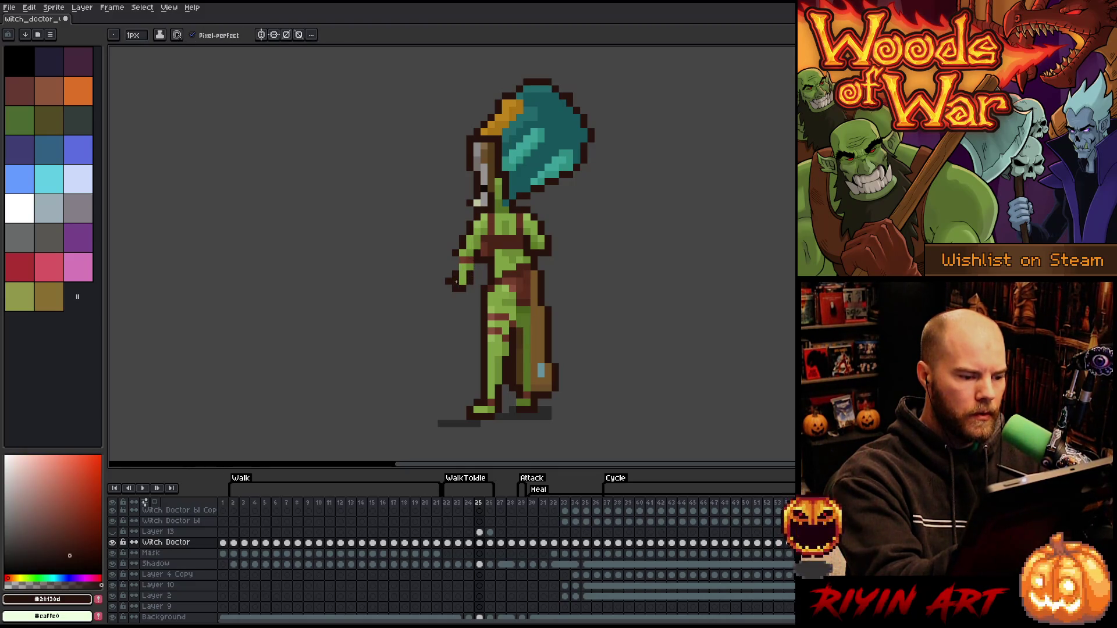
Retouch the arm and hand with light green and dark outline pixels
key("e")
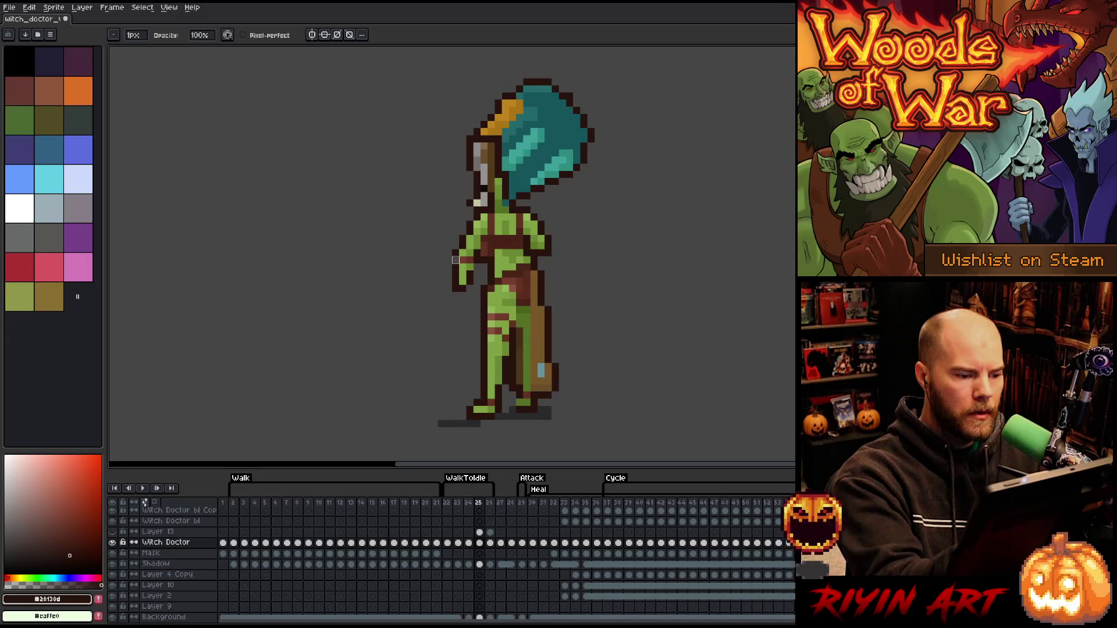
left_click(469, 275, "alt")
key("b")
left_click(470, 240, "alt")
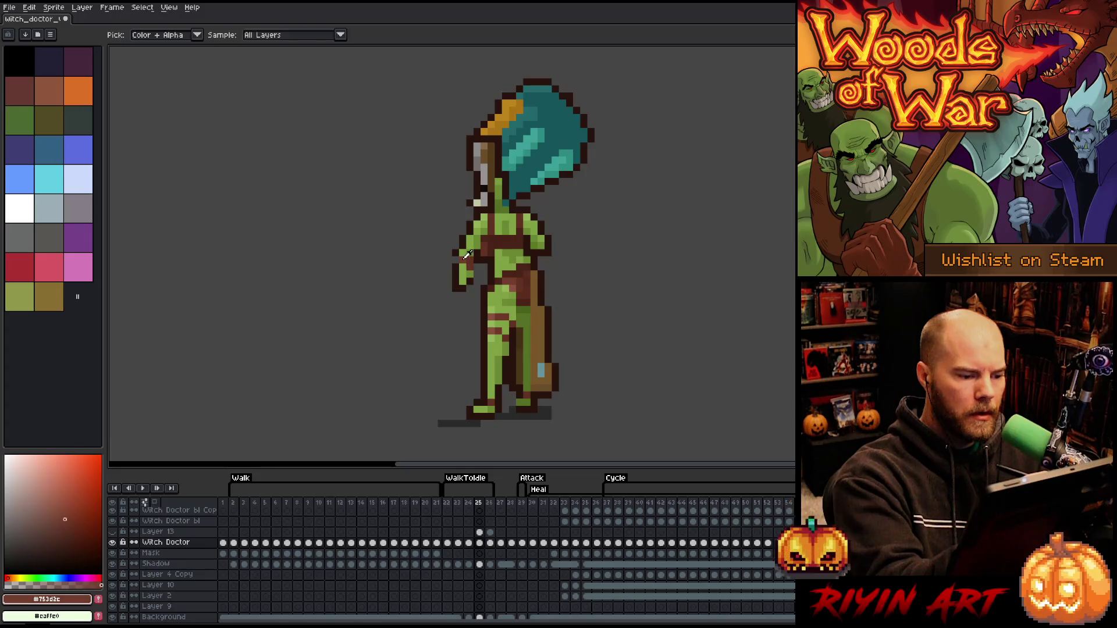
left_click(469, 232, "alt")
left_click(455, 254, "alt")
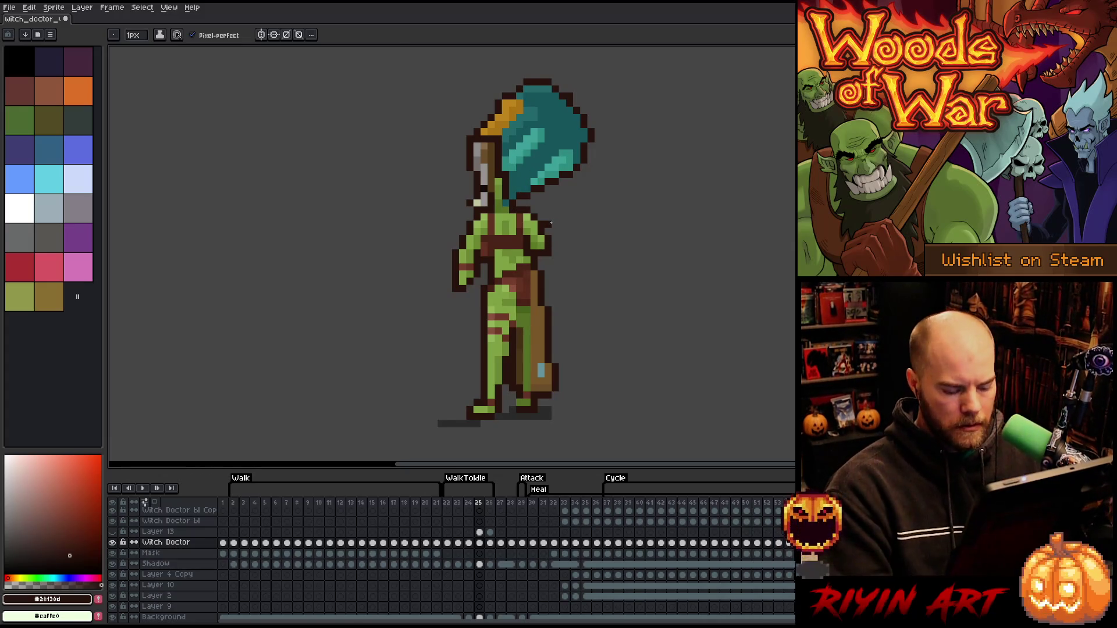
key("m")
left_click_drag(548, 237, 532, 247)
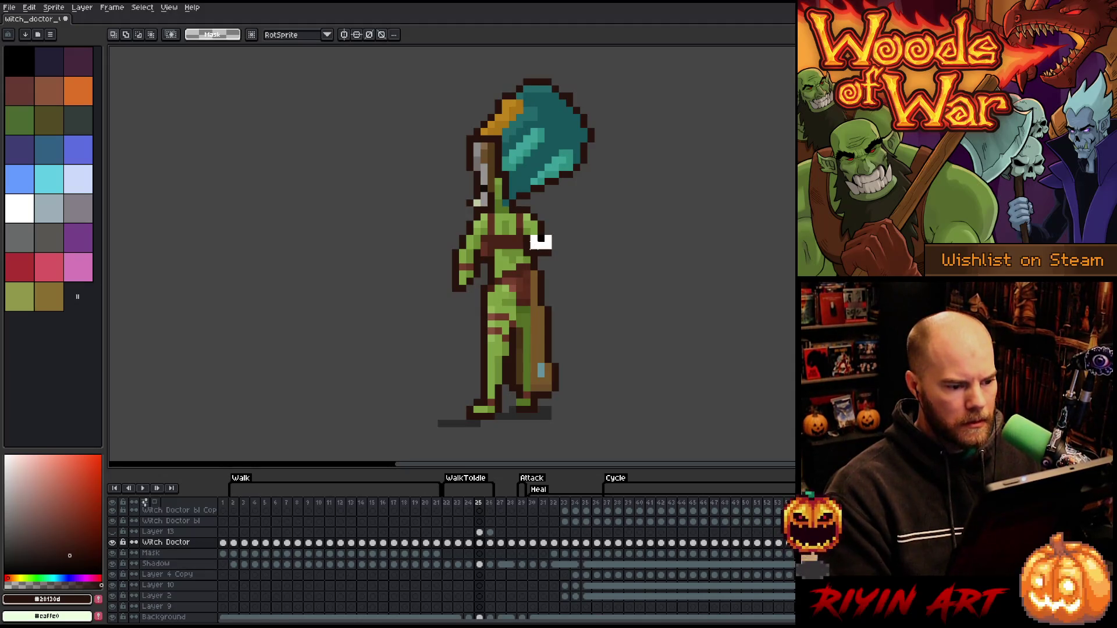
left_click(548, 231)
mouse_move(544, 222)
left_mouse_down()
mouse_move(542, 254)
mouse_move(532, 249)
left_mouse_up()
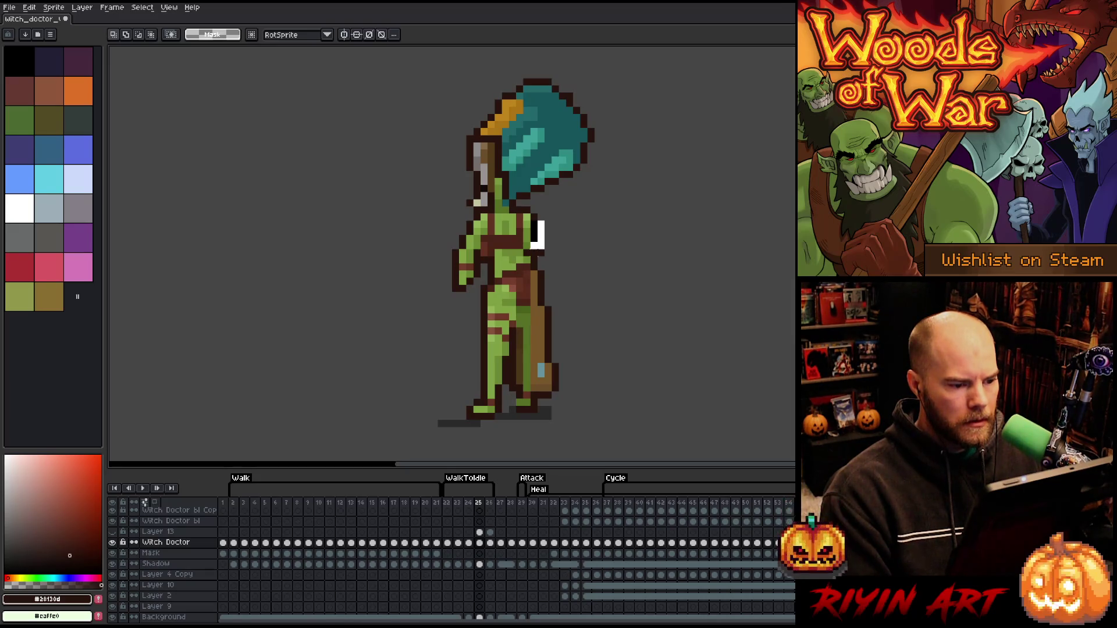
left_click(599, 236)
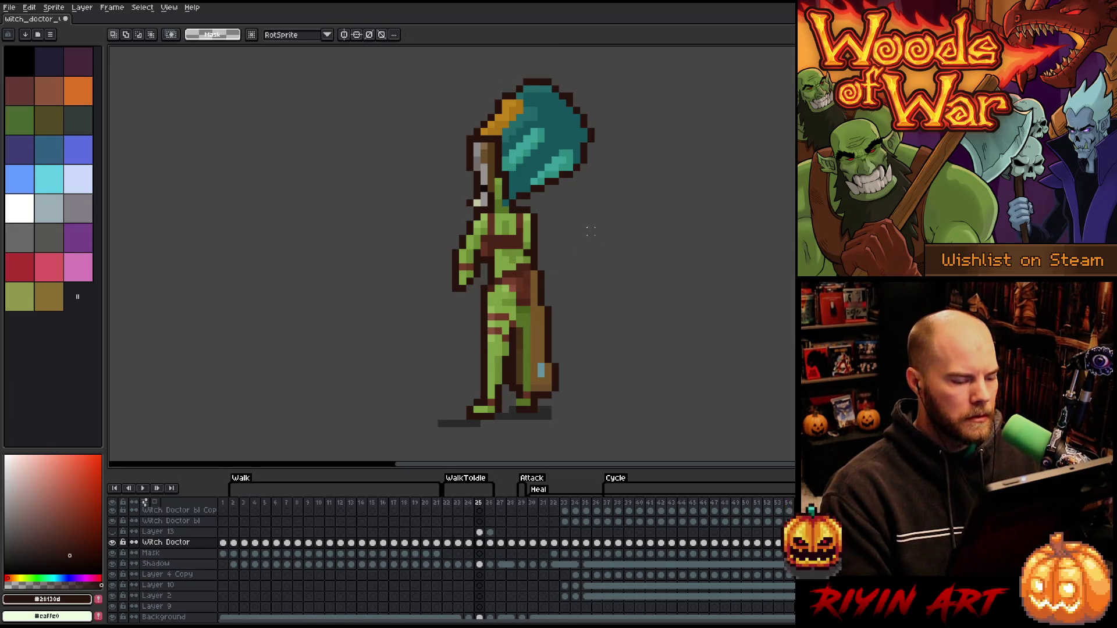
key("b")
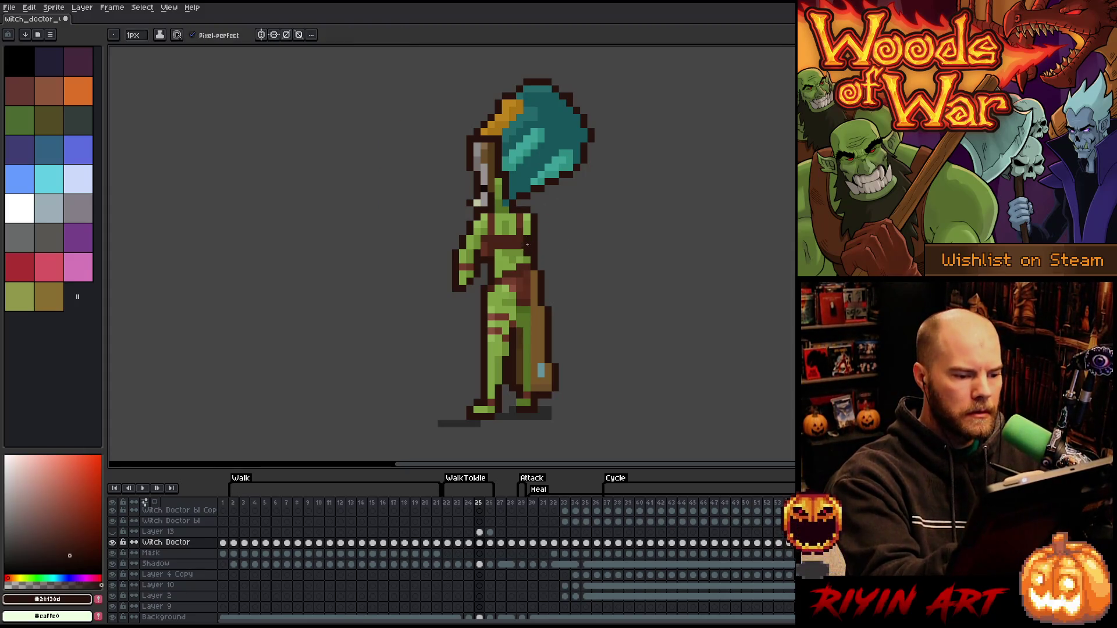
key("e")
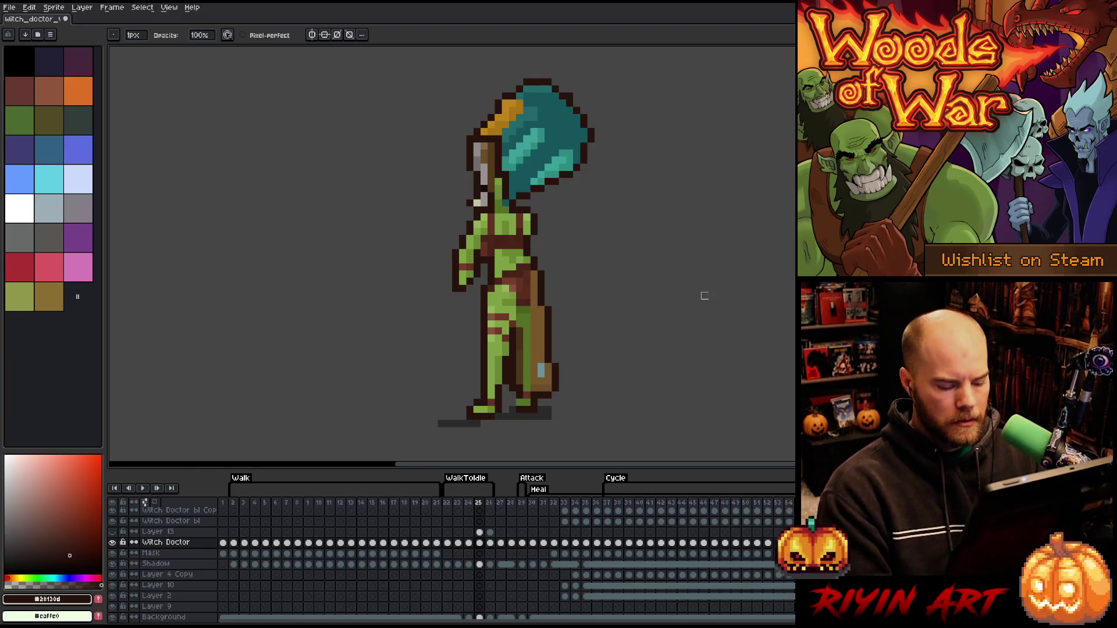
key("Return")
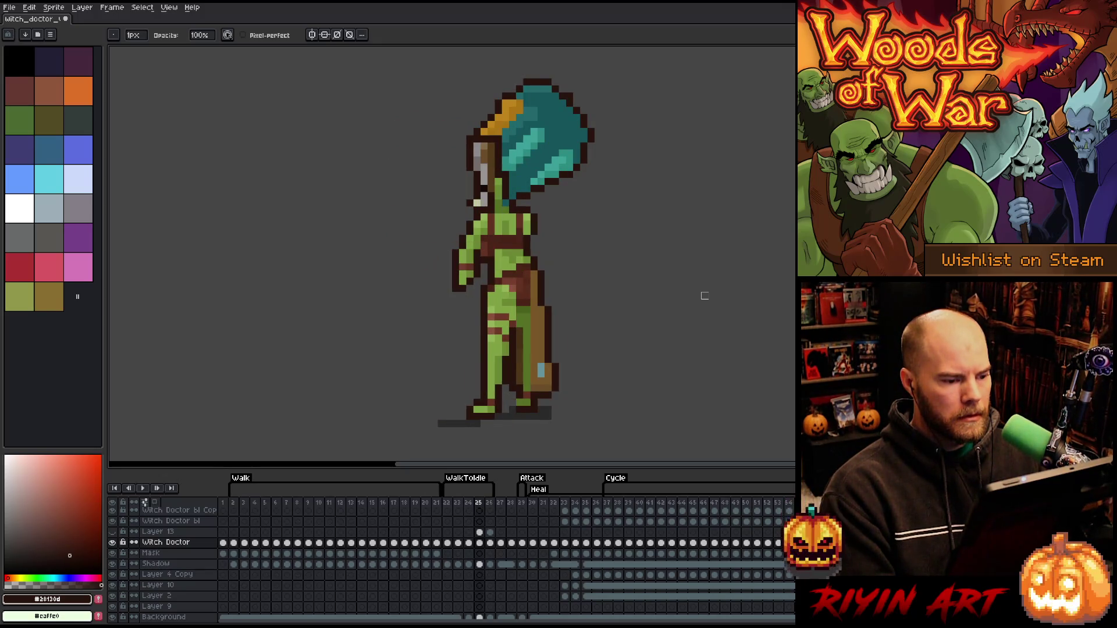
key("e")
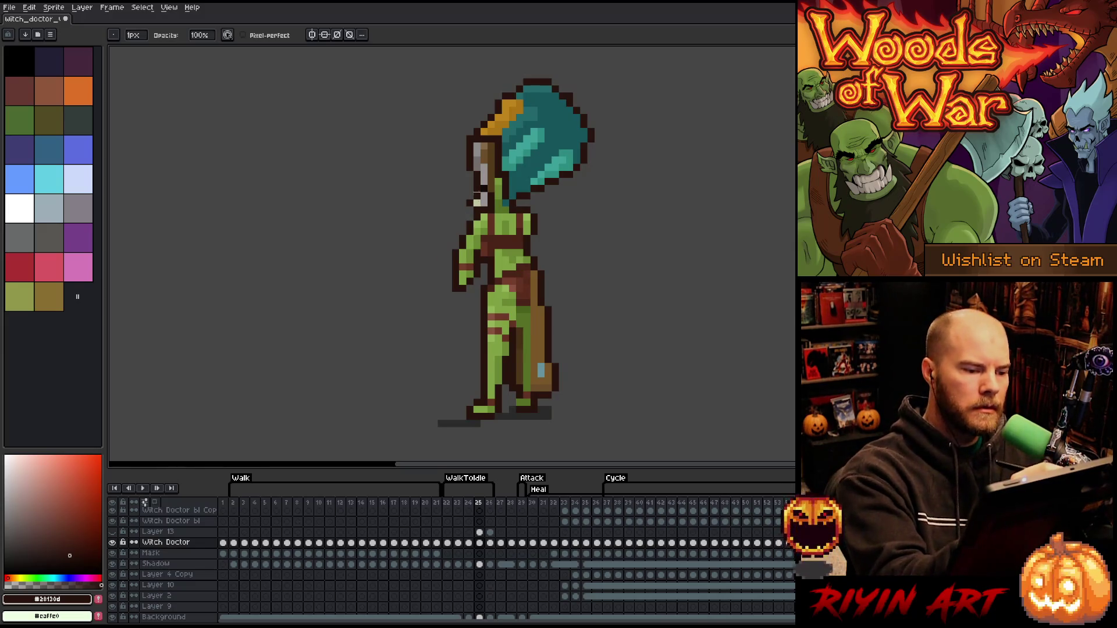
left_click(496, 222, "alt")
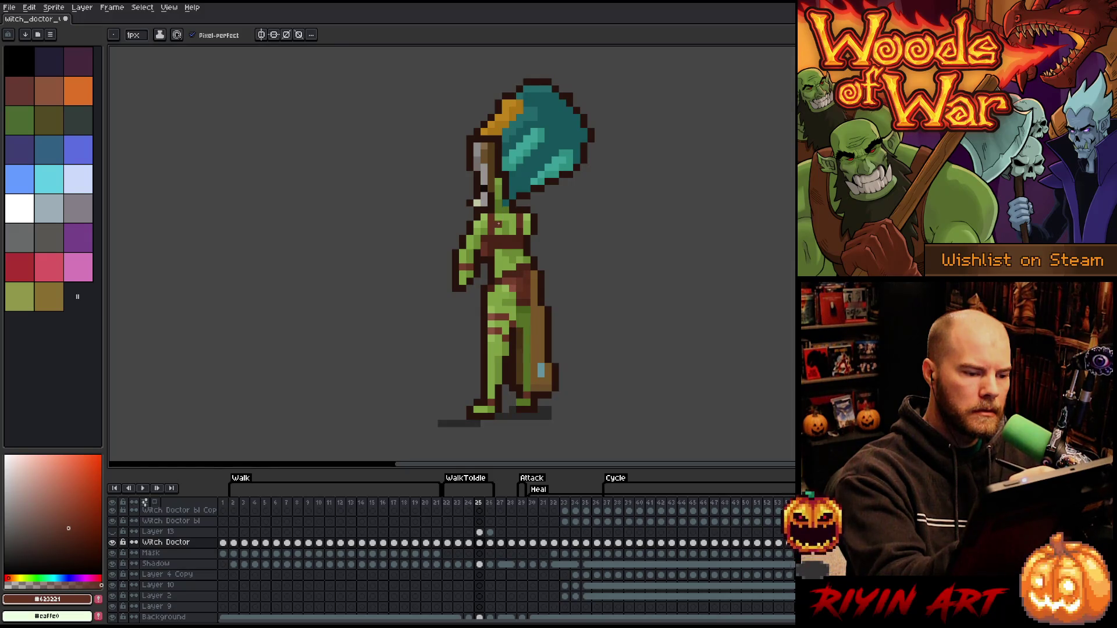
Sample the torso's green, light highlight, mid-brown and dark brown outline colours
left_click(498, 211, "alt")
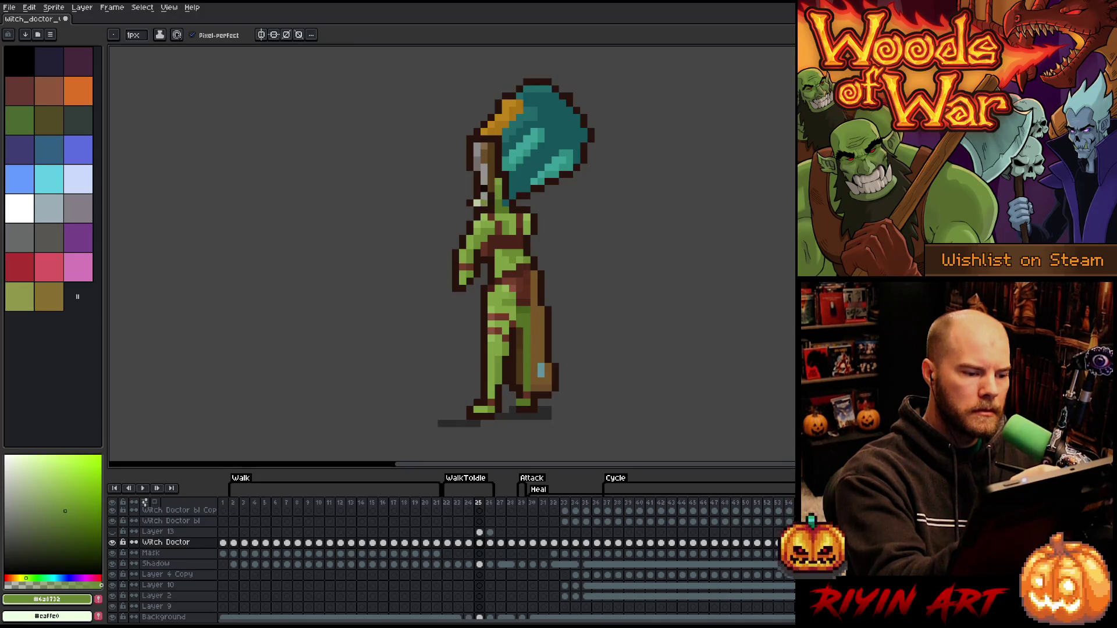
left_click(491, 189, "alt")
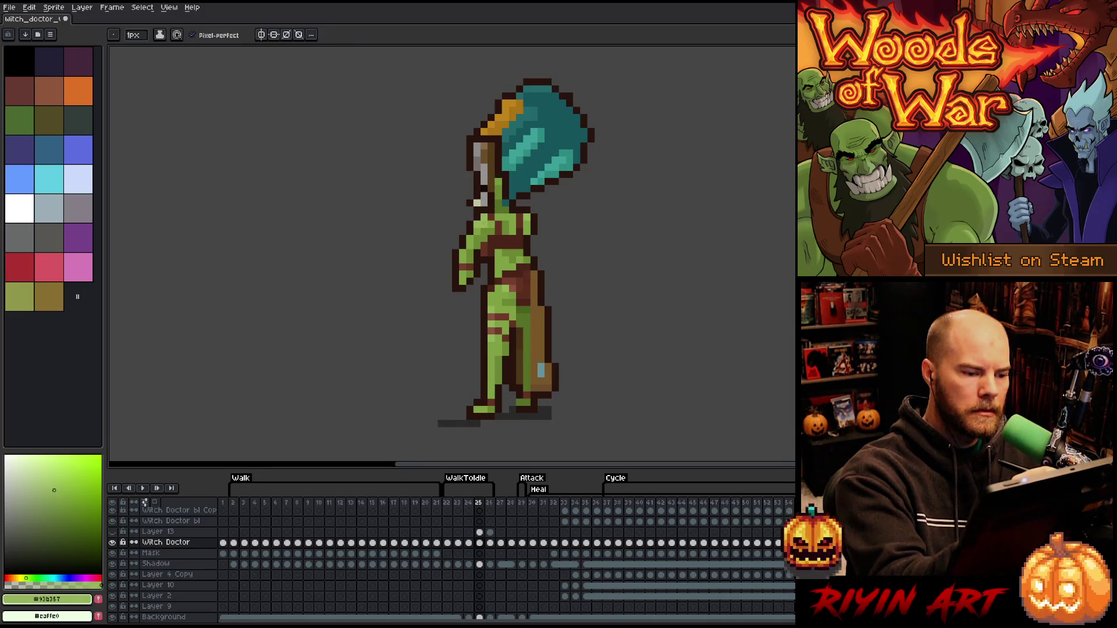
left_click(477, 223, "alt")
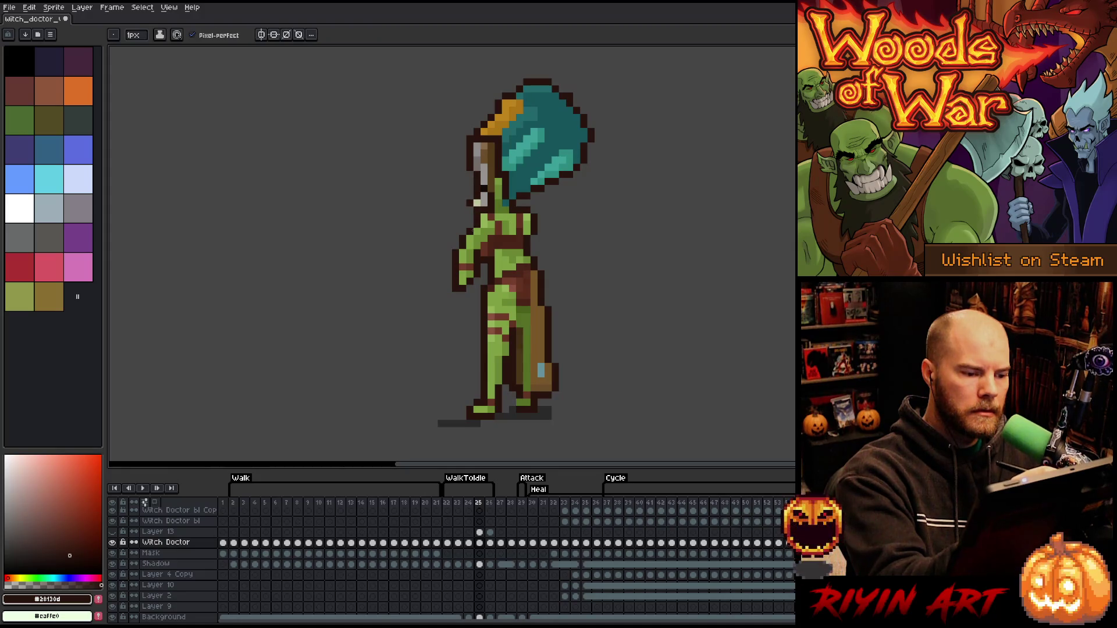
left_click(481, 225, "alt")
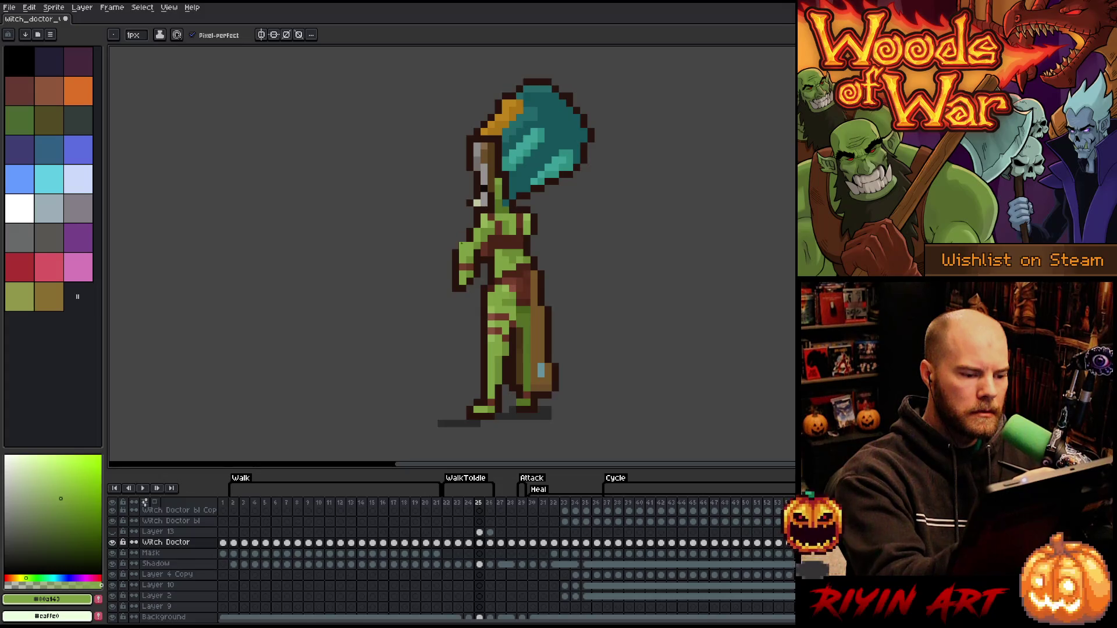
left_click(469, 243, "alt")
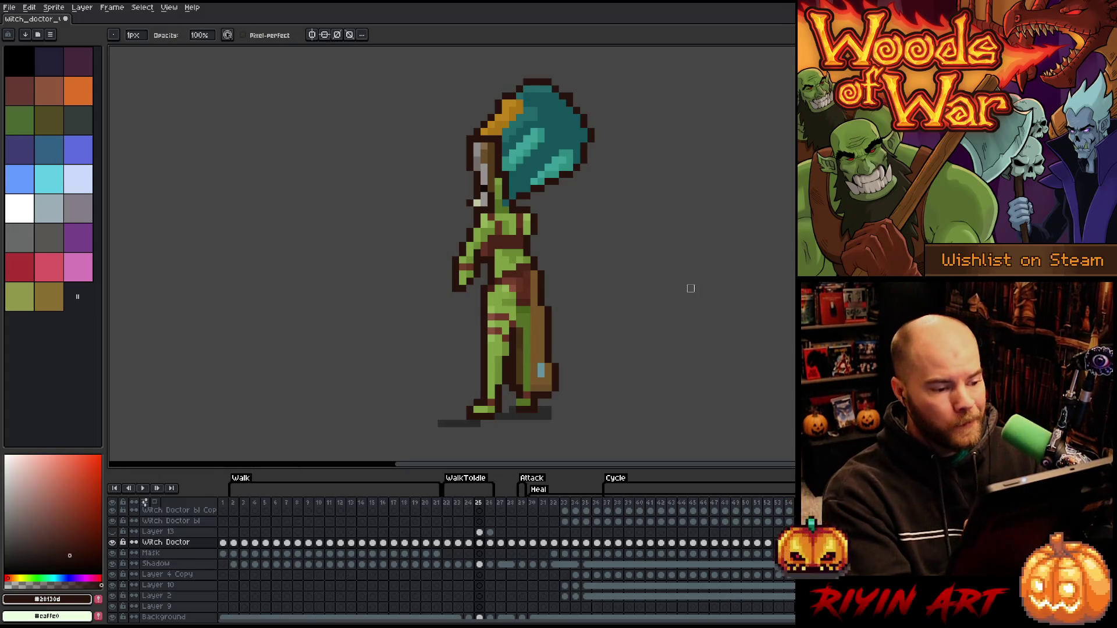
left_click(500, 218, "alt")
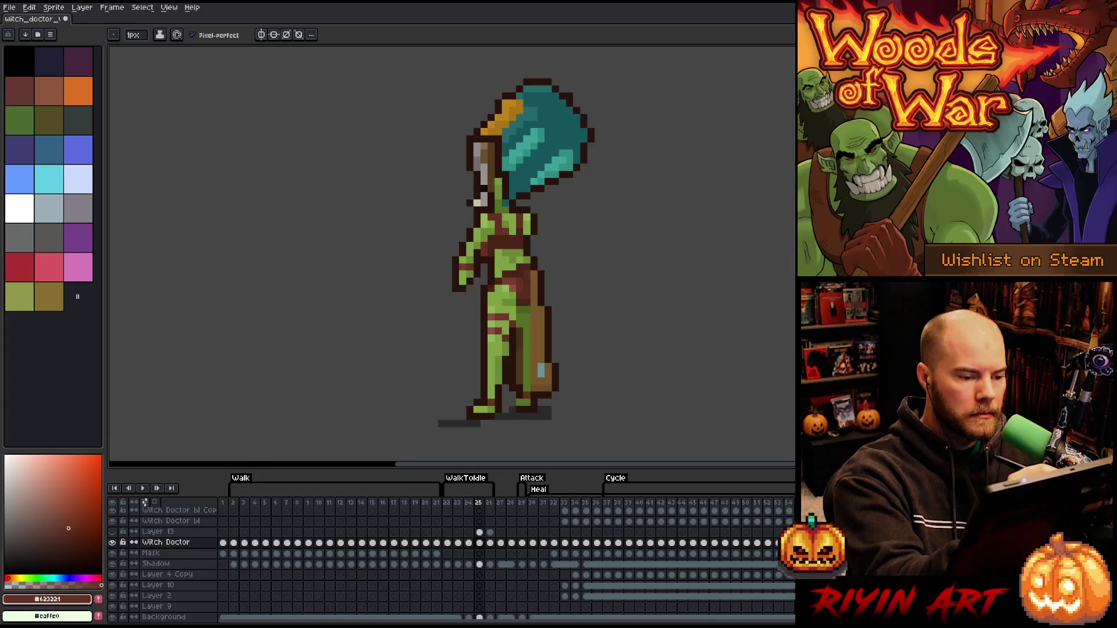
left_click(495, 230, "alt")
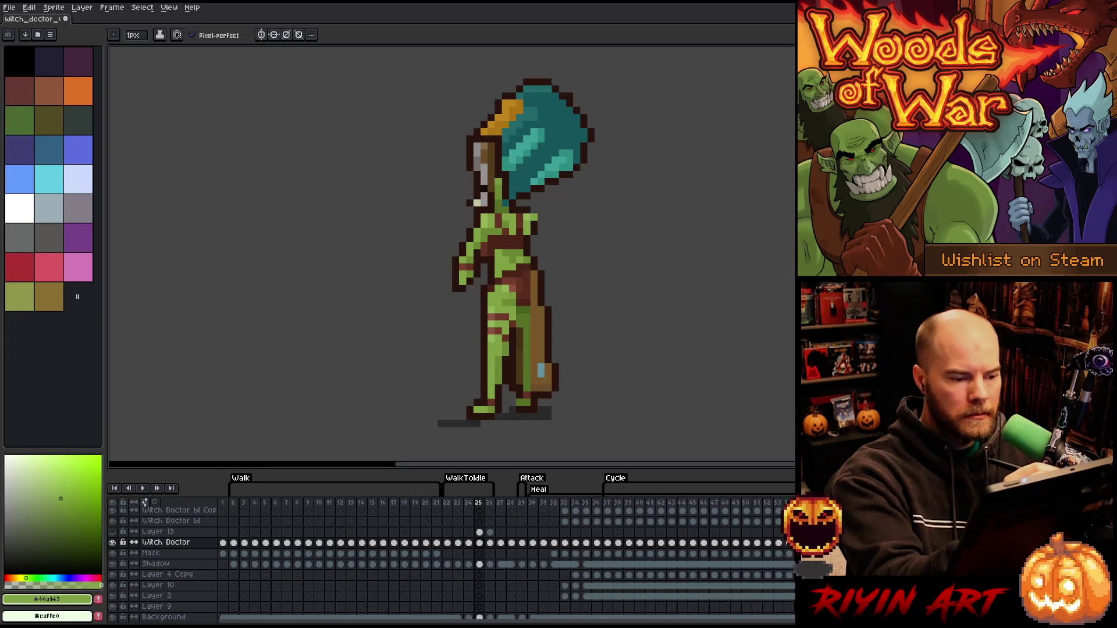
Touch up torso shading pixels, checking against neighbouring frames' arm poses
left_click(523, 224, "alt")
left_click(522, 215, "alt")
left_click(522, 217, "alt")
left_click(519, 230, "alt")
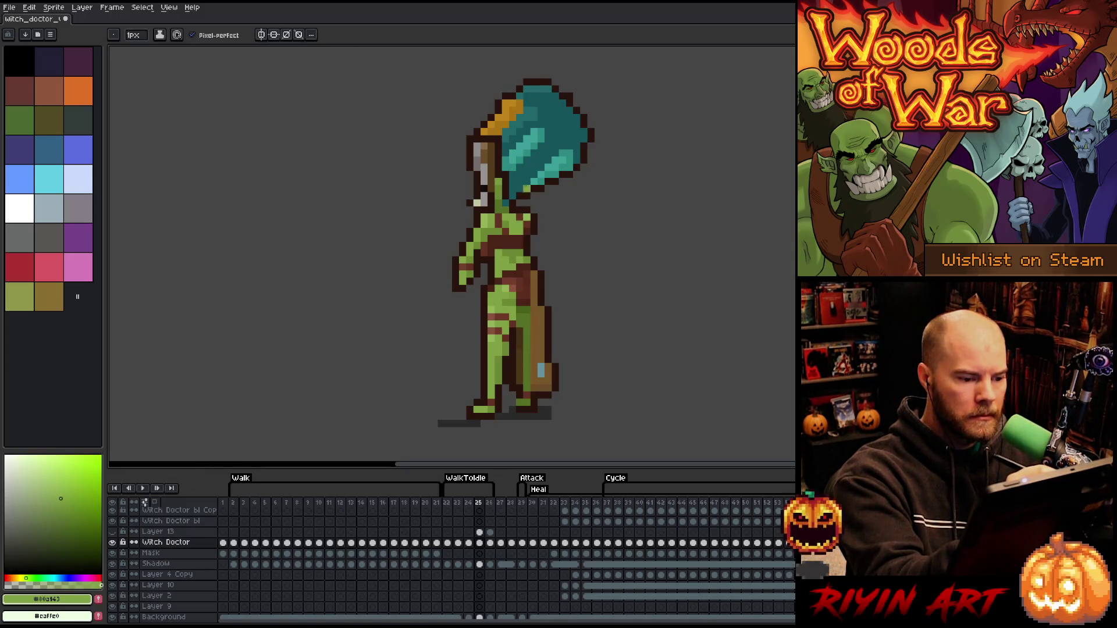
key("Left")
key("Right")
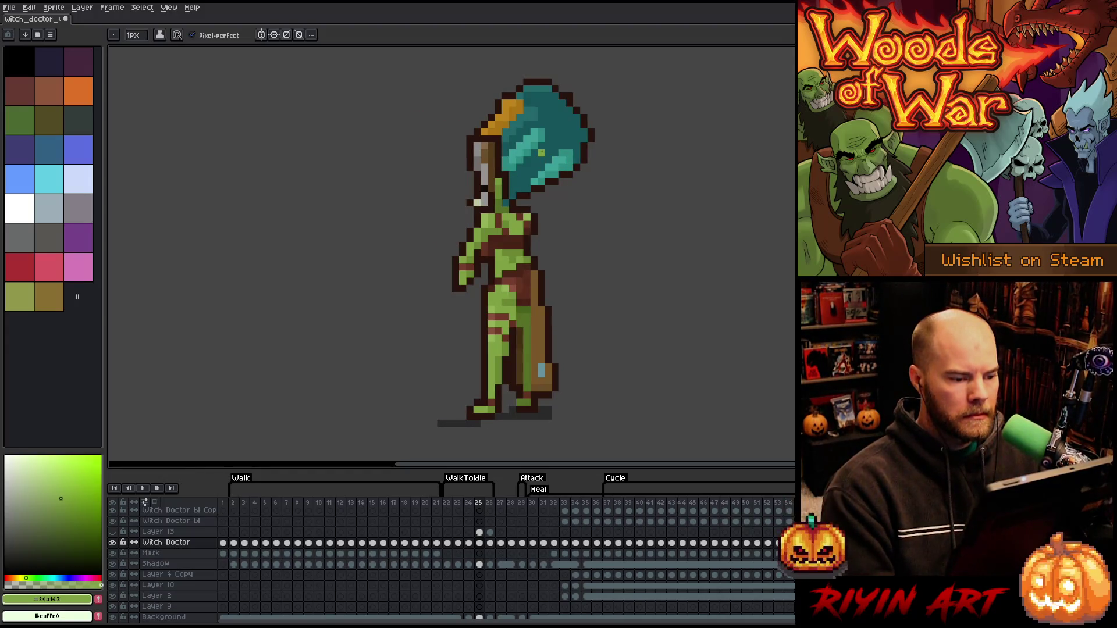
key("Right")
key("Left")
key("Left")
key("Right")
key("Right")
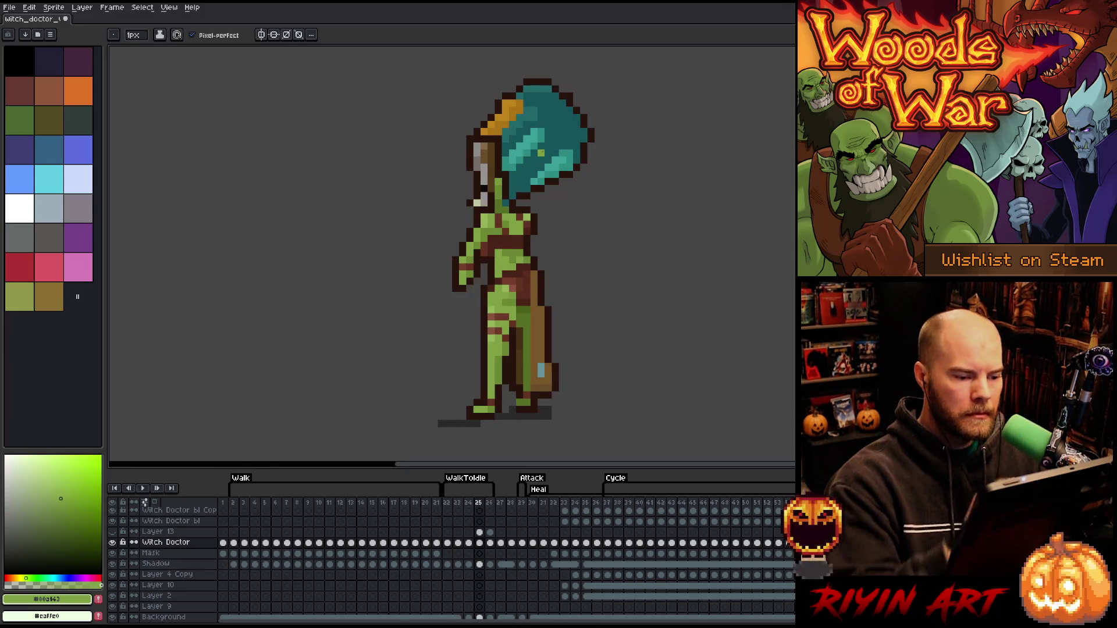
Repaint more torso pixels in the darker and lighter greens
left_click(526, 260)
left_click(520, 210)
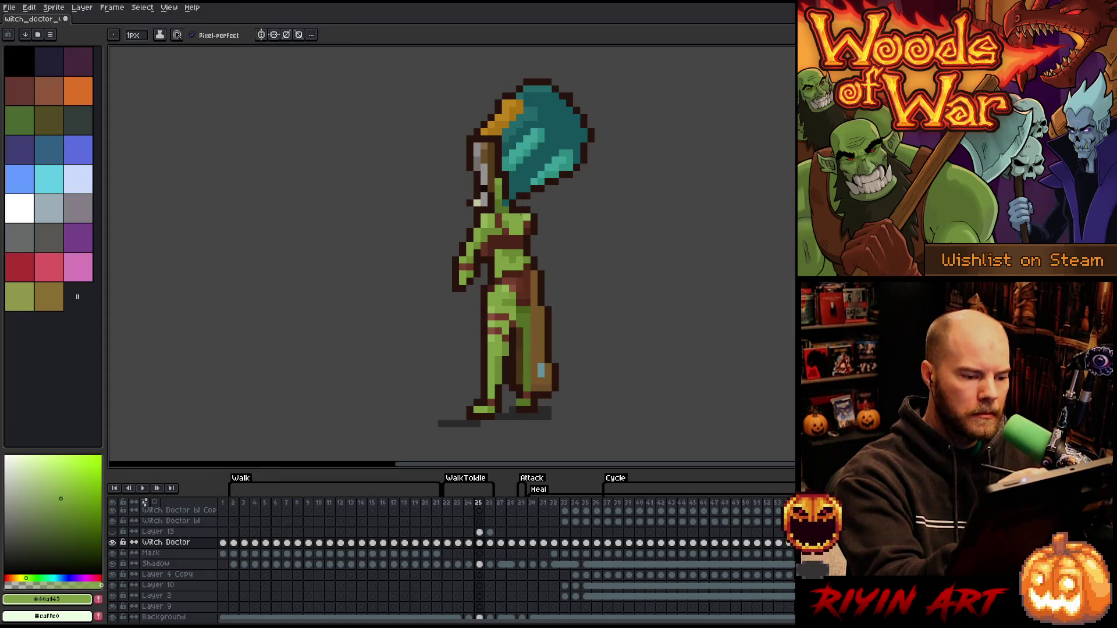
left_click(514, 256, "alt")
left_click(494, 296, "alt")
left_click(515, 257, "alt")
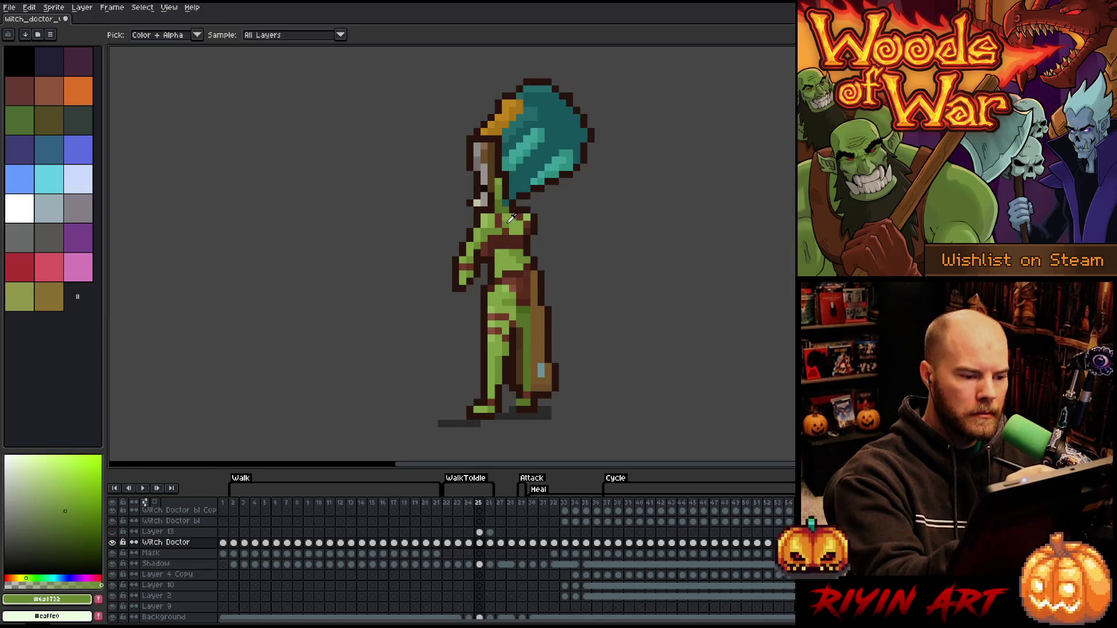
left_click(512, 210, "alt")
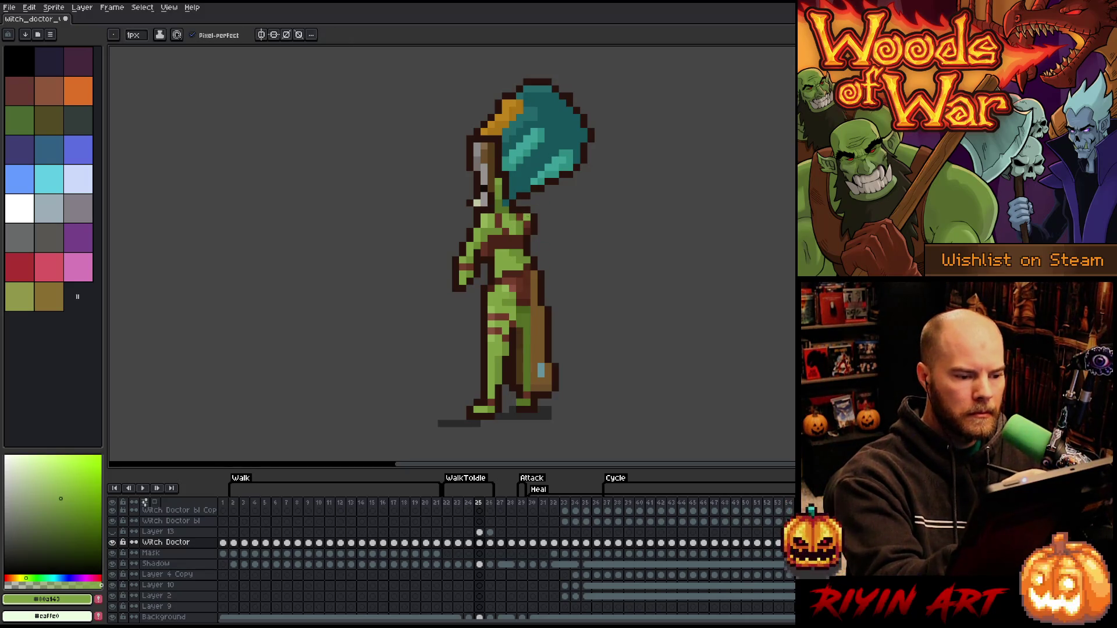
key("Right")
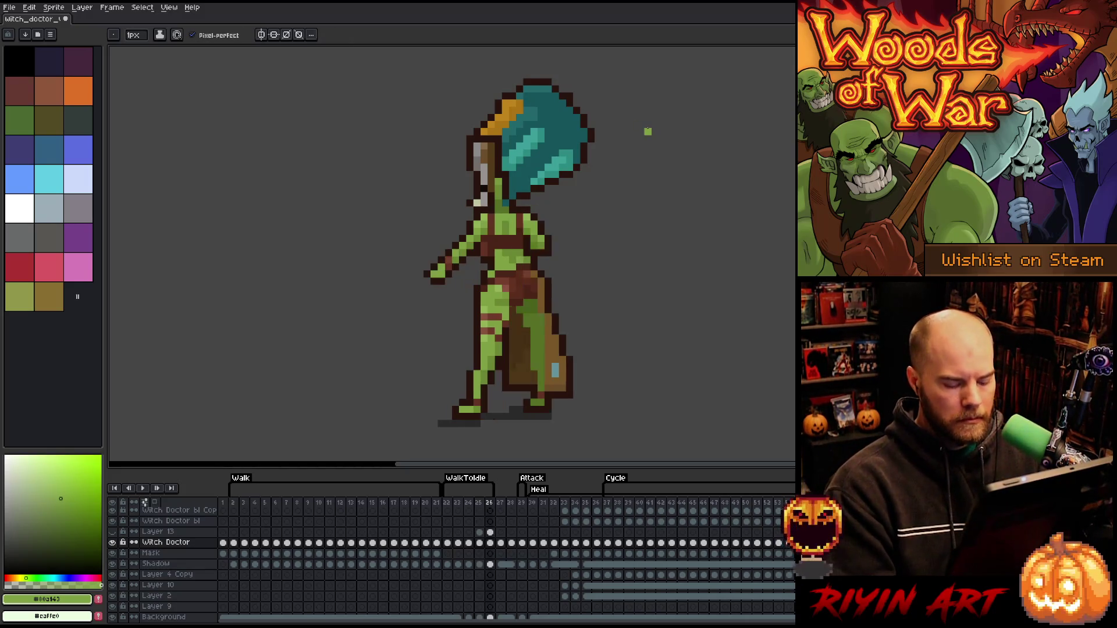
key("Left")
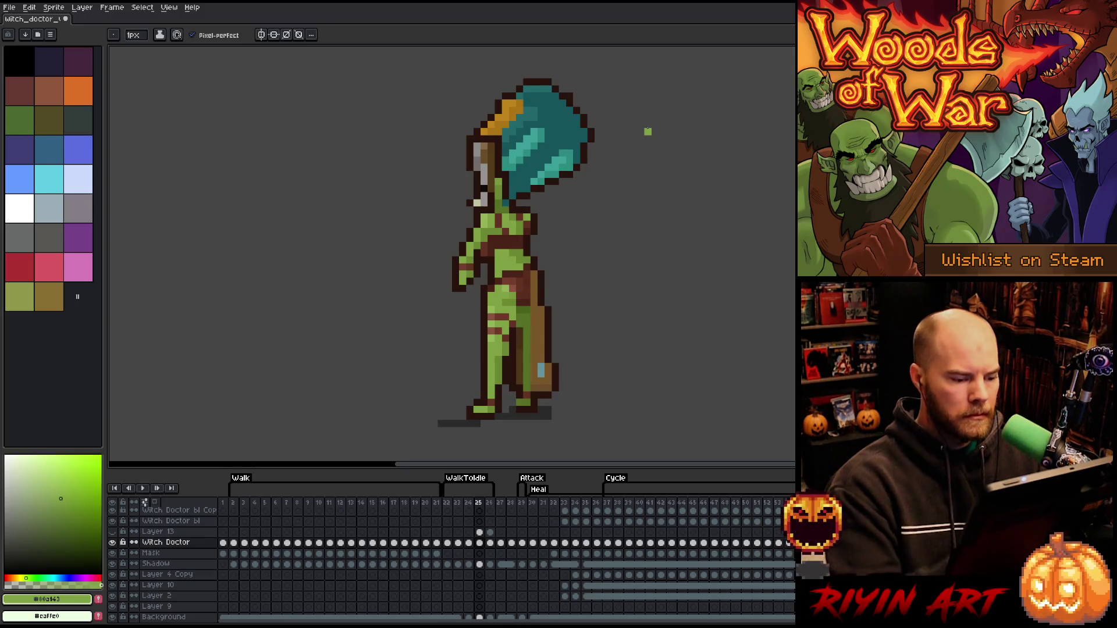
left_click(512, 403, "alt")
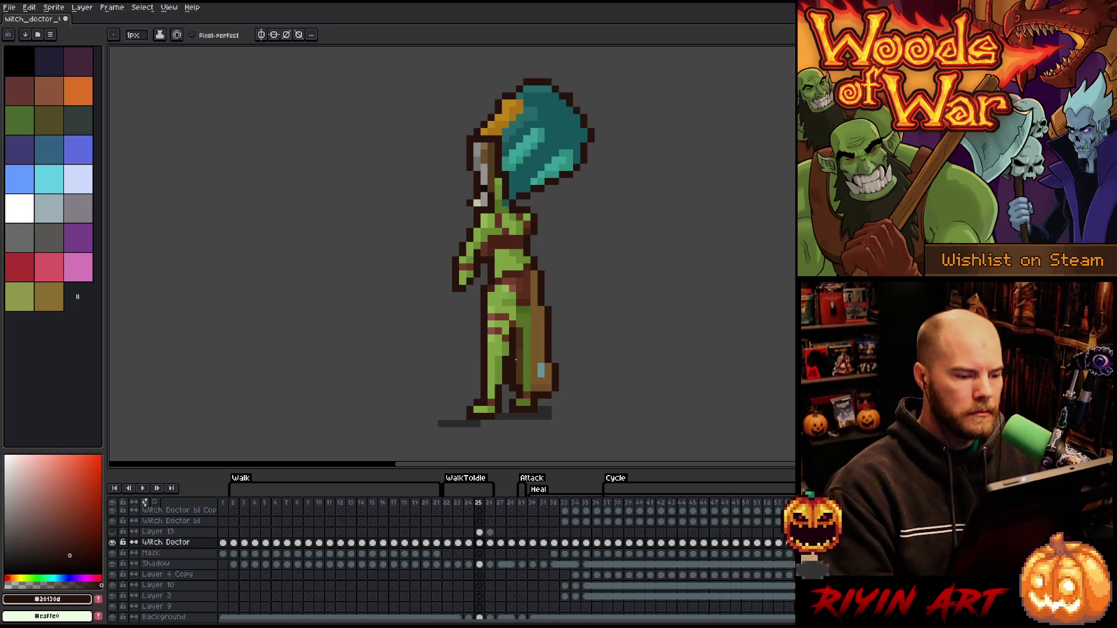
key("Return")
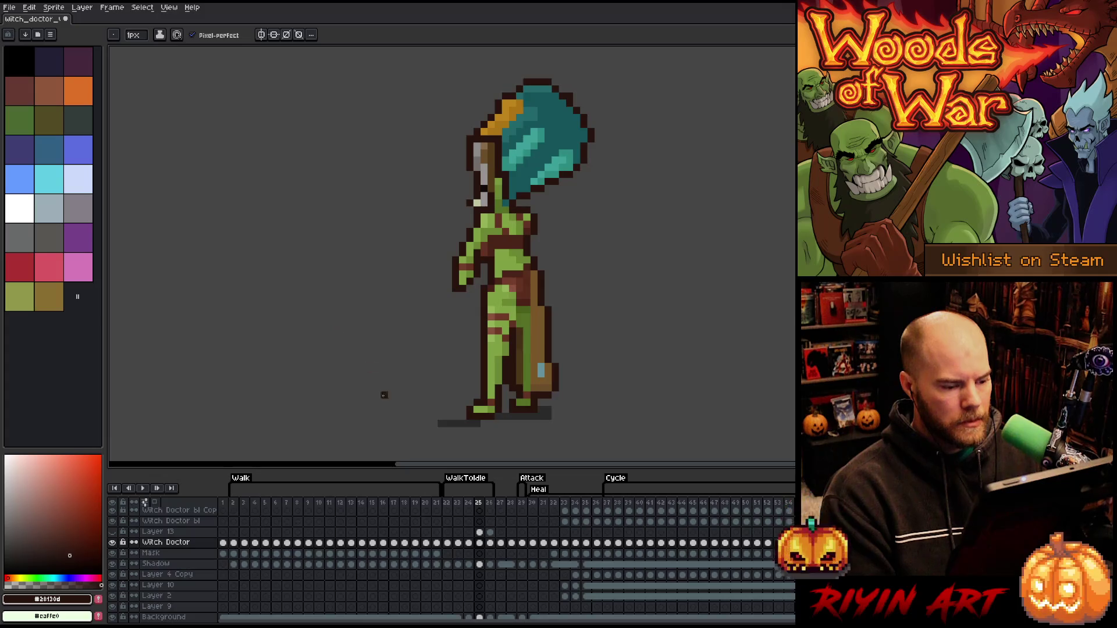
Trim frame 25's Shadow cel, clearing stray shadow pixels beyond the front foot
left_click(483, 564)
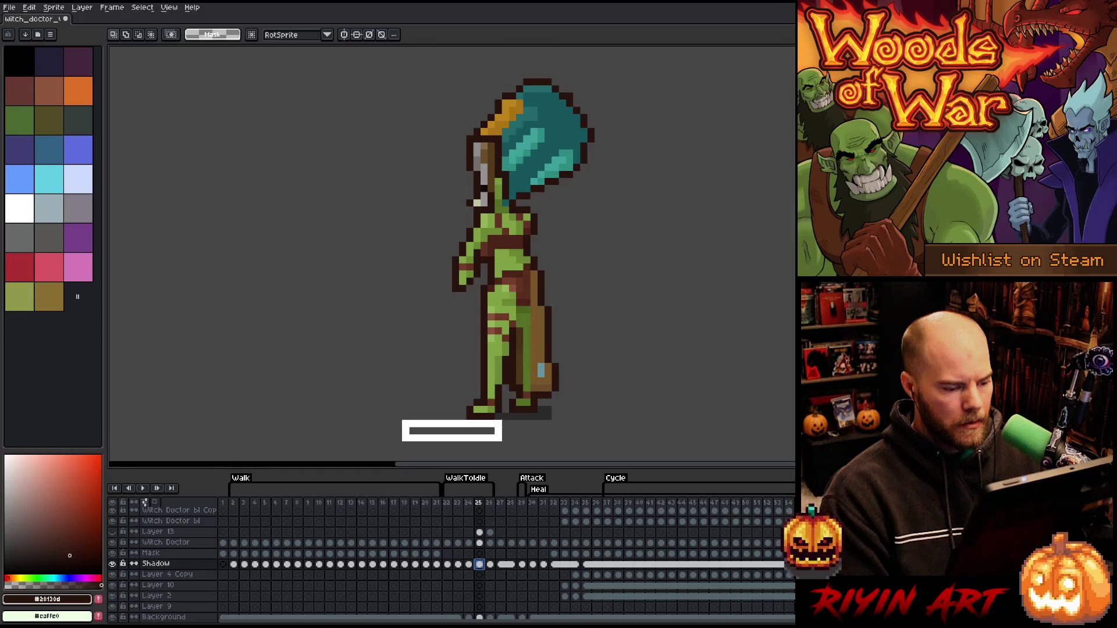
left_click(510, 431)
left_click_drag(598, 393, 556, 423)
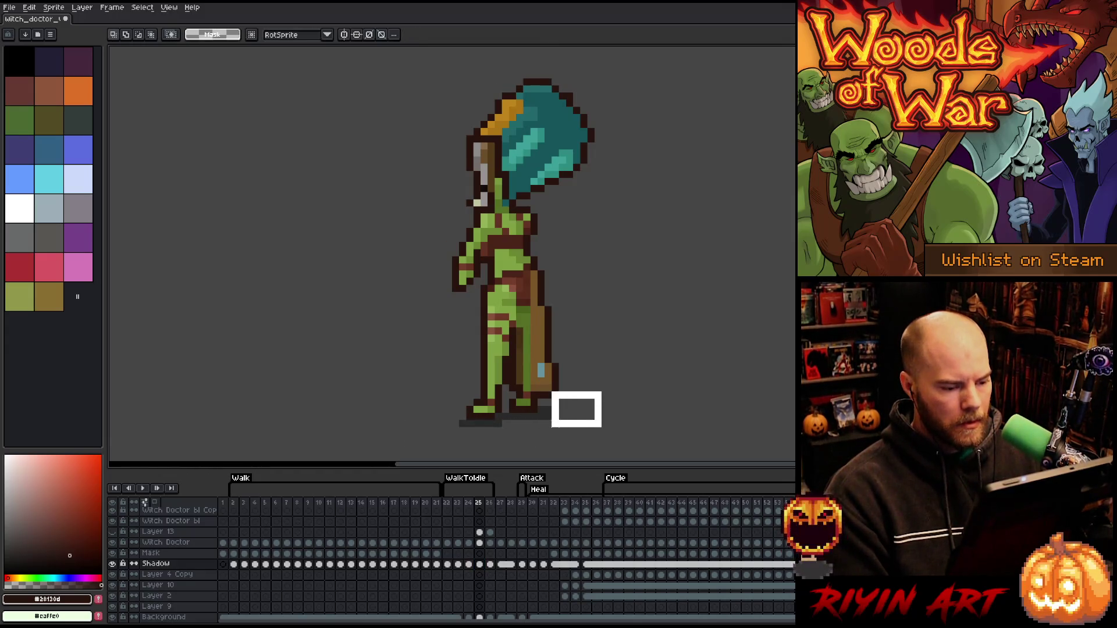
left_click(594, 393)
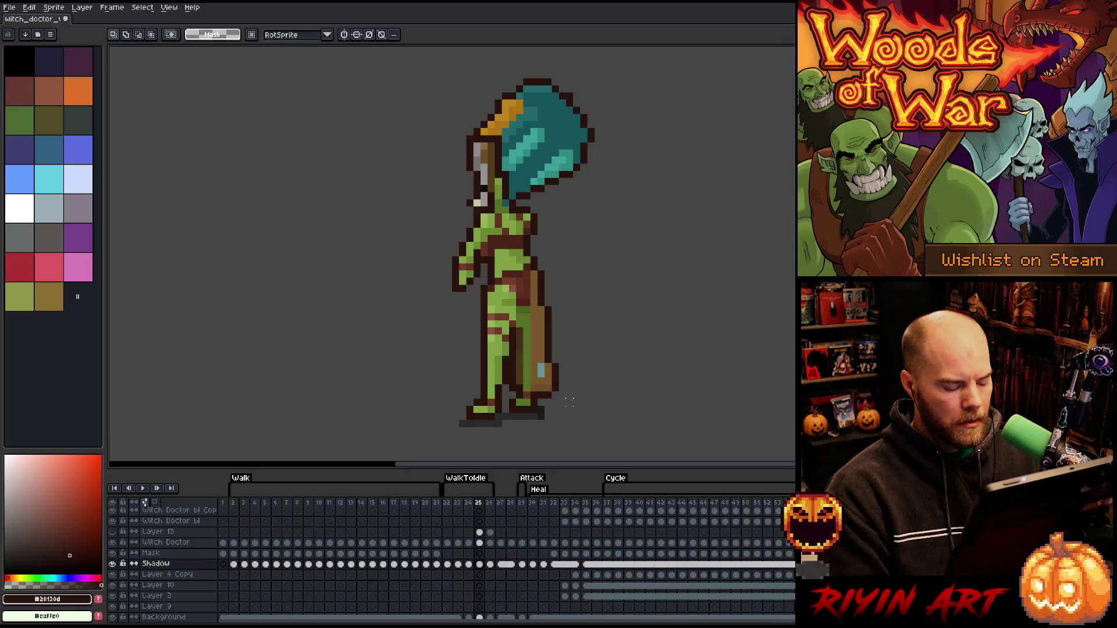